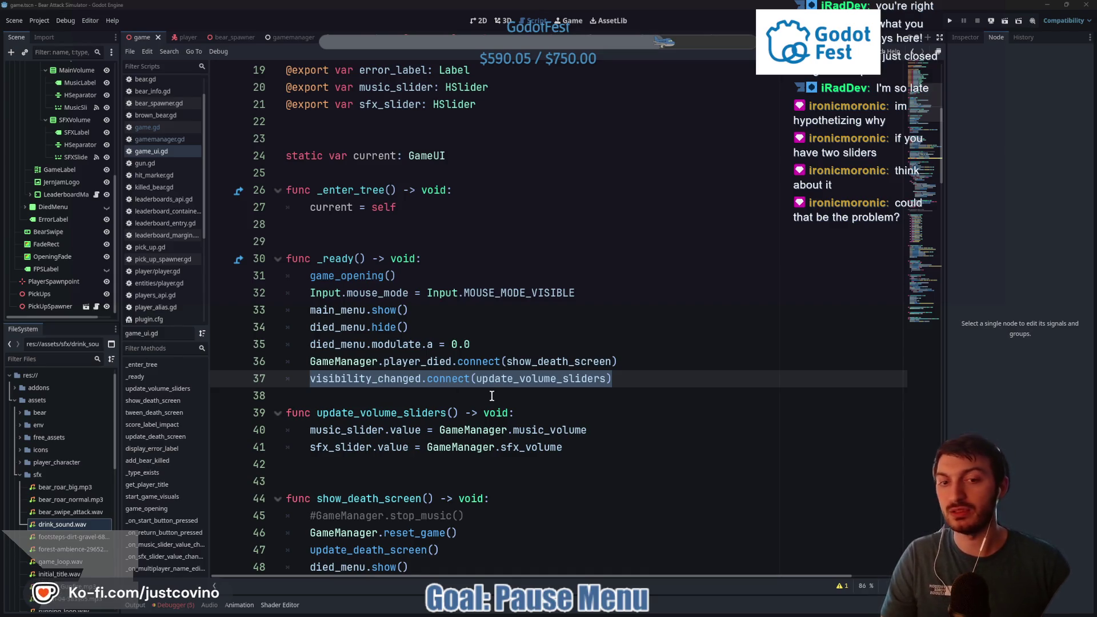
Highlight update_volume_sliders and scroll through its uses in the script
double_click(527, 379)
scroll(523, 380, "down", 10)
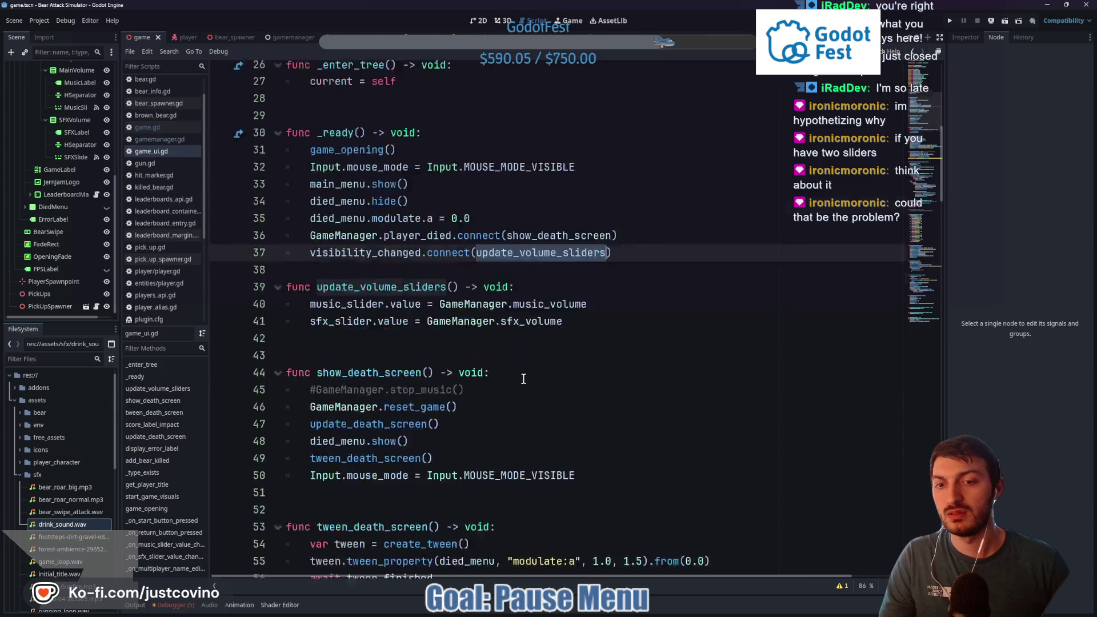
scroll(521, 379, "down", 20)
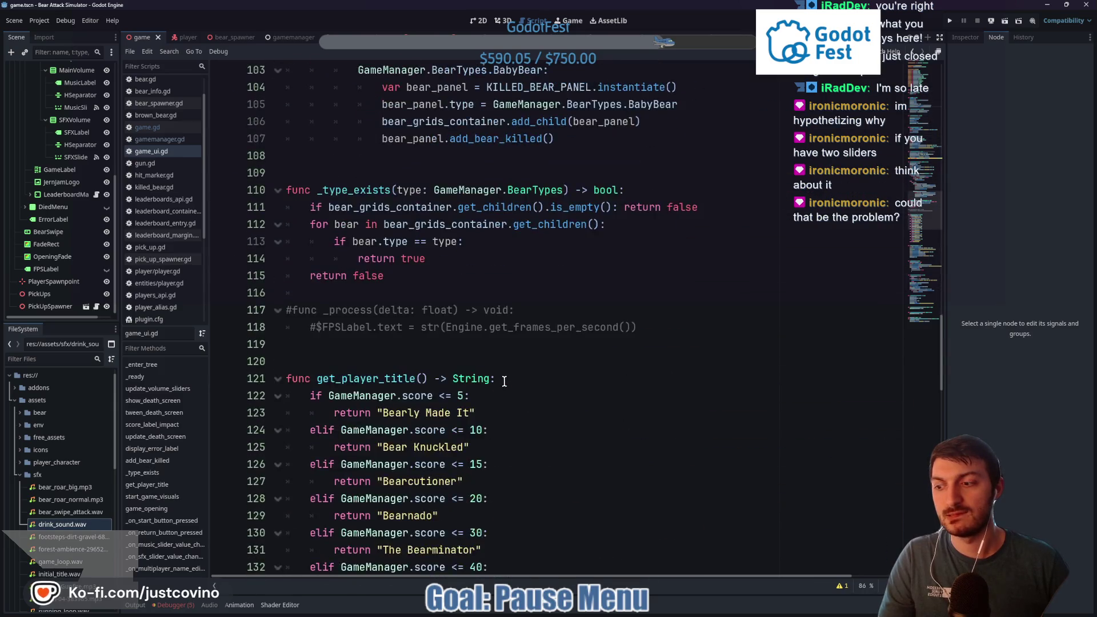
scroll(501, 382, "down", 15)
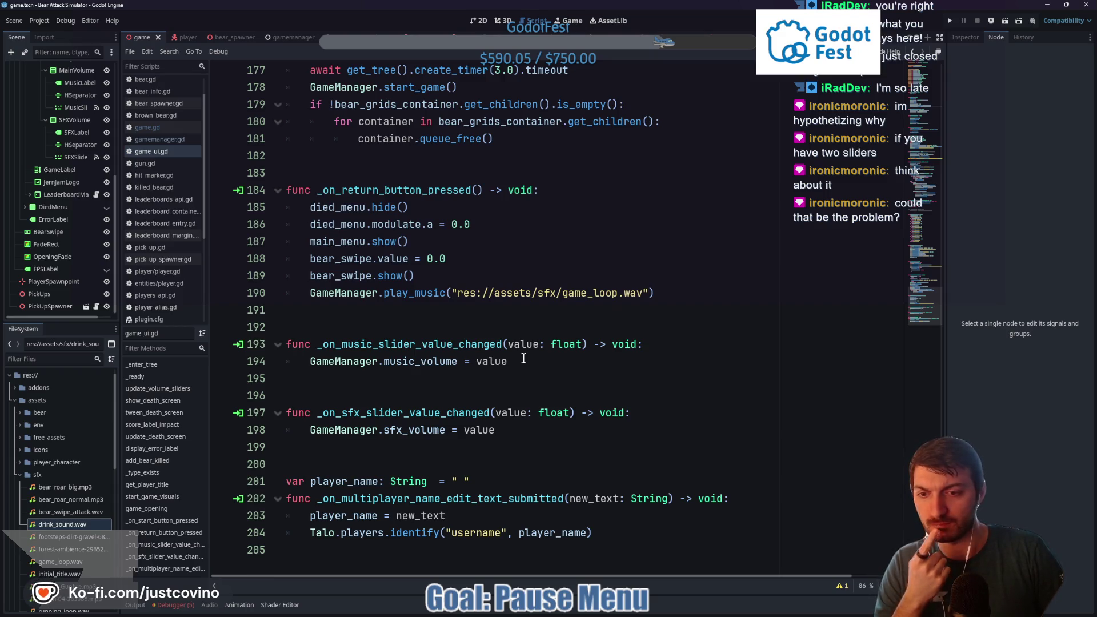
scroll(517, 370, "up", 20)
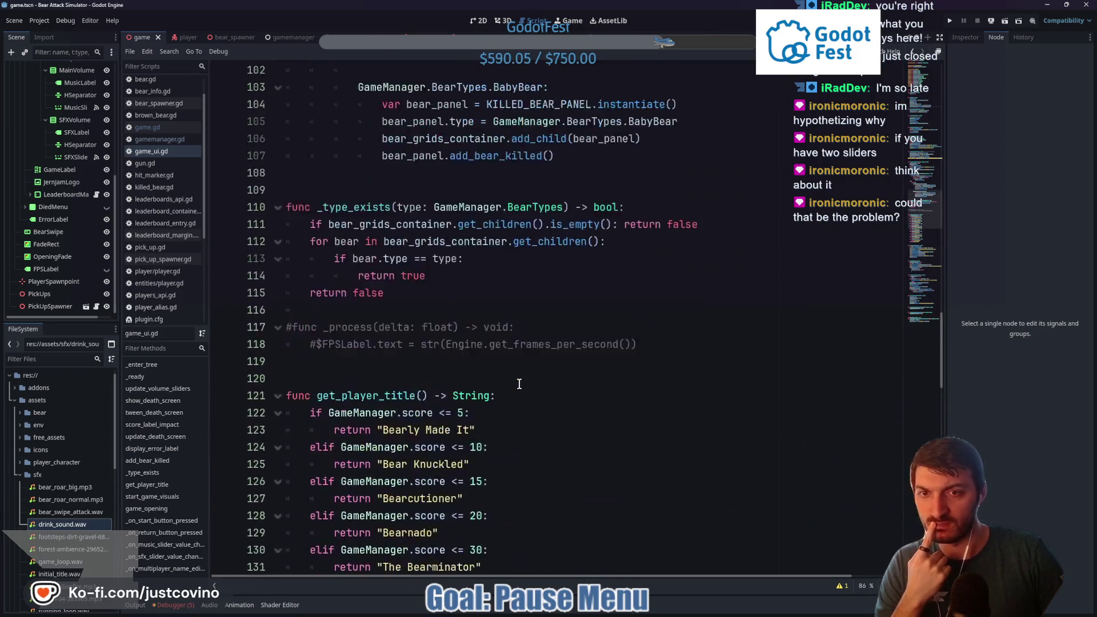
scroll(519, 387, "up", 20)
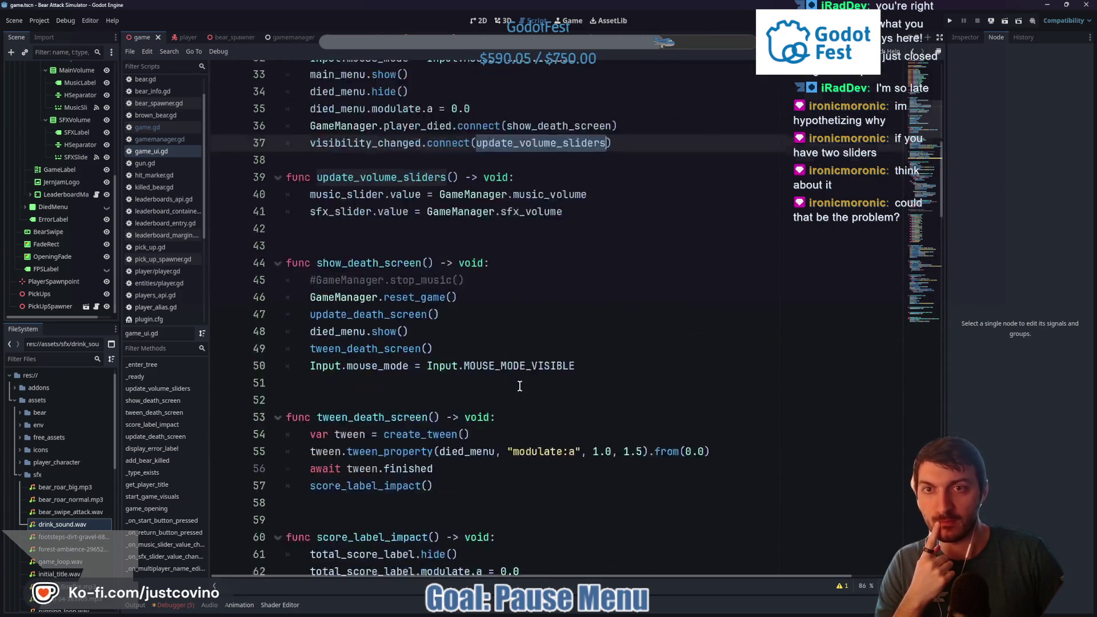
scroll(519, 386, "up", 1)
scroll(519, 386, "down", 7)
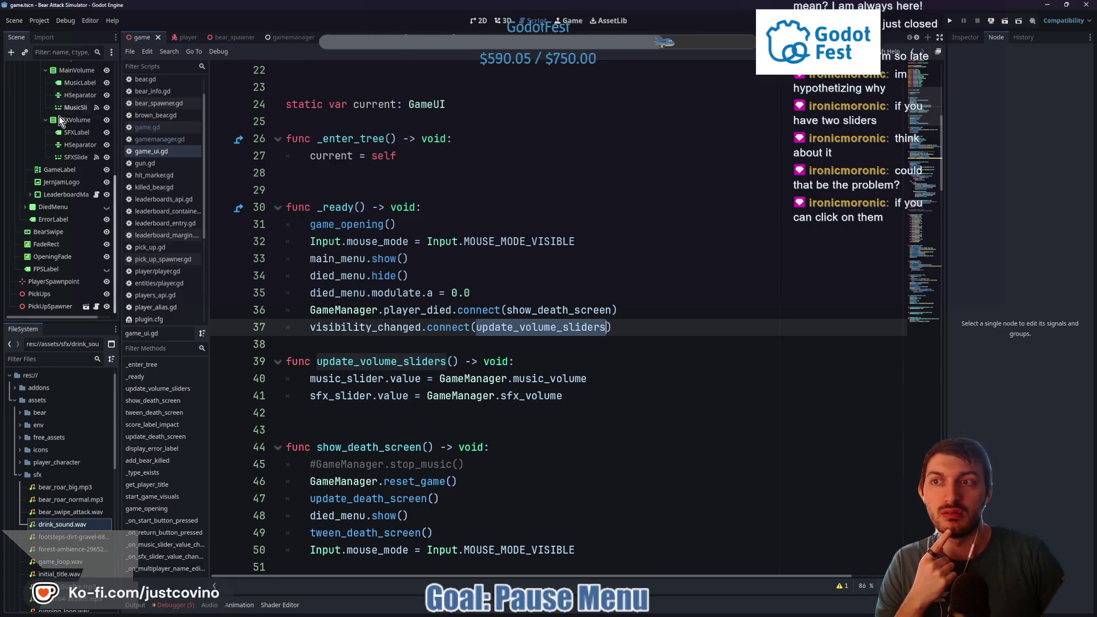
scroll(59, 116, "up", 5)
Assign MusicSlider and SFXSlider to GameUI's Music Slider and Sfx Slider, then run the game
left_click(40, 155)
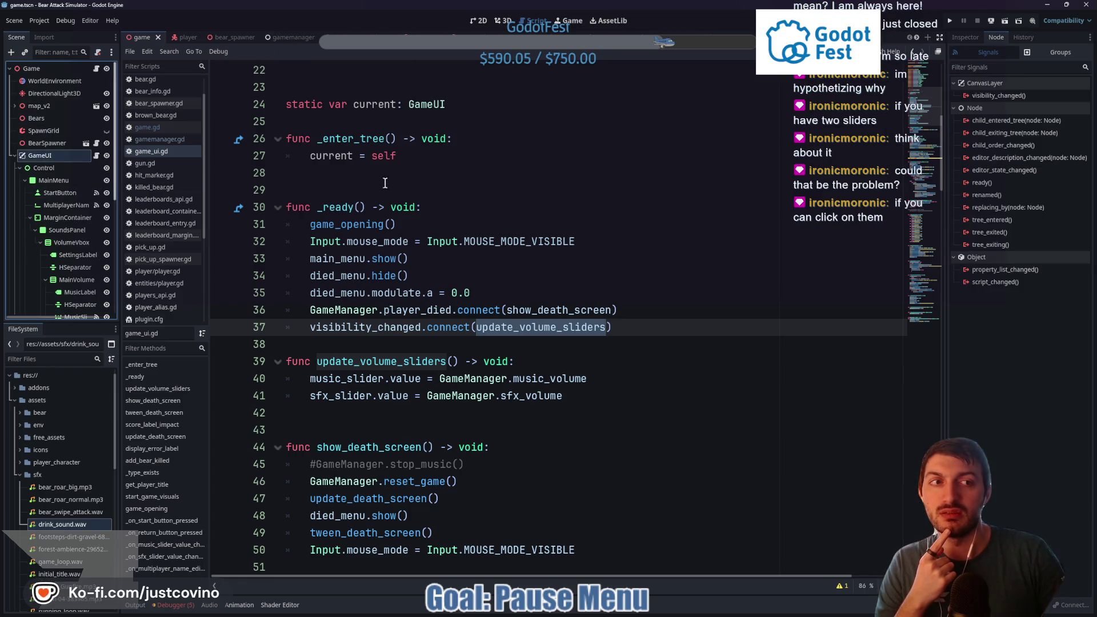
left_click(966, 38)
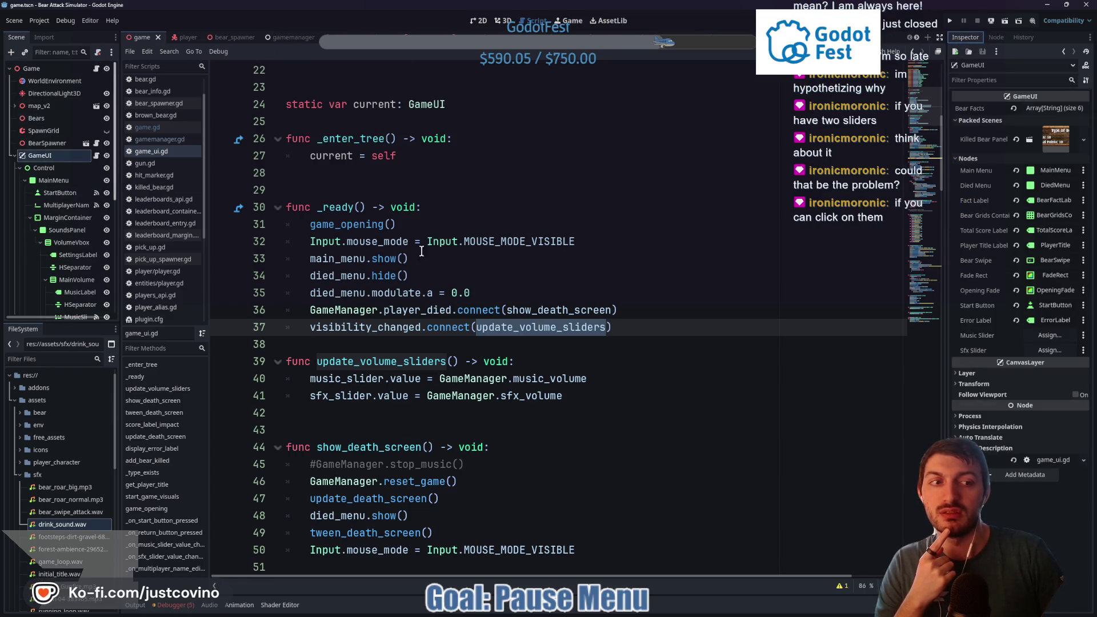
left_click(1055, 334)
left_click(561, 303)
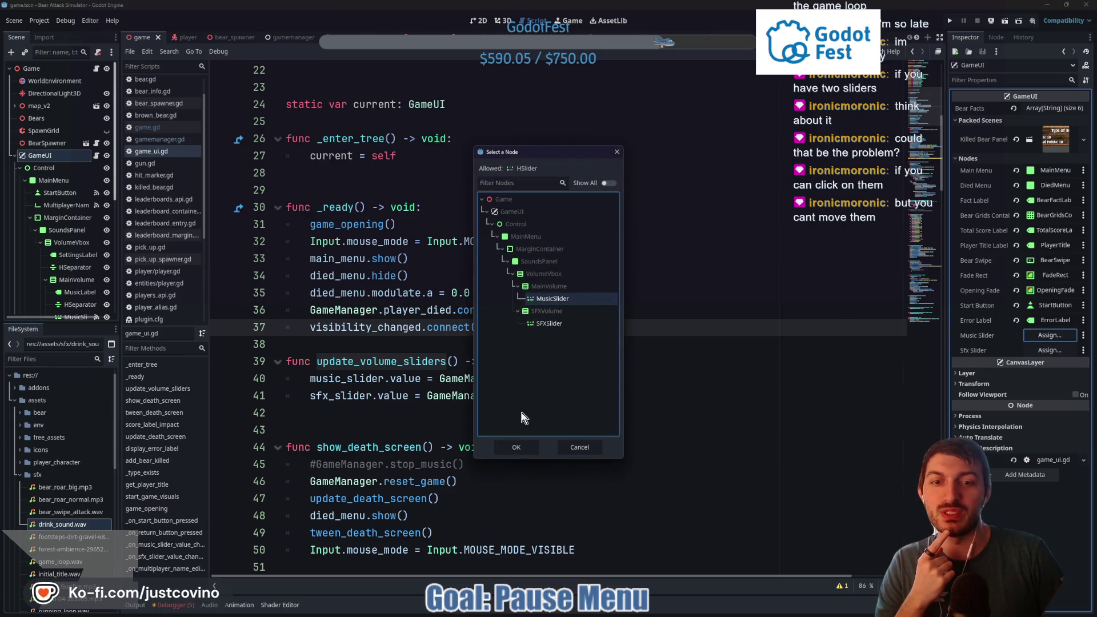
left_click(518, 447)
left_click(1046, 351)
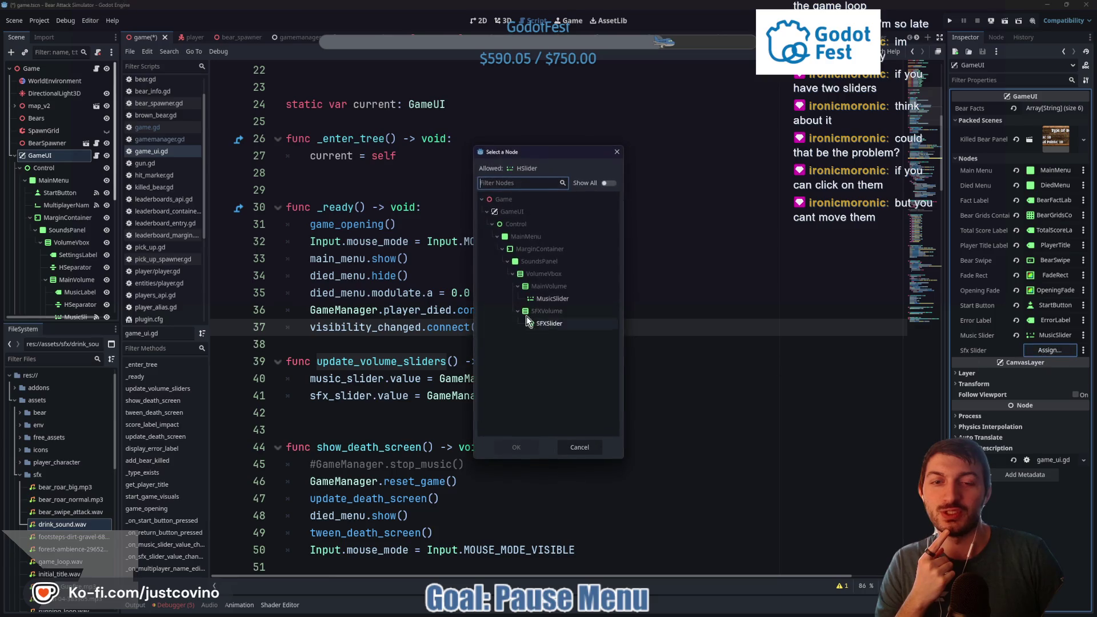
left_click(533, 324)
left_click(516, 447)
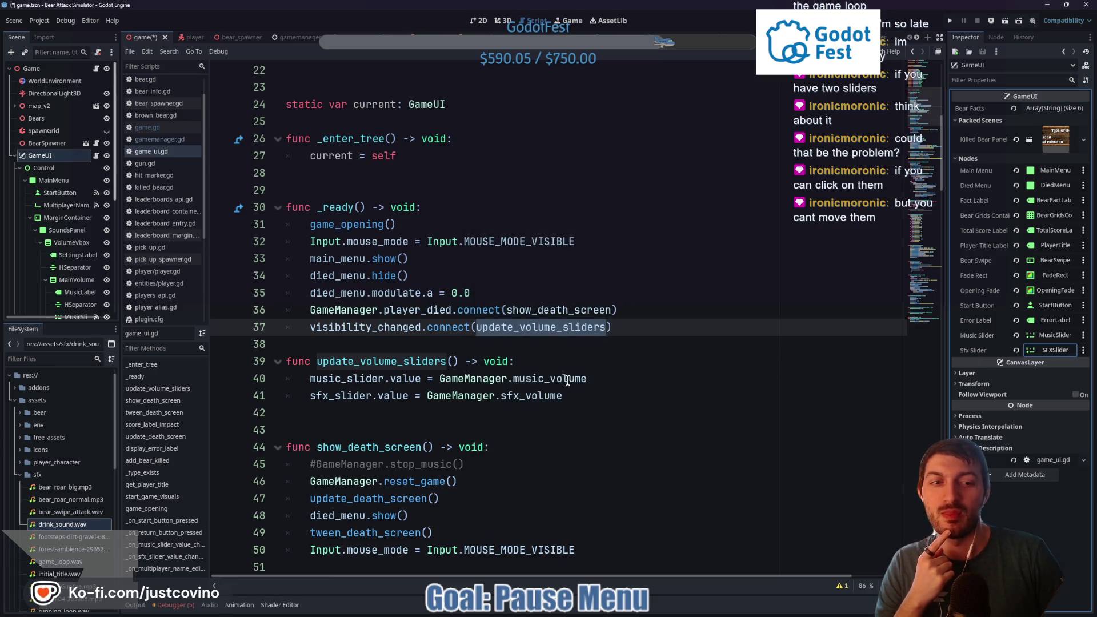
left_click(550, 363)
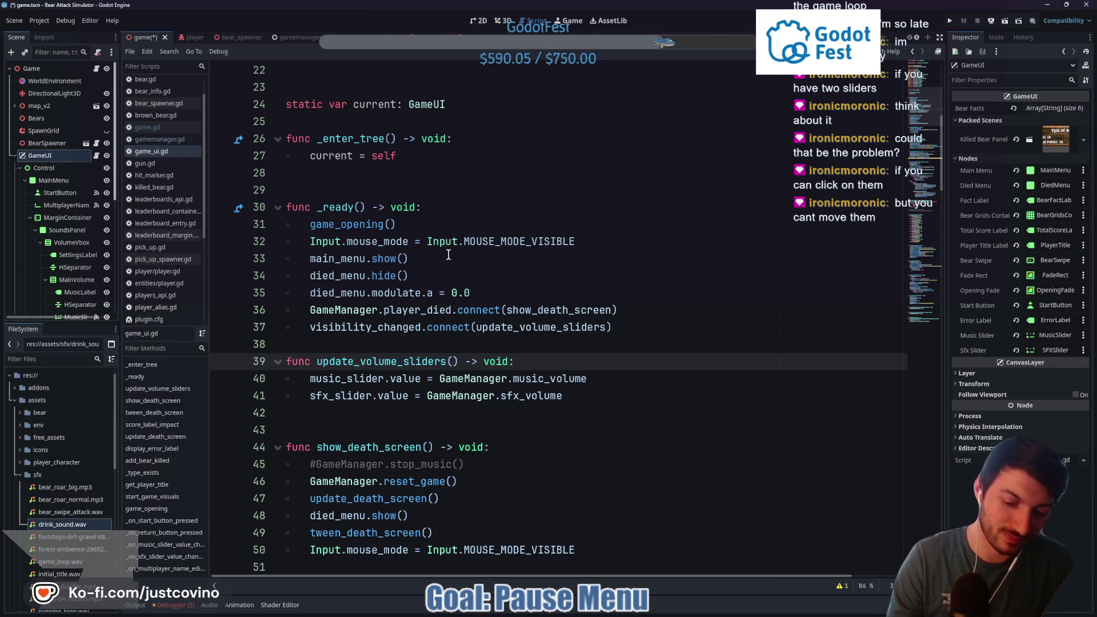
key("F5")
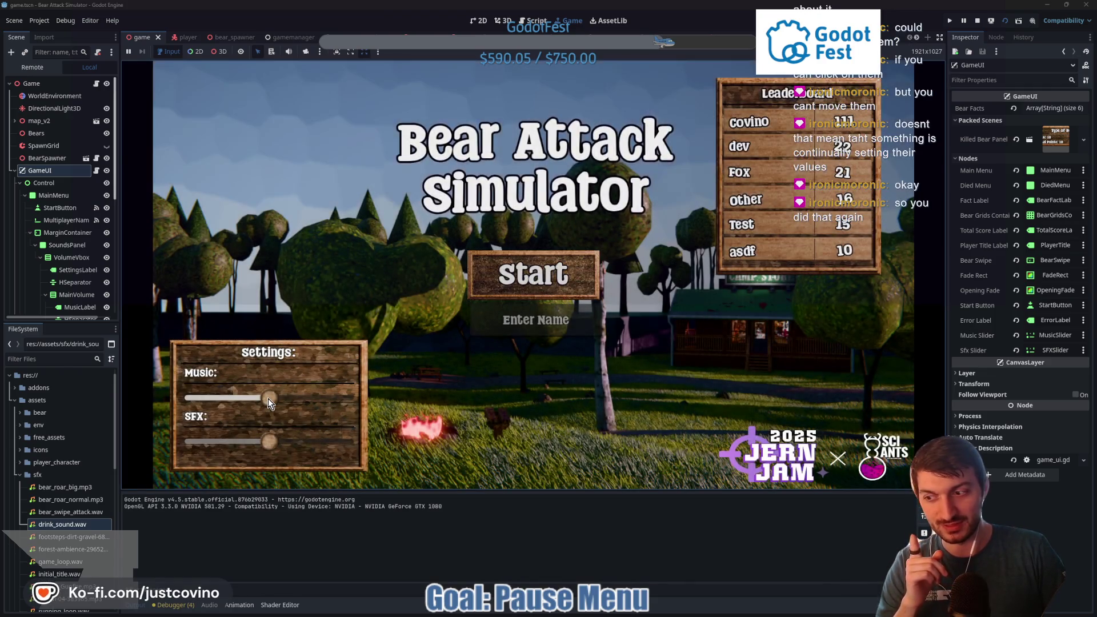
Enter a test player name, start the game, pause, and return to the main menu
left_click(538, 326)
type("dgfdfg")
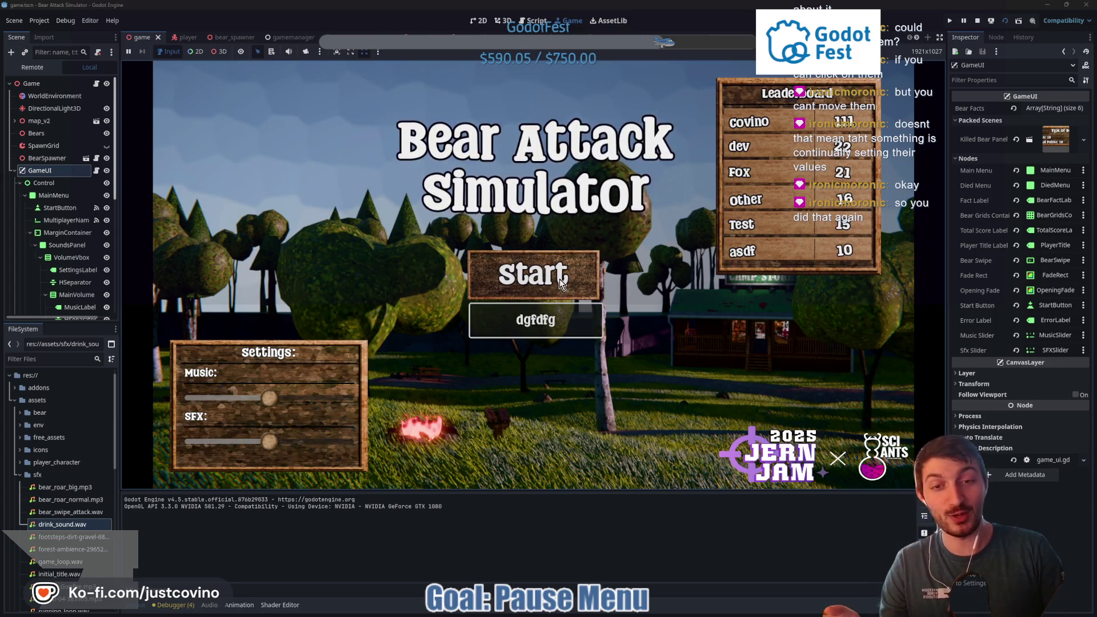
left_click(558, 276)
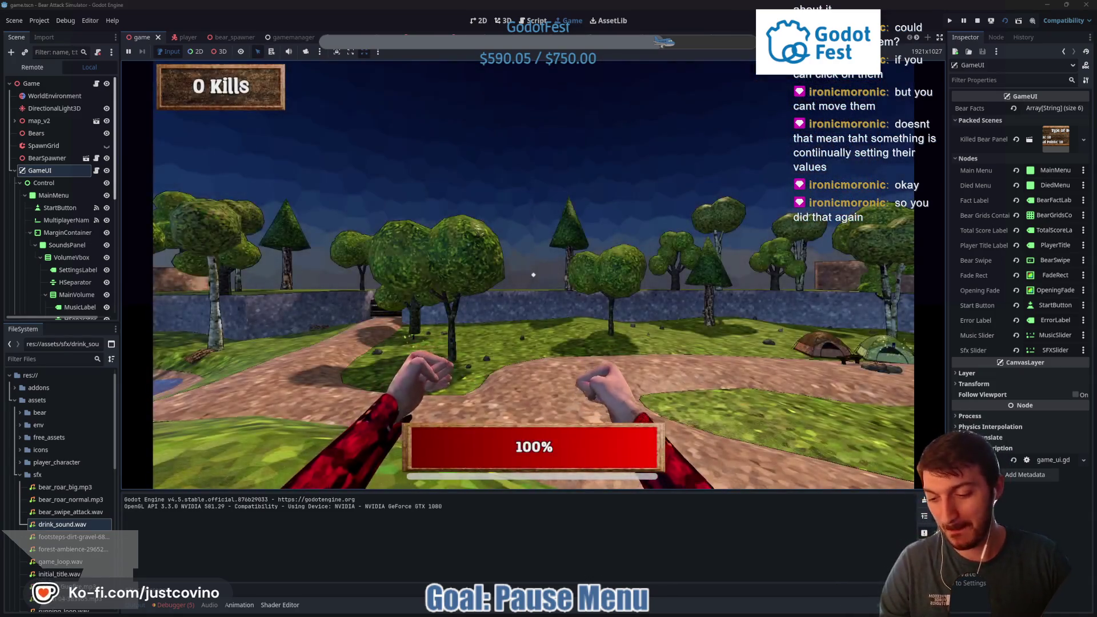
key("Escape")
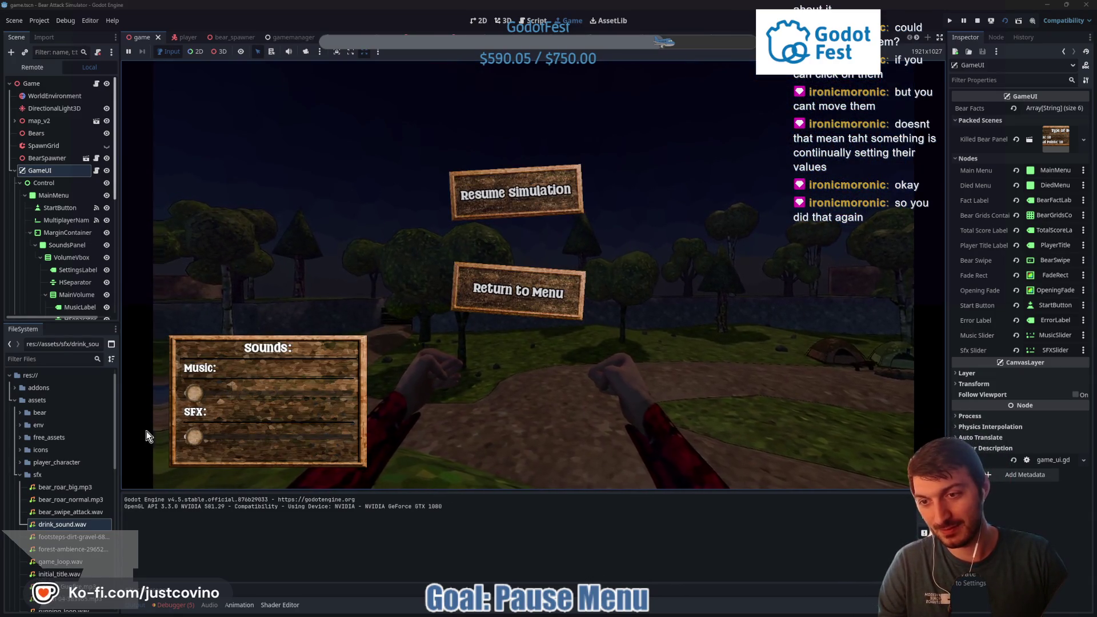
left_click(521, 302)
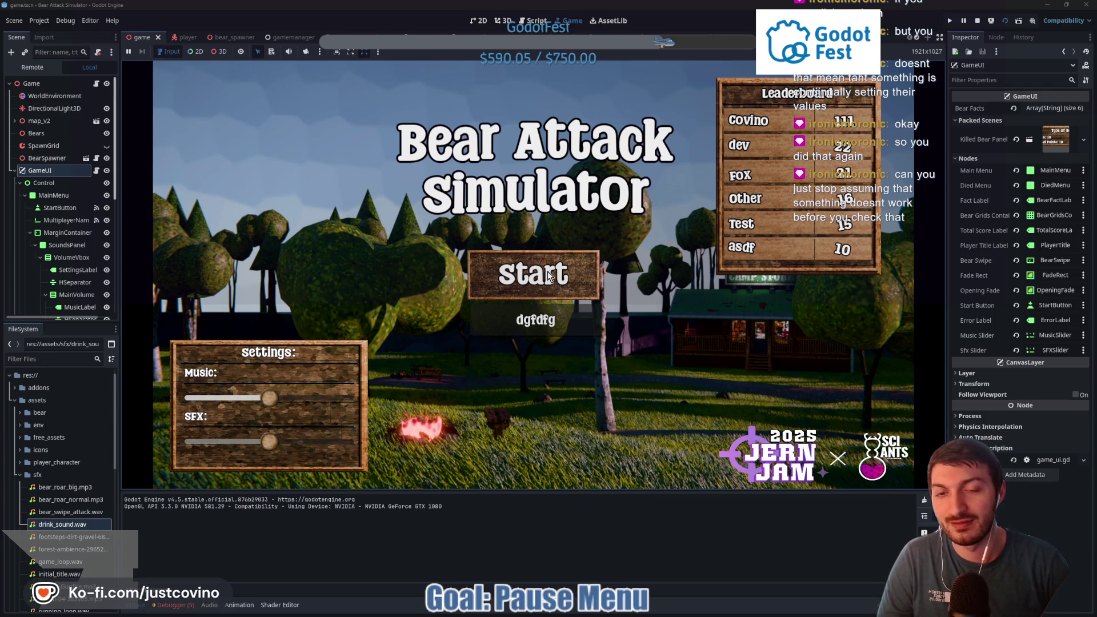
Check the Debugger Errors and Misc tabs for which control receives clicks, then stop the game
left_click(570, 319)
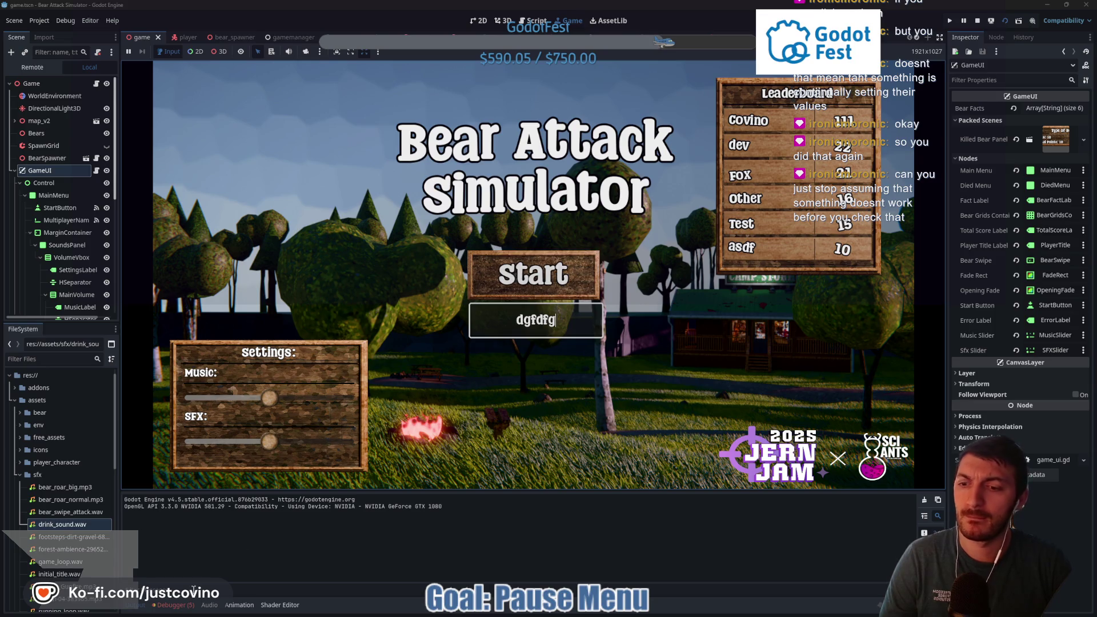
left_click(172, 605)
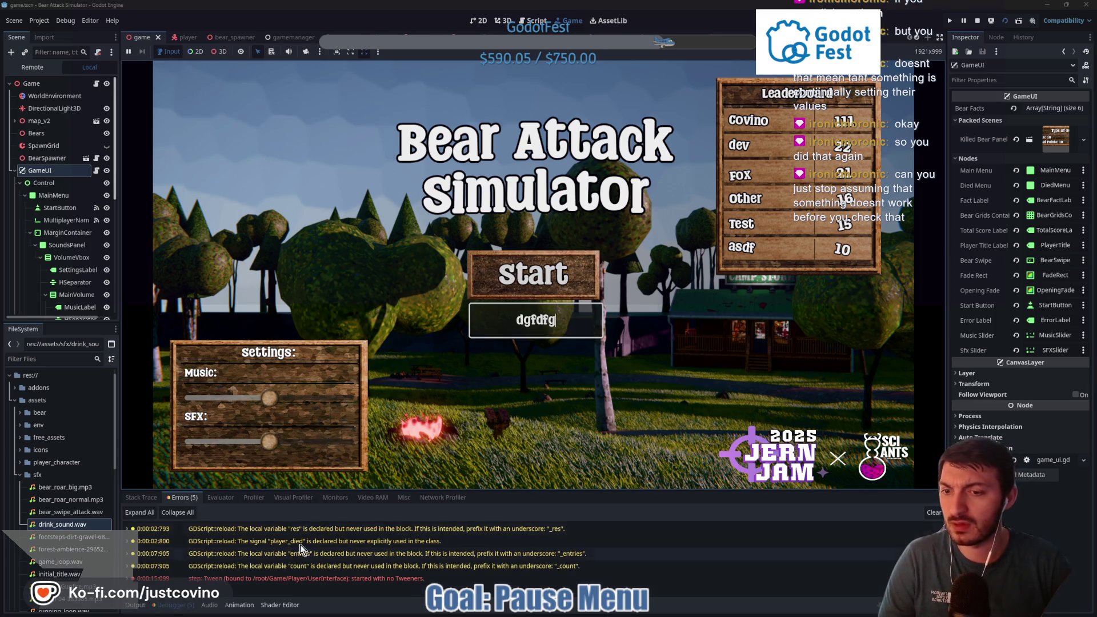
left_click(413, 500)
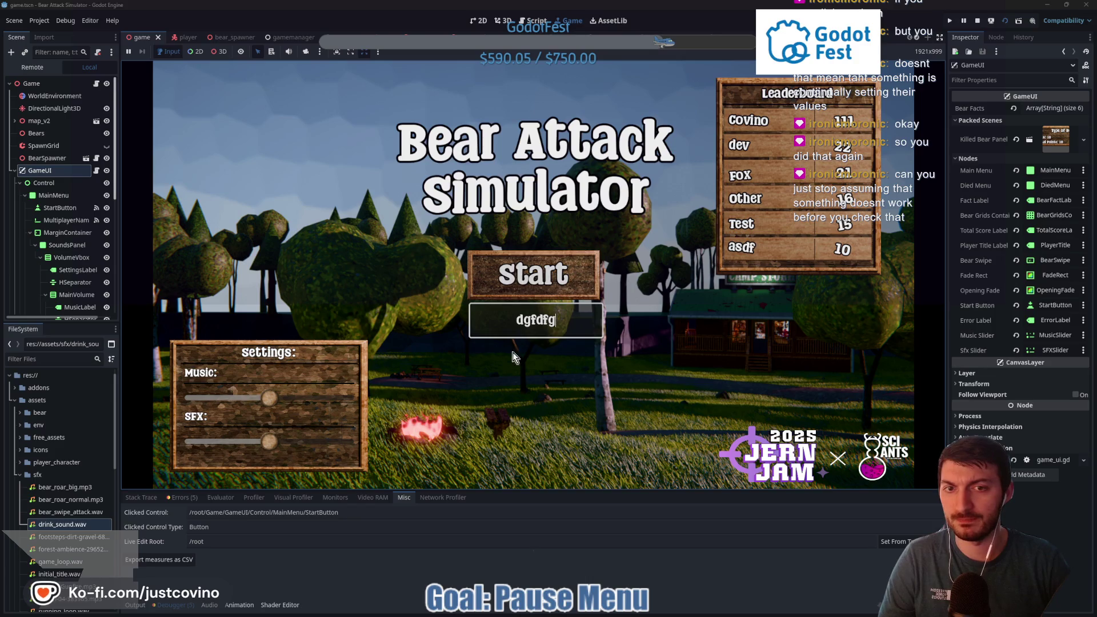
left_click(571, 318)
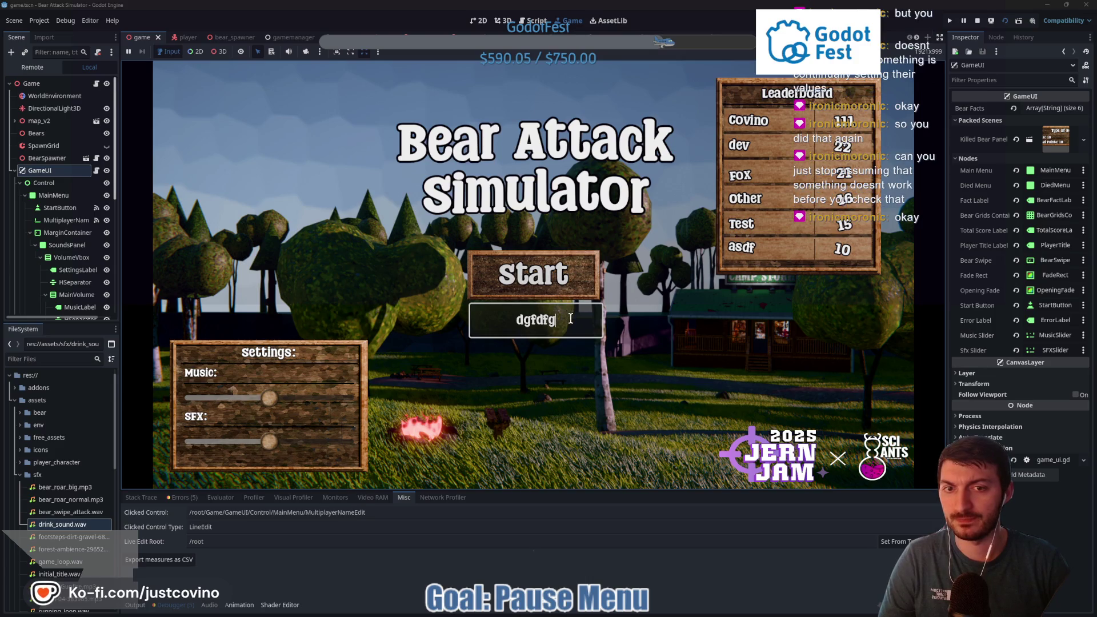
left_click(560, 272)
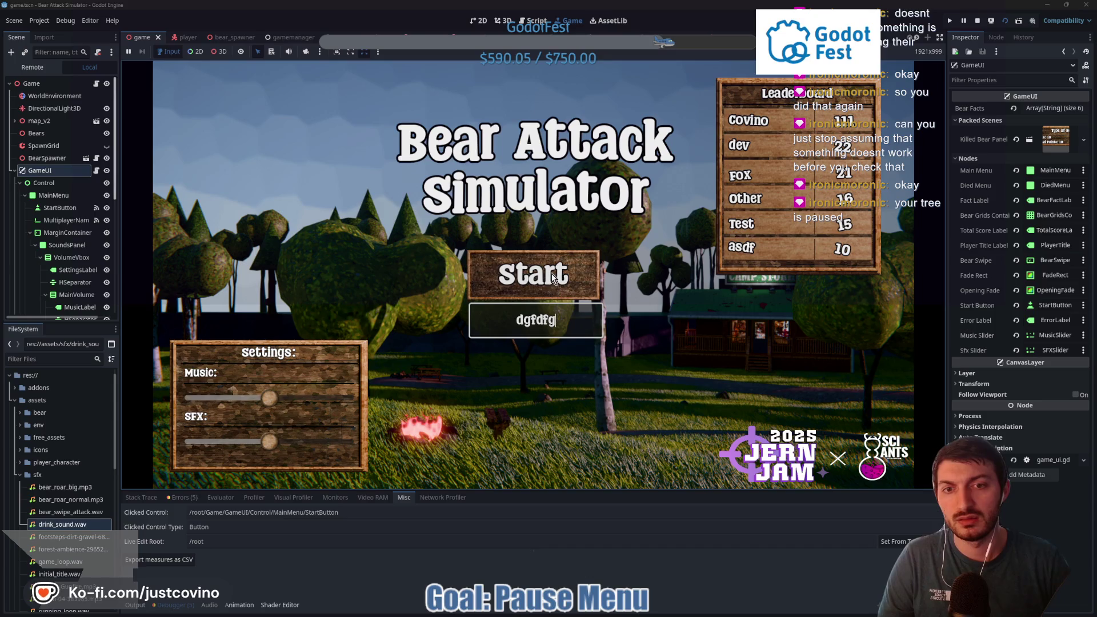
left_click(977, 20)
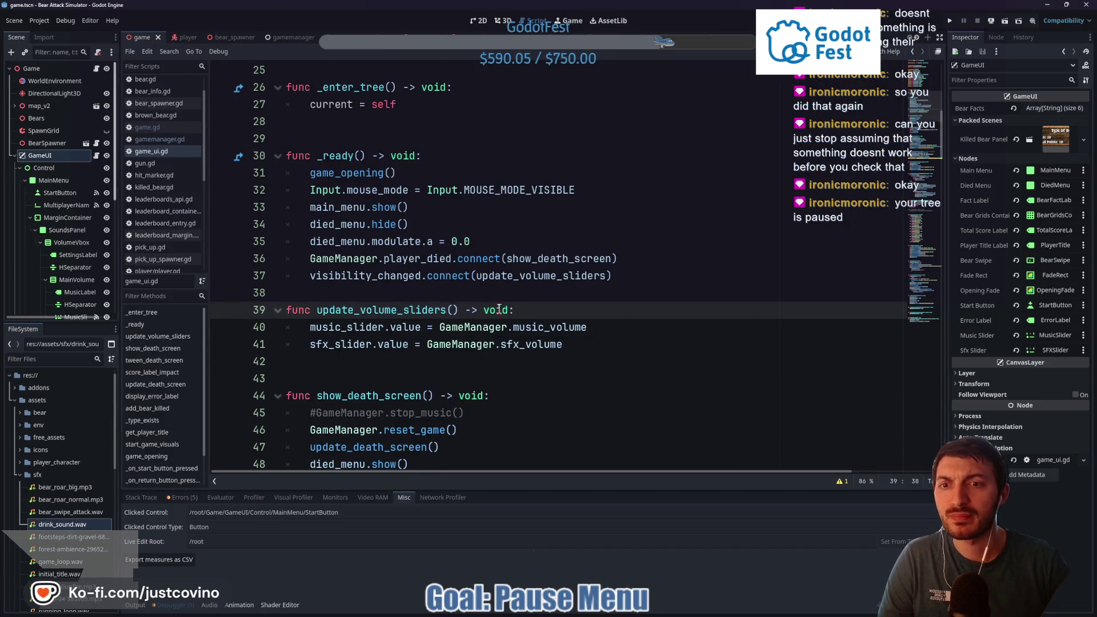
Open gamemanager.gd and locate the _on_return_to_menu_pressed handler's lines
scroll(505, 310, "down", 7)
scroll(506, 310, "down", 7)
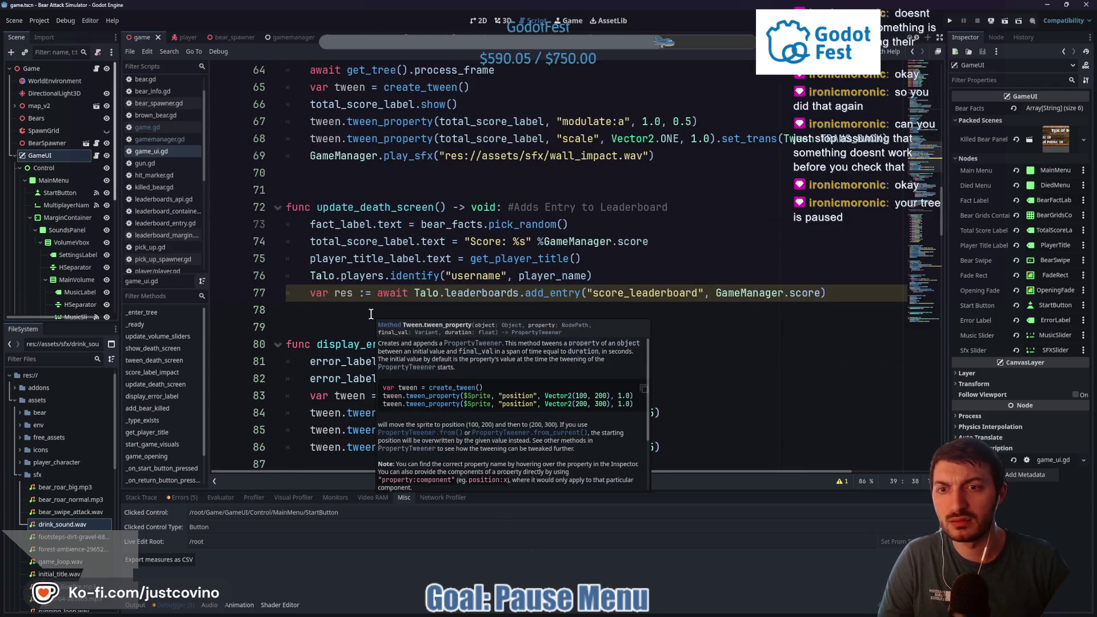
scroll(429, 221, "down", 20)
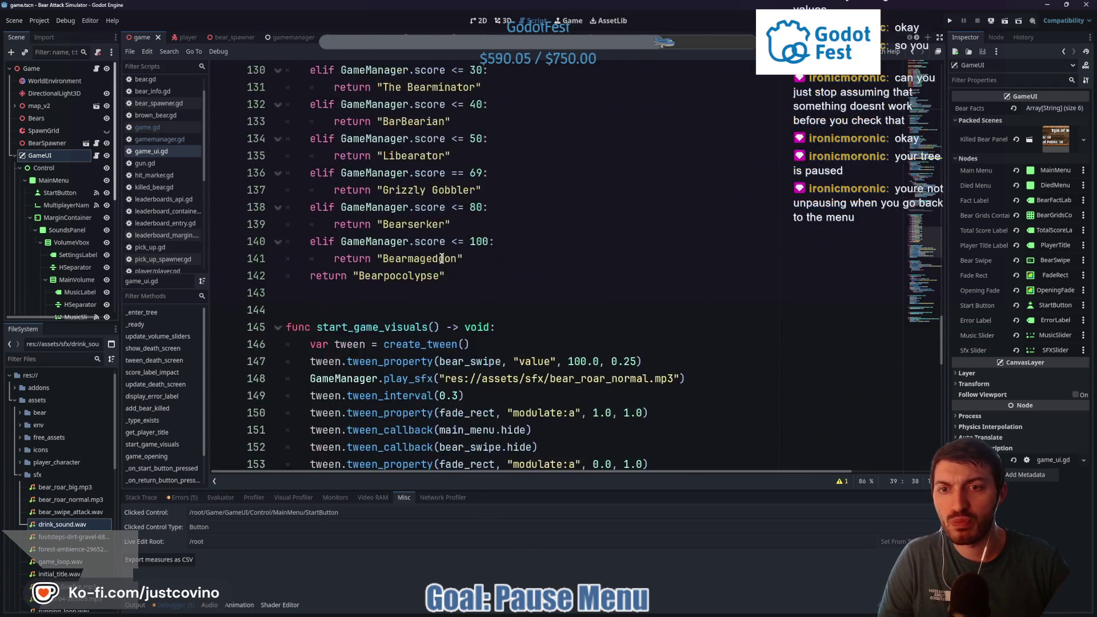
left_click(290, 37)
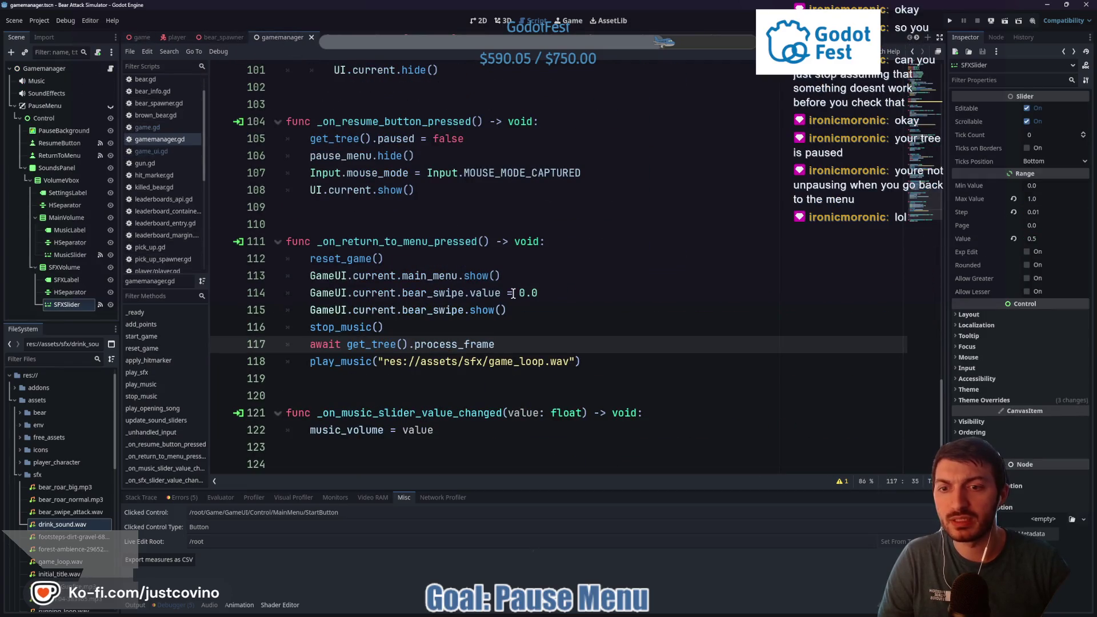
left_click(362, 243)
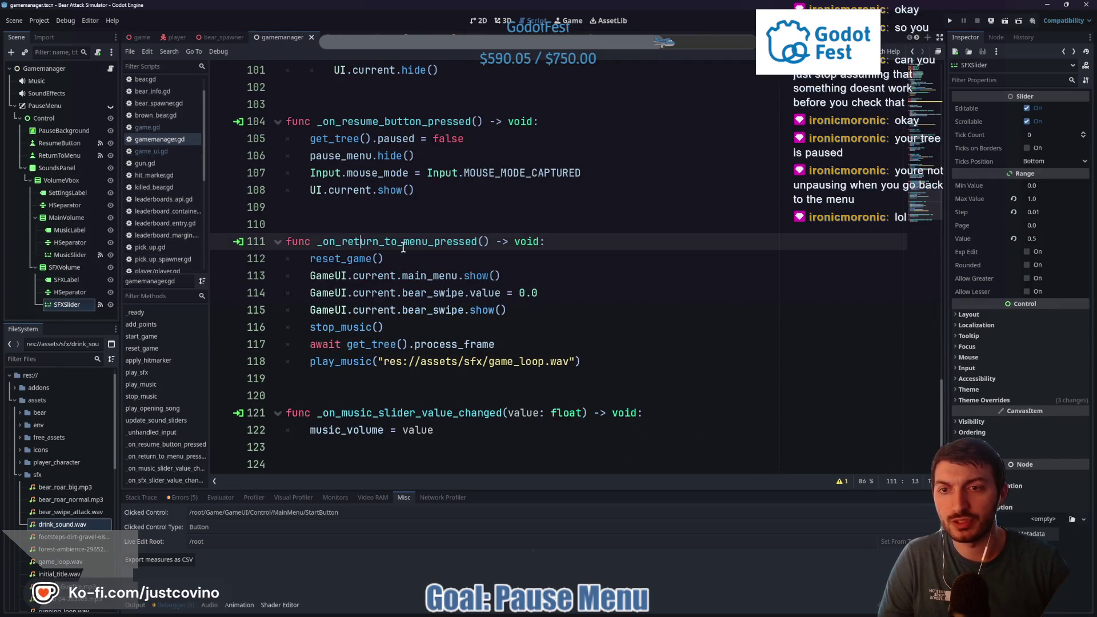
left_click(363, 260)
left_click(355, 312)
left_click(361, 339)
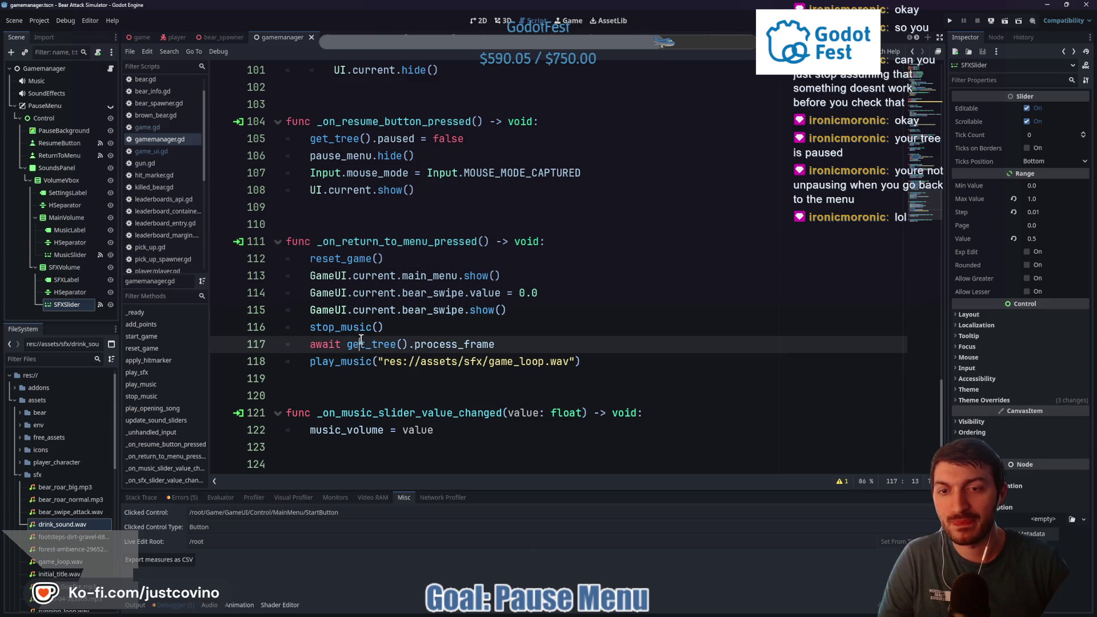
Insert get_tree().paused = false at the handler's top, save, and run the game scene
left_click(577, 235)
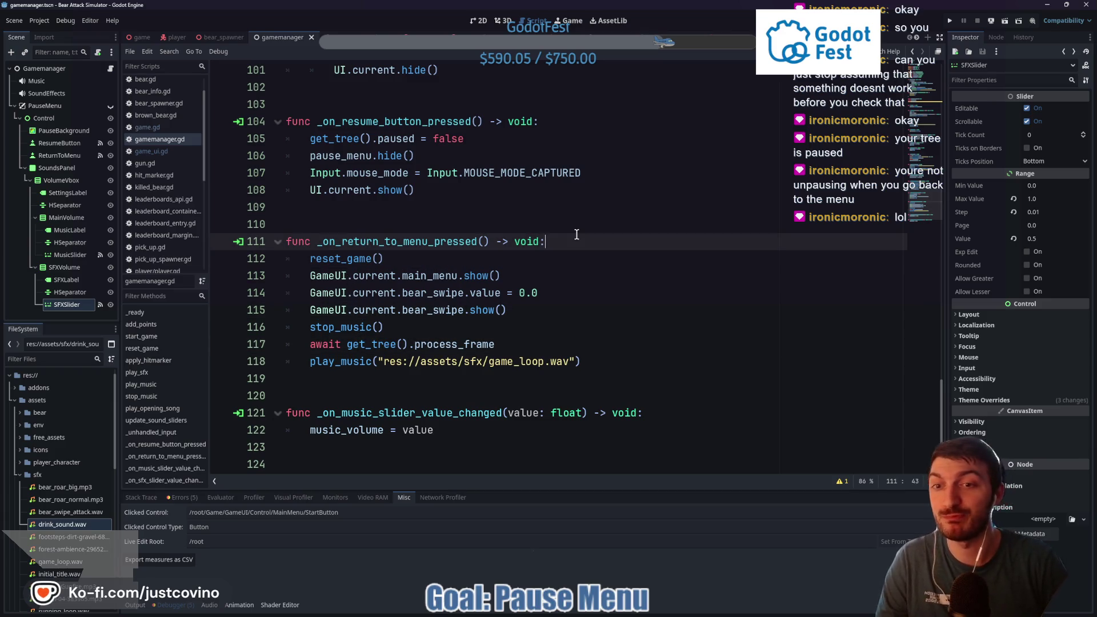
key("Return")
type("get_tre")
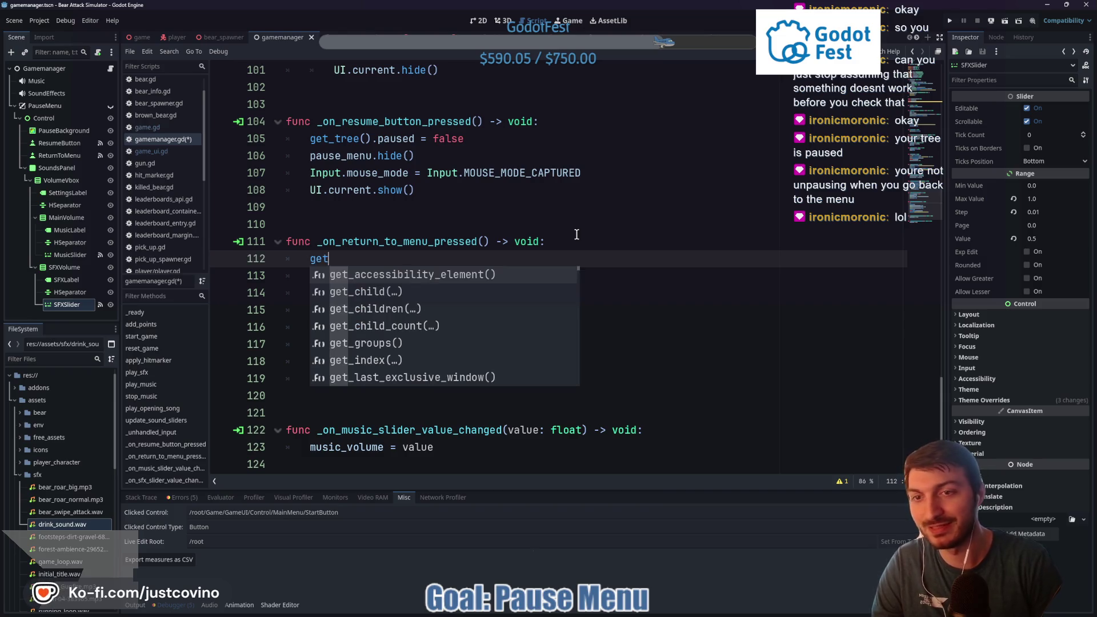
key("Return")
type(".p")
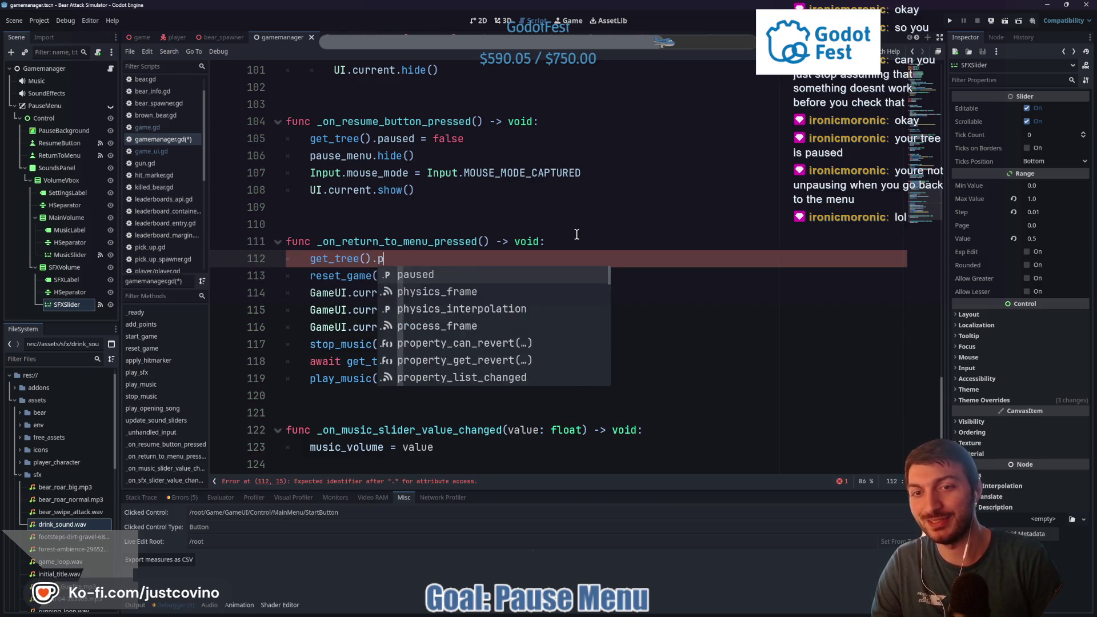
key("Return")
type("false")
key("ctrl+s")
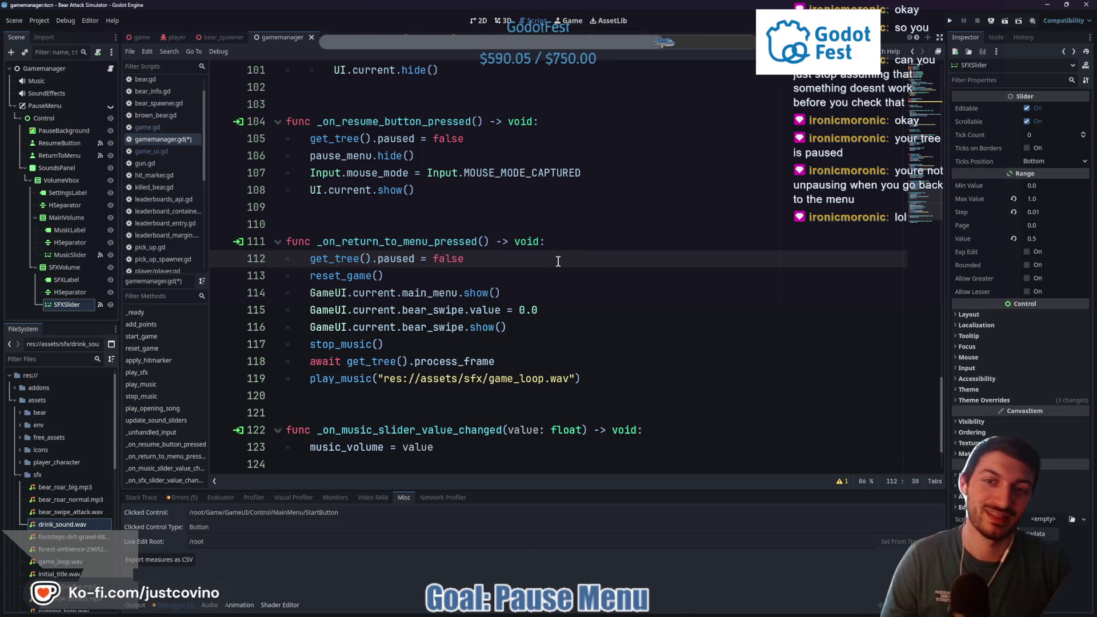
left_click(138, 38)
key("F6")
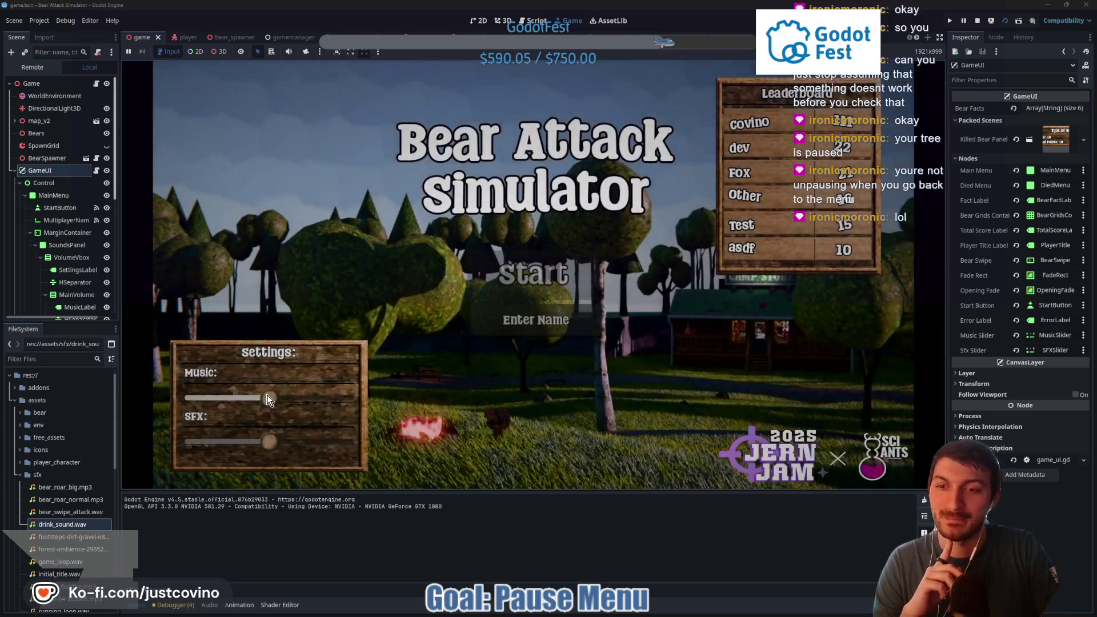
Enter a test player name, start the game, pause, and return to the main menu
left_click(574, 334)
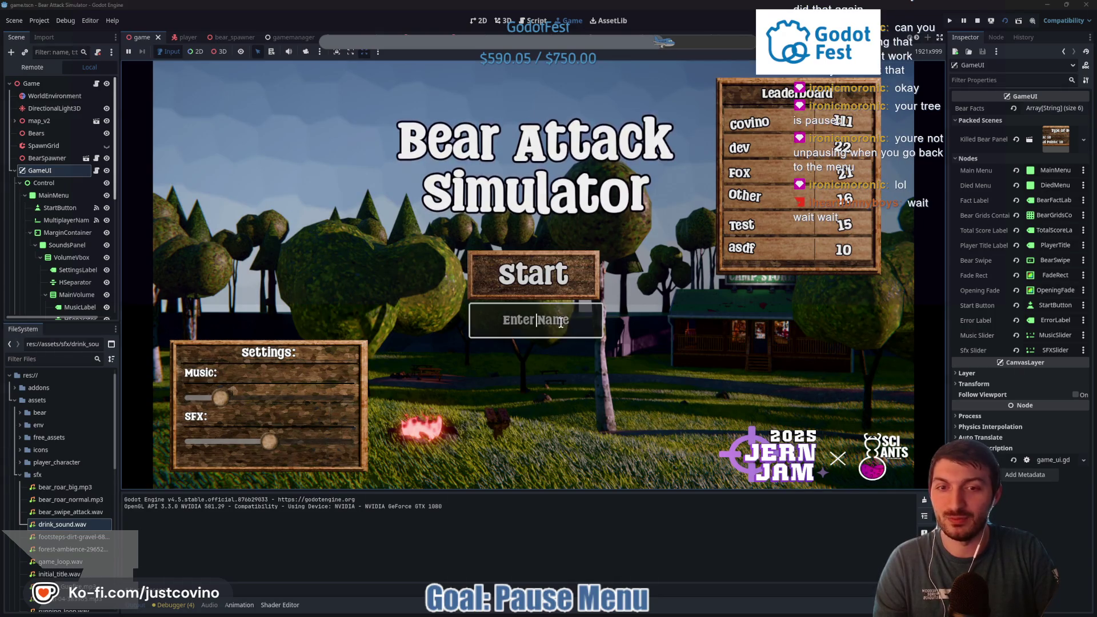
type("ertert")
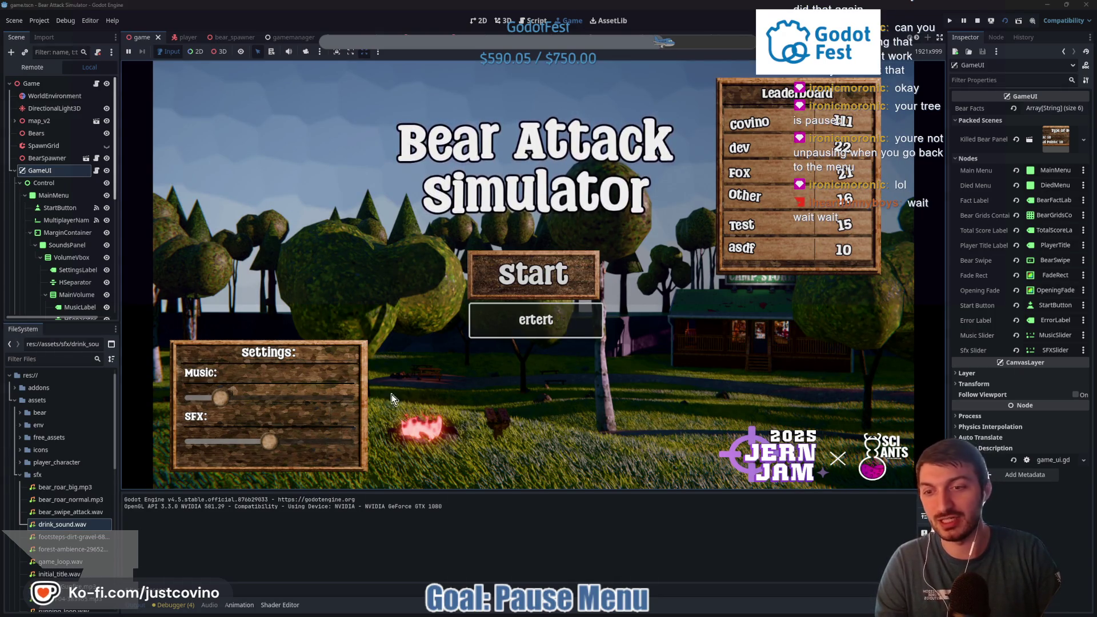
left_click(560, 277)
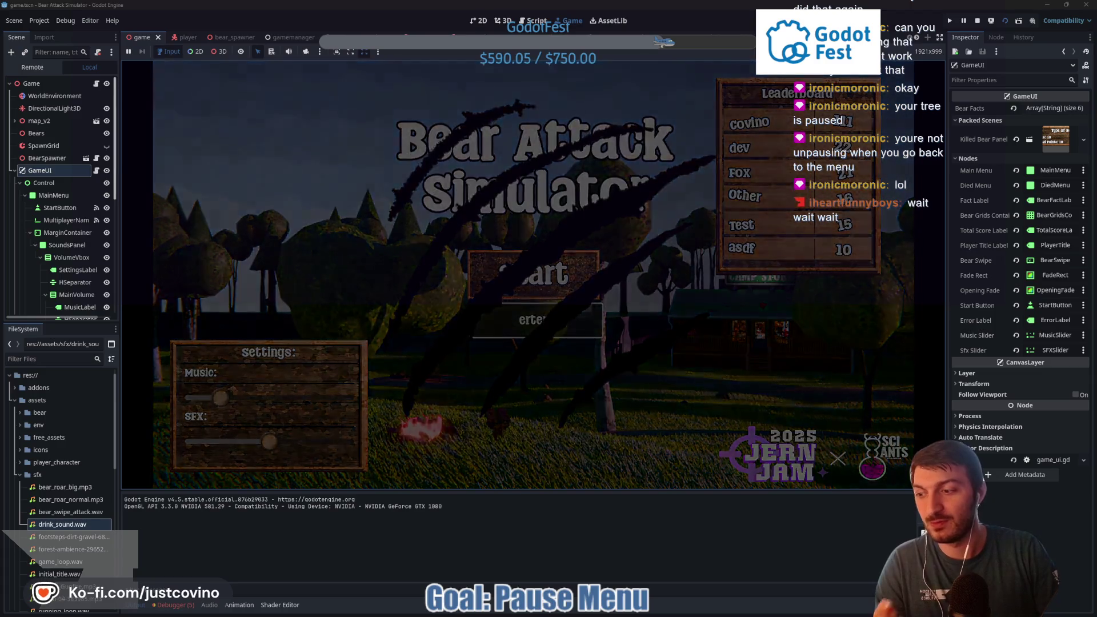
key("Escape")
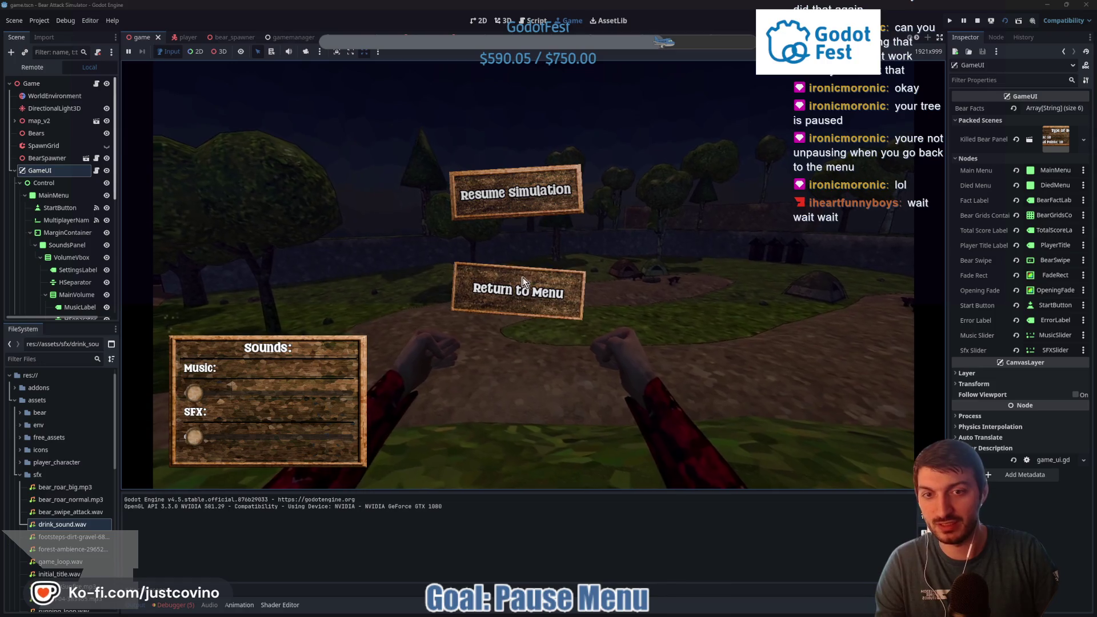
left_click(520, 288)
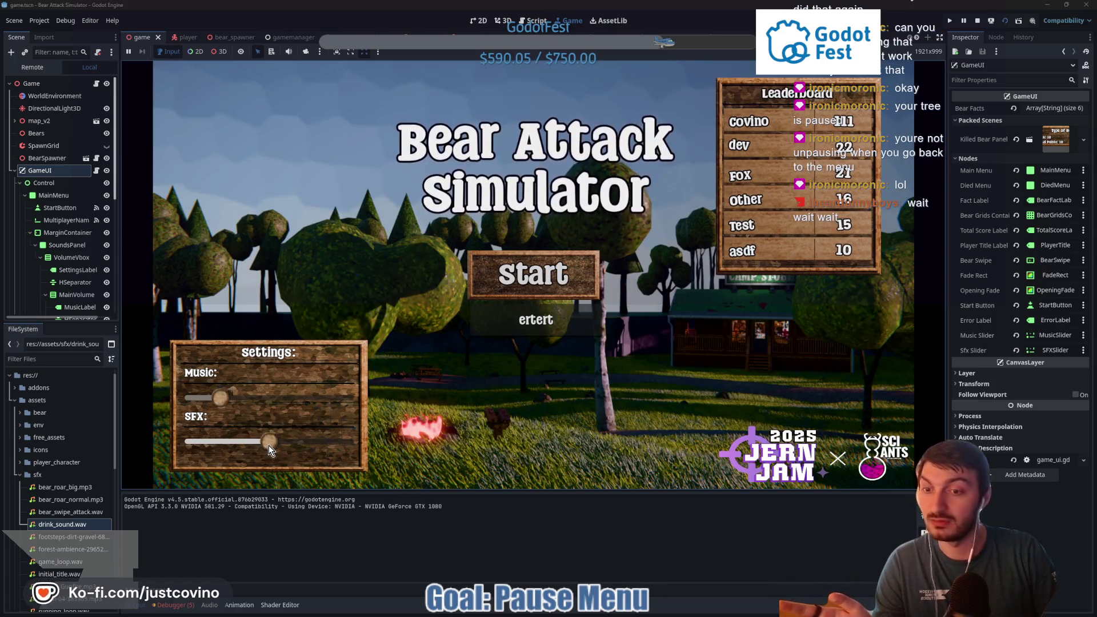
Drag the SFX and Music sliders down and back up, then stop the game
left_click_drag(268, 445, 186, 444)
mouse_move(217, 399)
left_mouse_down()
mouse_move(184, 441)
mouse_move(323, 441)
left_mouse_up()
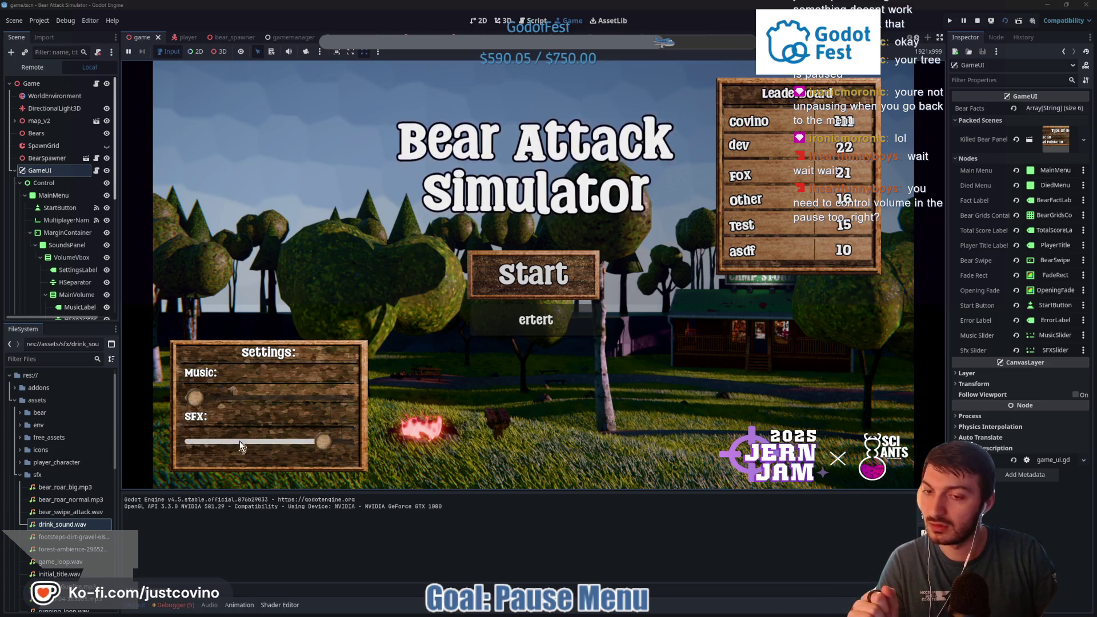
left_click_drag(201, 396, 354, 400)
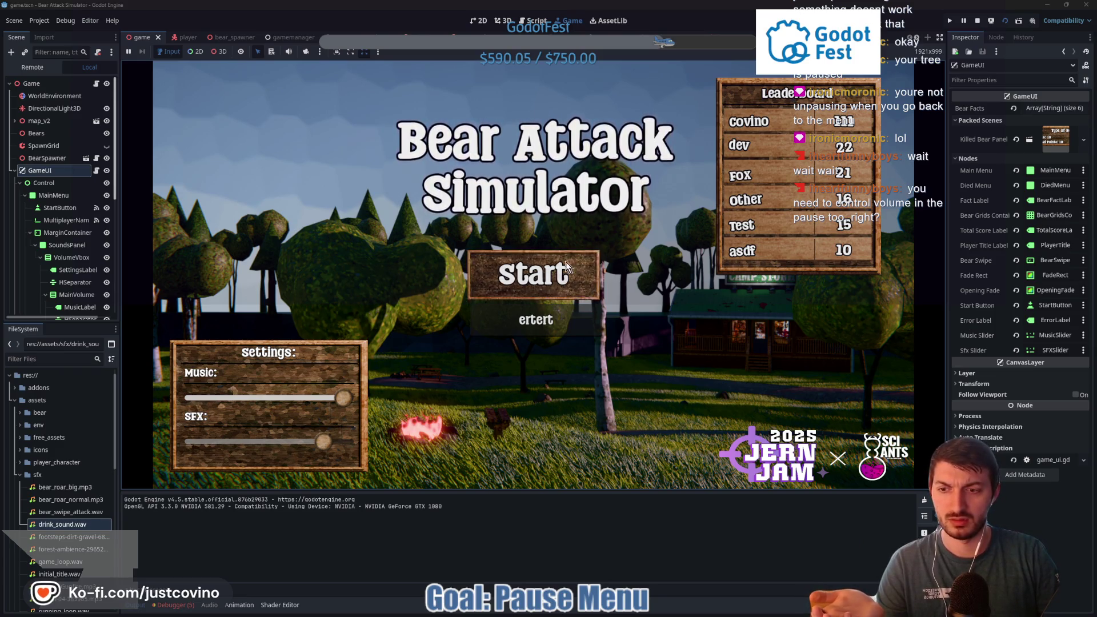
key("F8")
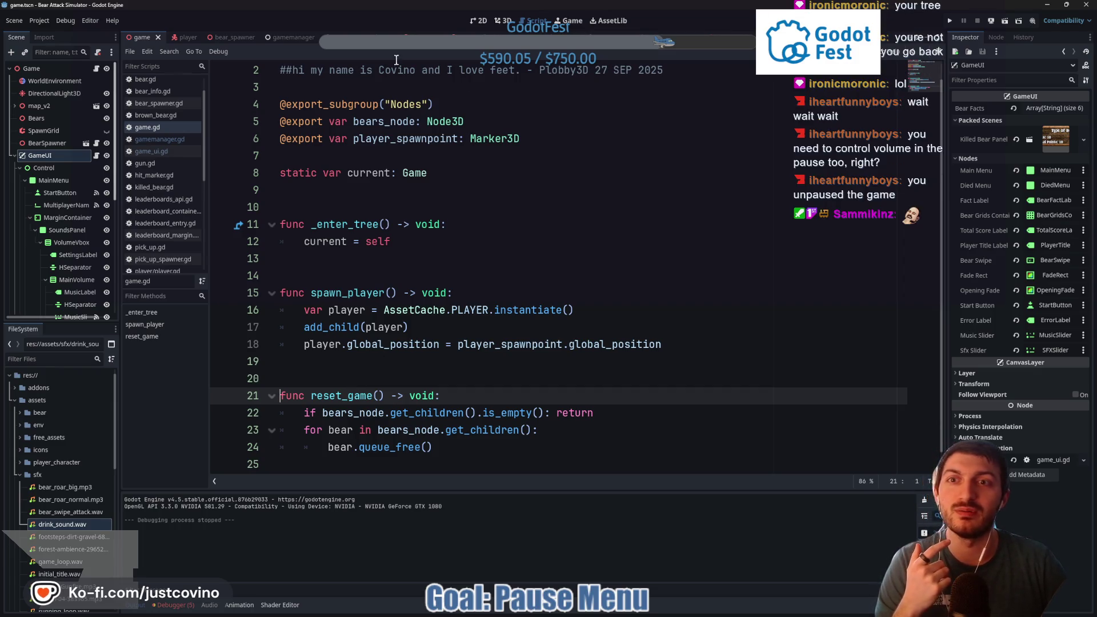
Open gamemanager.gd and find the reset_game() call in the return-to-menu handler
left_click(282, 37)
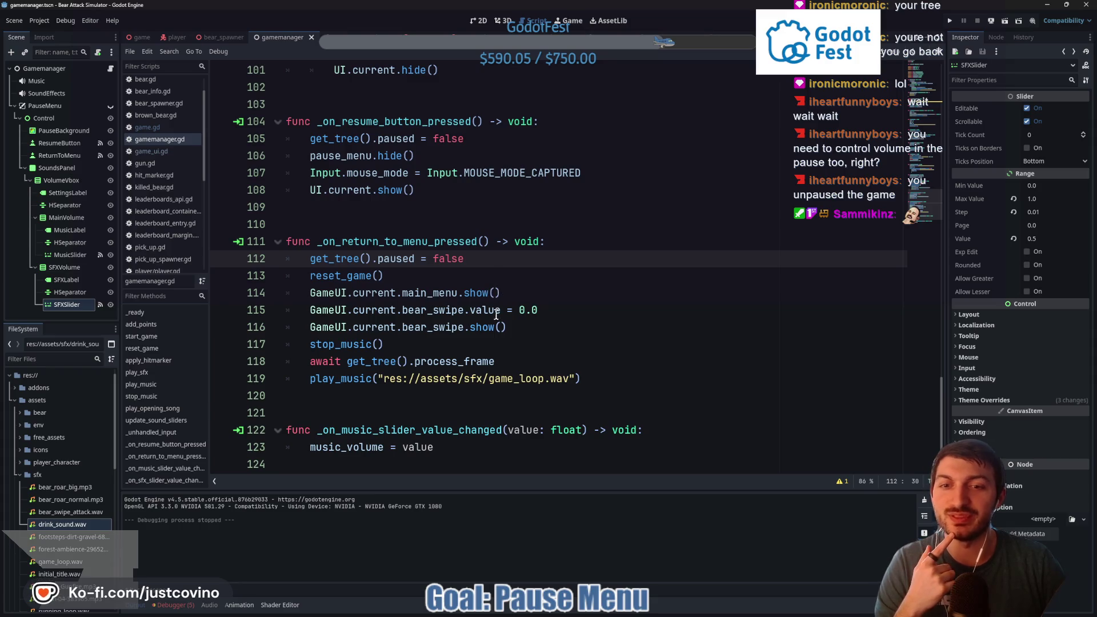
left_click(343, 276)
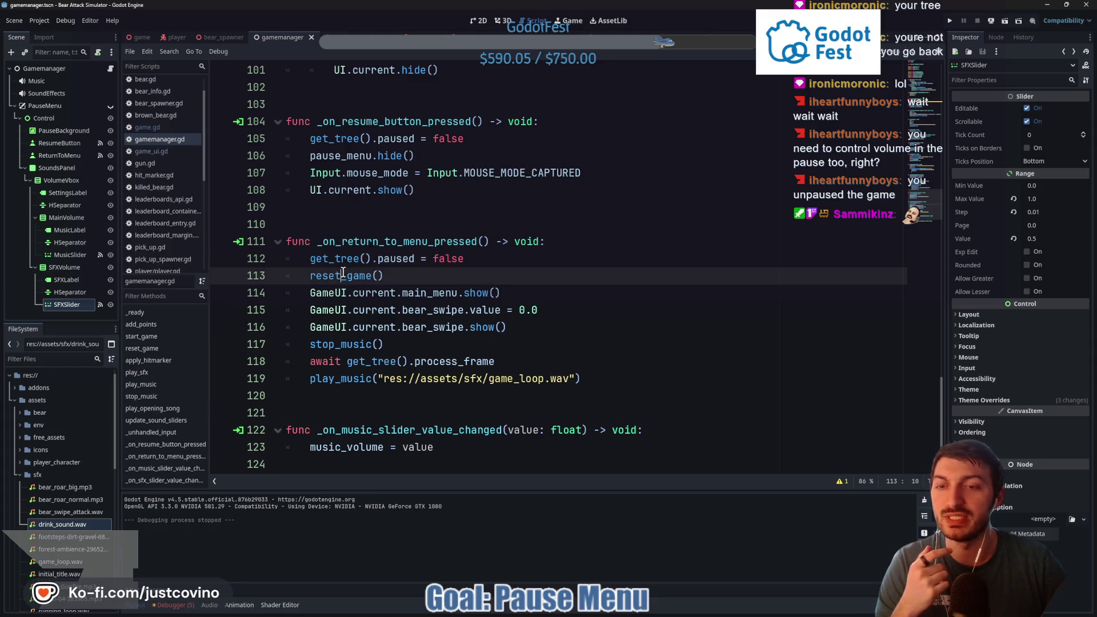
double_click(335, 276)
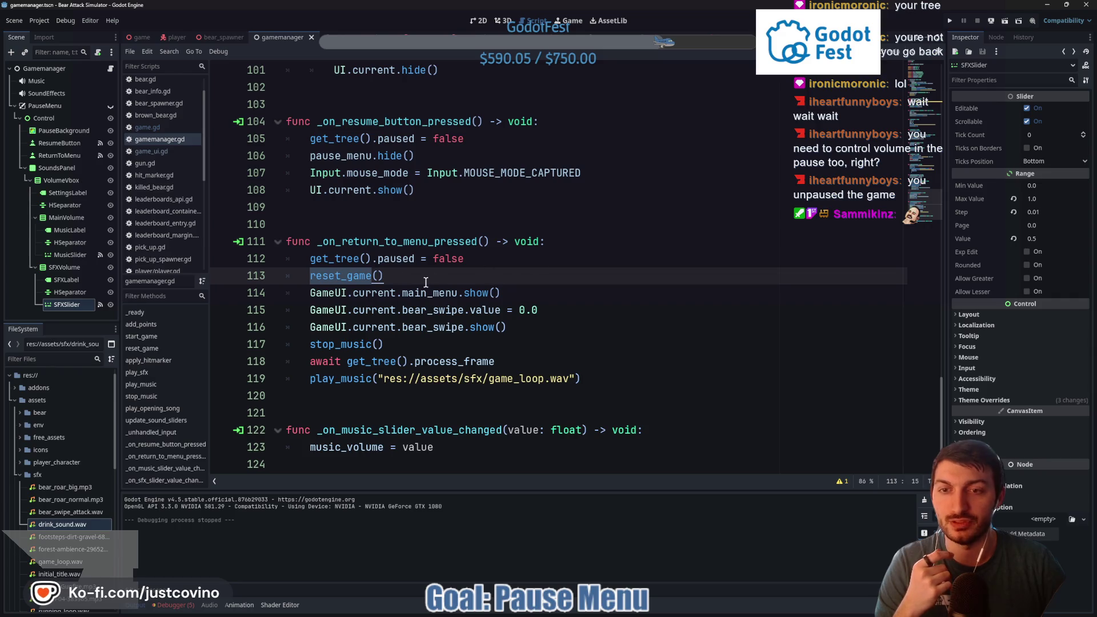
scroll(426, 281, "up", 4)
scroll(440, 309, "down", 3)
Move the await process_frame line directly under paused = false and delete the leftover blank line
left_click(512, 308)
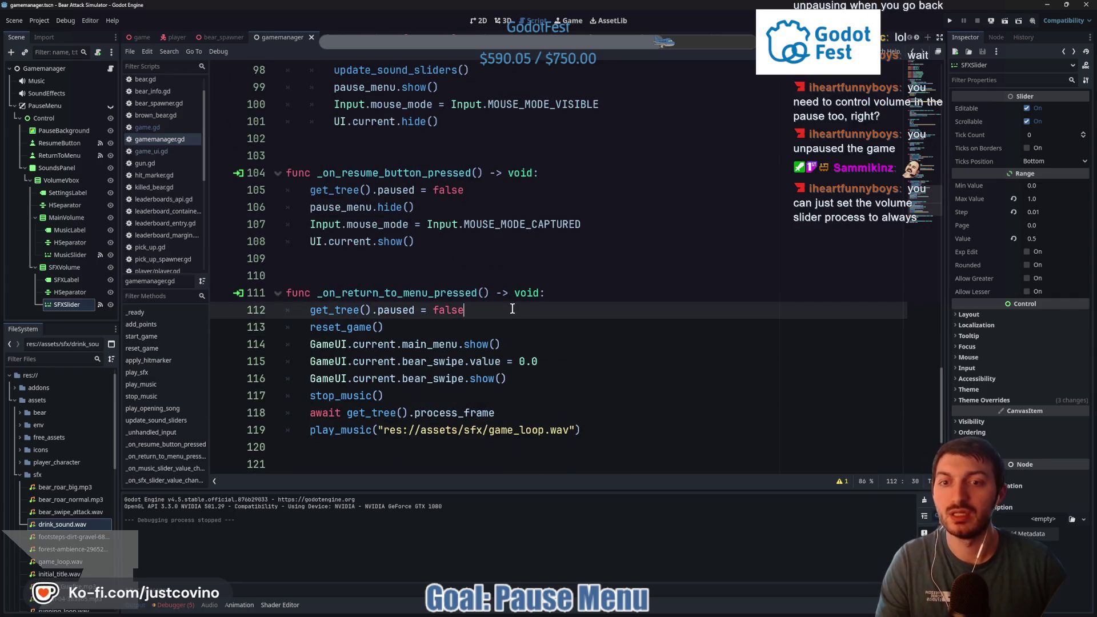
key("Return")
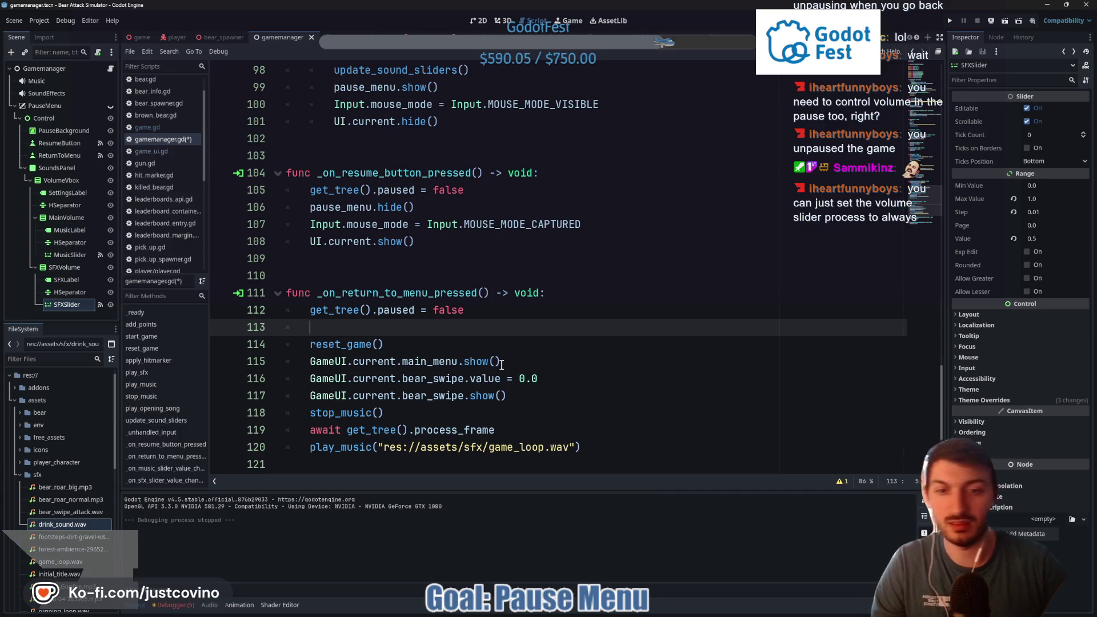
left_click_drag(507, 429, 278, 430)
key("alt+Up")
key("alt+Up")
key("alt+Up")
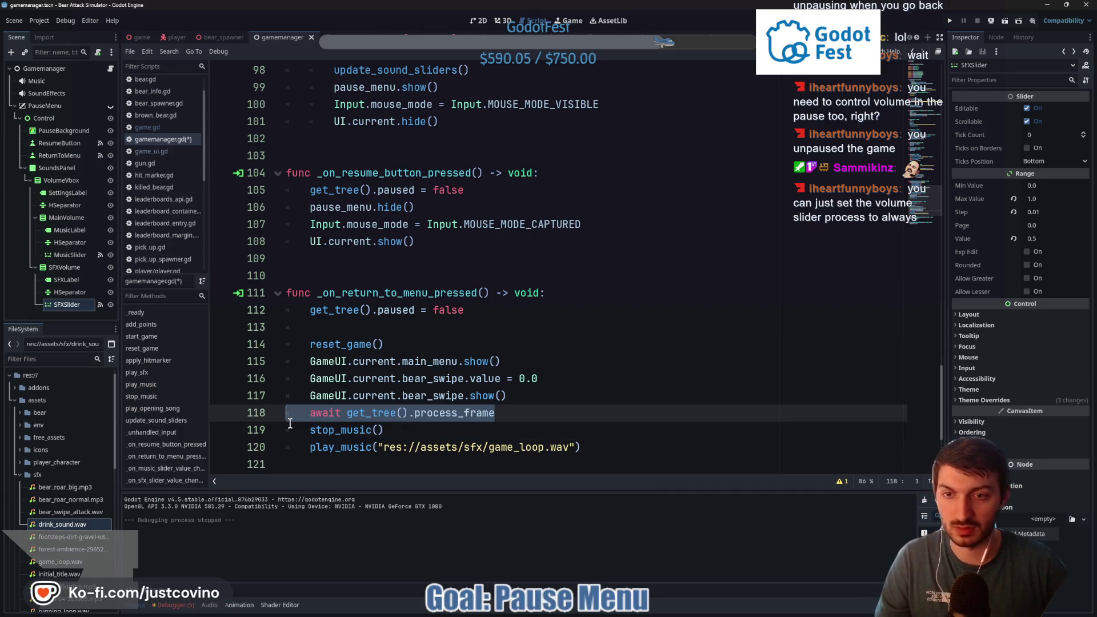
left_click(359, 346)
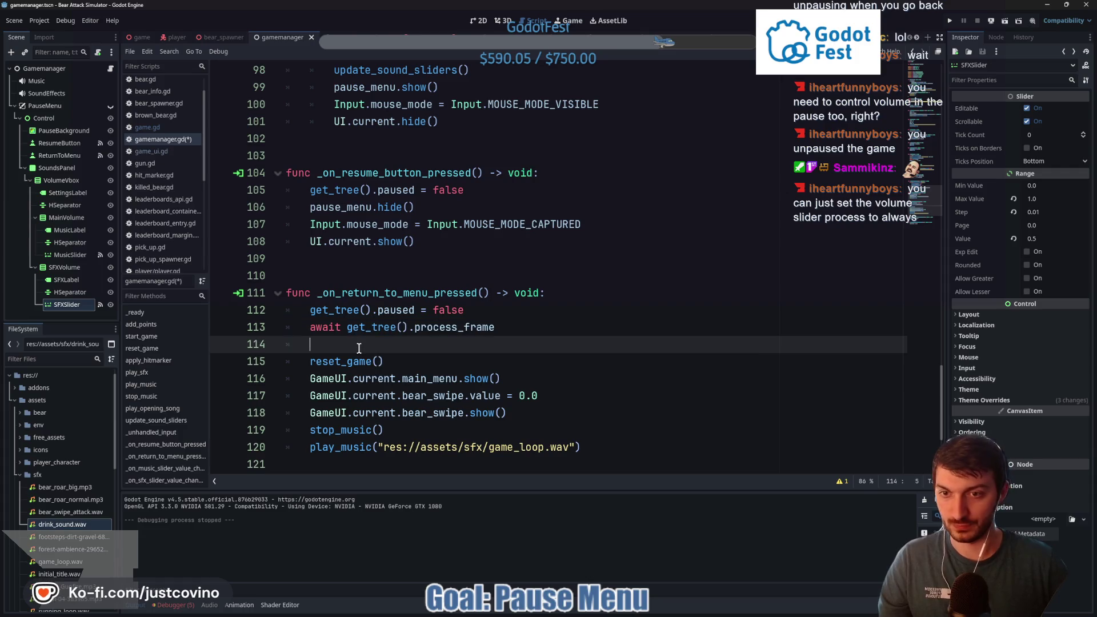
key("BackSpace")
double_click(352, 344)
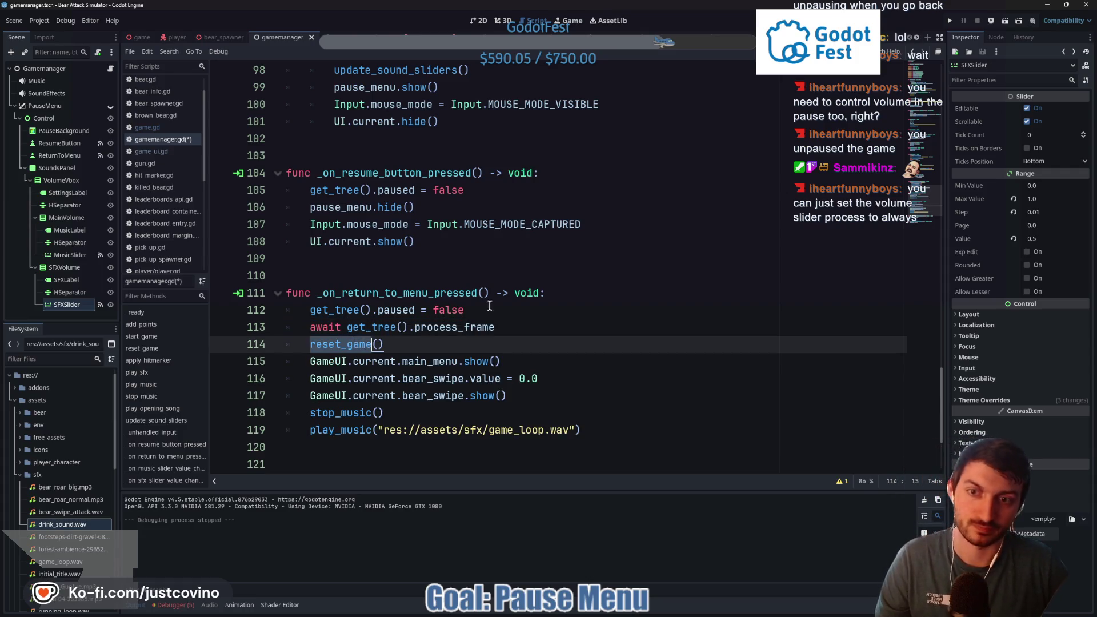
scroll(467, 310, "up", 15)
scroll(412, 321, "down", 2)
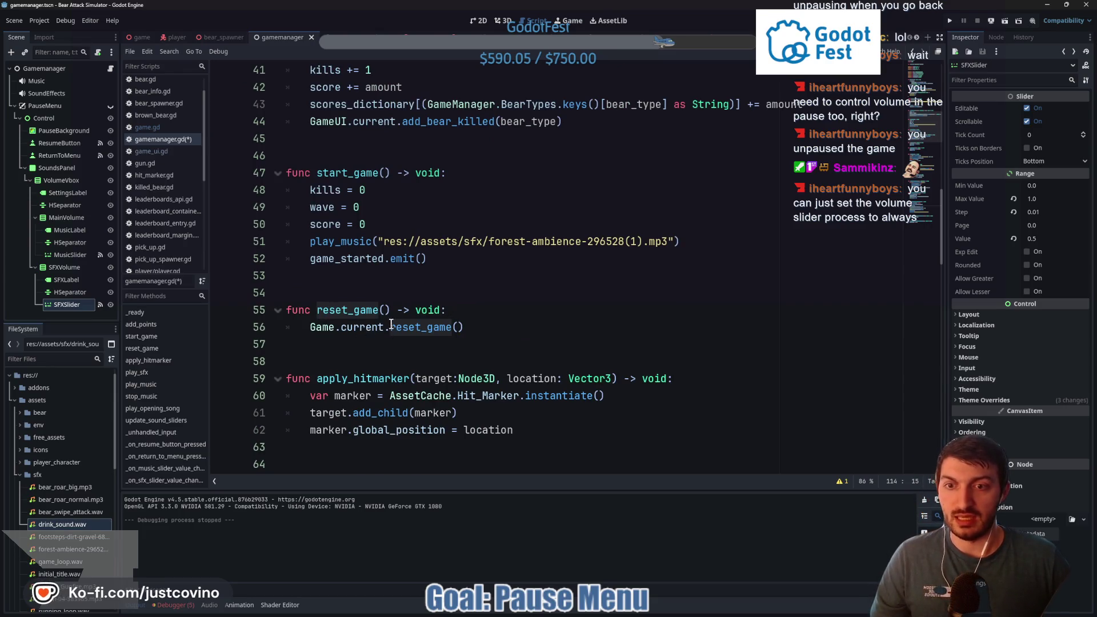
Review reset_game in game.gd, the player script, and game_ui.gd, then return to gamemanager.gd
left_click(405, 329, "ctrl")
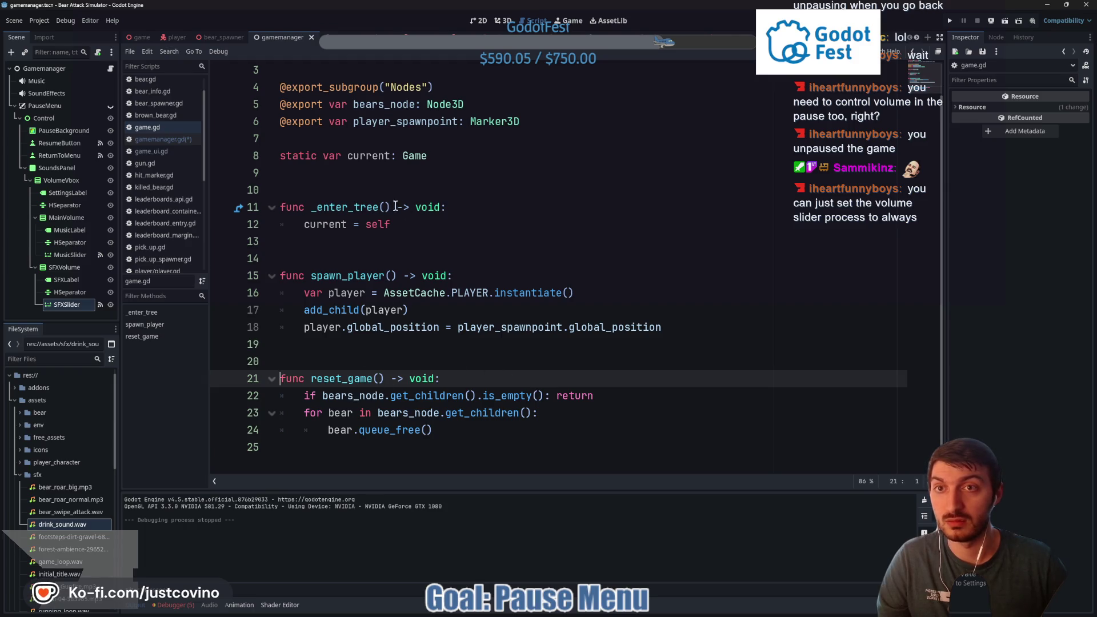
left_click(176, 38)
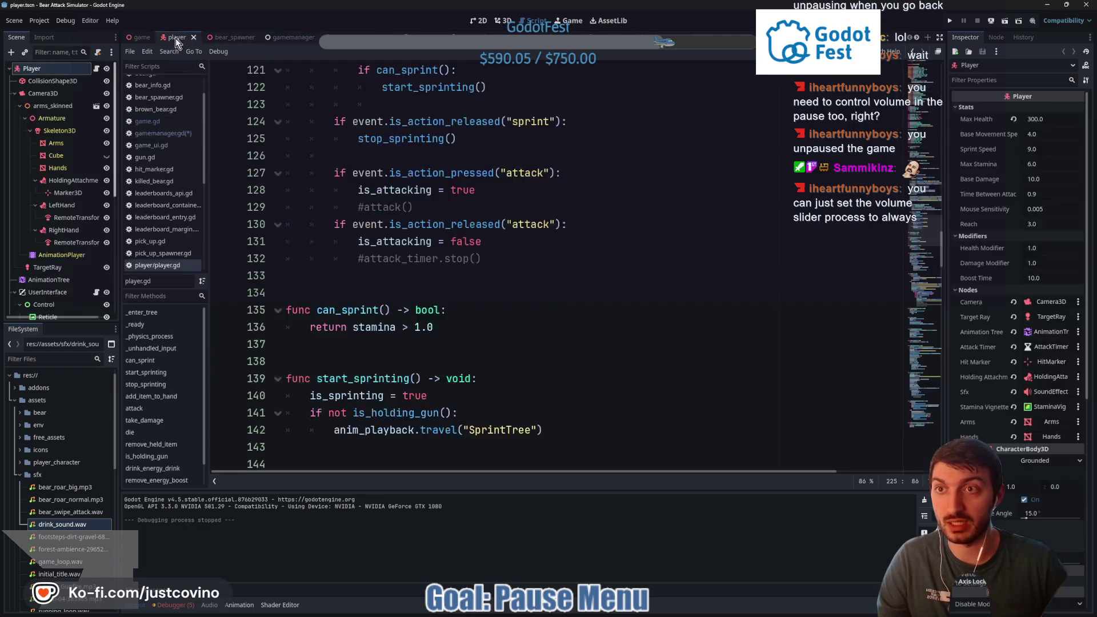
scroll(502, 316, "up", 15)
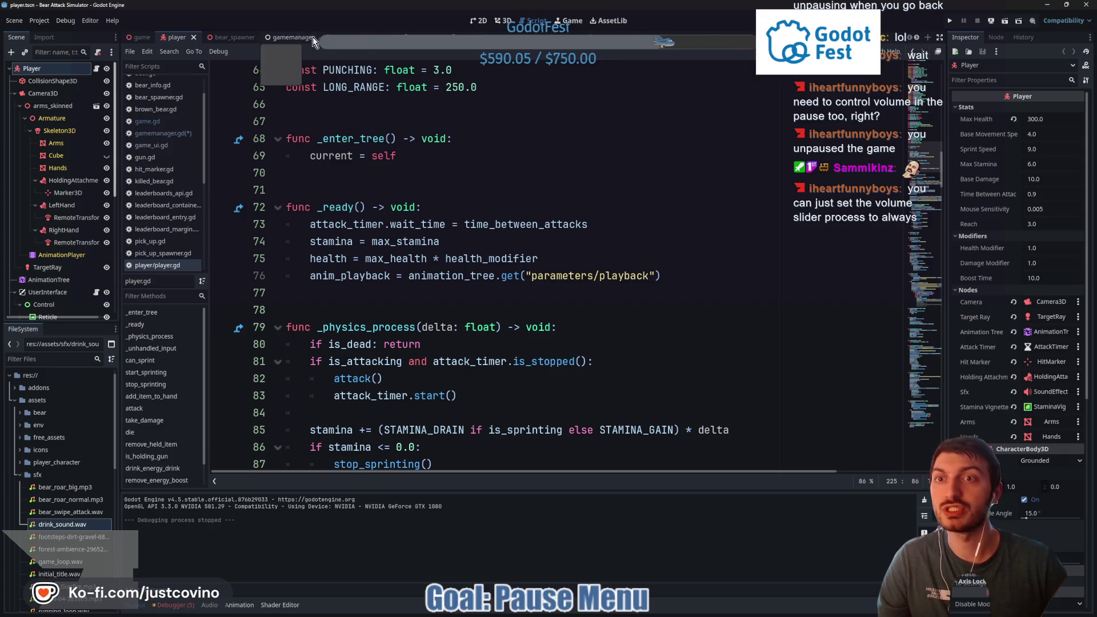
left_click(142, 37)
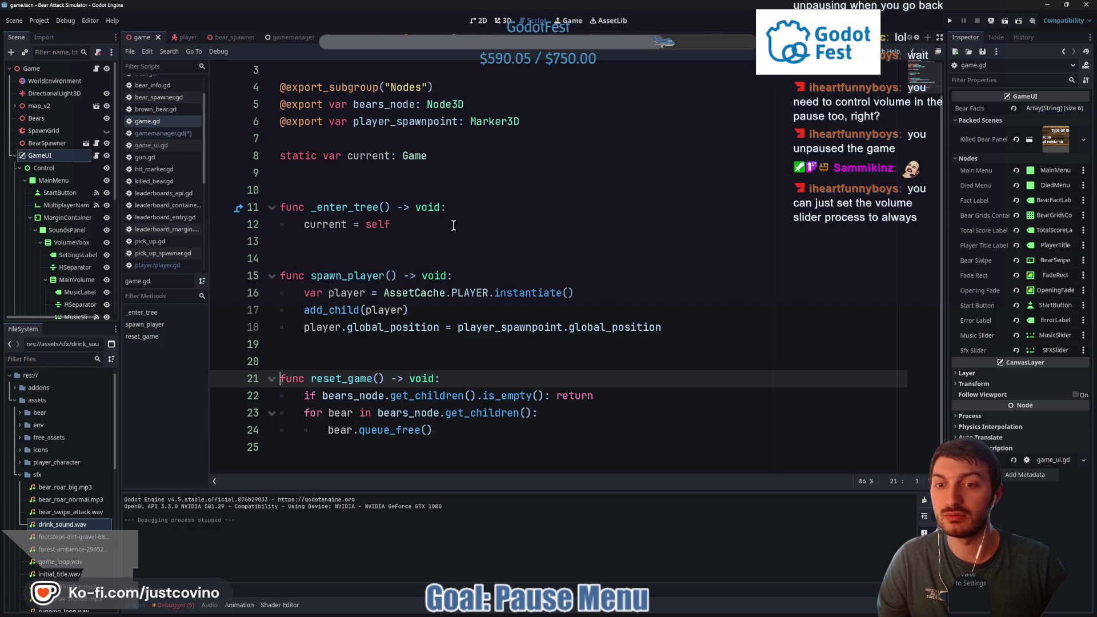
left_click(96, 155)
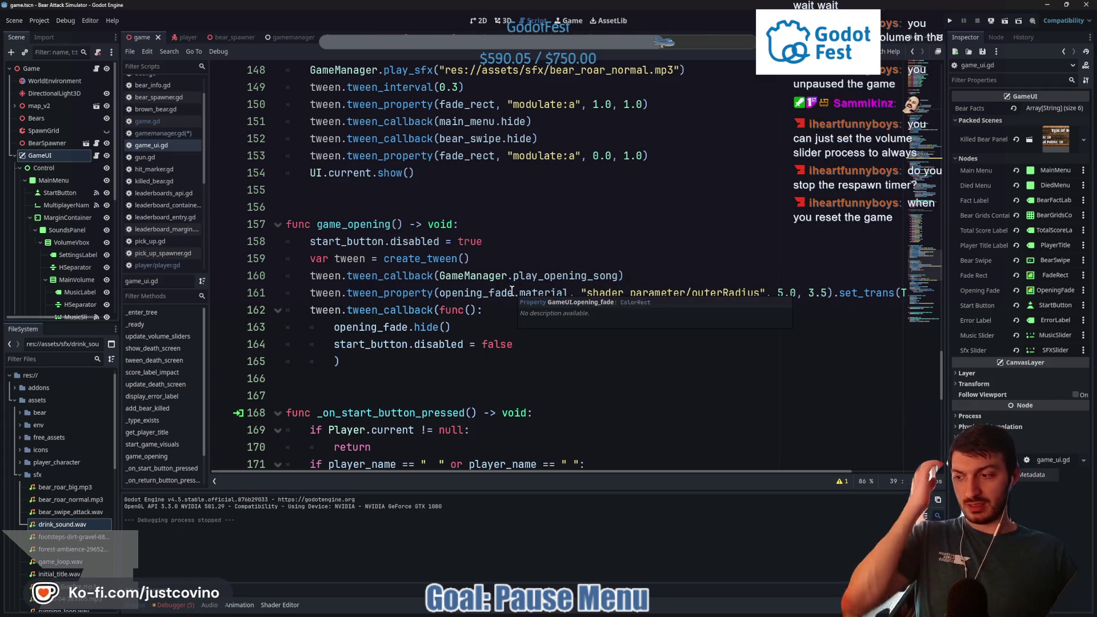
scroll(507, 283, "up", 4)
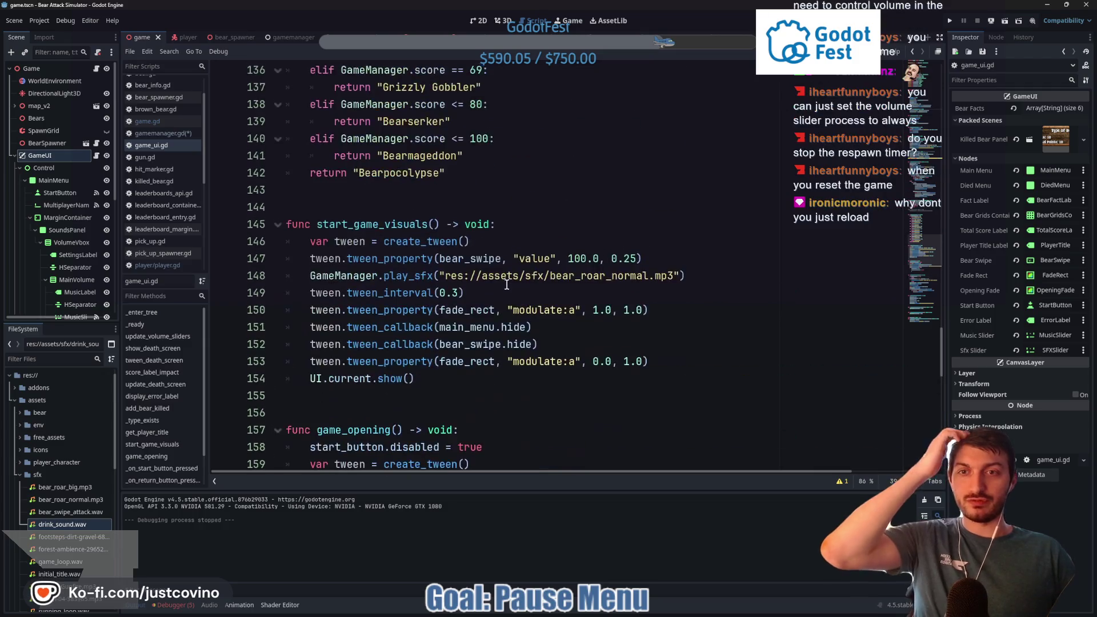
mouse_move(506, 281)
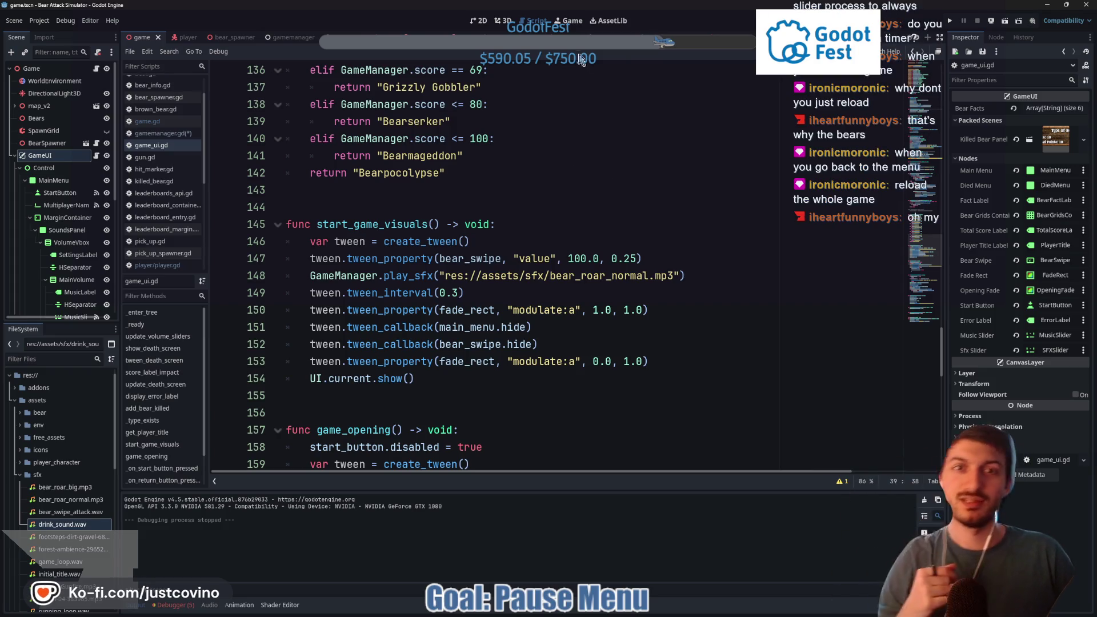
left_click(285, 38)
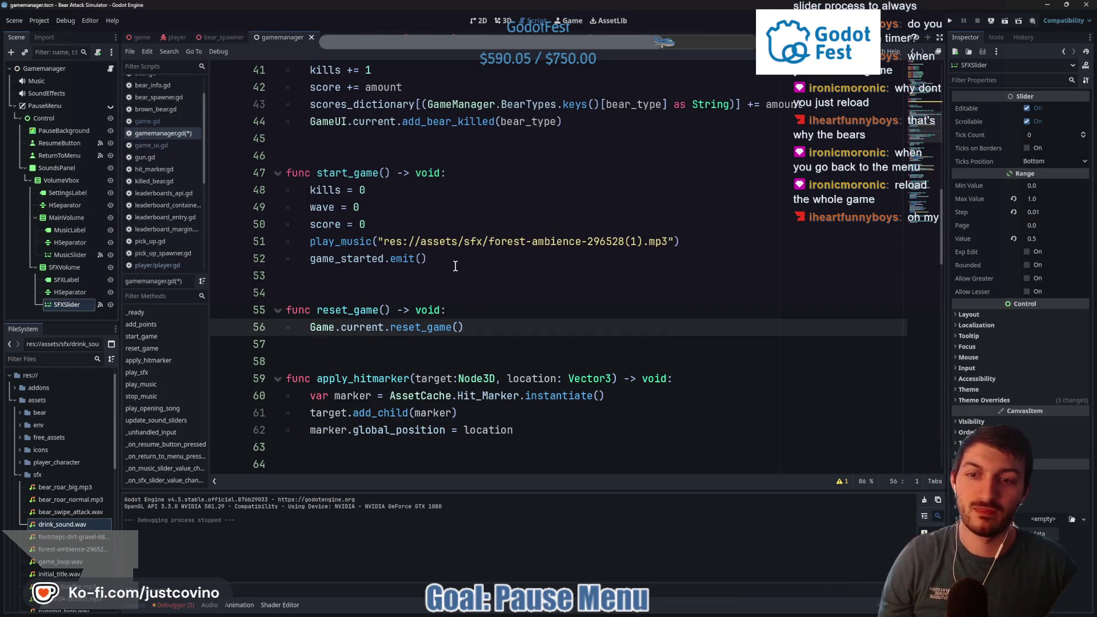
Comment out the old reset and menu lines in the return-to-menu handler with Ctrl+K
scroll(439, 272, "down", 20)
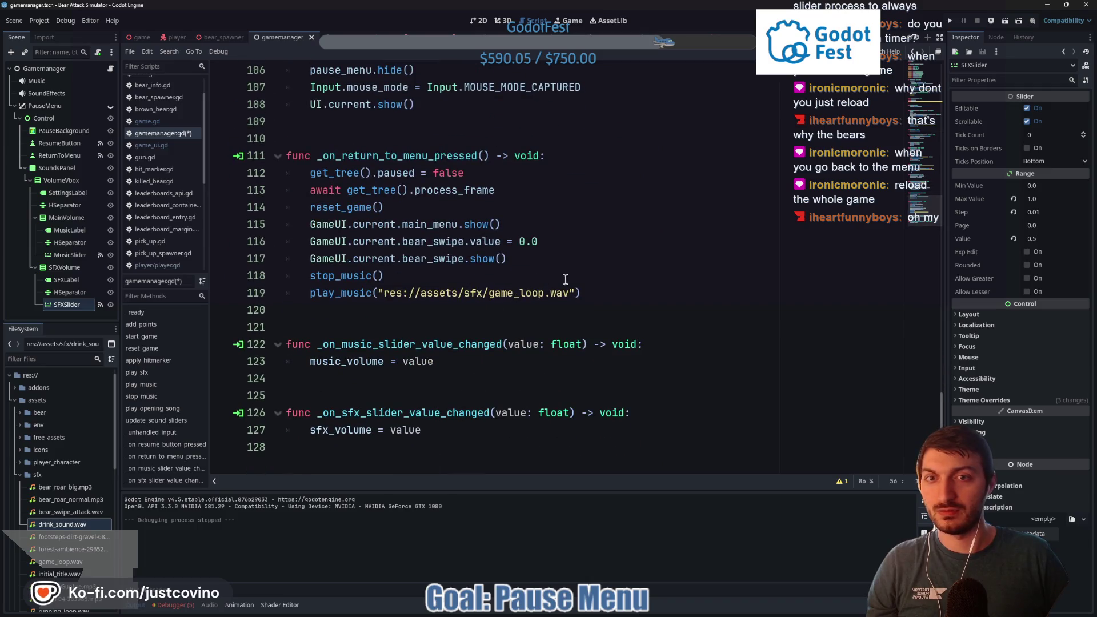
mouse_move(581, 292)
left_mouse_down()
mouse_move(309, 260)
mouse_move(304, 190)
left_mouse_up()
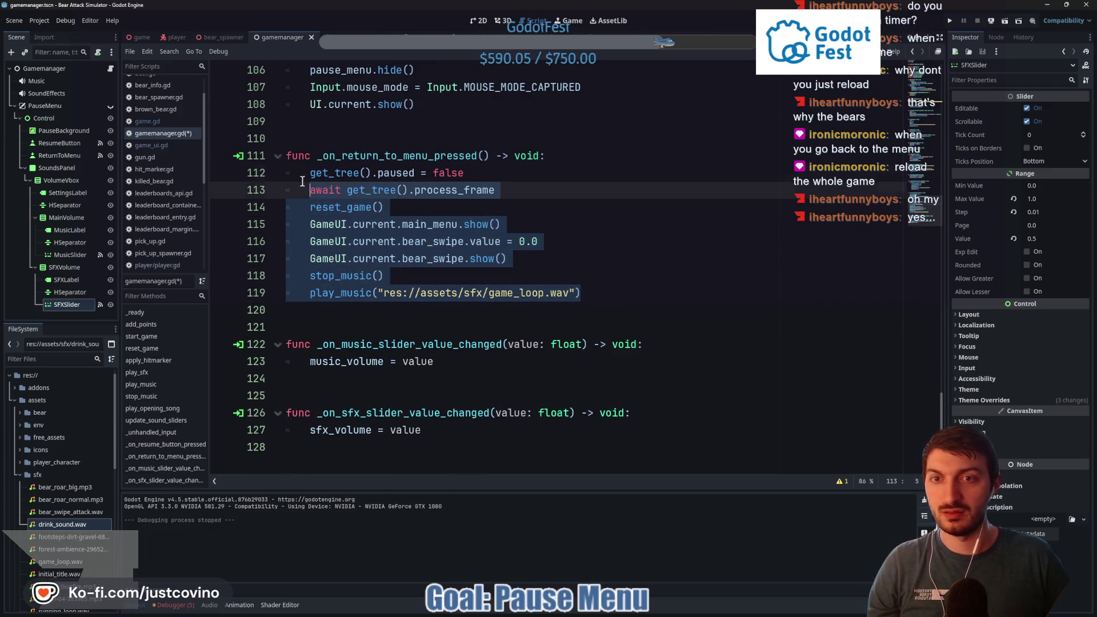
key("shift+Down")
key("ctrl+k")
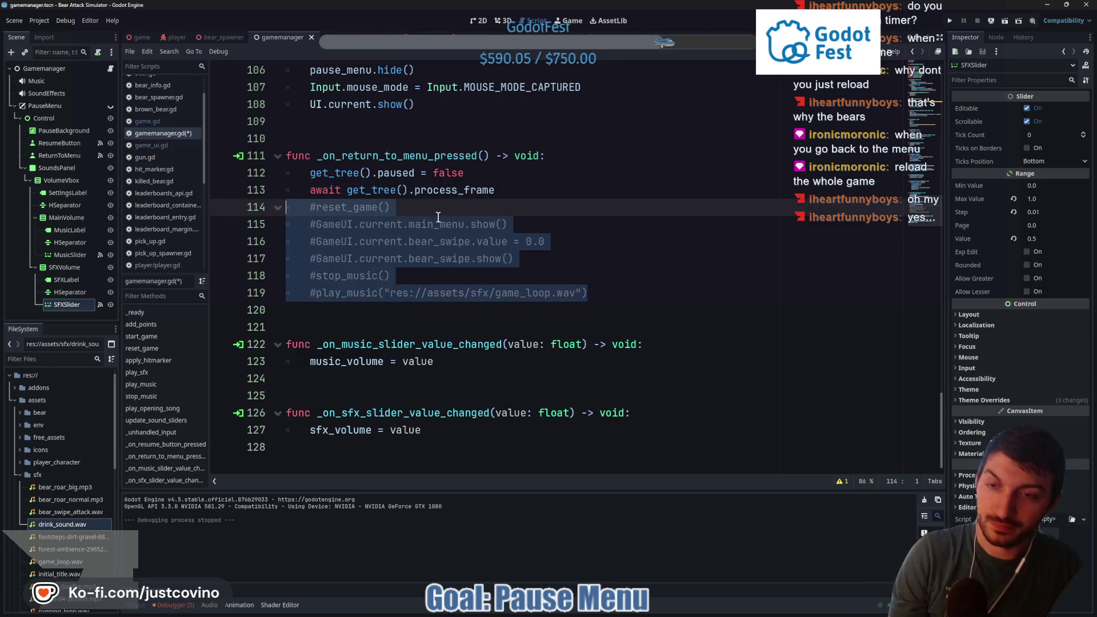
Add get_tree().reload_current_scene() on line 114 and save gamemanager.gd
left_click(517, 195)
key("Return")
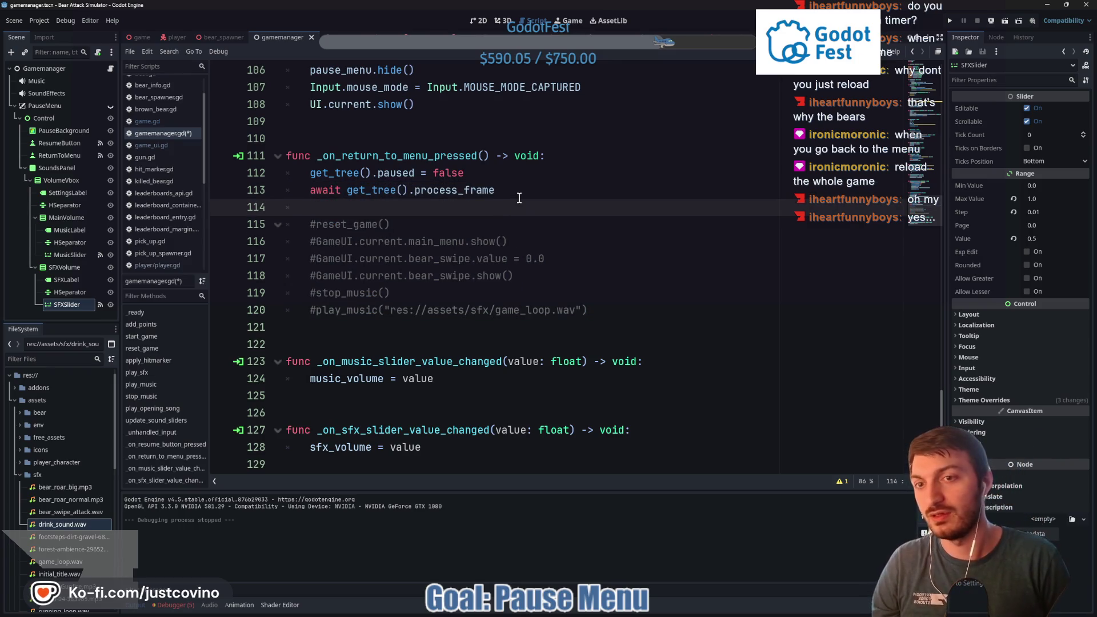
type("reload")
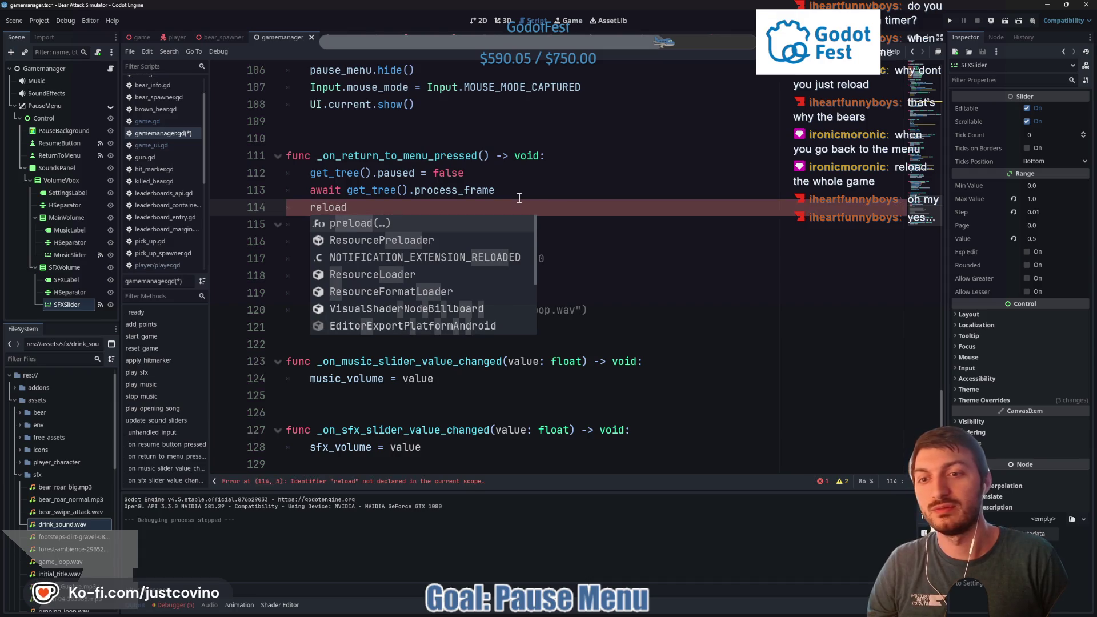
key("BackSpace")
key("BackSpace")
key("BackSpace")
key("BackSpace")
key("BackSpace")
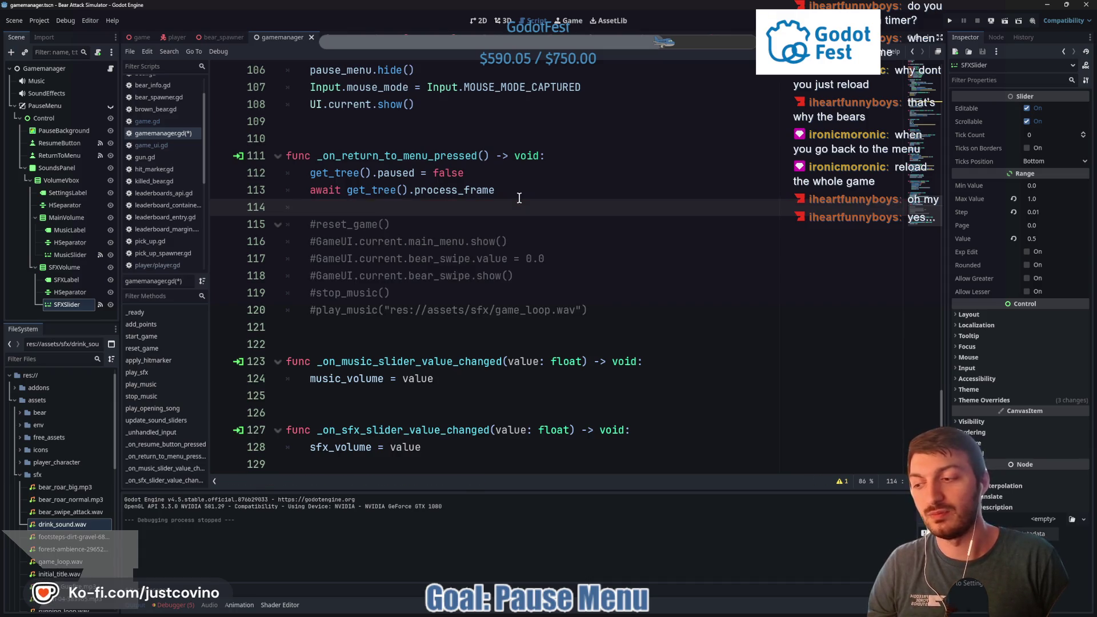
type("get")
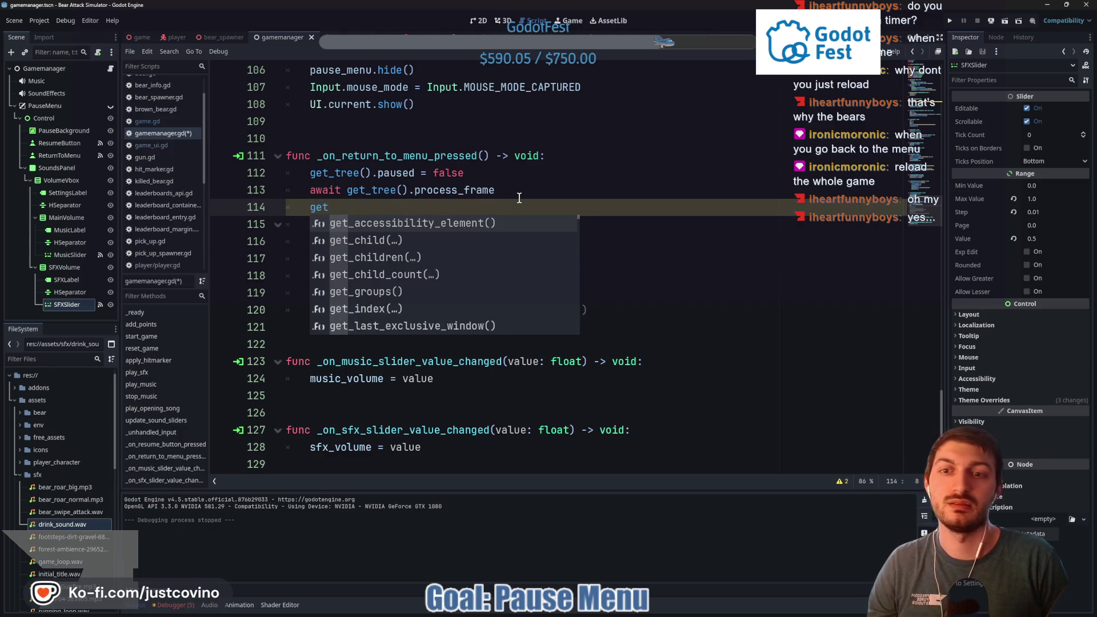
type("_tree().rel")
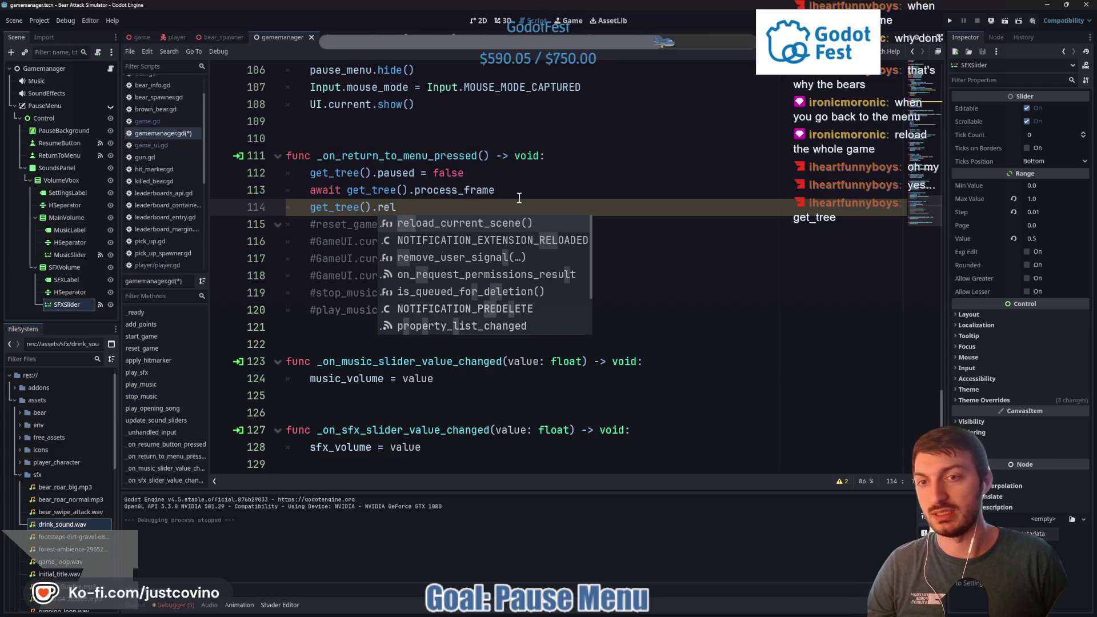
key("Down")
key("Down")
key("Down")
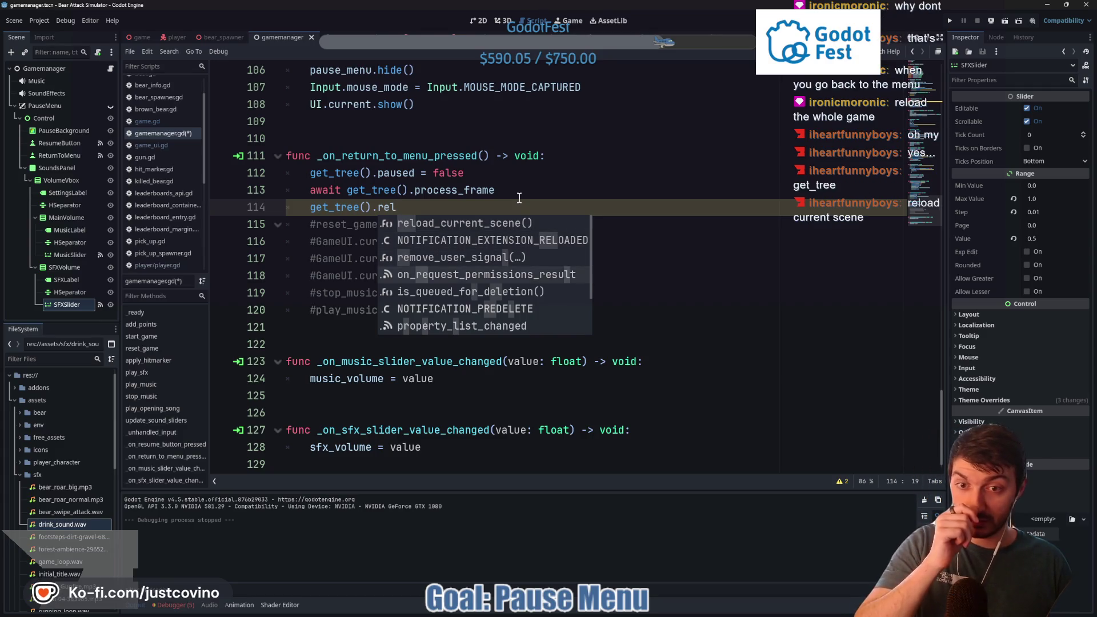
key("Down")
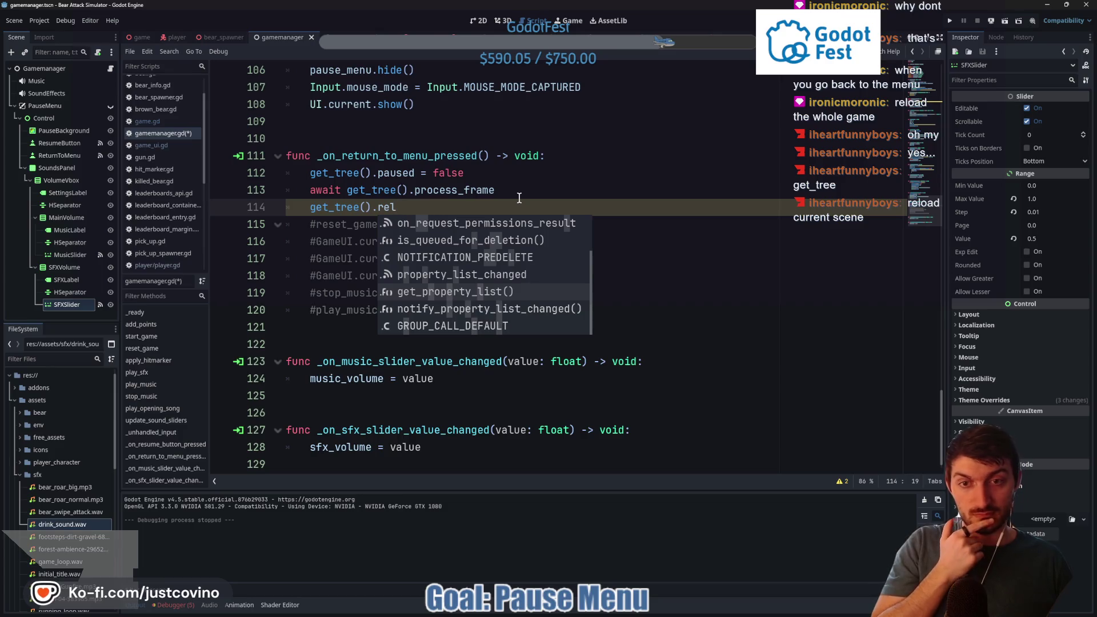
key("Up")
key("Up")
key("Up")
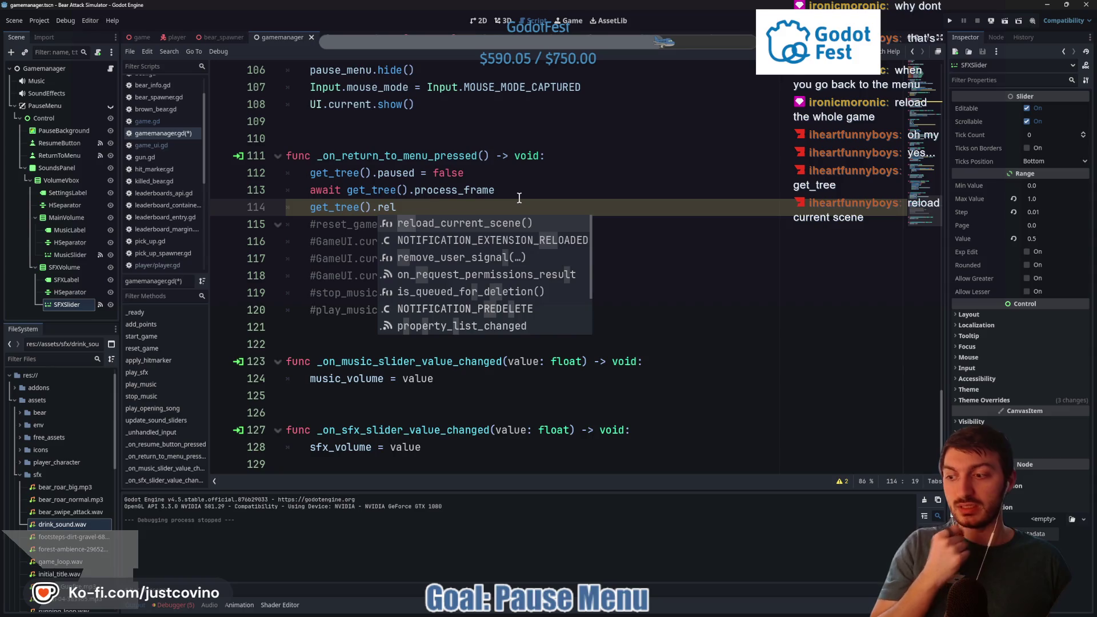
key("Return")
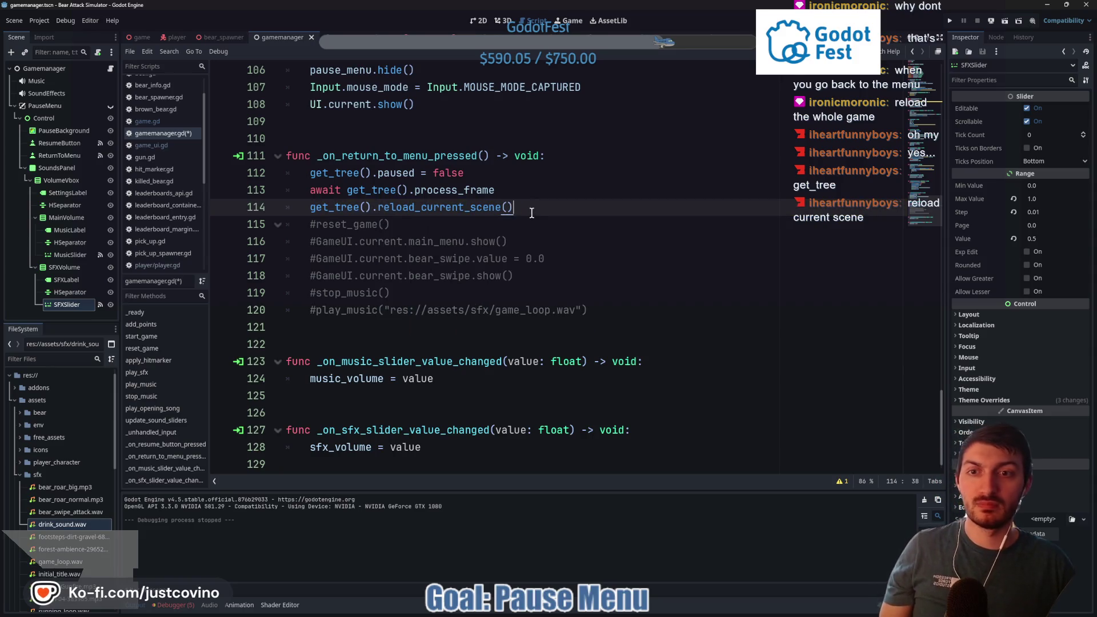
key("ctrl+s")
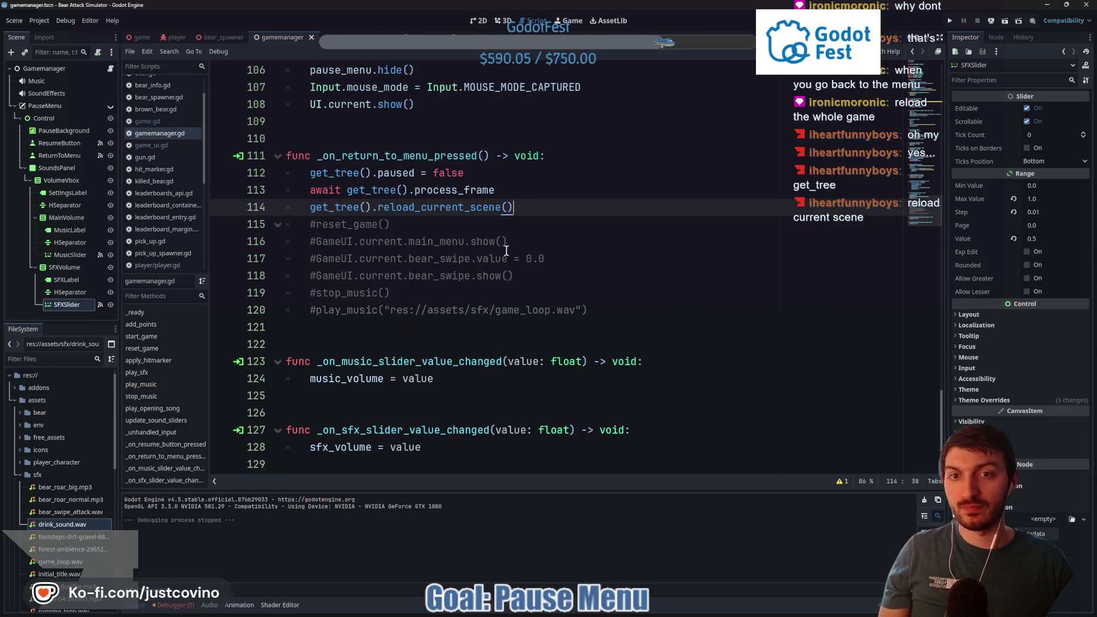
key("ctrl+Tab")
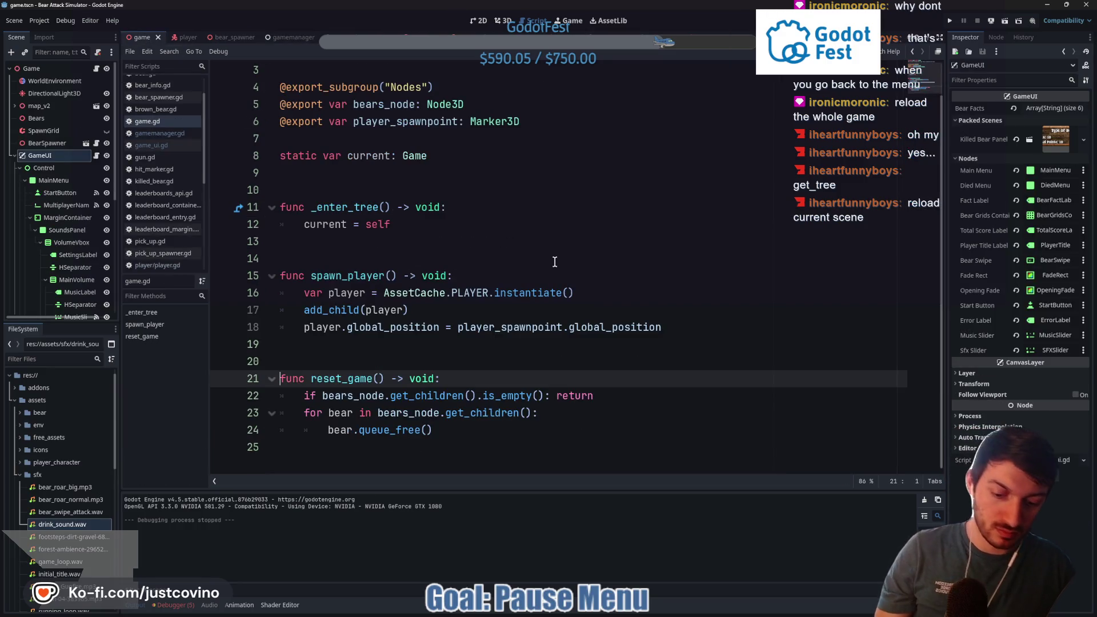
key("F5")
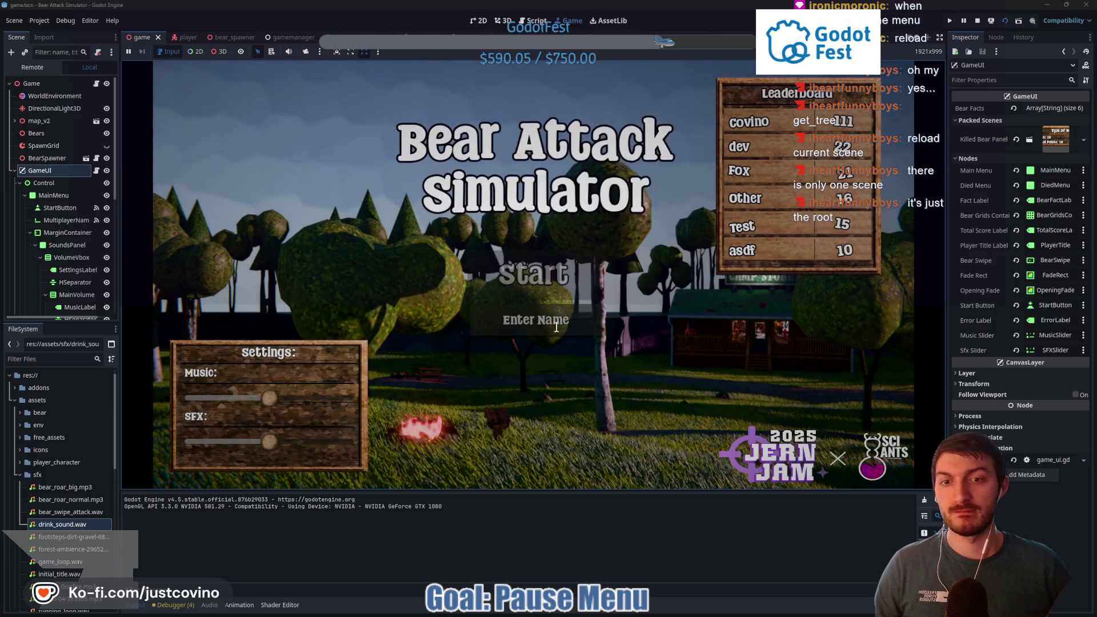
left_click(552, 321)
type("sfdgsdfg")
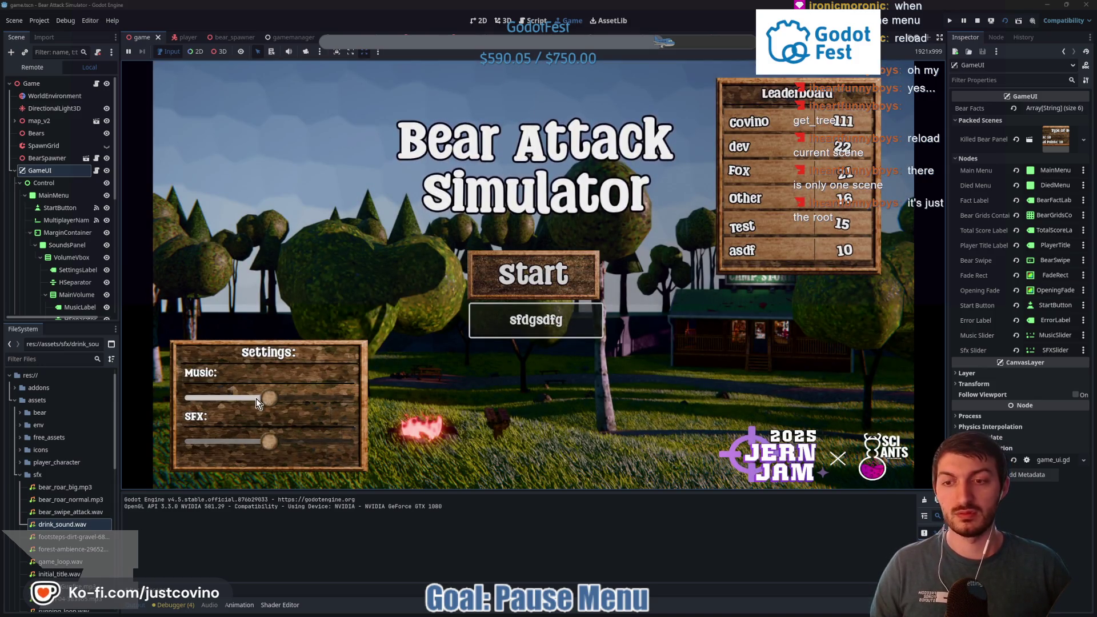
left_click(519, 280)
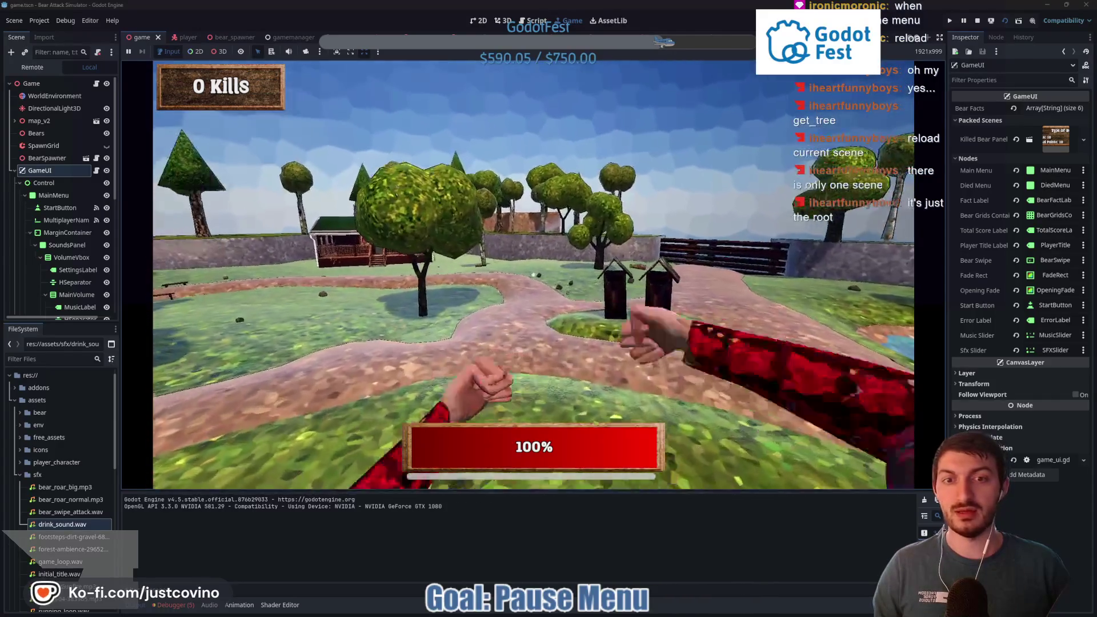
key("Escape")
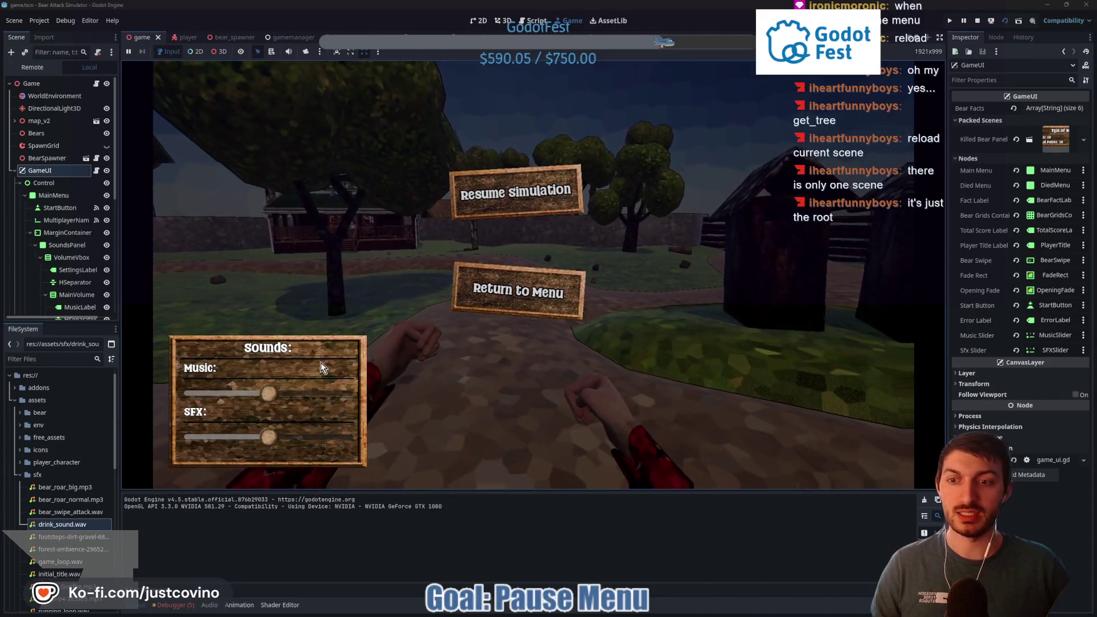
left_click_drag(208, 396, 184, 395)
left_click_drag(269, 437, 184, 438)
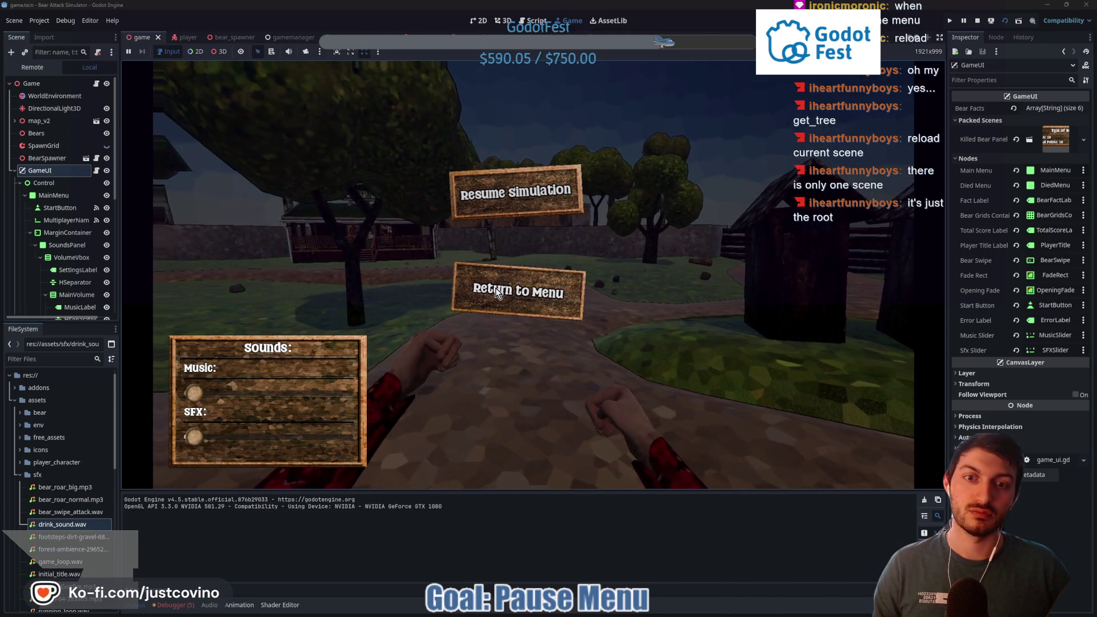
left_click(496, 293)
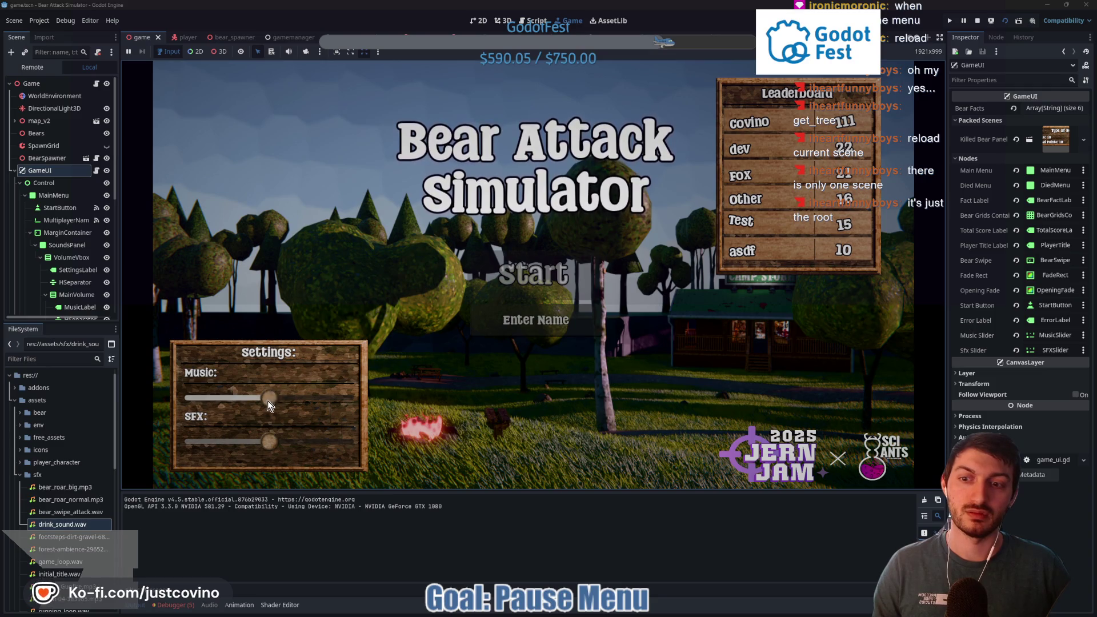
mouse_move(268, 400)
left_mouse_down()
mouse_move(186, 400)
mouse_move(241, 399)
left_mouse_up()
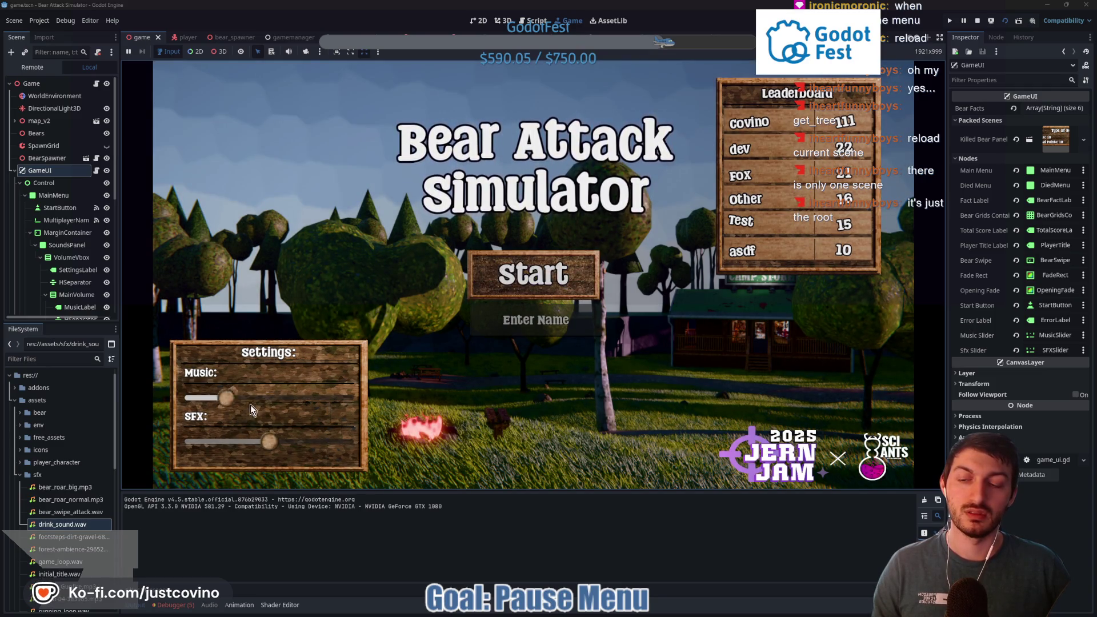
left_click_drag(272, 444, 216, 445)
left_click(207, 398)
left_click(224, 442)
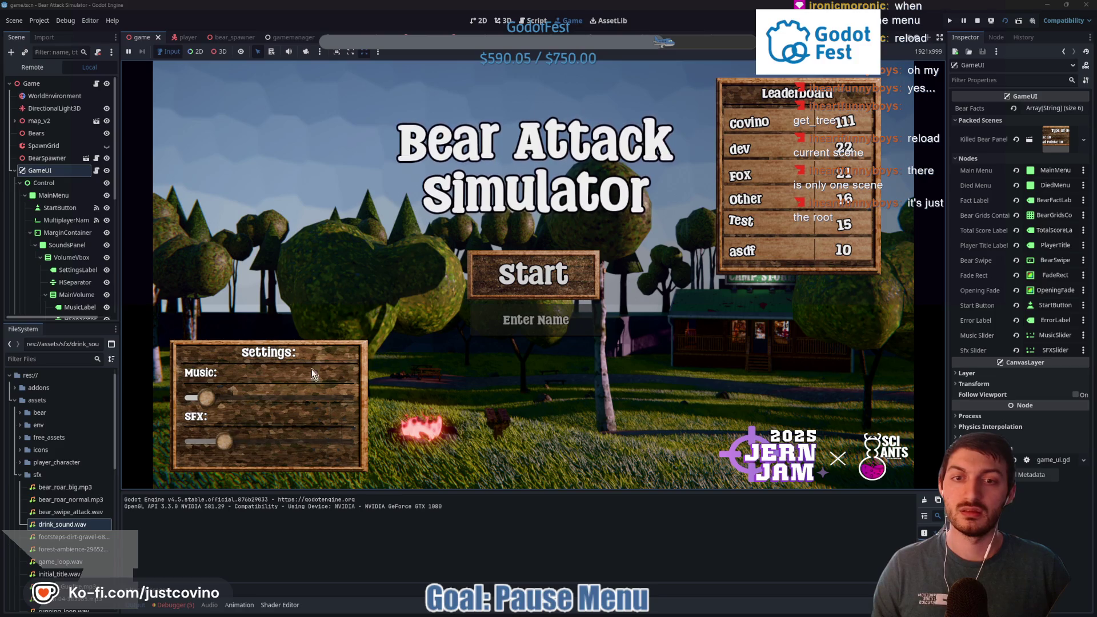
left_click(529, 325)
type("asdf")
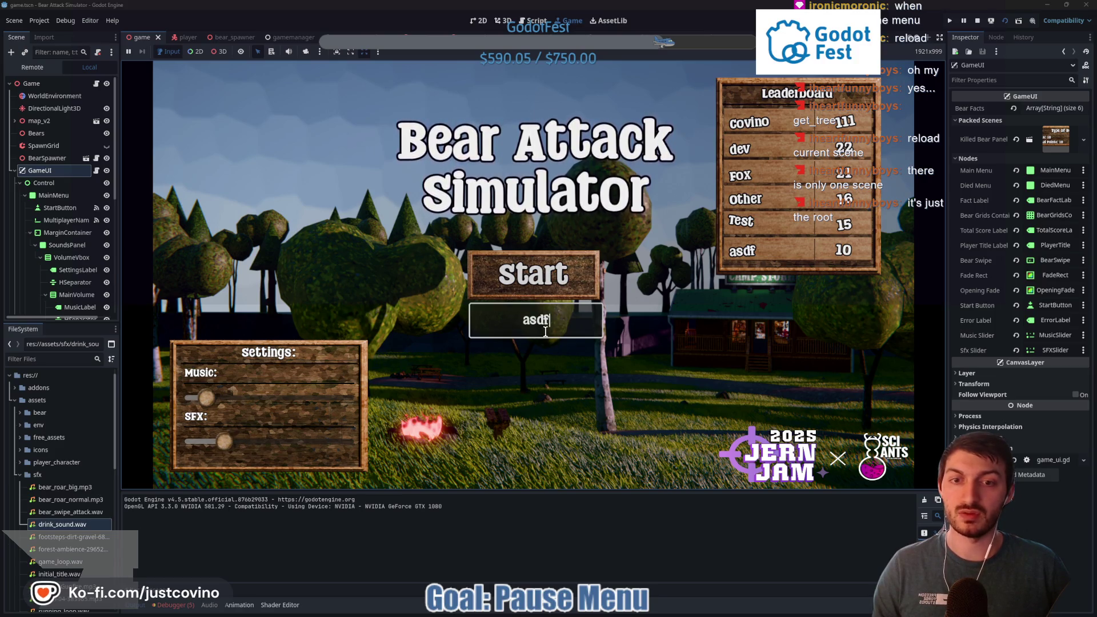
left_click(532, 275)
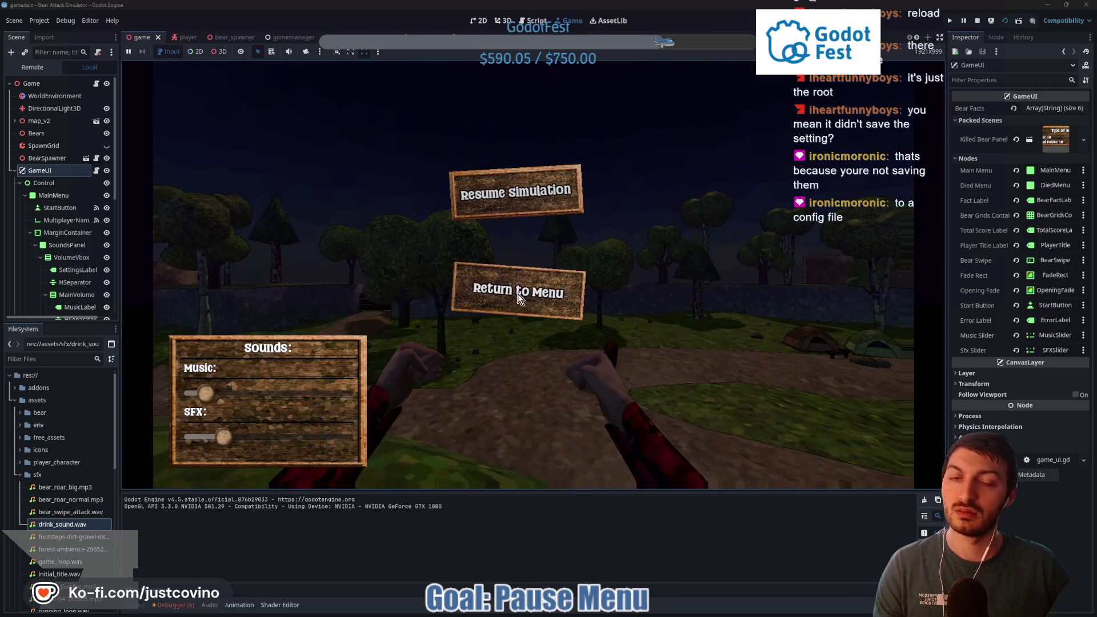
key("F8")
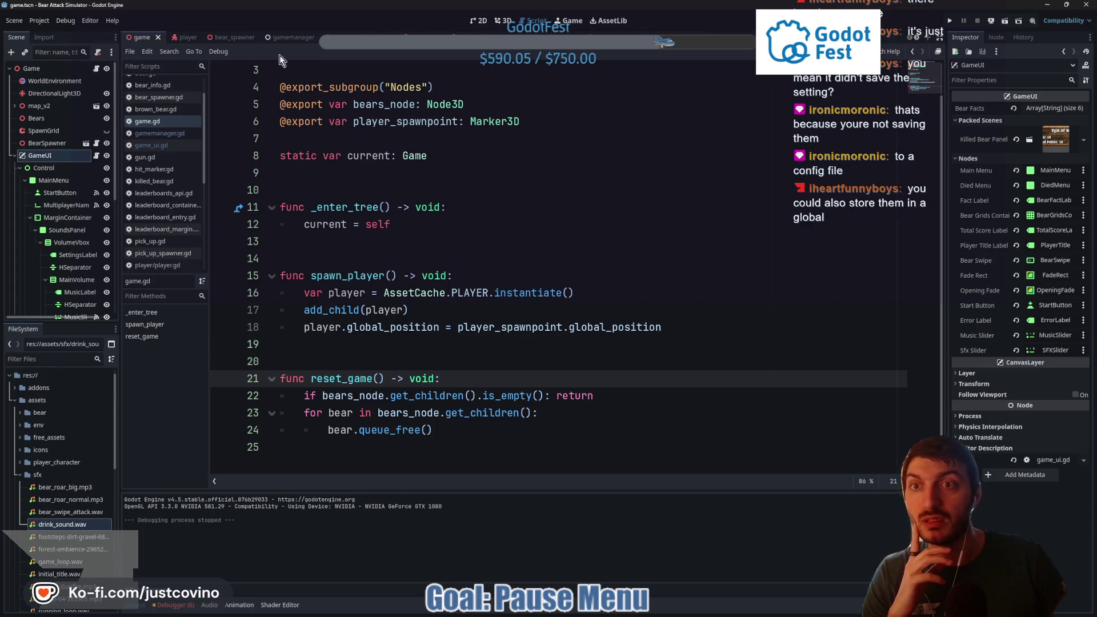
Add pause_menu.hide() after the reload_current_scene() call and save gamemanager.gd
left_click(282, 37)
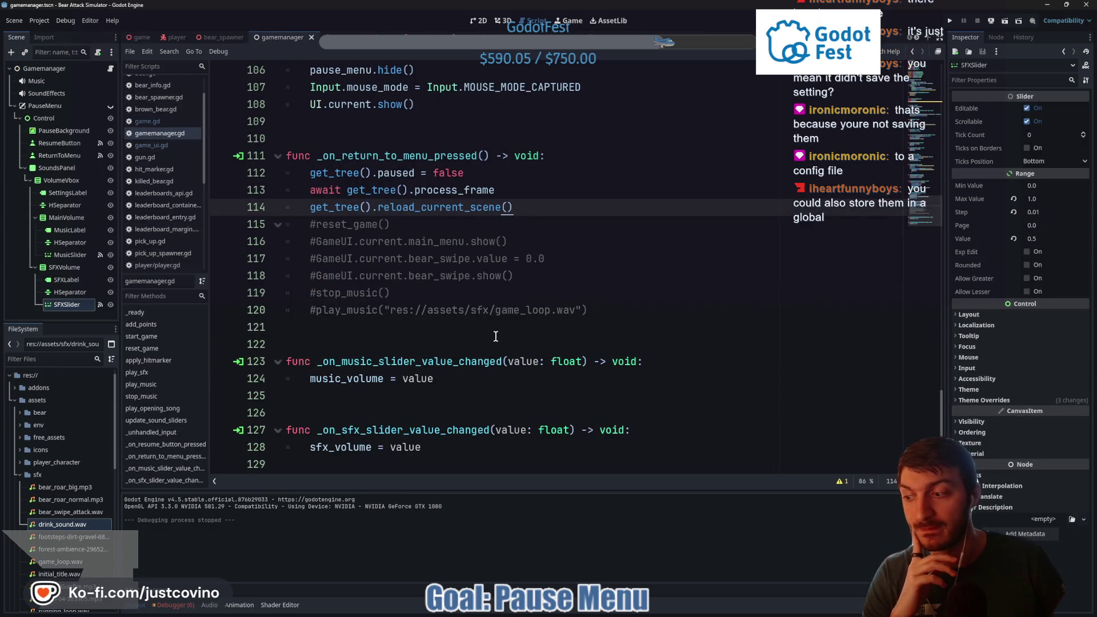
scroll(495, 337, "down", 1)
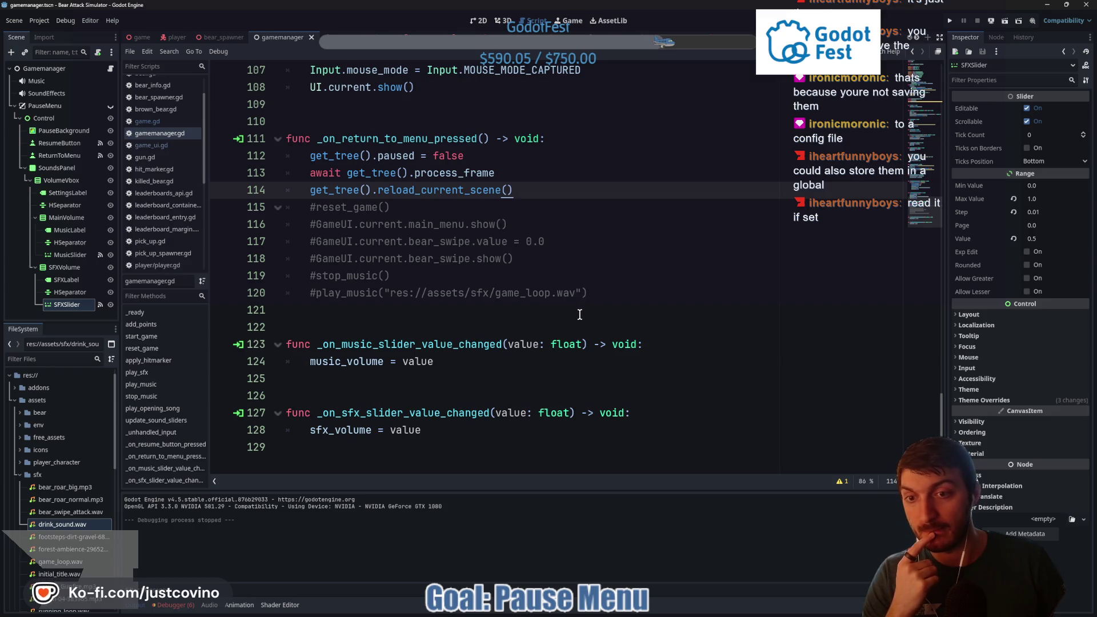
scroll(581, 316, "up", 1)
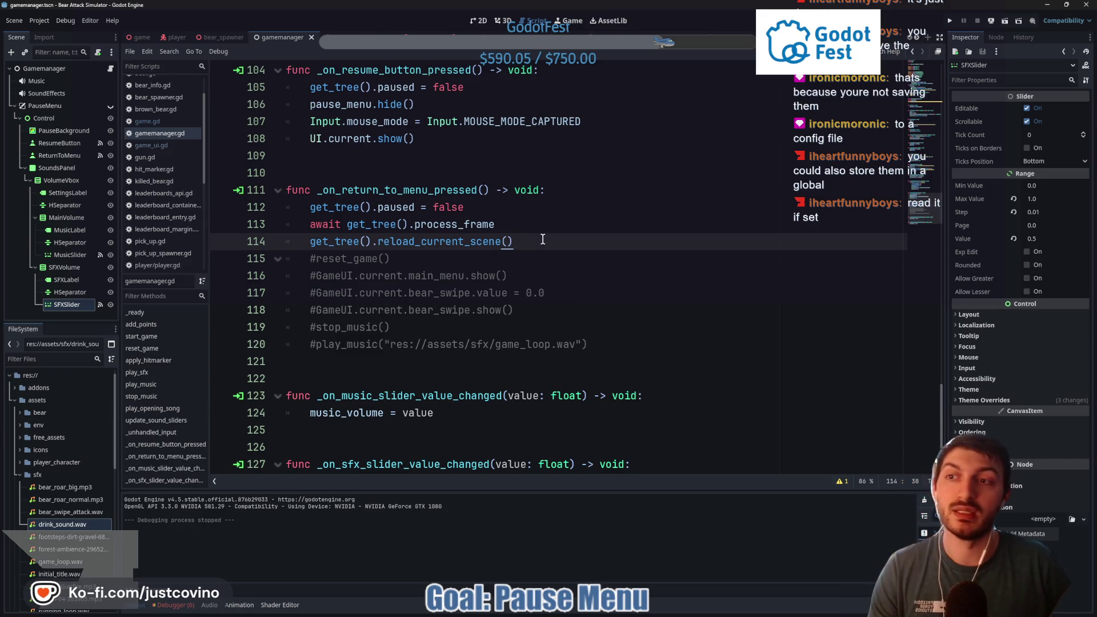
key("Return")
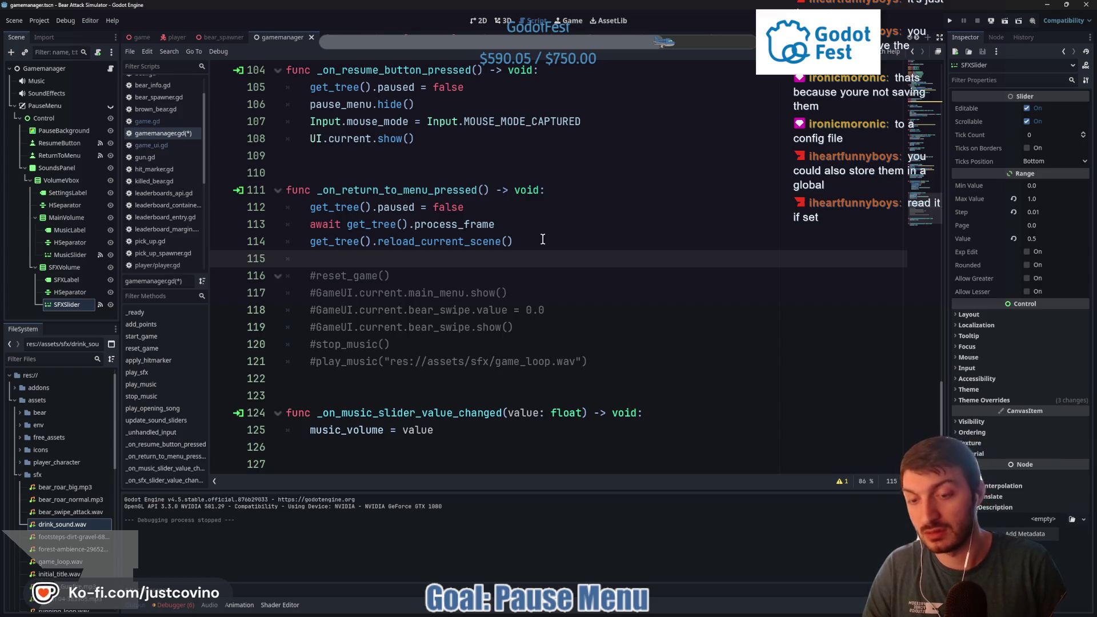
type("pause_menu.")
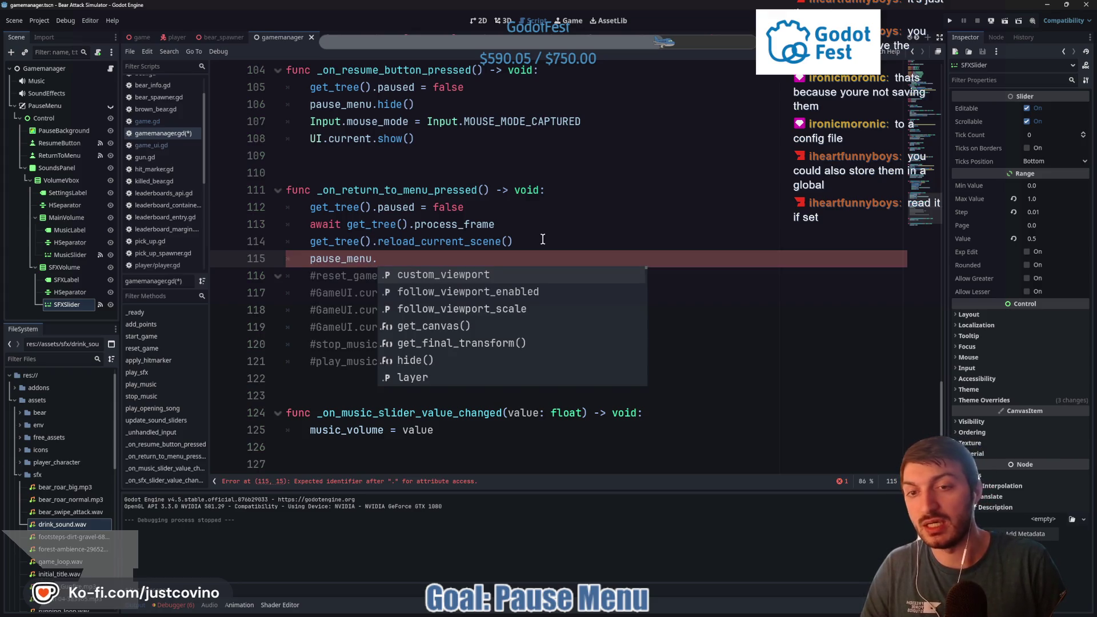
type("hide(")
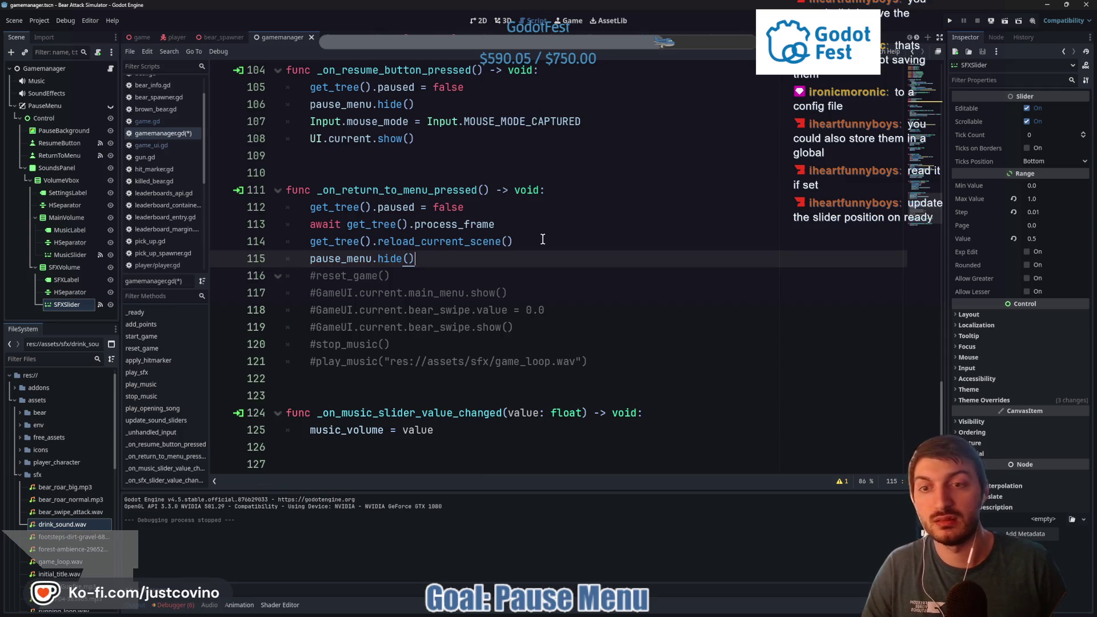
key("ctrl+s")
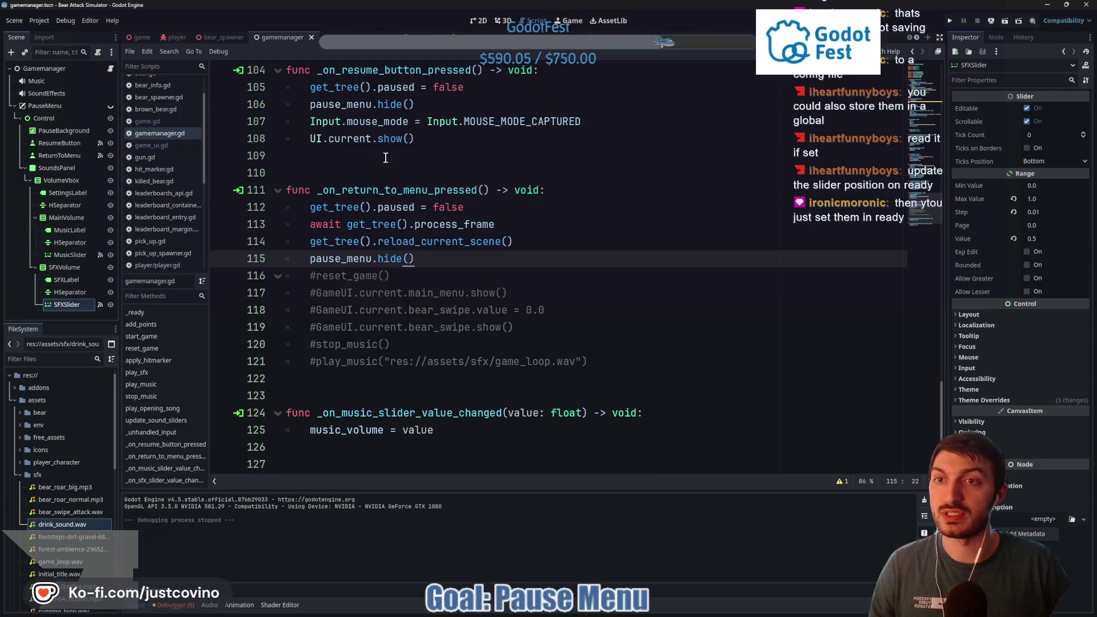
Open game_ui.gd from the Game scene and scroll up to its _ready function
left_click(141, 37)
left_click(96, 155)
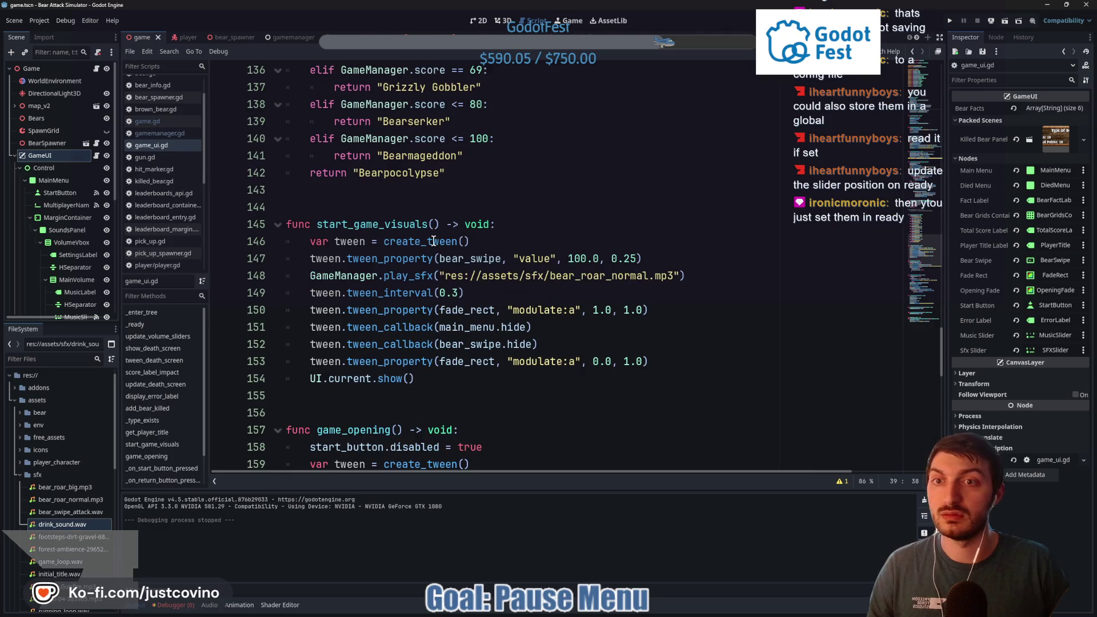
scroll(427, 258, "up", 5)
scroll(428, 258, "up", 14)
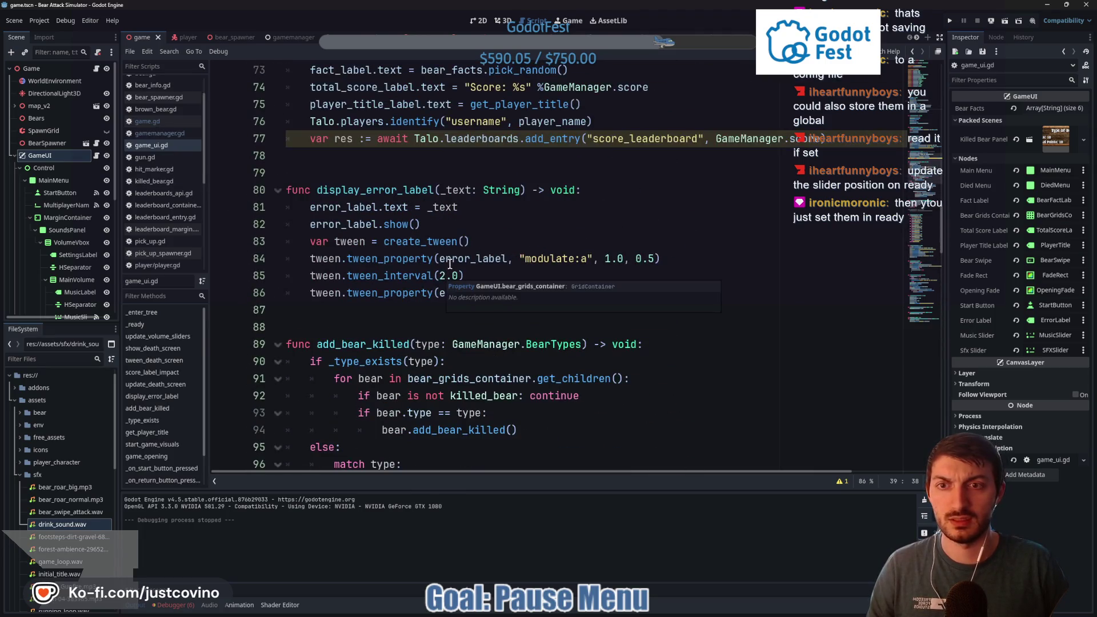
scroll(449, 260, "up", 15)
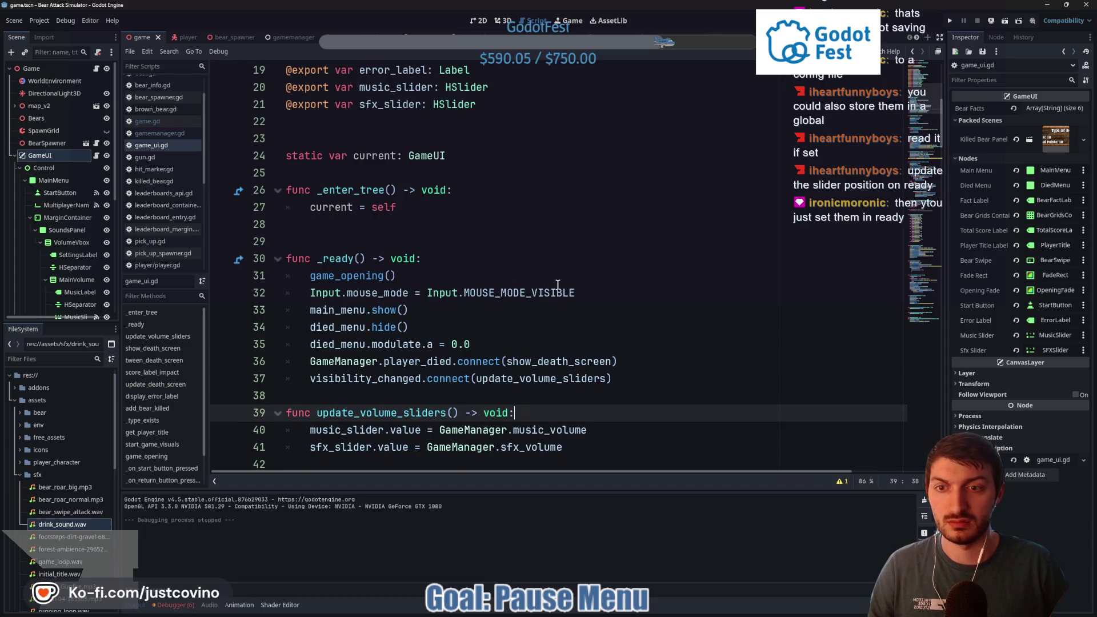
Insert update_volume_sliders() on line 32 after game_opening(), save, and launch the game
left_click(474, 276)
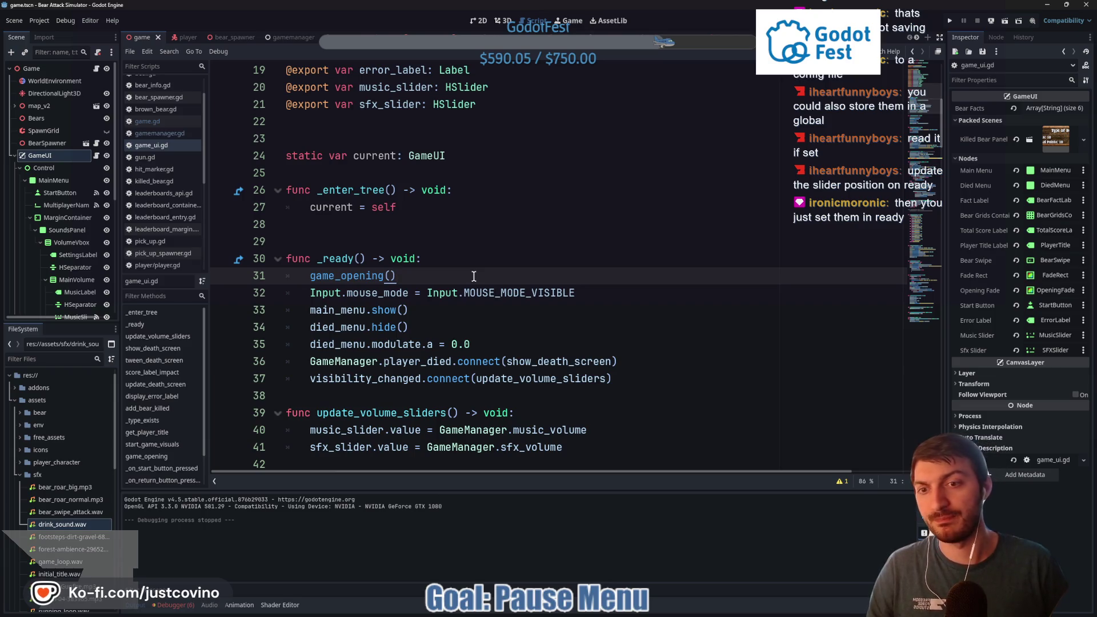
key("Return")
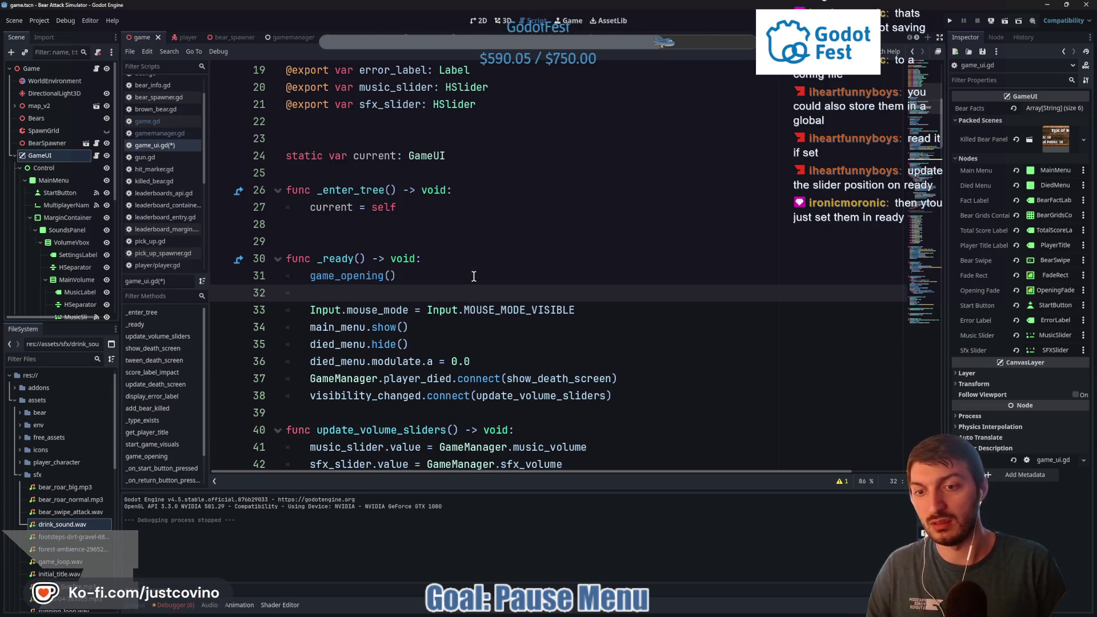
type("update")
key("Down")
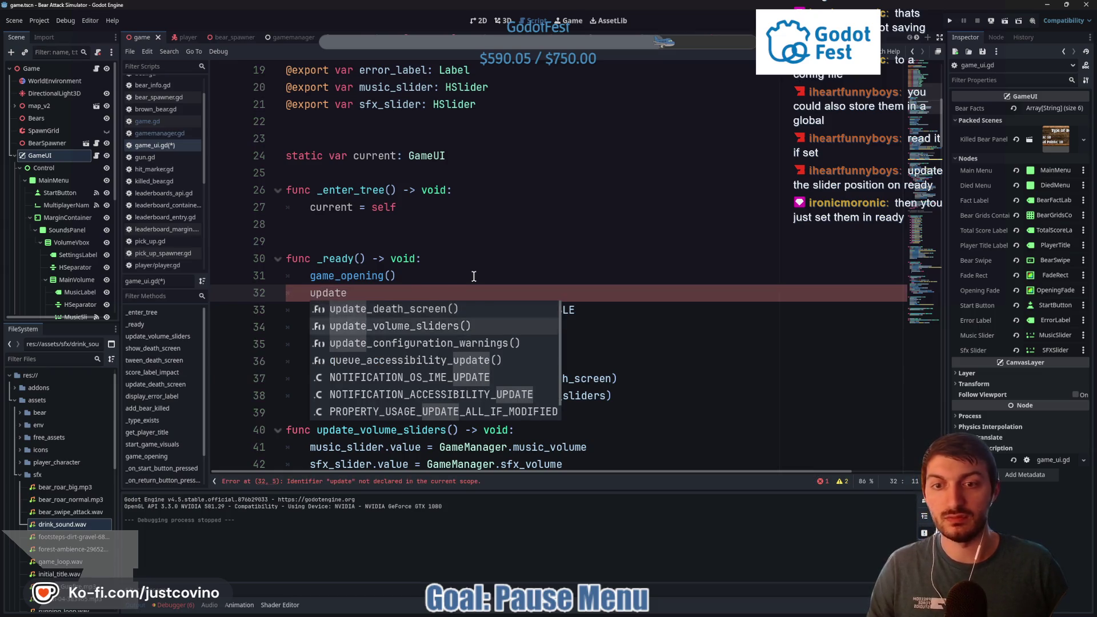
key("Return")
key("ctrl+s")
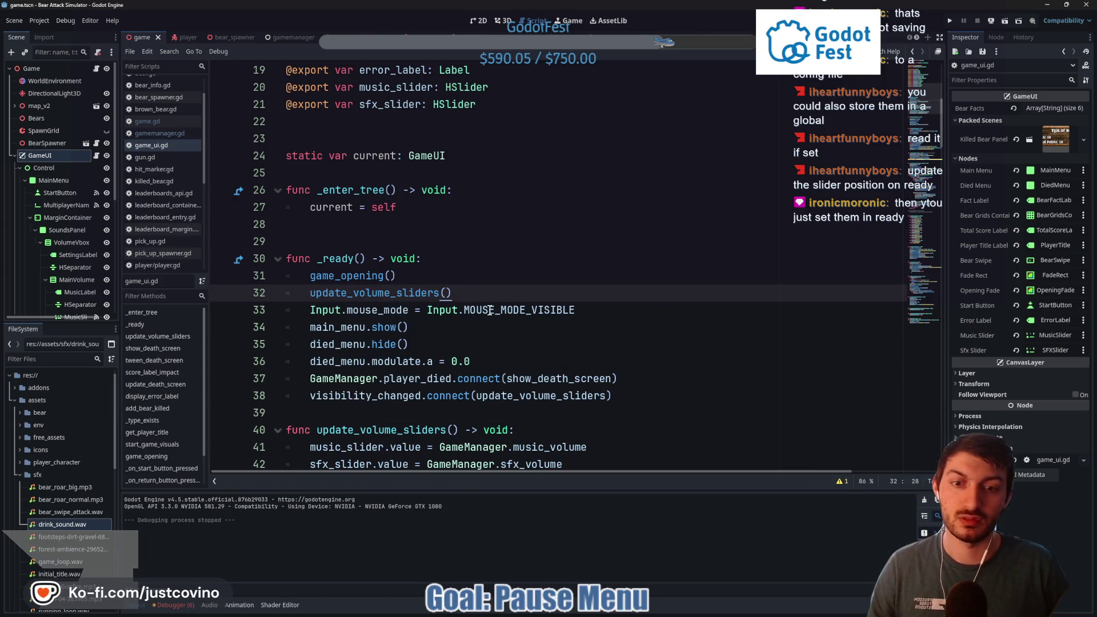
key("F5")
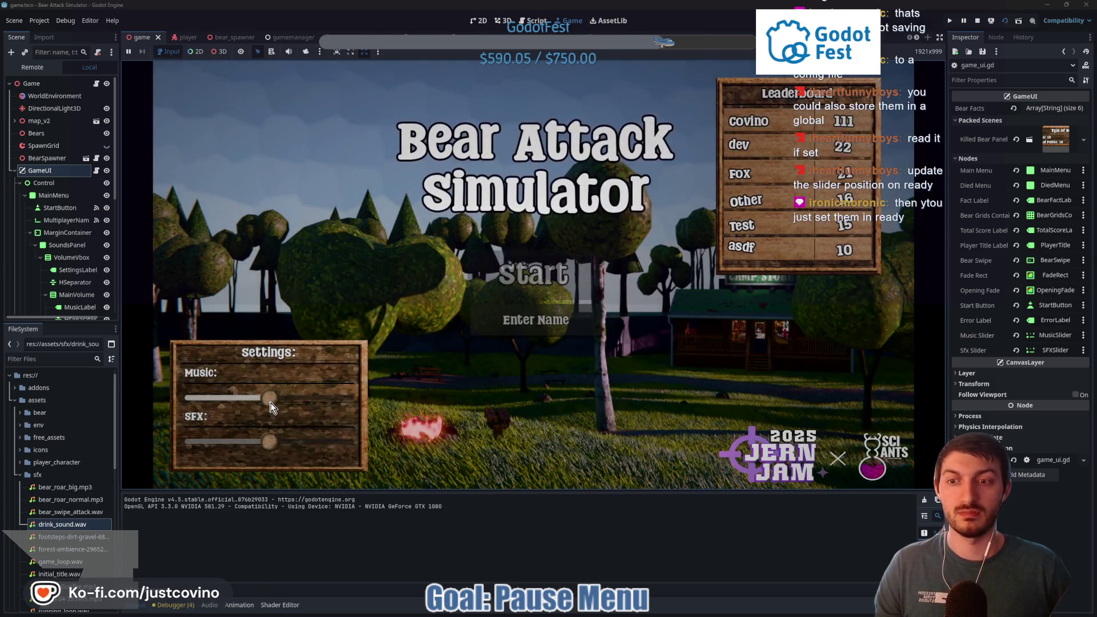
Enter a test name, start a run, pause, and drag Music and SFX sliders to minimum
left_click(505, 328)
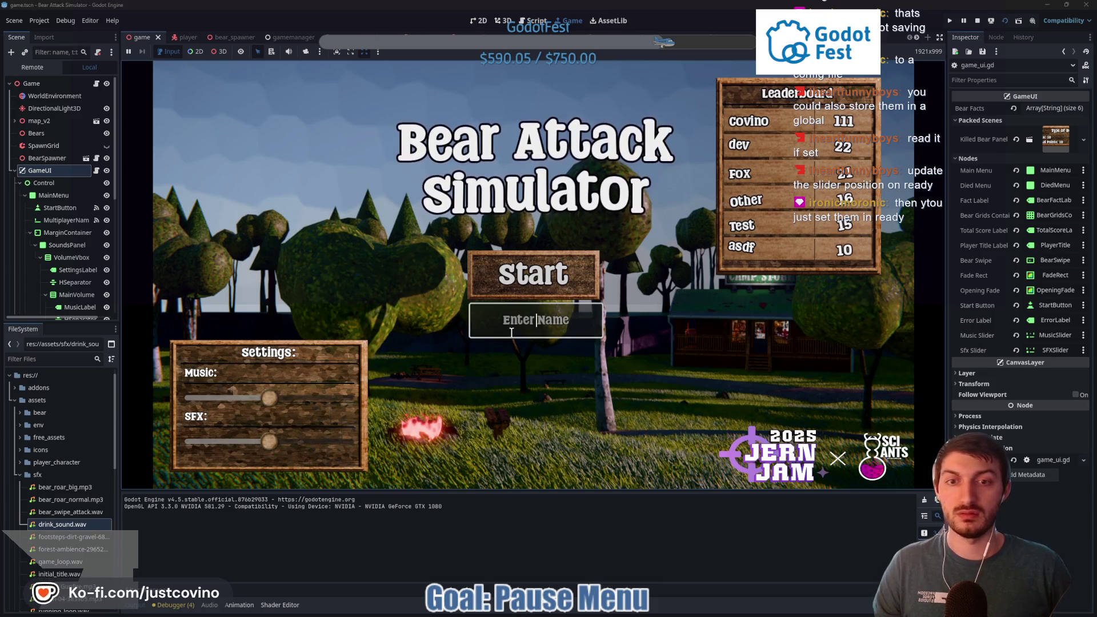
type("sdfgfg\\\\")
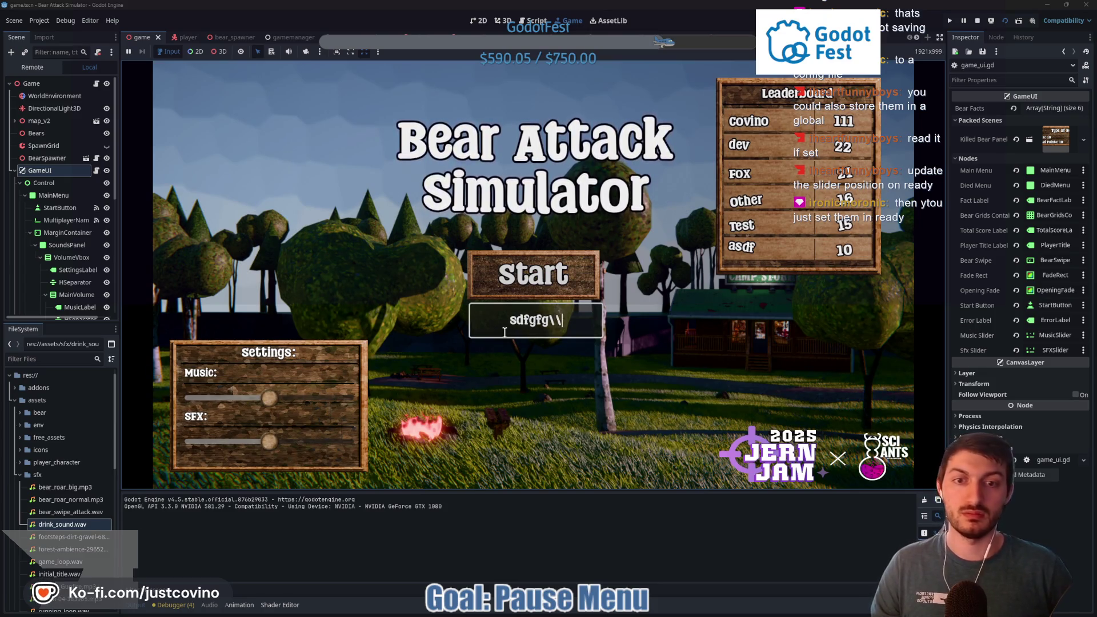
left_click(532, 298)
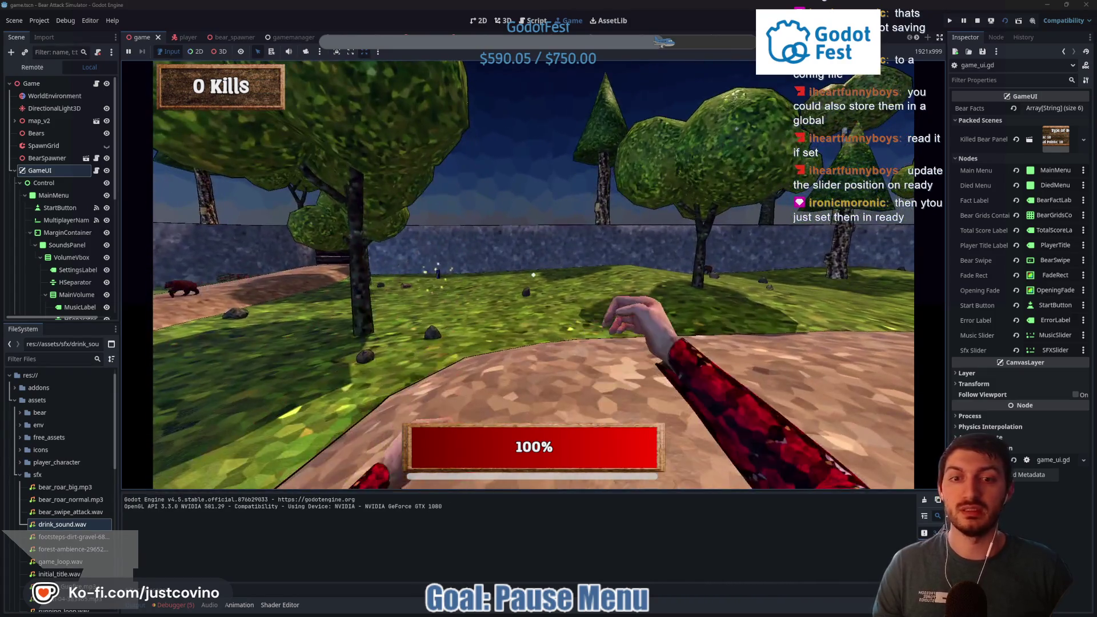
key("Escape")
left_click_drag(268, 393, 192, 393)
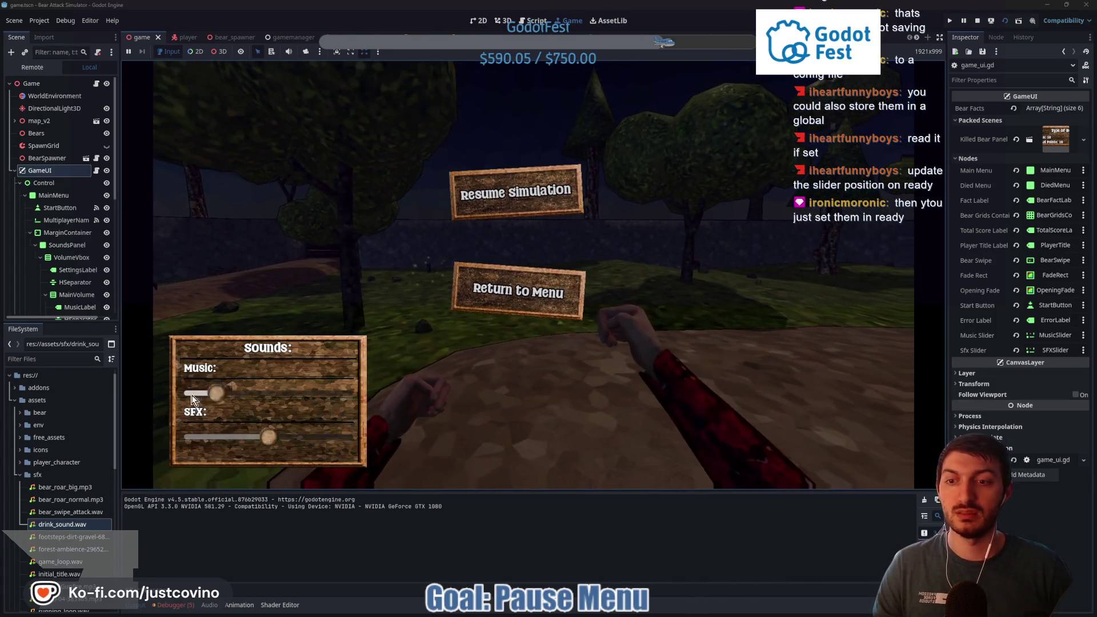
left_click_drag(268, 437, 192, 437)
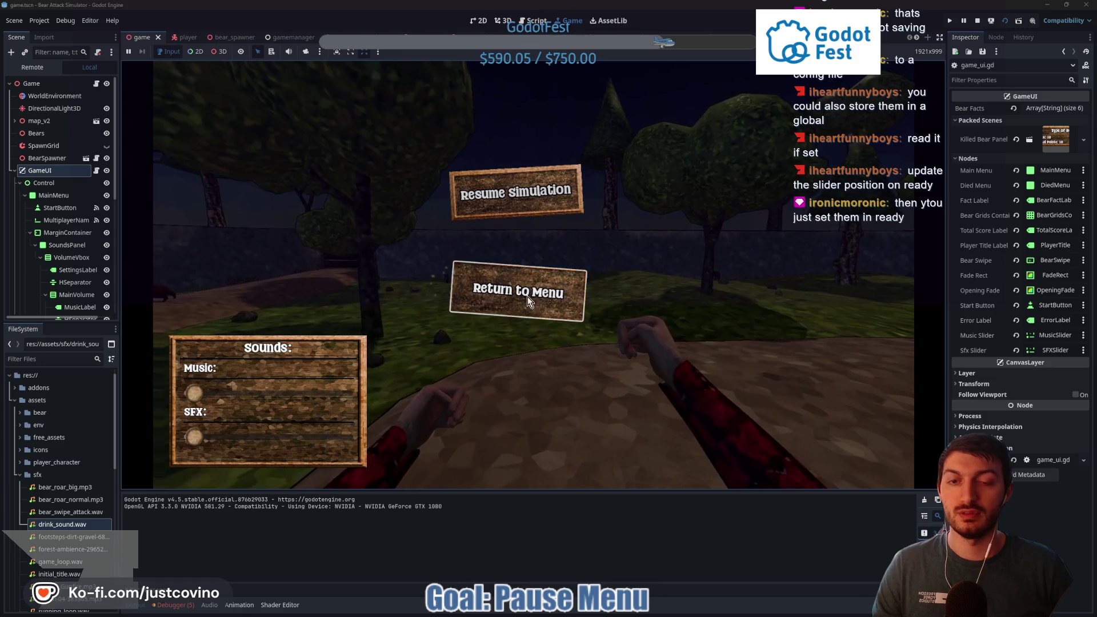
Return to the title screen and raise Music and SFX sliders to about three-quarters
left_click(527, 296)
left_click_drag(195, 398, 321, 398)
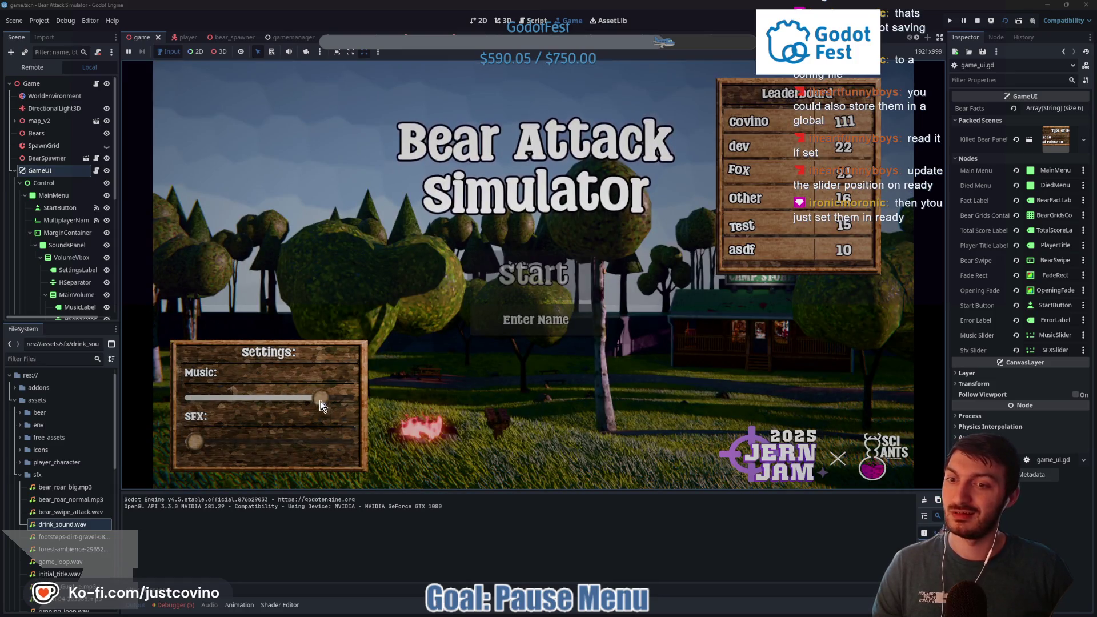
left_click_drag(190, 449, 271, 452)
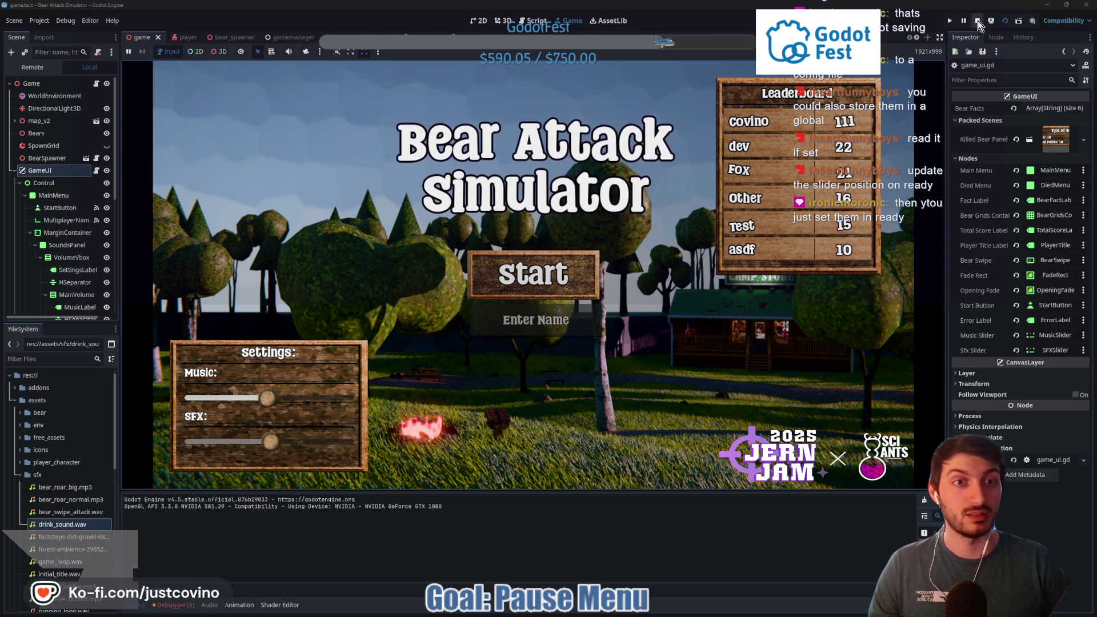
Stop the running game and add a blank line after _ready in game_ui.gd
key("F8")
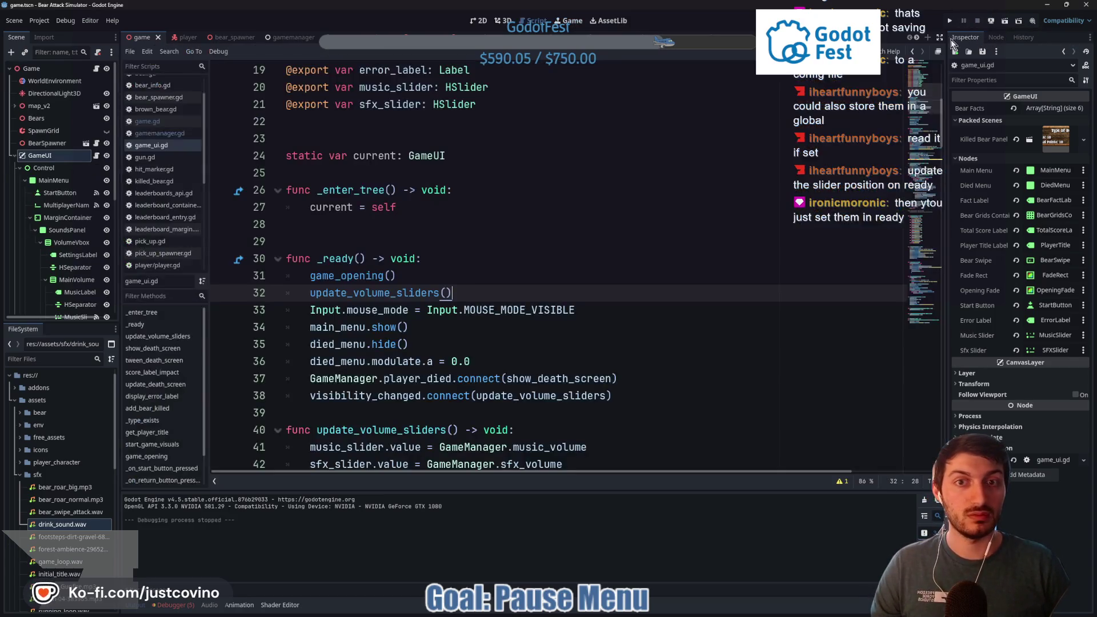
left_click(499, 251)
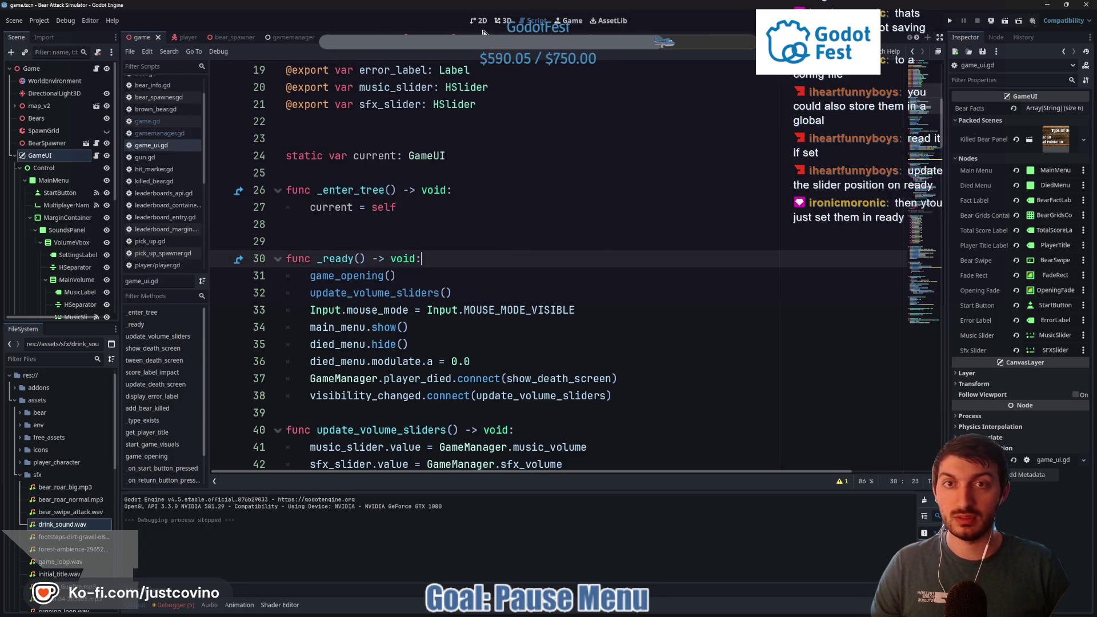
scroll(371, 236, "down", 5)
scroll(354, 252, "up", 4)
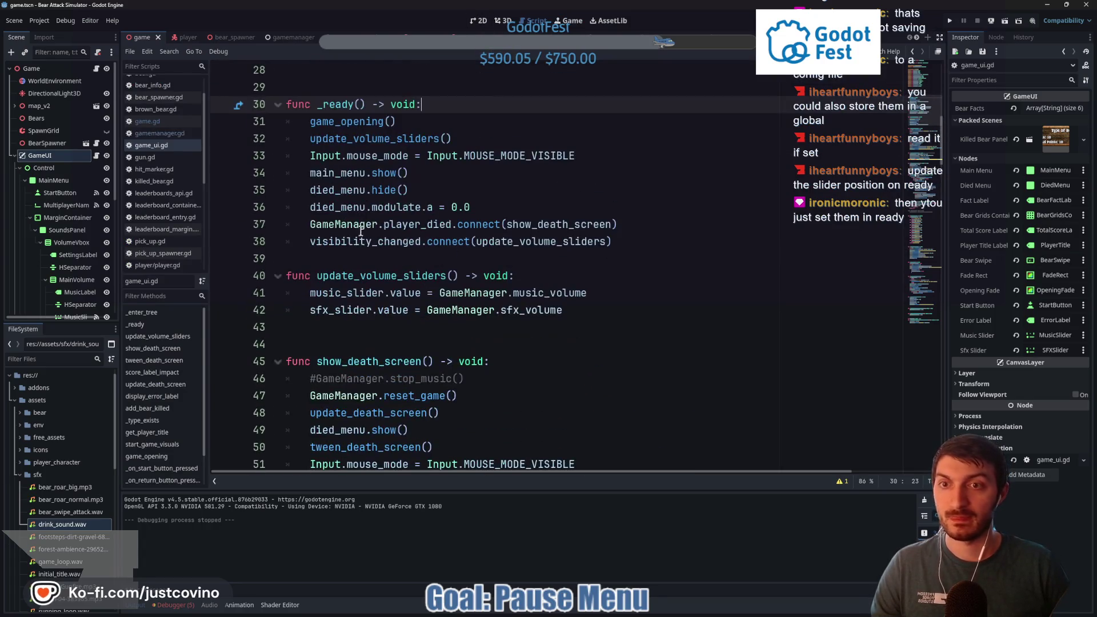
left_click(346, 259)
key("Return")
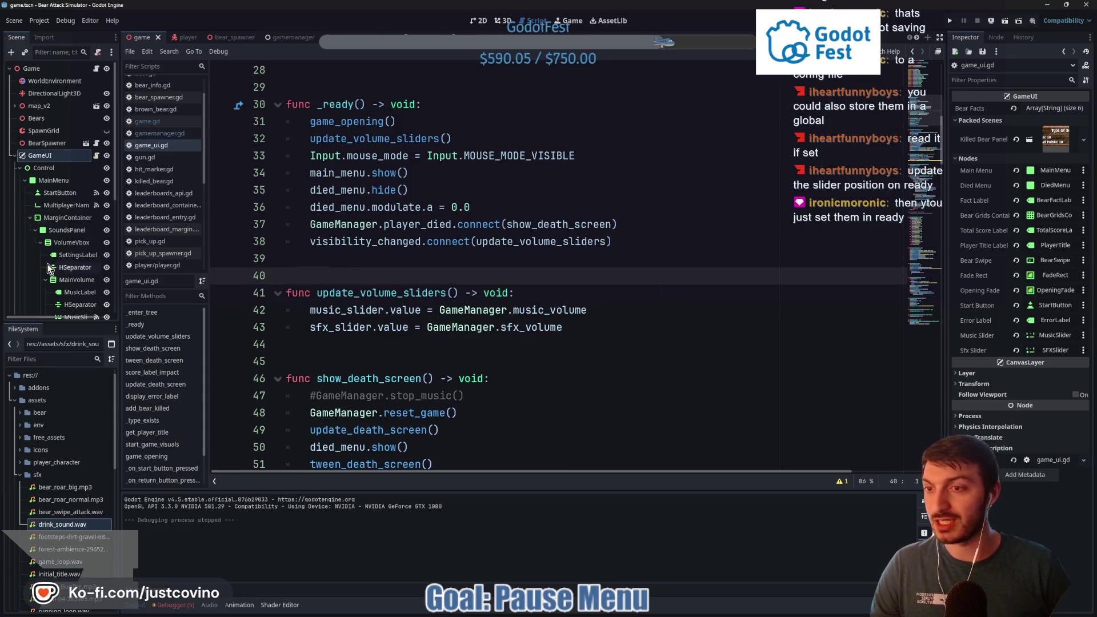
Switch to the player scene to show its player.gd script
scroll(67, 268, "down", 5)
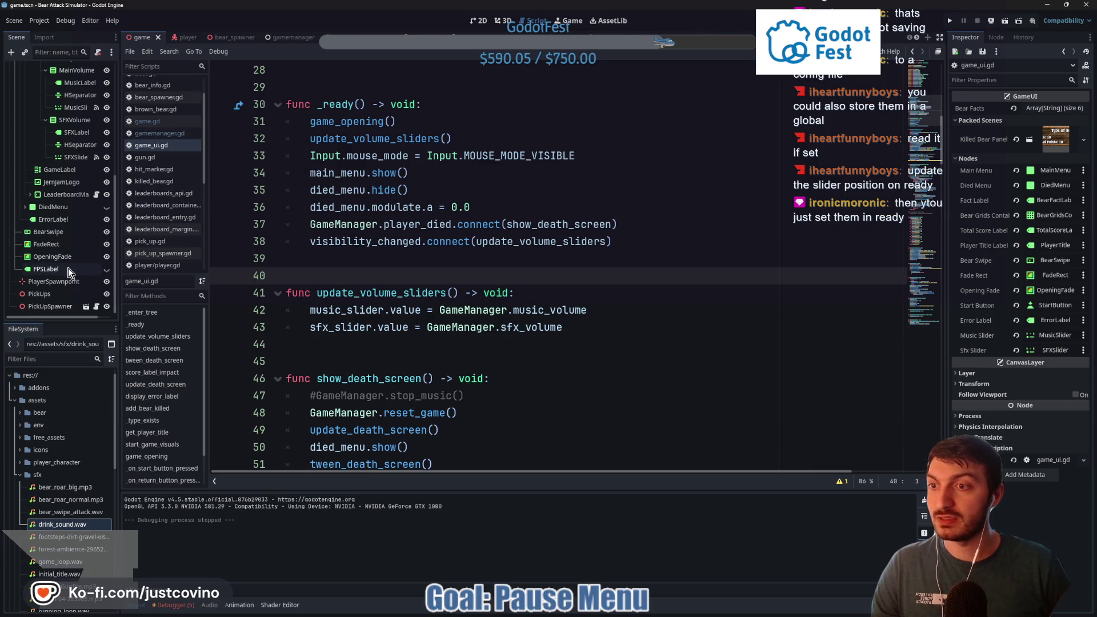
scroll(67, 269, "up", 5)
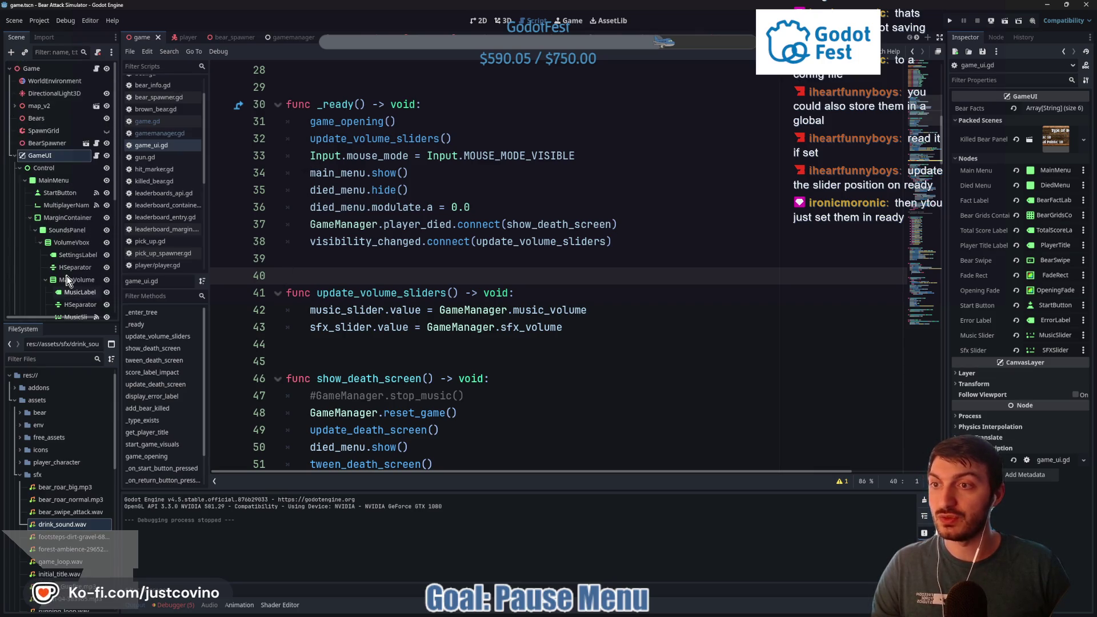
left_click(191, 40)
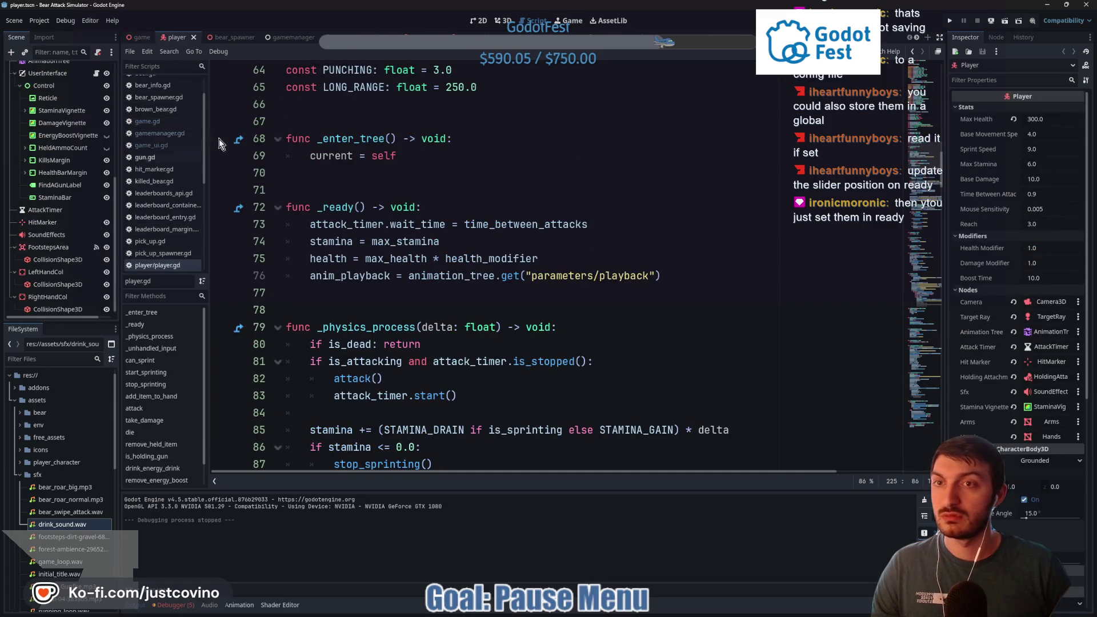
Delete the StateLabel node from the baby_bear scene
left_click(335, 38)
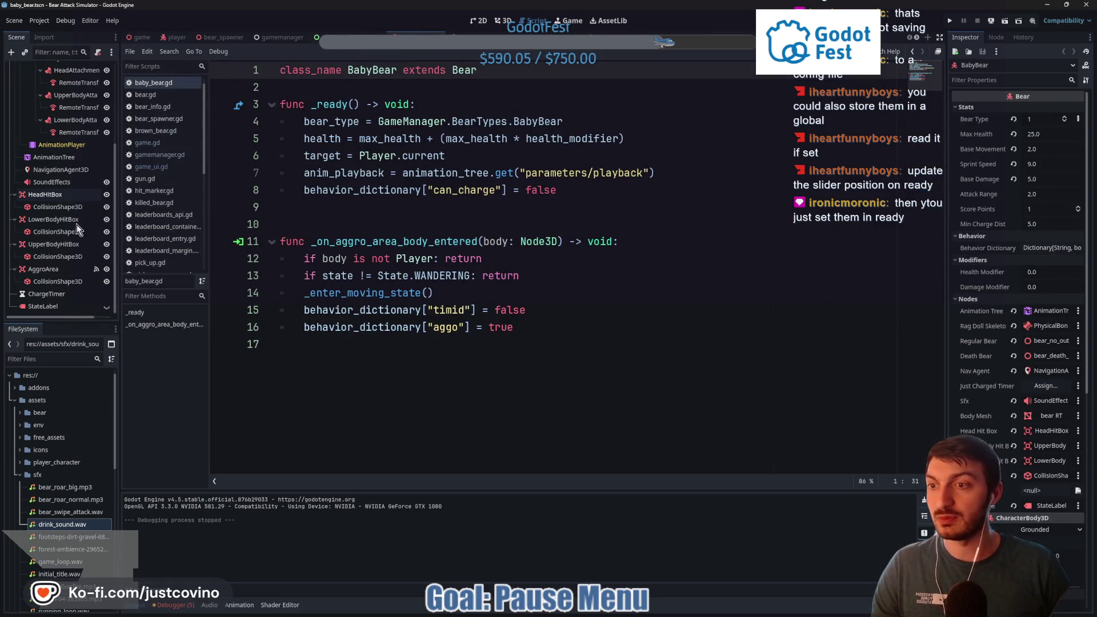
left_click(56, 307)
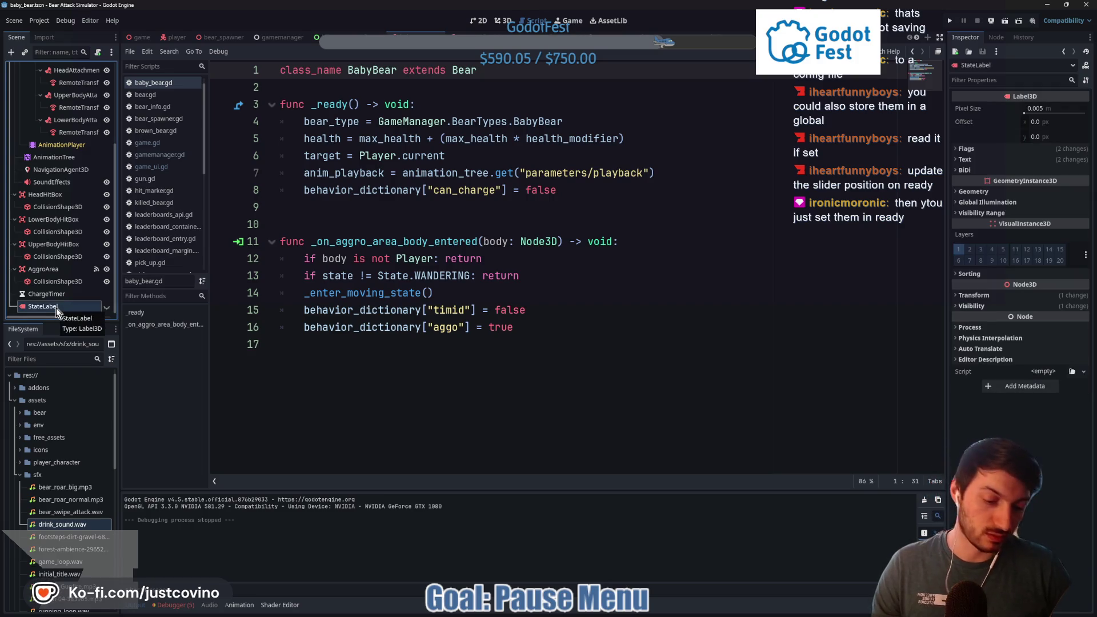
key("Delete")
left_click(534, 319)
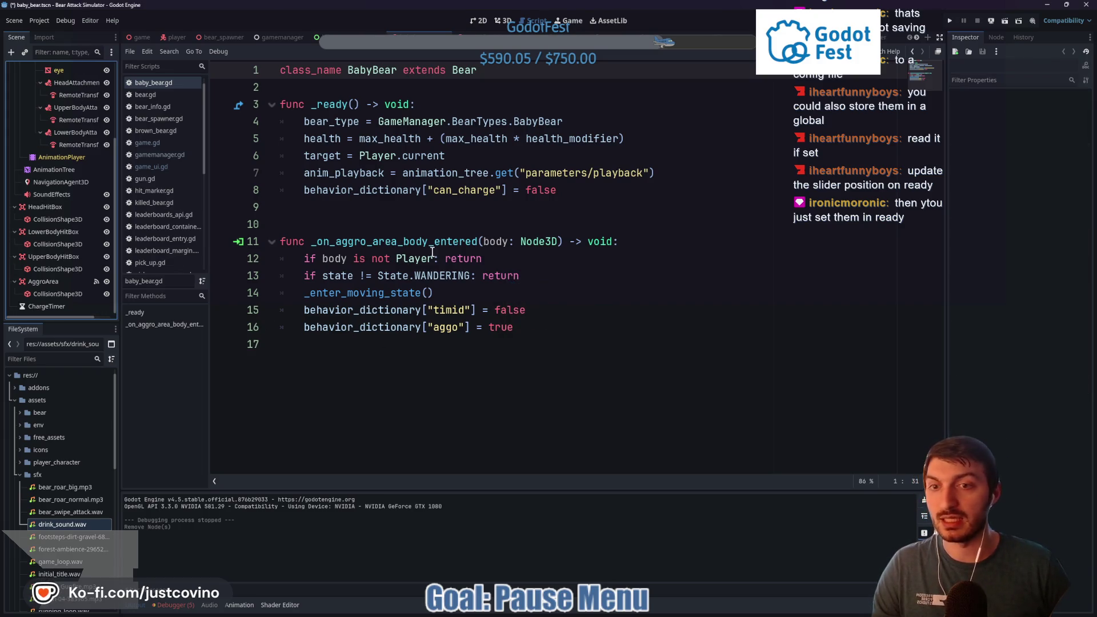
left_click(467, 77, "ctrl")
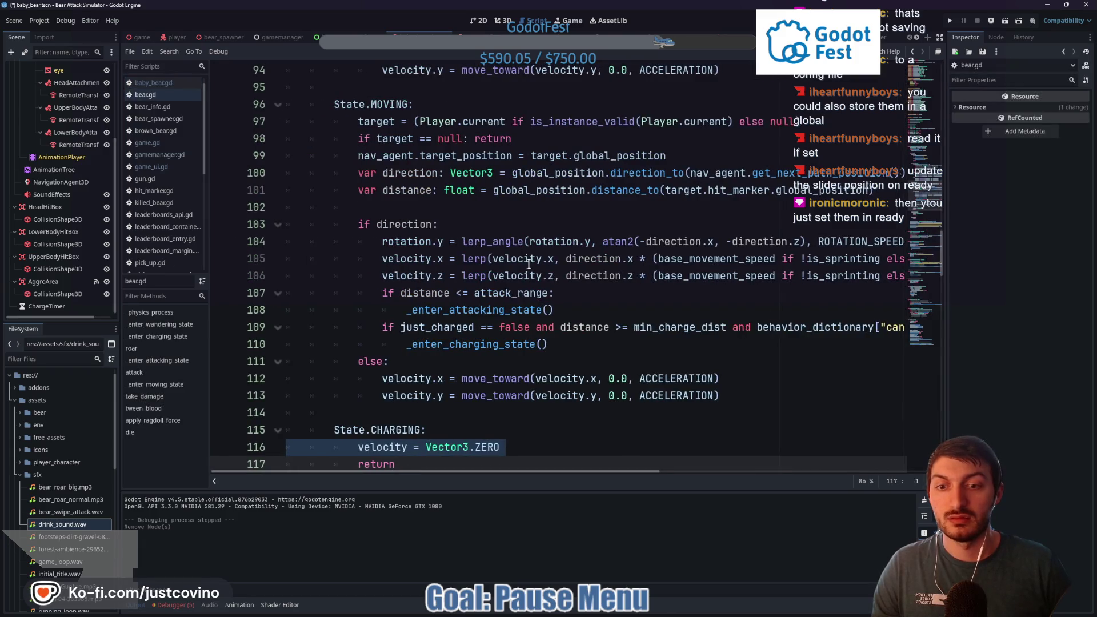
scroll(529, 263, "down", 7)
scroll(529, 263, "down", 2)
scroll(523, 263, "up", 18)
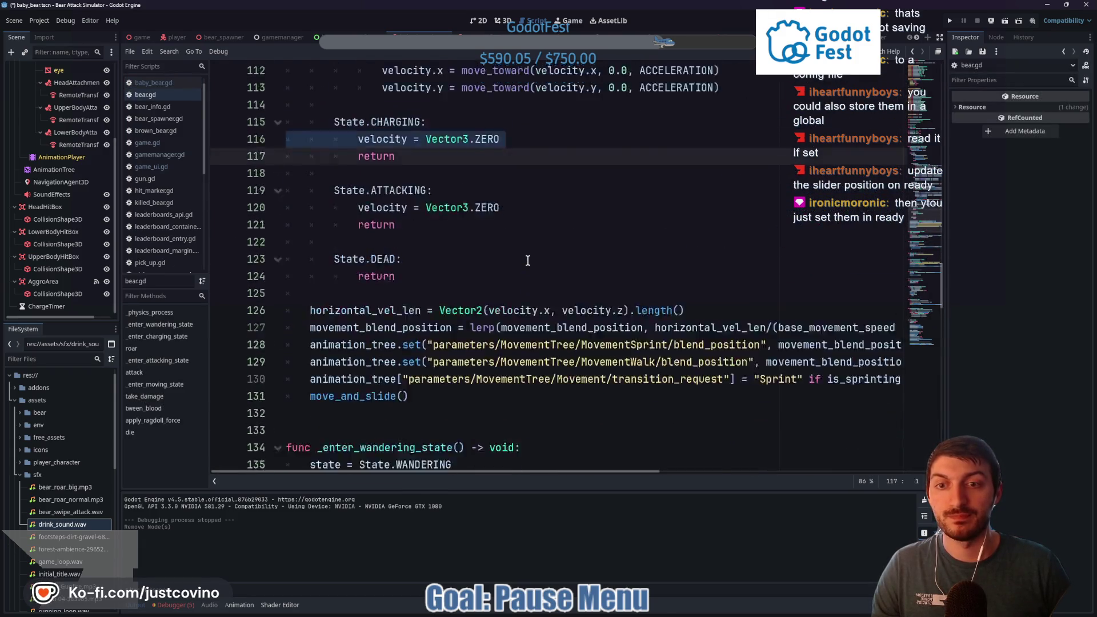
scroll(473, 251, "up", 10)
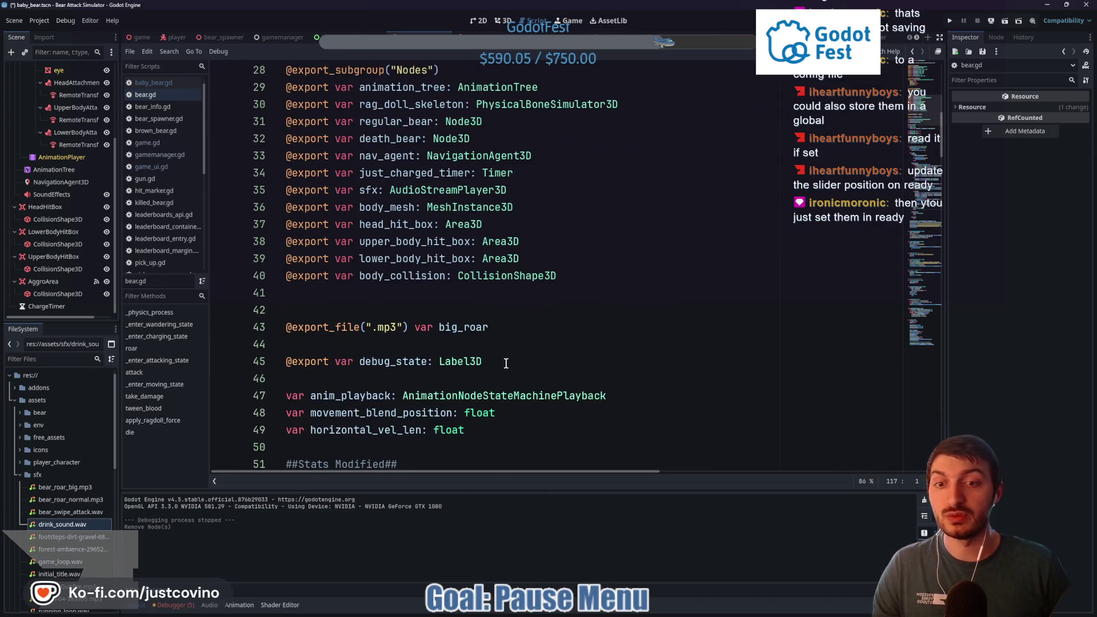
left_click_drag(492, 362, 284, 361)
key("BackSpace")
key("BackSpace")
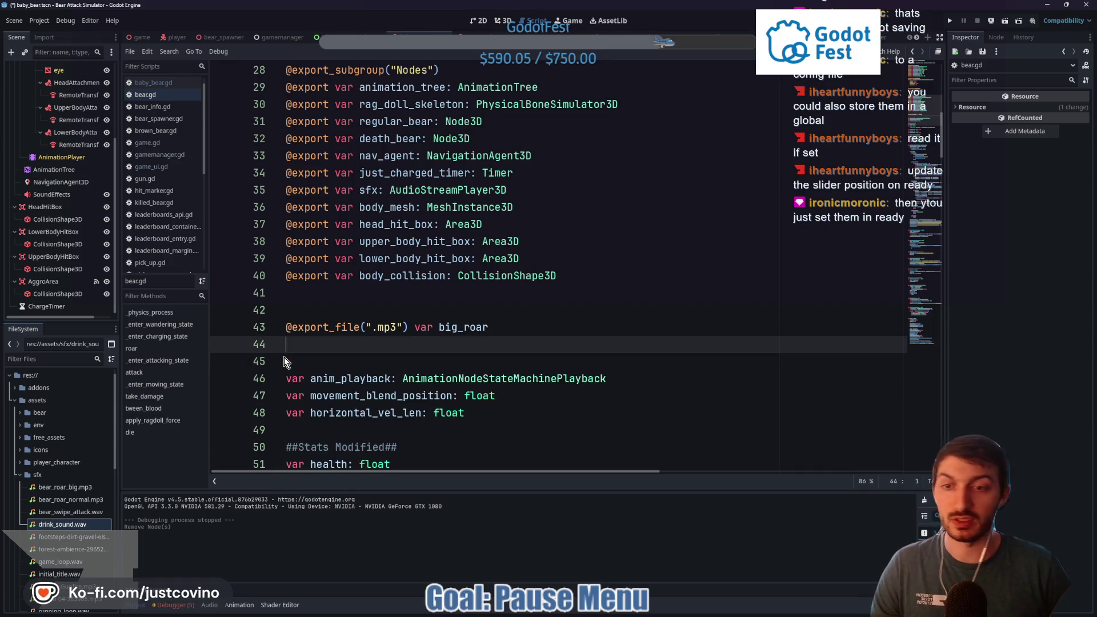
Remove the debug_state.text line and leftover blank line 68 from _physics_process, then save bear.gd
scroll(389, 341, "down", 6)
left_click_drag(574, 388, 239, 401)
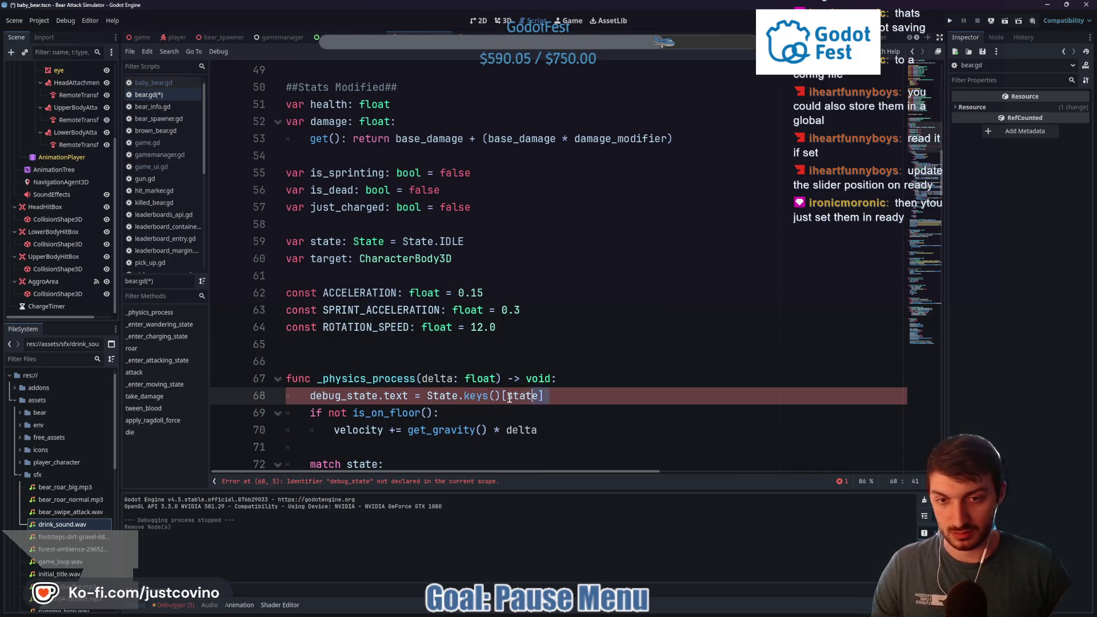
key("BackSpace")
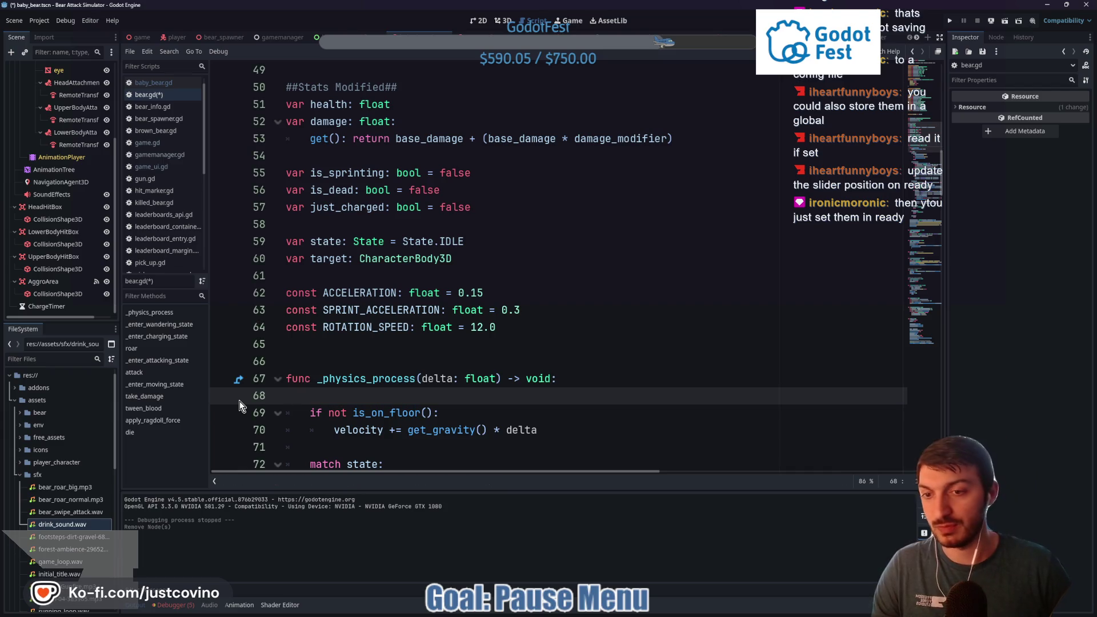
key("ctrl+s")
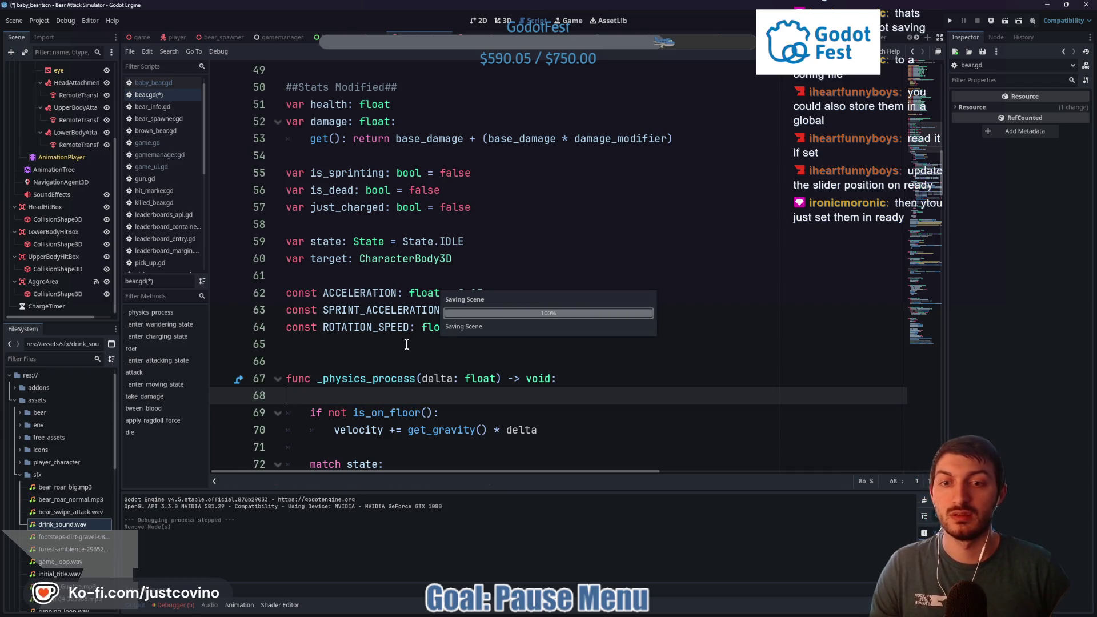
key("BackSpace")
key("ctrl+s")
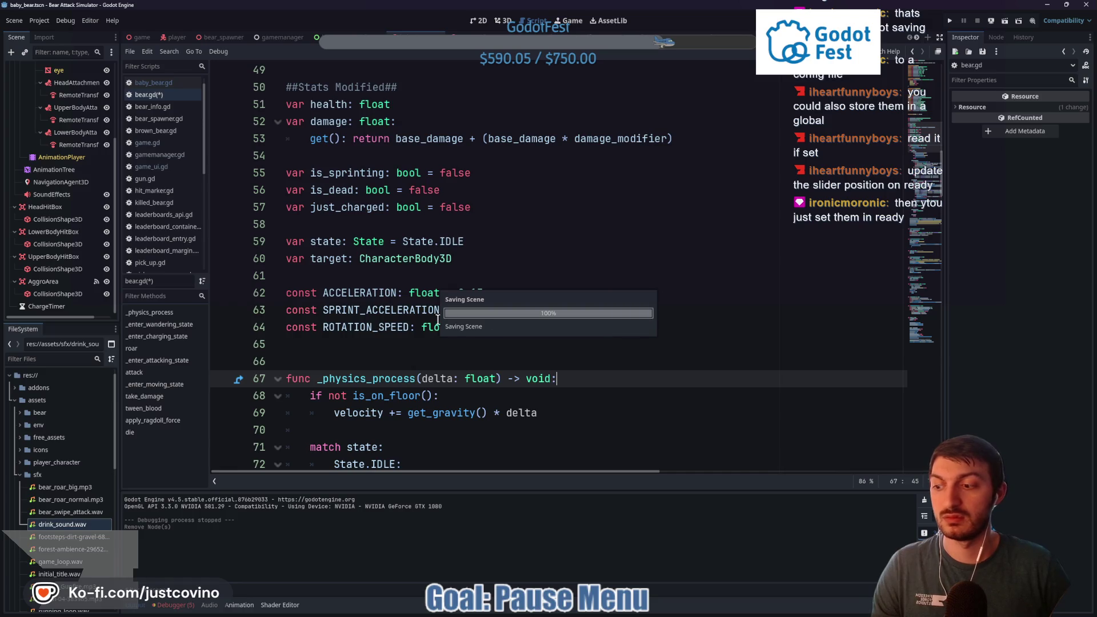
left_click(465, 37)
Delete the StateLabel node from the brown bear scene and save it
left_click(60, 267)
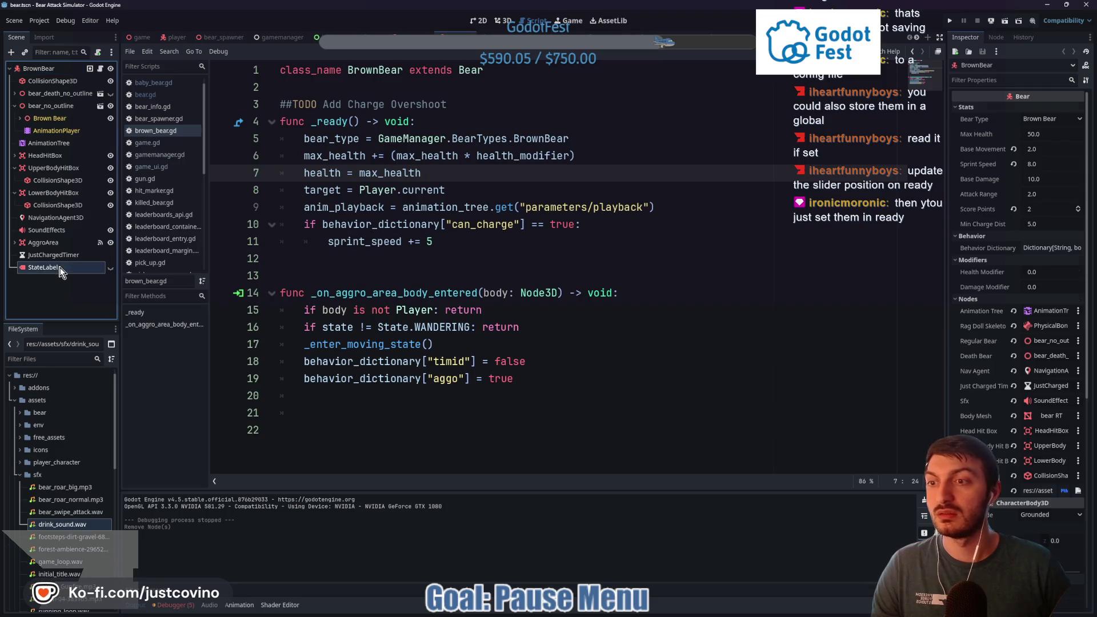
key("Delete")
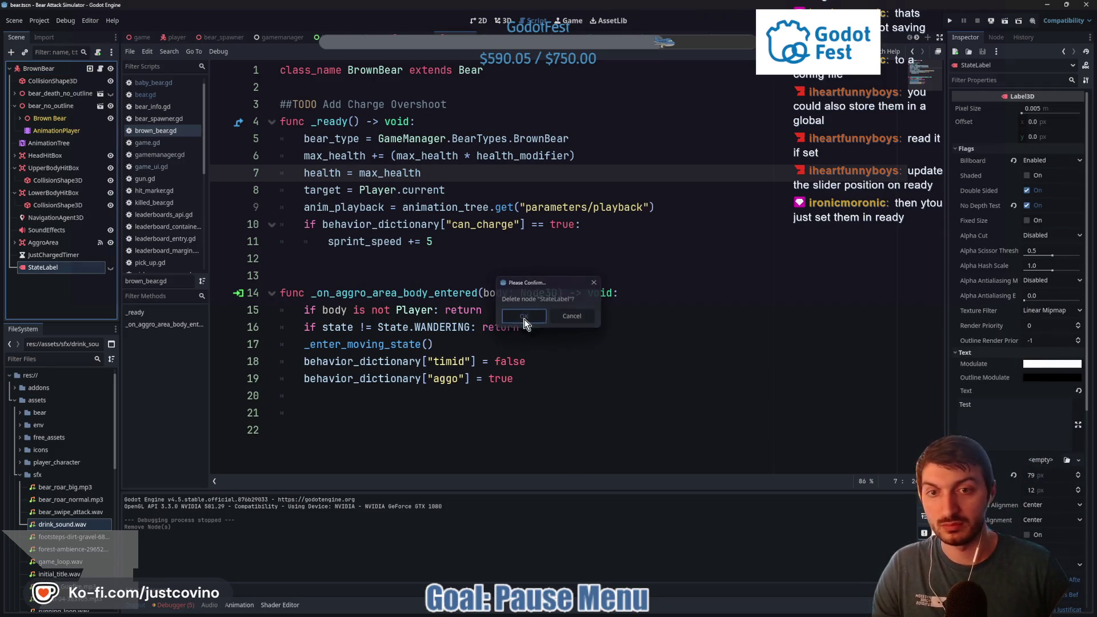
left_click(524, 316)
left_click(450, 268)
key("ctrl+s")
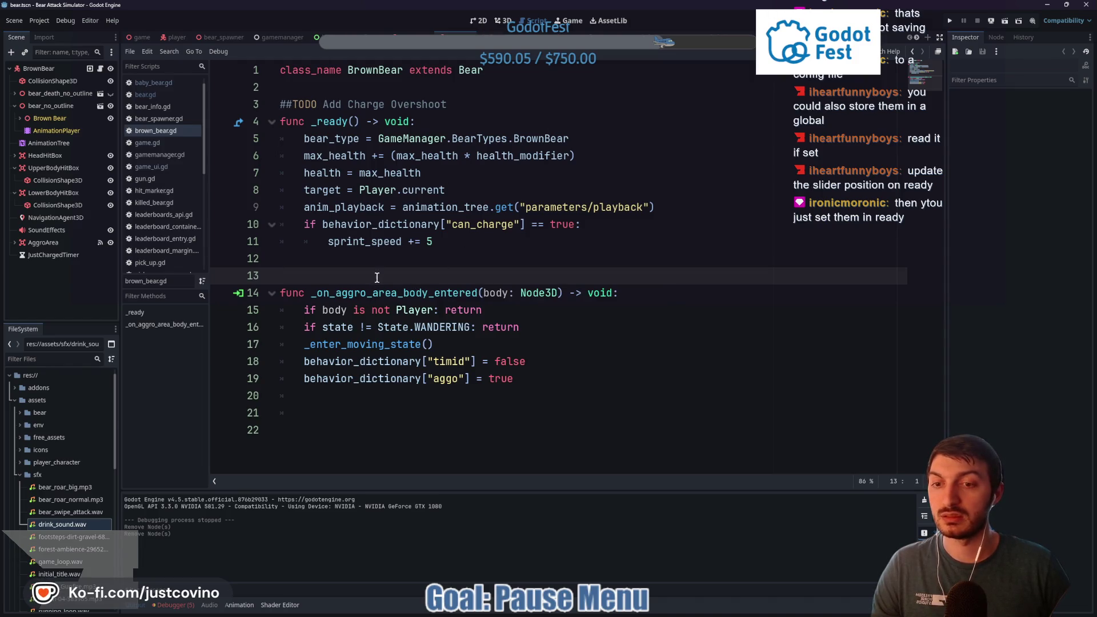
Switch to the game scene's game.gd, then over to GitHub Desktop's uncommitted changes
key("ctrl+Tab")
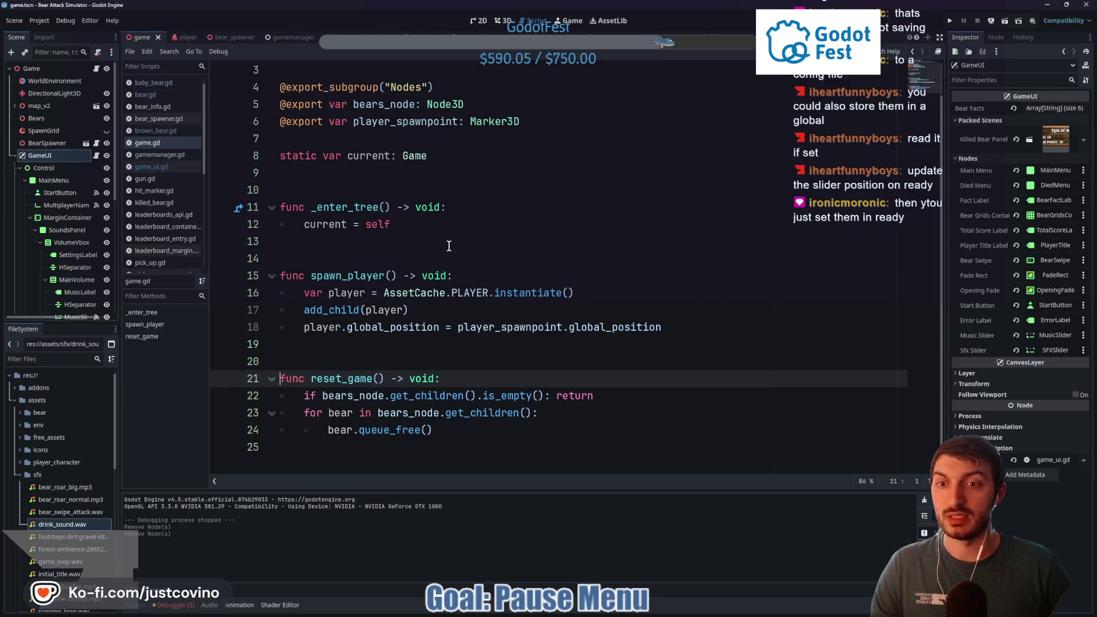
left_click(448, 244)
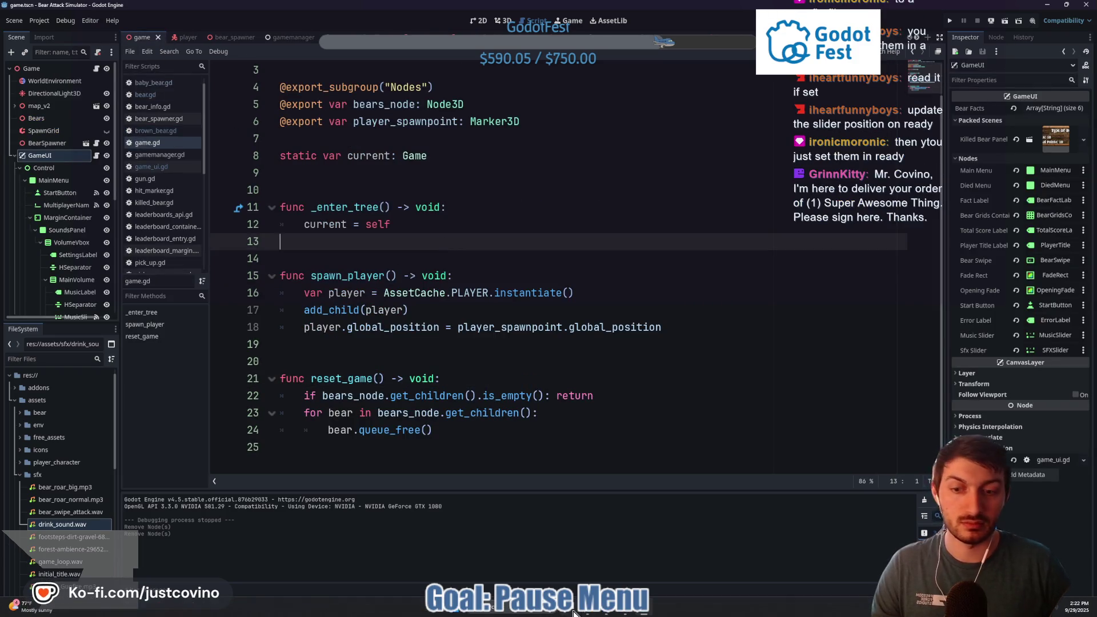
key("alt+Tab")
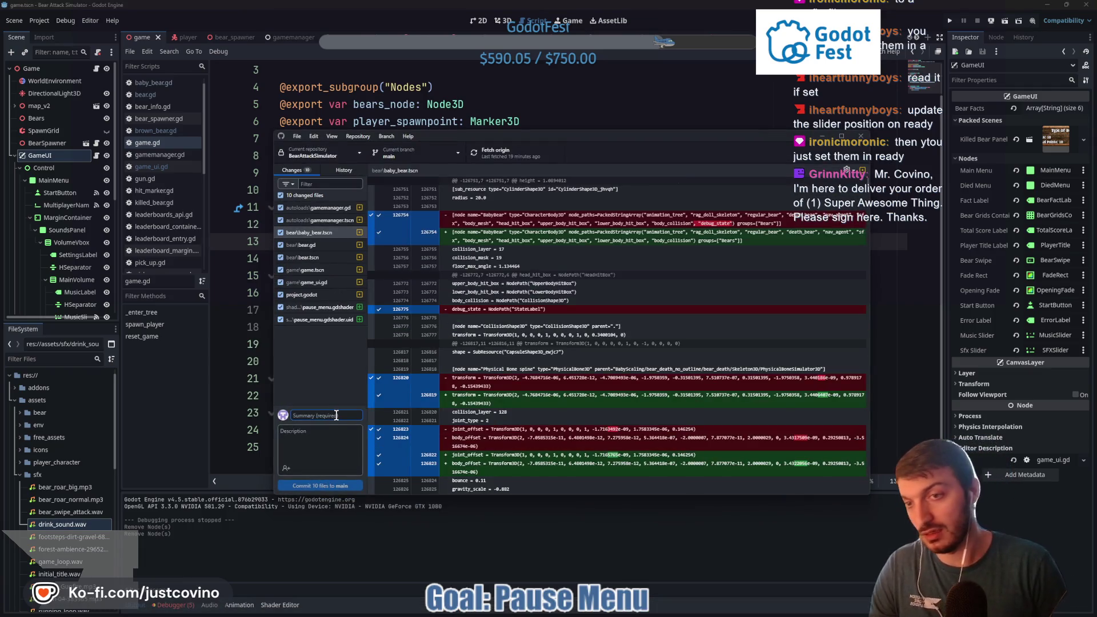
Commit all 10 files to main with summary 'Finishing Touches' and push to origin
type("Fir")
type("ing")
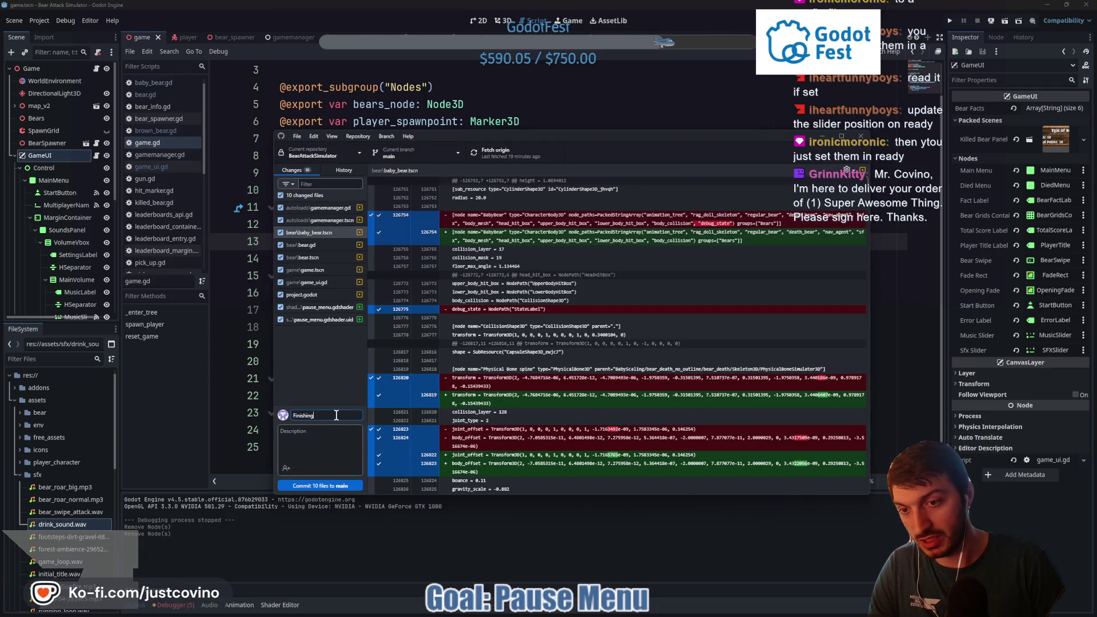
type("ouches")
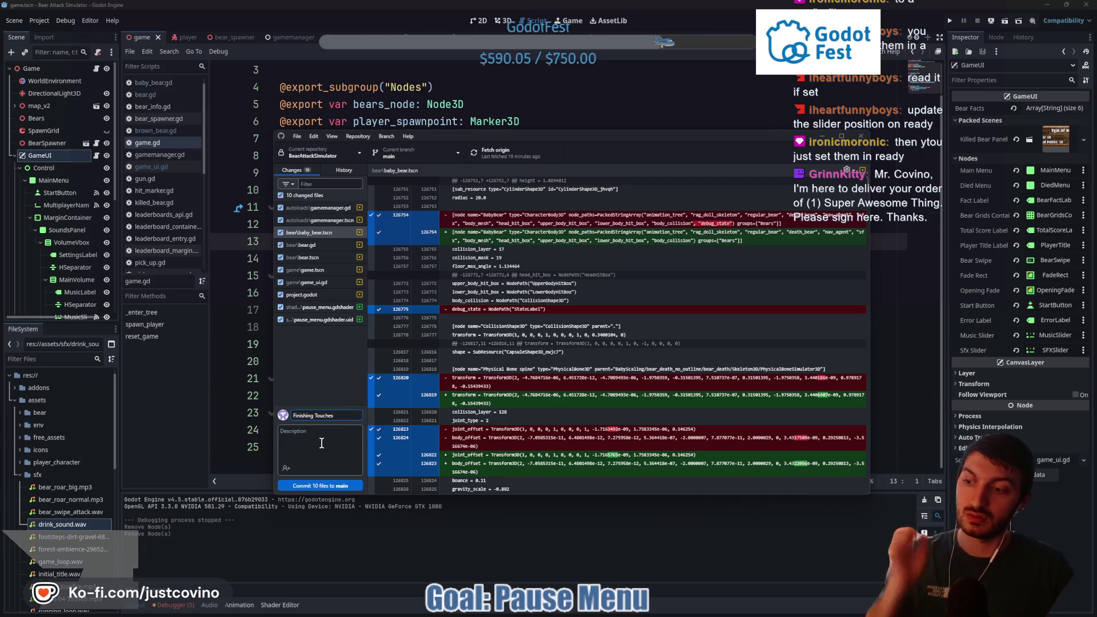
left_click(321, 489)
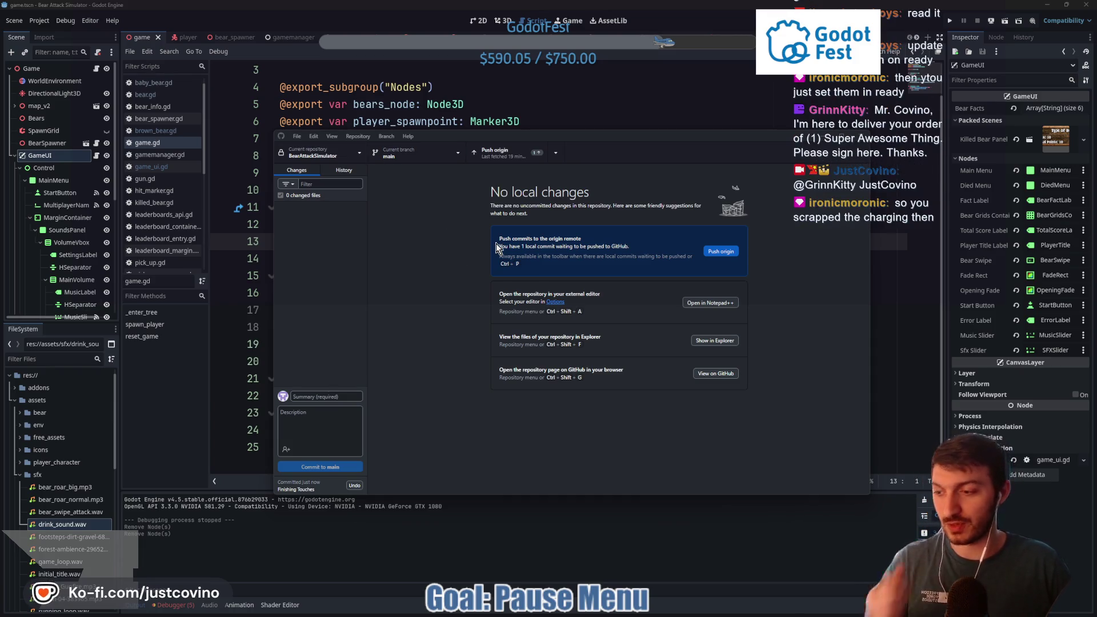
left_click(715, 254)
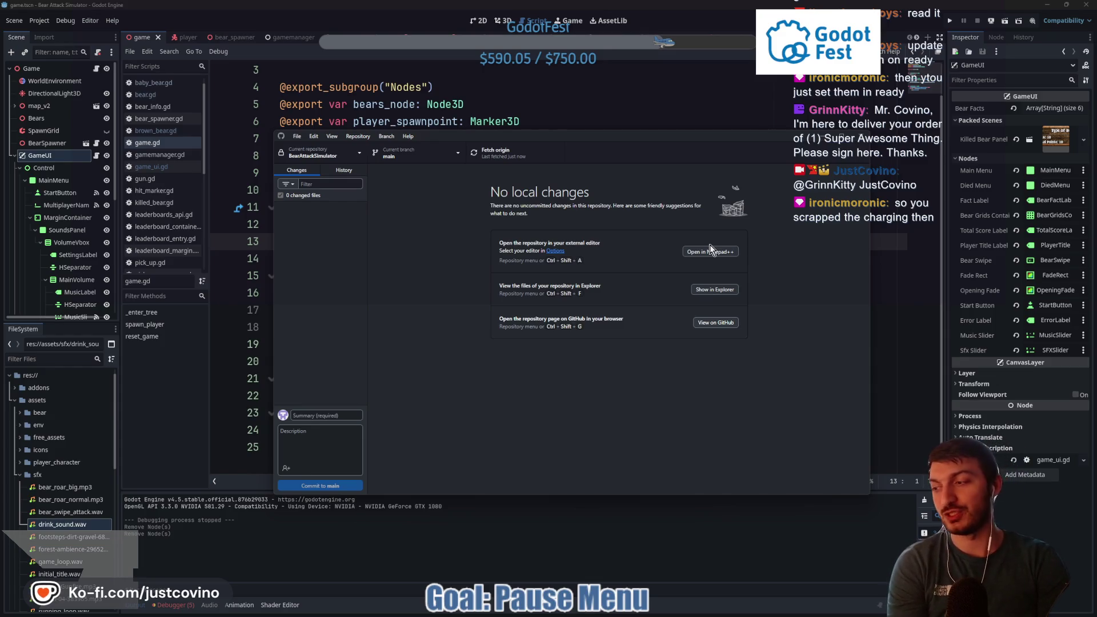
Back in Godot, open the bear scene in 3D and orbit around the bear model
left_click(580, 86)
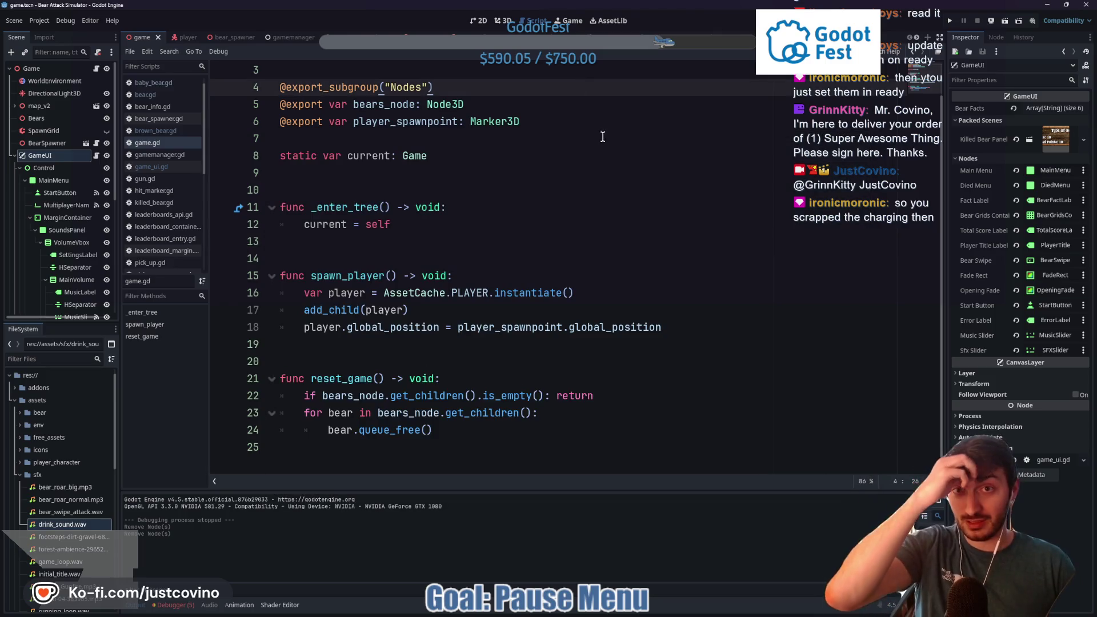
left_click(461, 38)
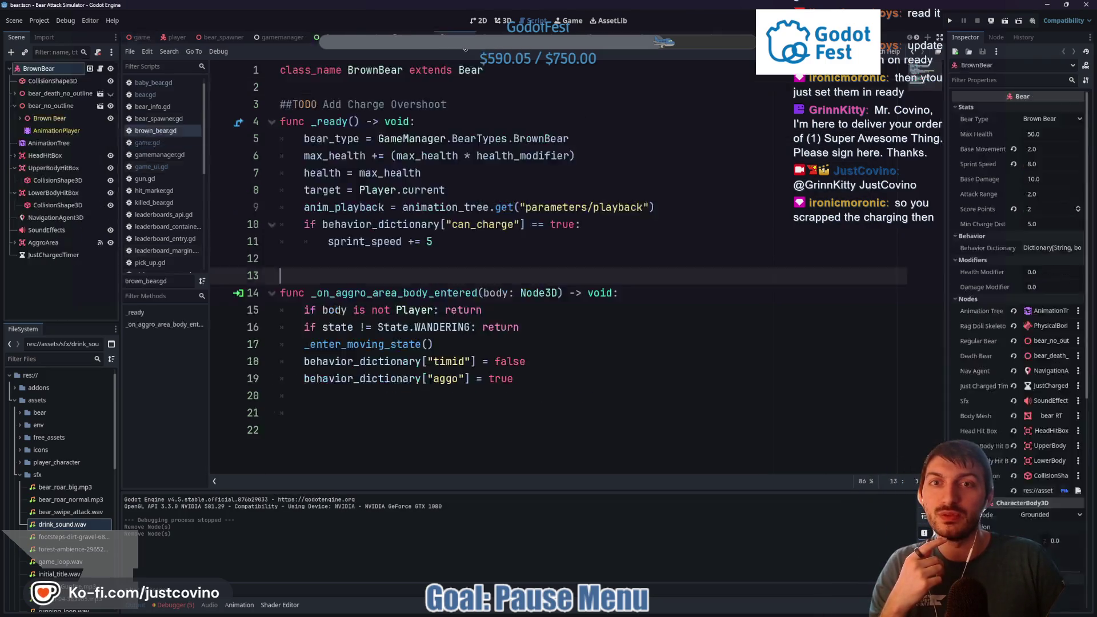
left_click(502, 21)
mouse_move(655, 263)
left_mouse_down()
mouse_move(657, 284)
mouse_move(490, 289)
mouse_move(448, 278)
left_mouse_up()
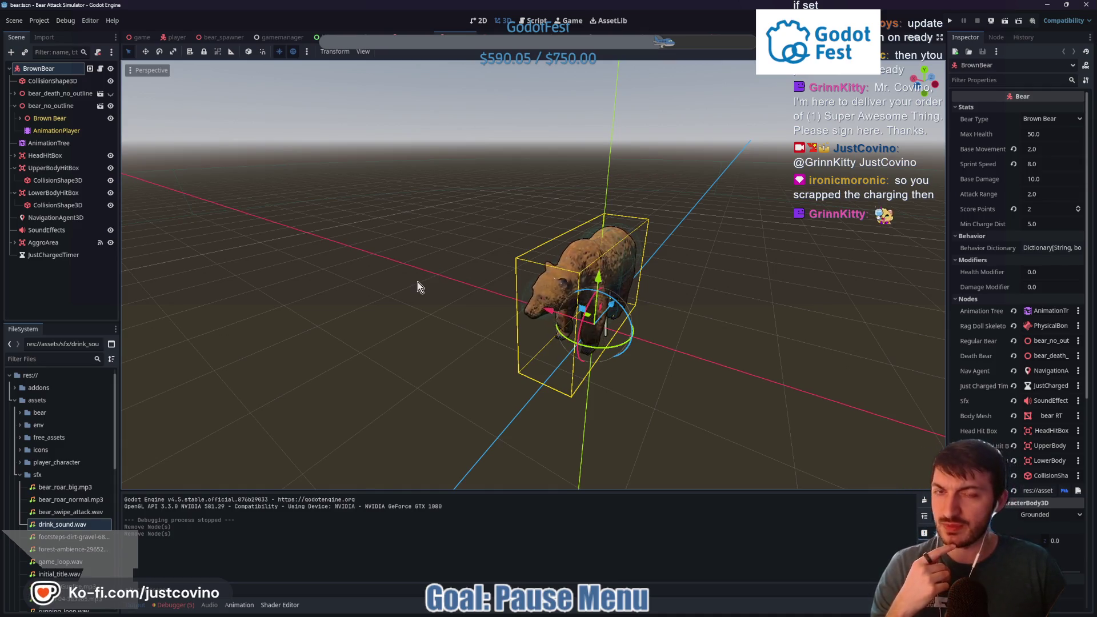
left_click_drag(489, 228, 410, 237)
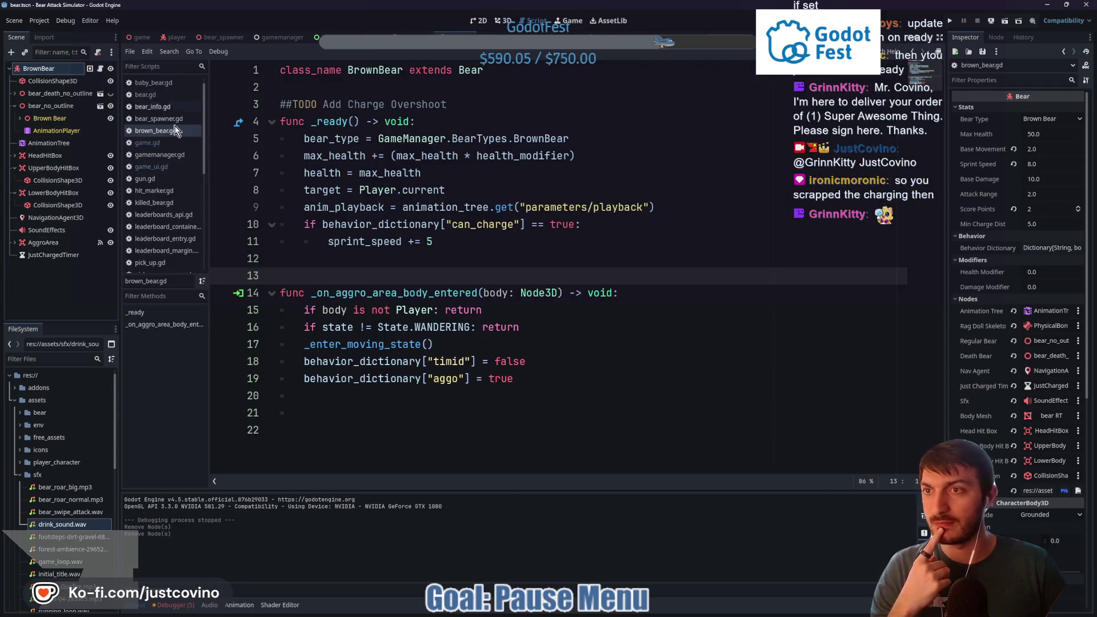
Open brown_bear.gd, then jump to its base Bear class script bear.gd
left_click(101, 69)
mouse_move(493, 211)
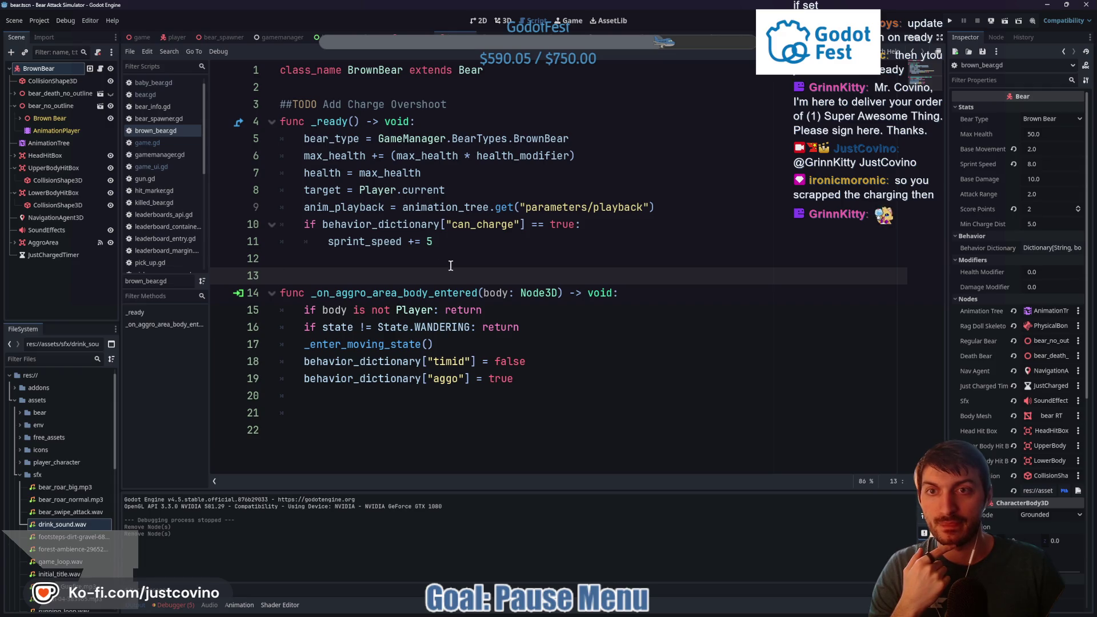
left_click(469, 71, "ctrl")
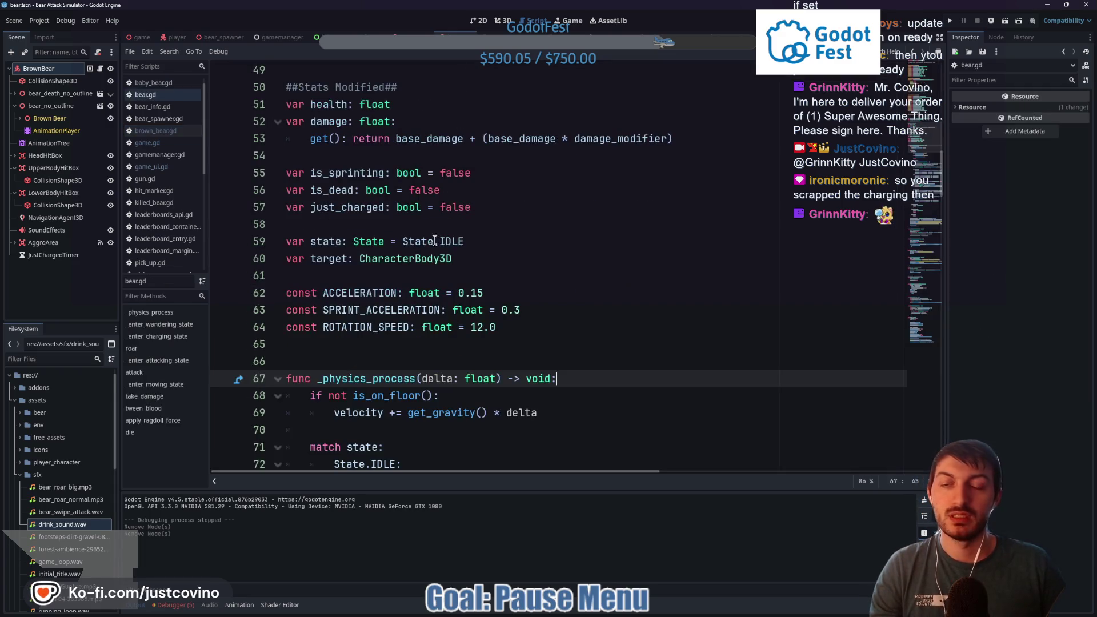
Select the _enter_charging_state call on line 108 of bear.gd, then return to the 3D bear view
scroll(494, 279, "down", 10)
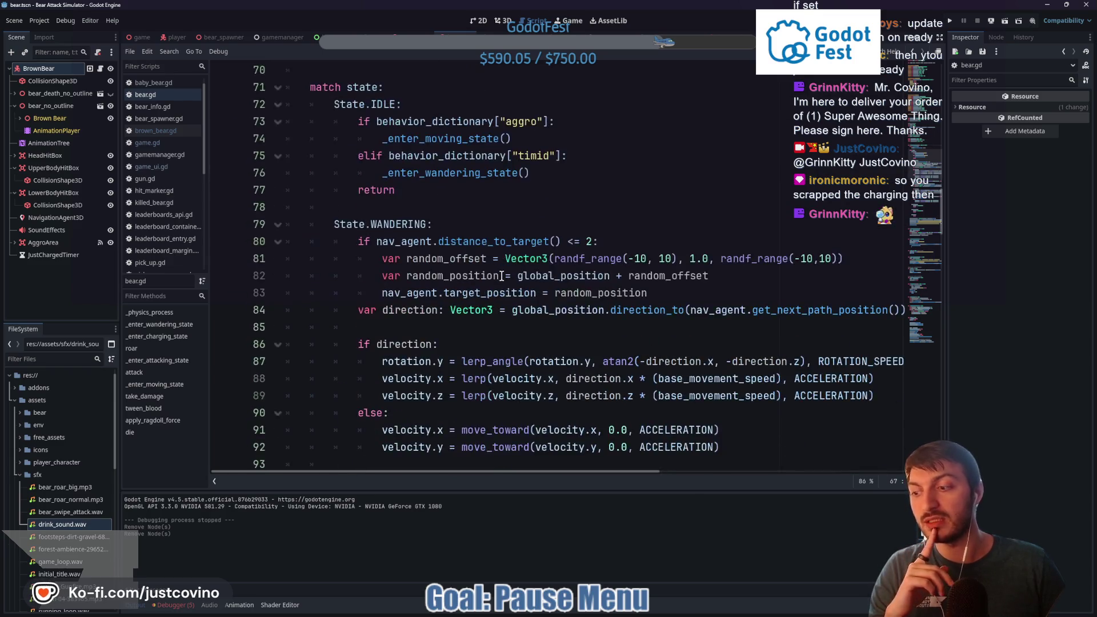
scroll(501, 278, "down", 5)
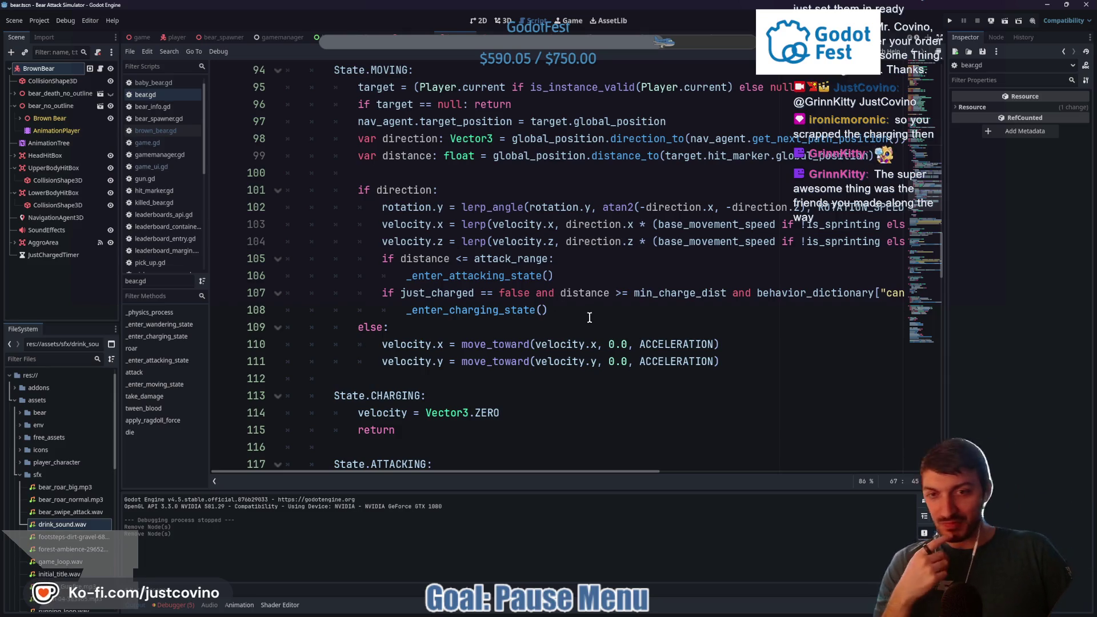
left_click(541, 307)
double_click(484, 311)
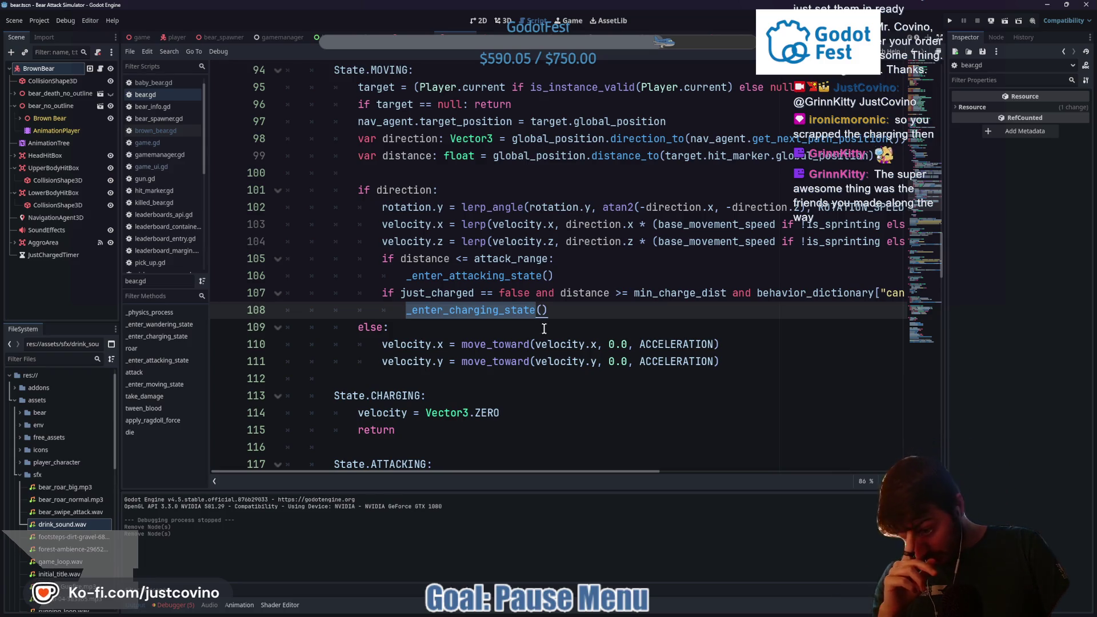
left_click(503, 20)
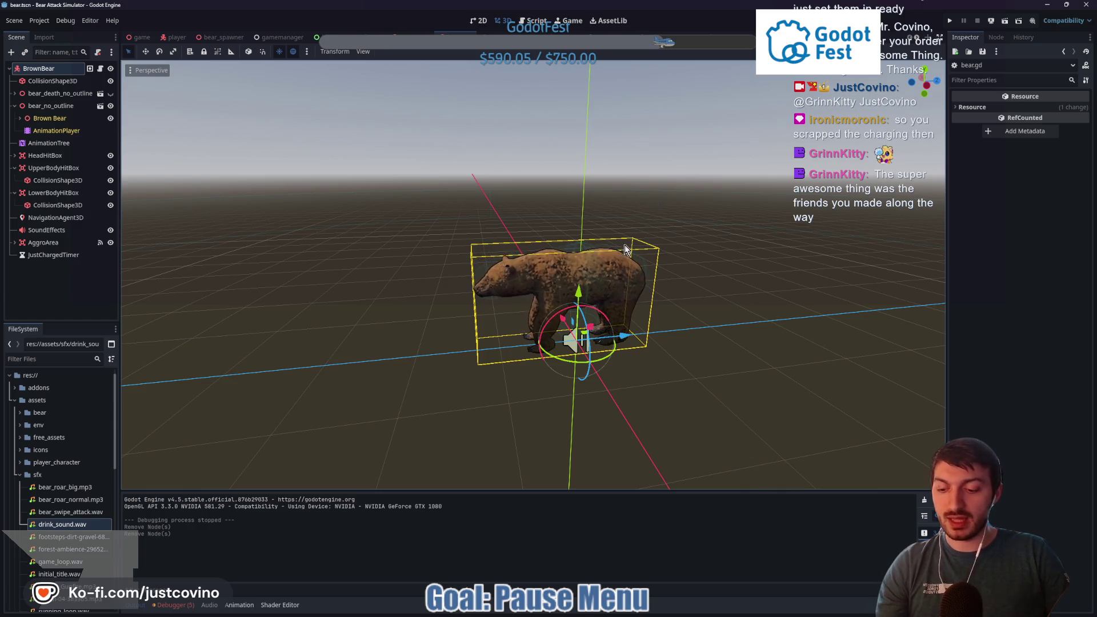
Open brown_bear.gd via the script icon beside the BrownBear node in the Scene dock
mouse_move(621, 215)
left_mouse_down()
mouse_move(534, 297)
mouse_move(523, 330)
mouse_move(45, 355)
mouse_move(52, 372)
left_mouse_up()
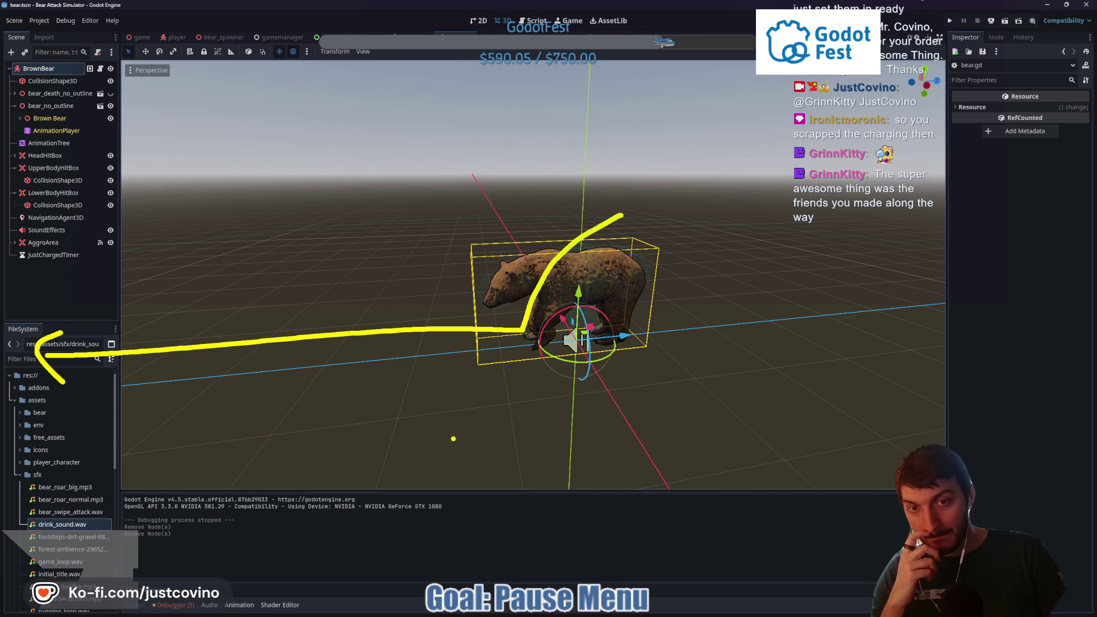
key("Escape")
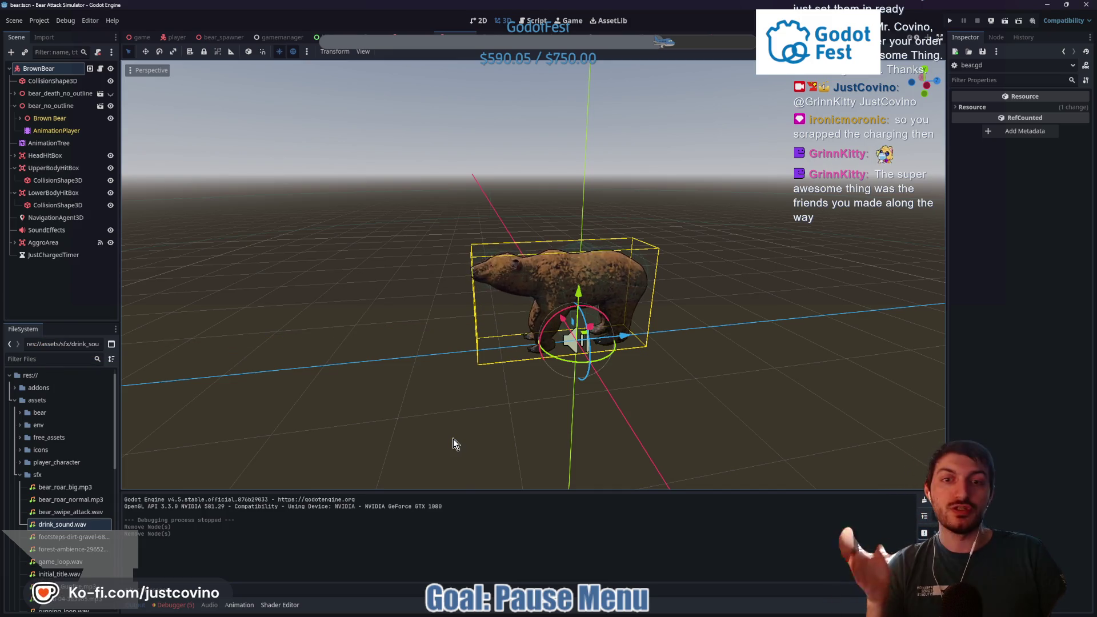
left_click(99, 68)
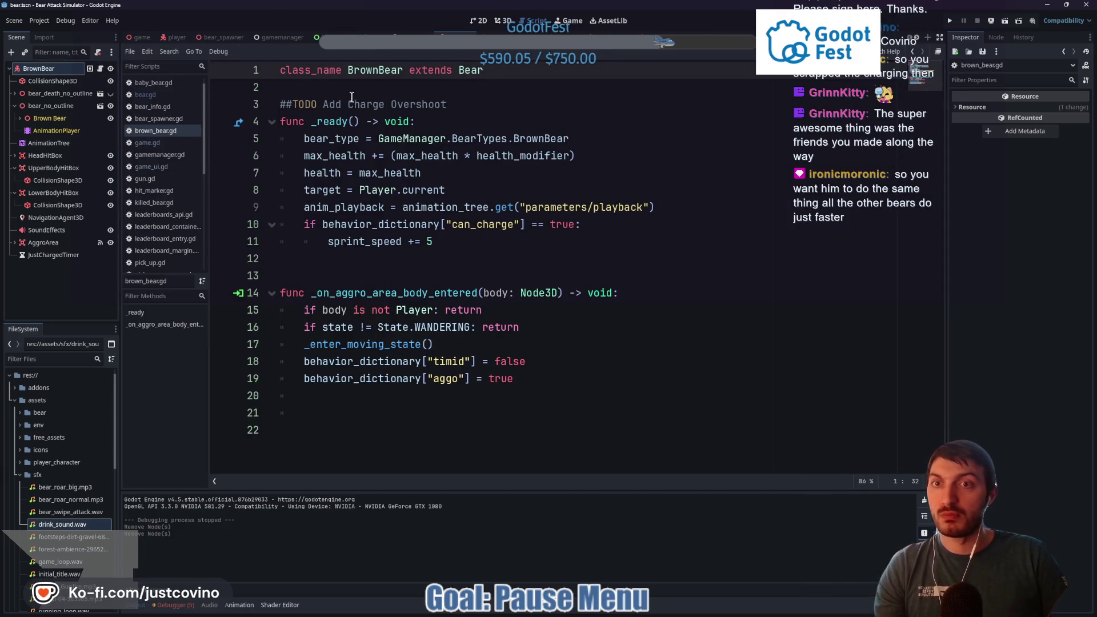
Switch to bear.gd and scroll through _physics_process to the State.WANDERING and State.MOVING blocks
left_click(473, 73, "ctrl")
left_click(564, 317)
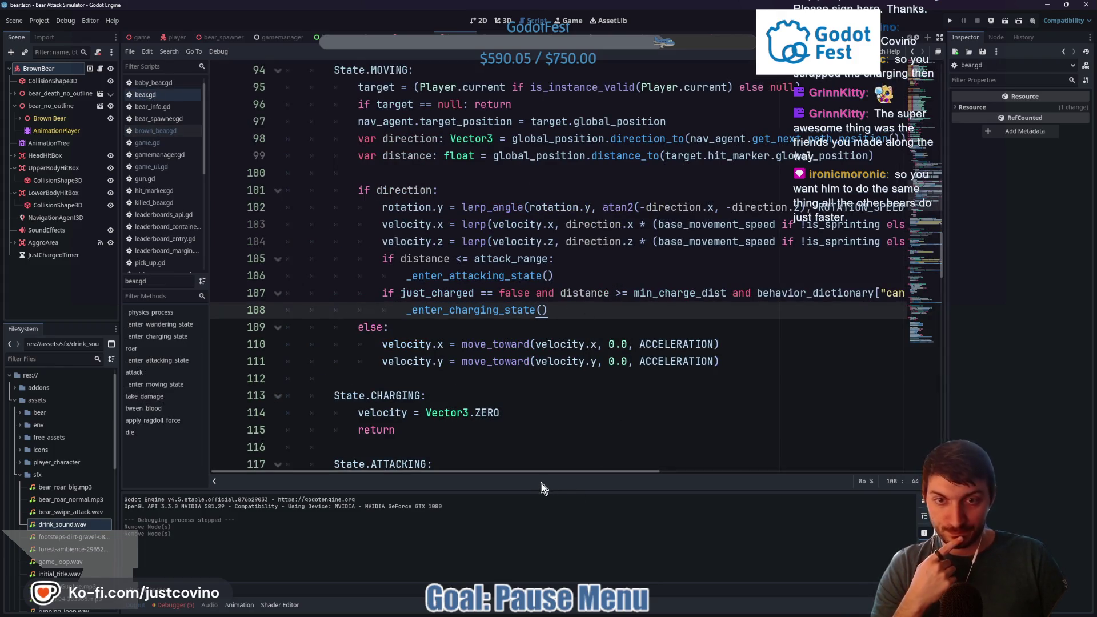
left_click_drag(529, 471, 540, 471)
scroll(536, 399, "up", 6)
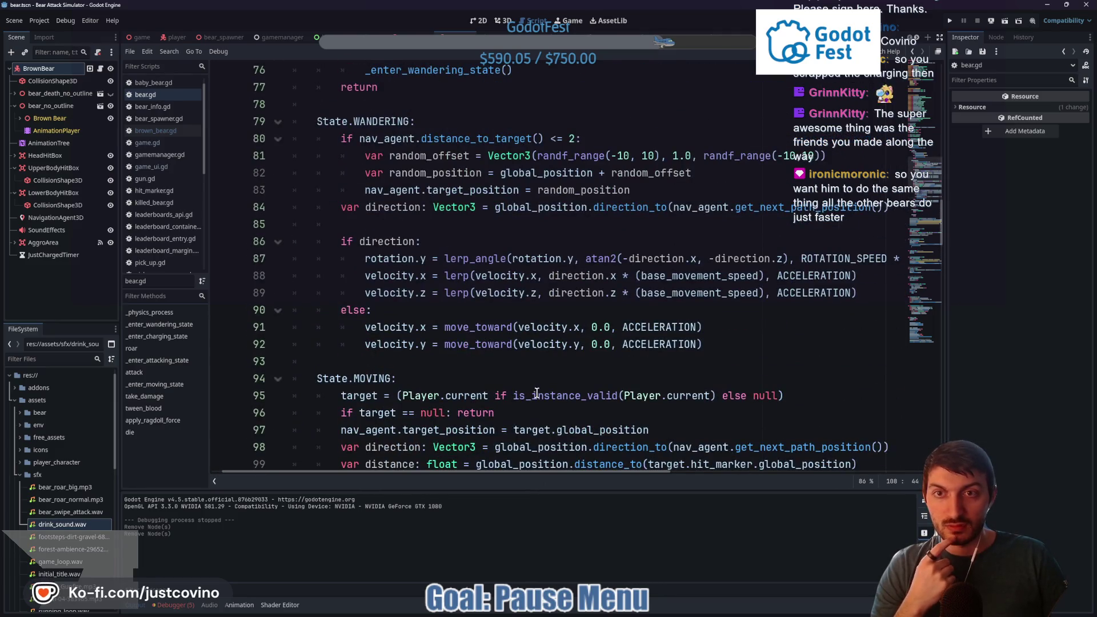
scroll(536, 393, "up", 4)
scroll(537, 393, "down", 1)
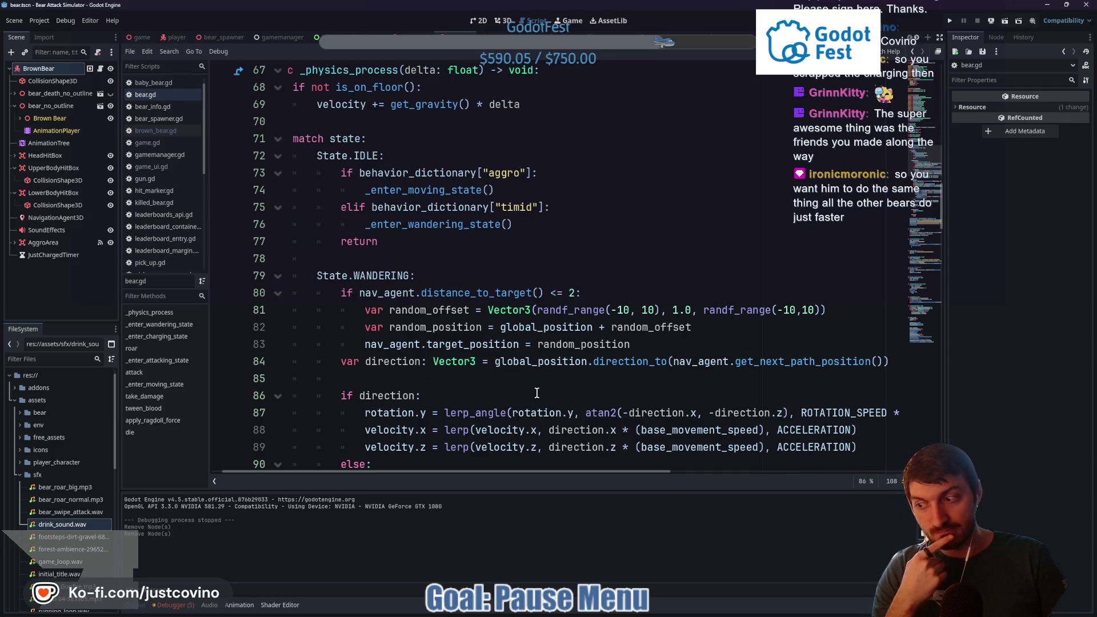
scroll(537, 393, "down", 4)
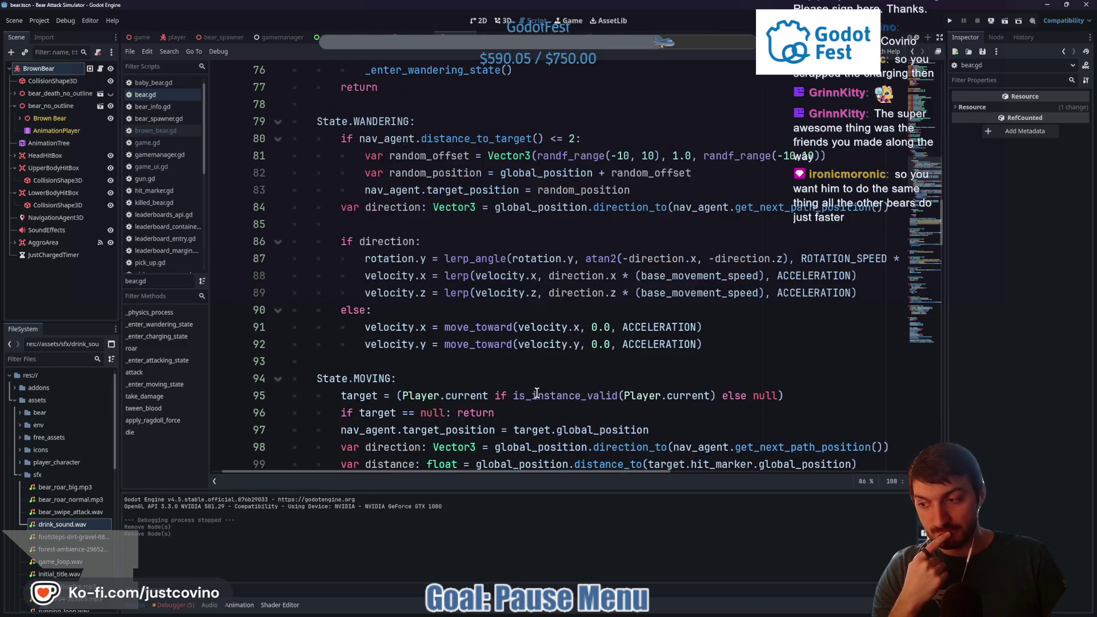
scroll(537, 394, "down", 1)
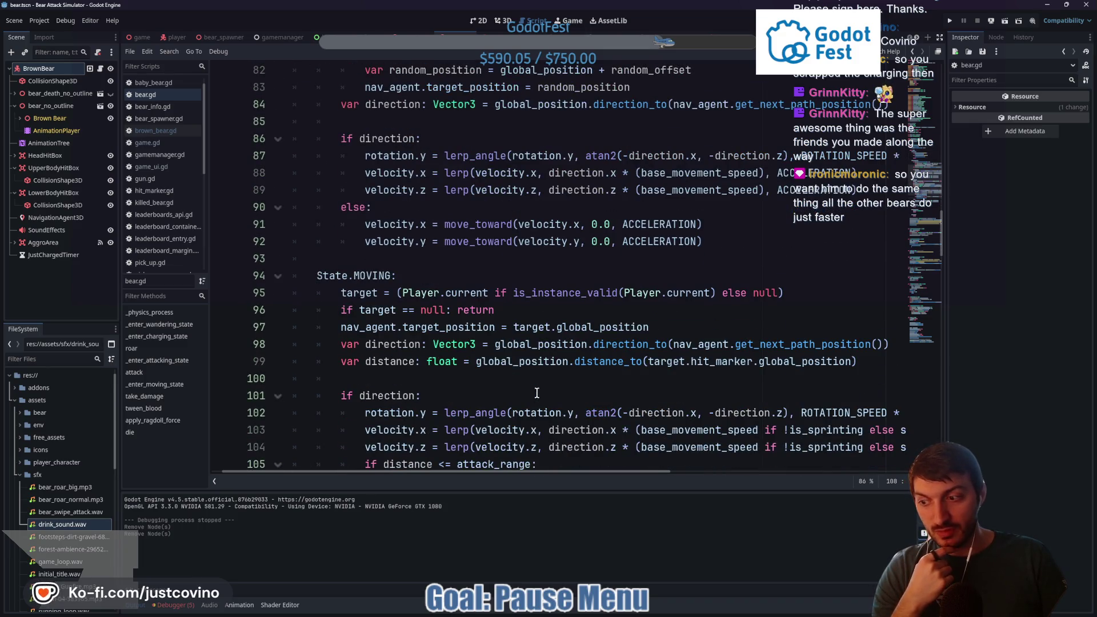
scroll(537, 393, "down", 1)
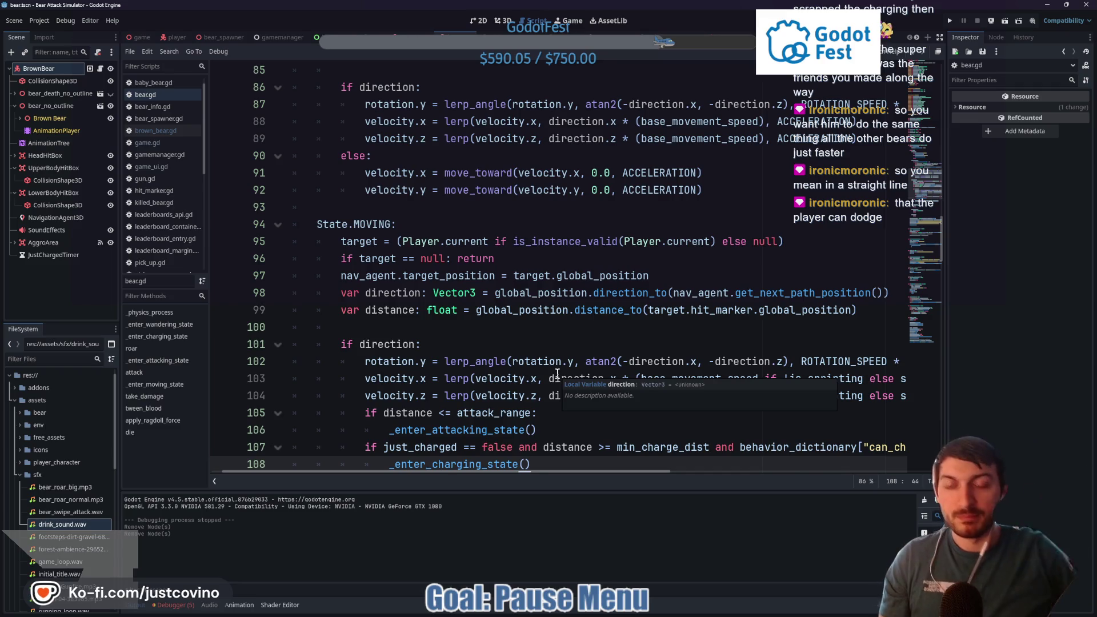
Collapse the Output panel and select the CHARGING state name on line 113
scroll(507, 314, "down", 3)
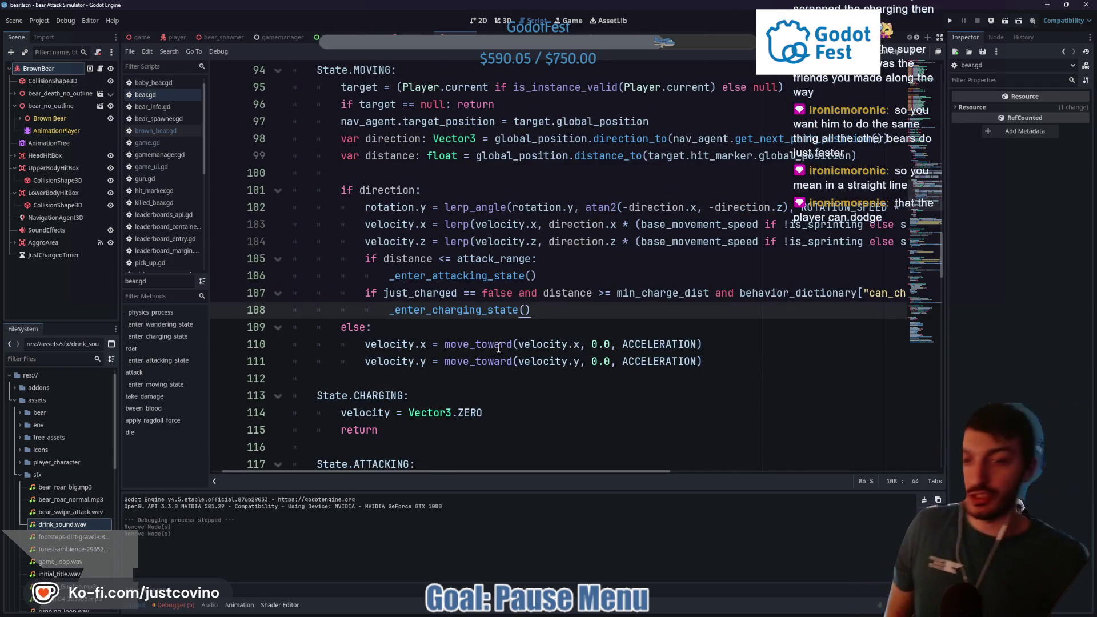
left_click(140, 610)
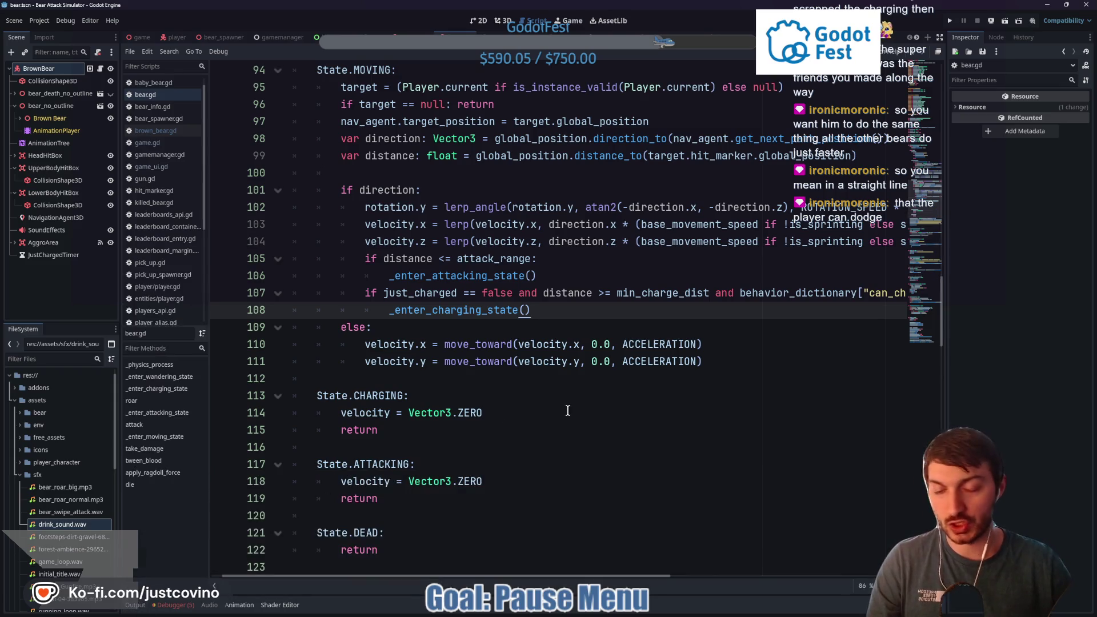
double_click(363, 398)
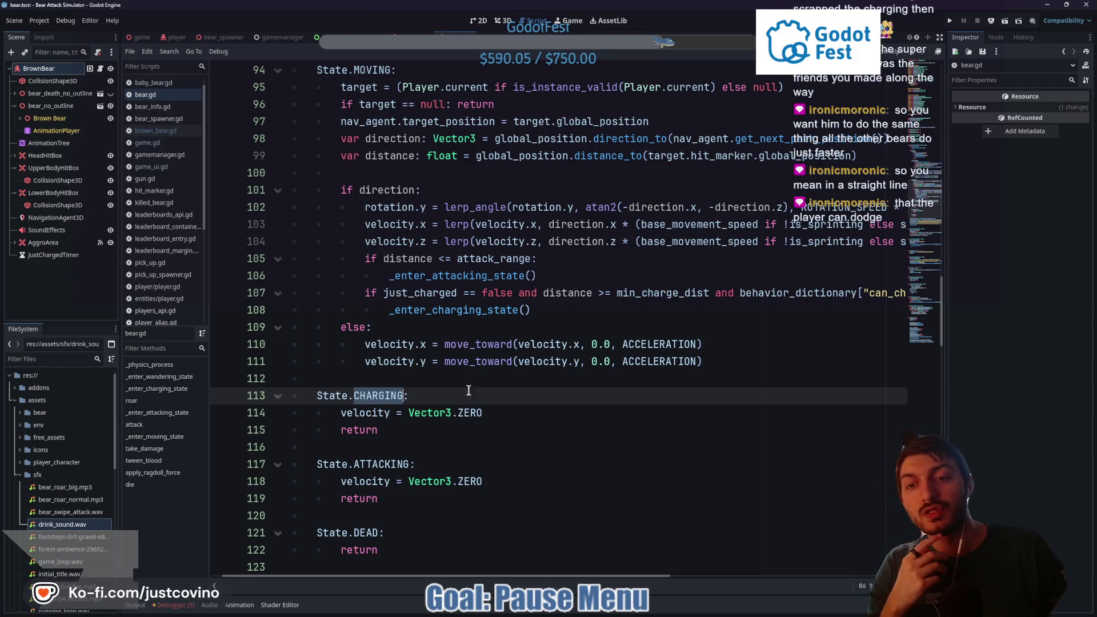
Scroll down and select the _enter_charging_state function name on line 140
scroll(451, 358, "down", 3)
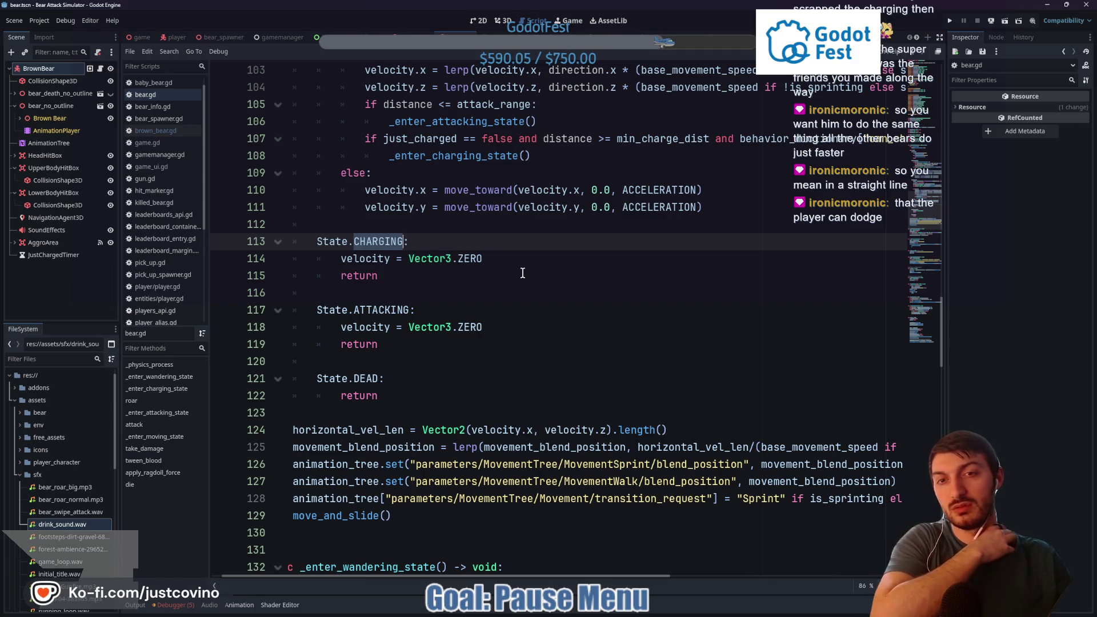
scroll(522, 273, "down", 1)
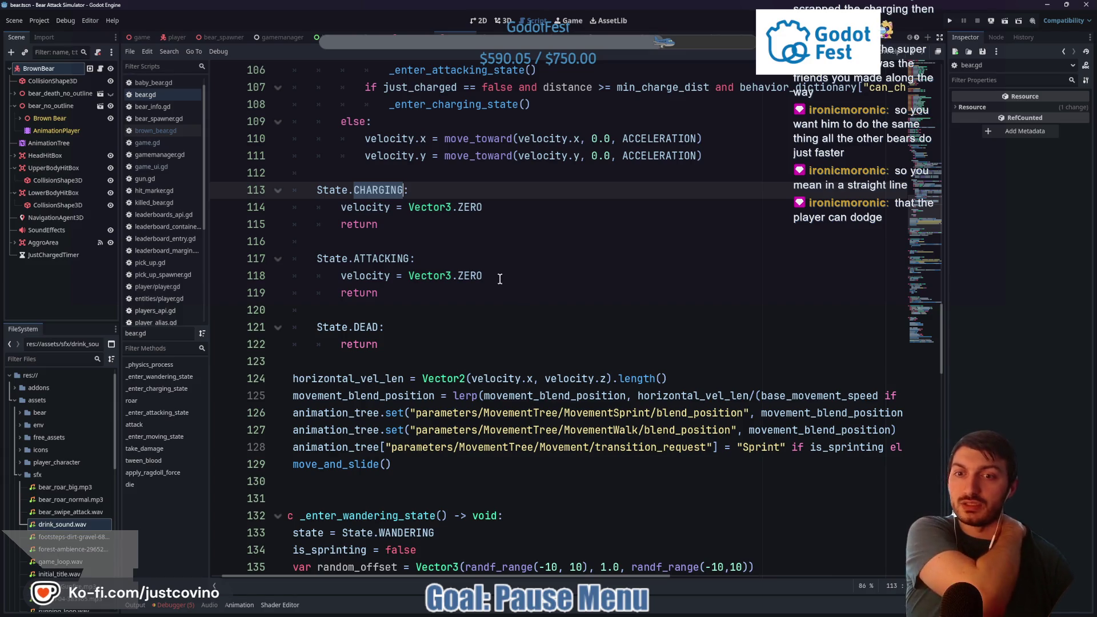
scroll(502, 281, "down", 6)
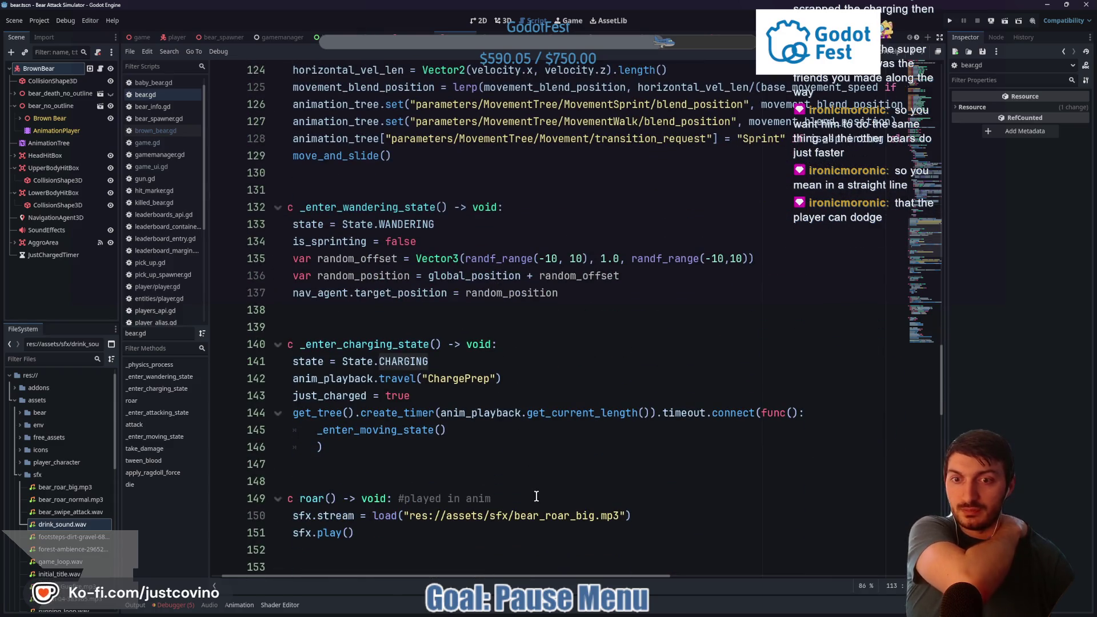
scroll(520, 575, "left", 1)
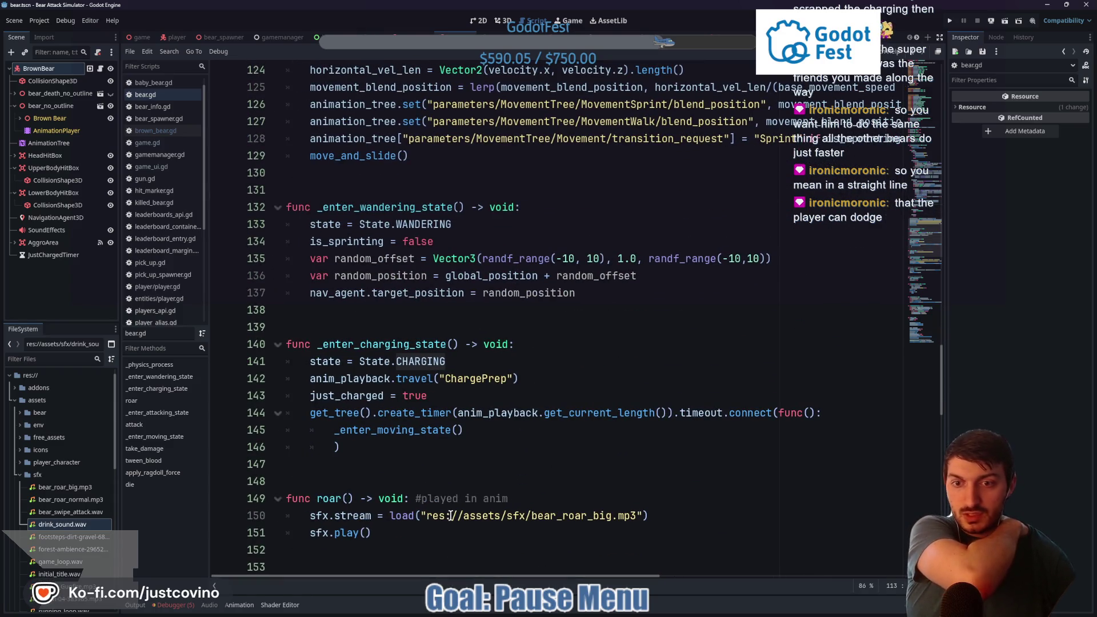
mouse_move(450, 516)
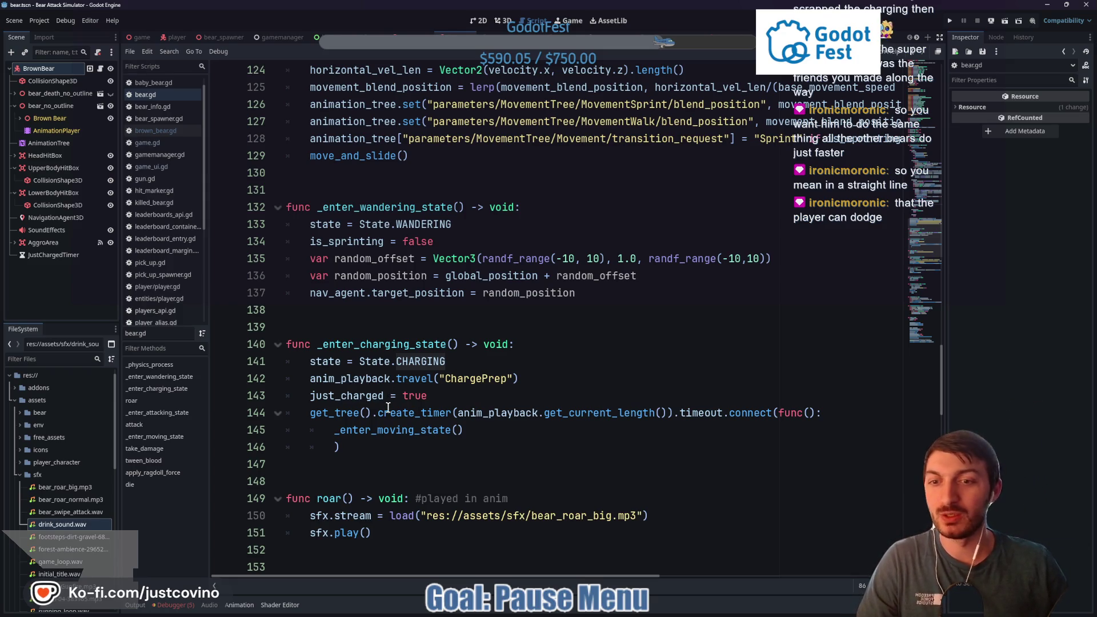
left_click(358, 344)
double_click(358, 344)
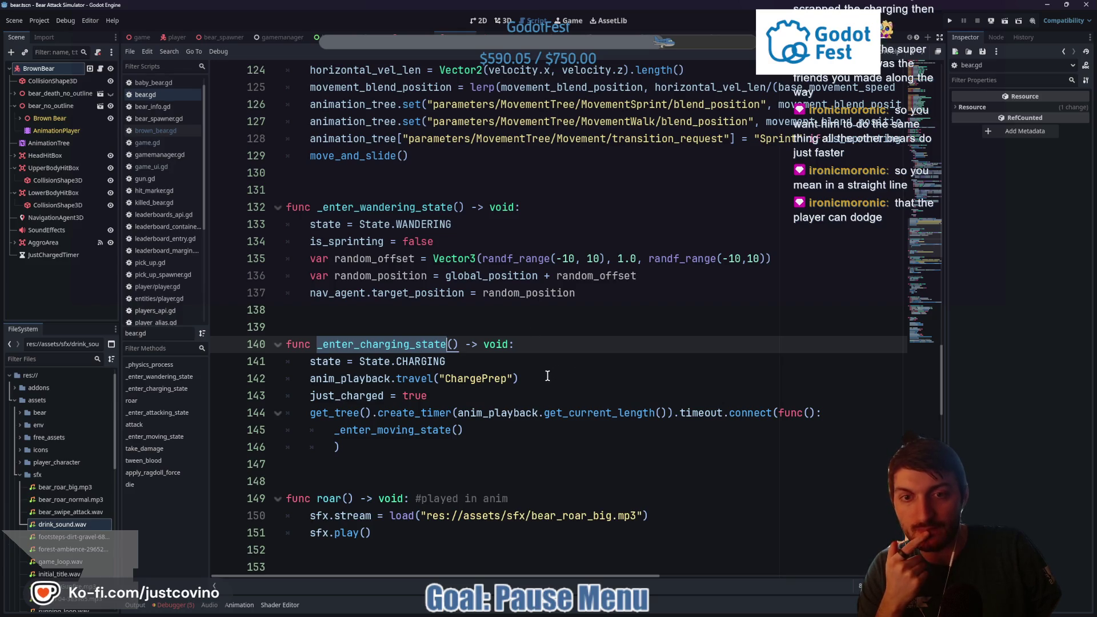
scroll(545, 380, "up", 15)
scroll(539, 386, "down", 20)
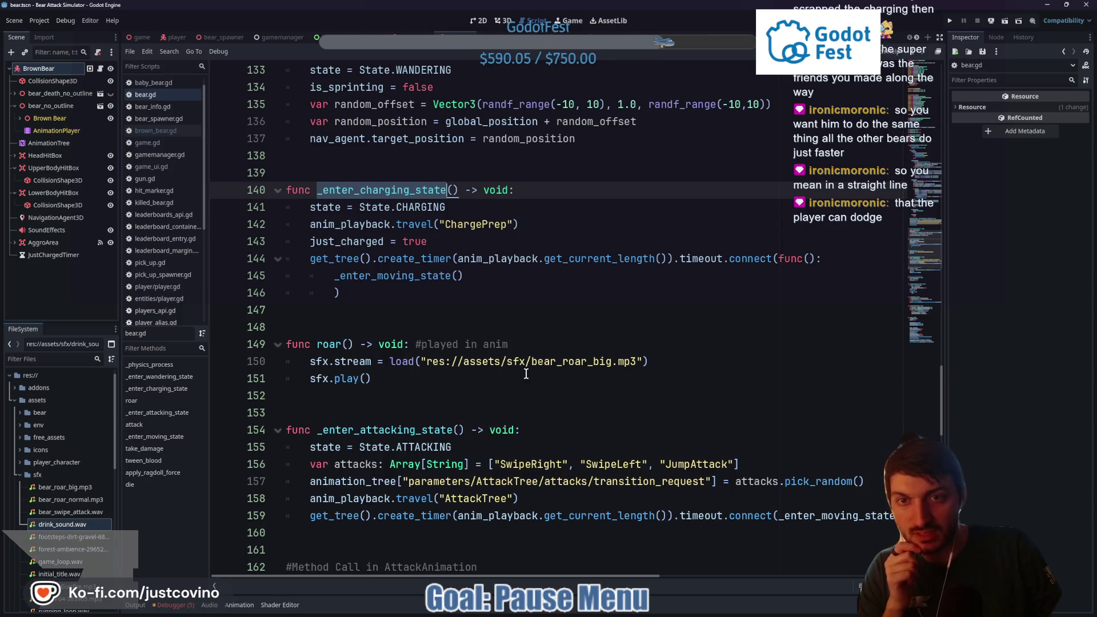
scroll(531, 371, "up", 20)
scroll(526, 364, "up", 7)
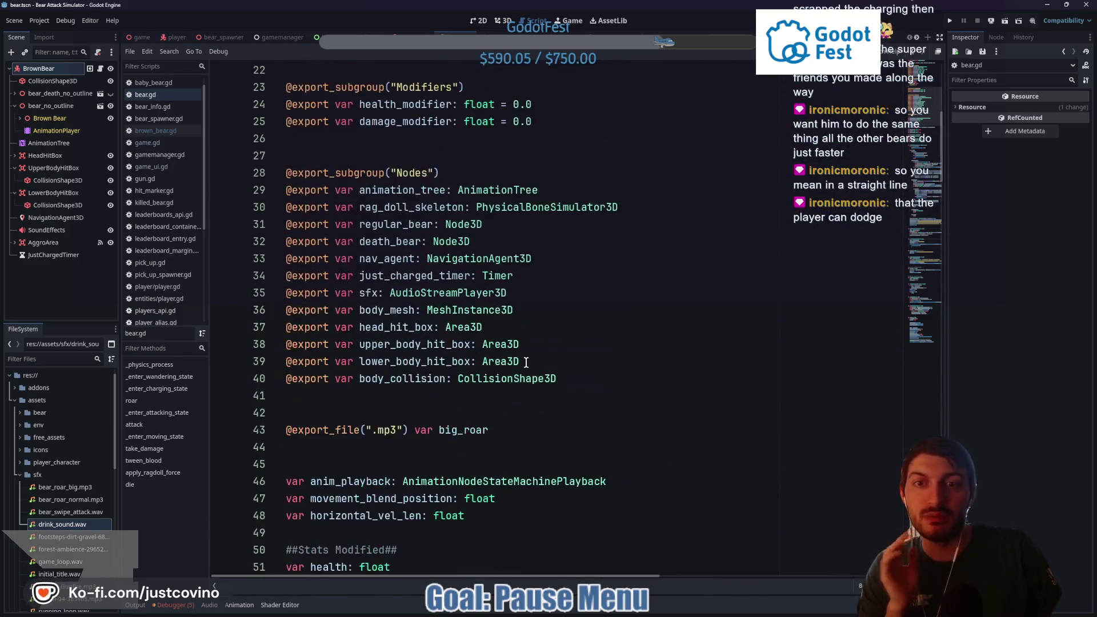
scroll(526, 363, "down", 10)
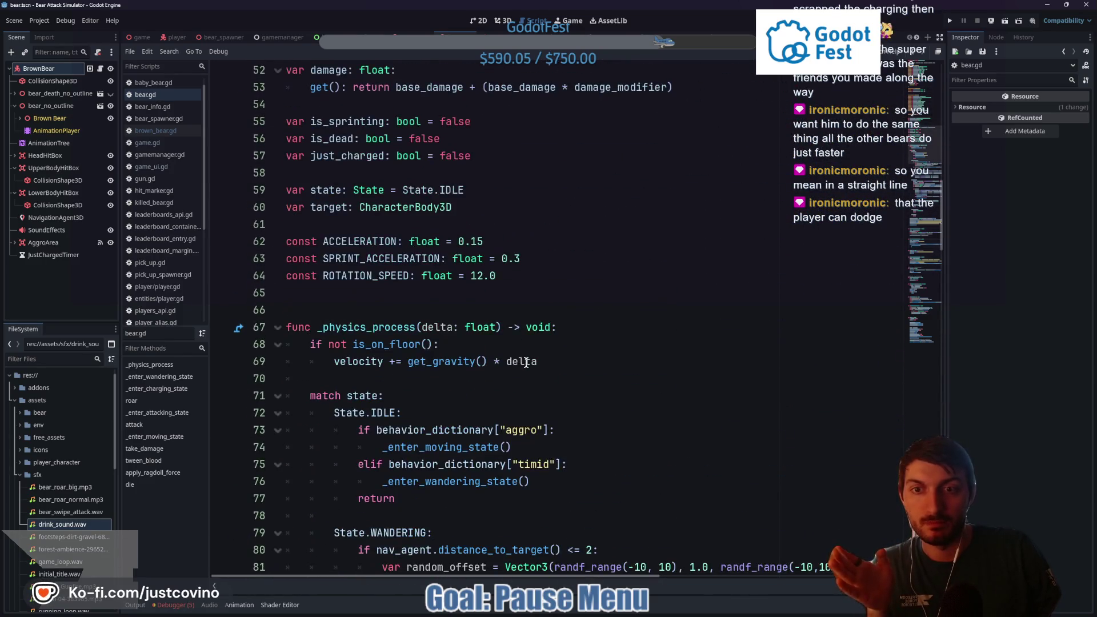
scroll(525, 362, "down", 2)
left_click_drag(334, 310, 495, 323)
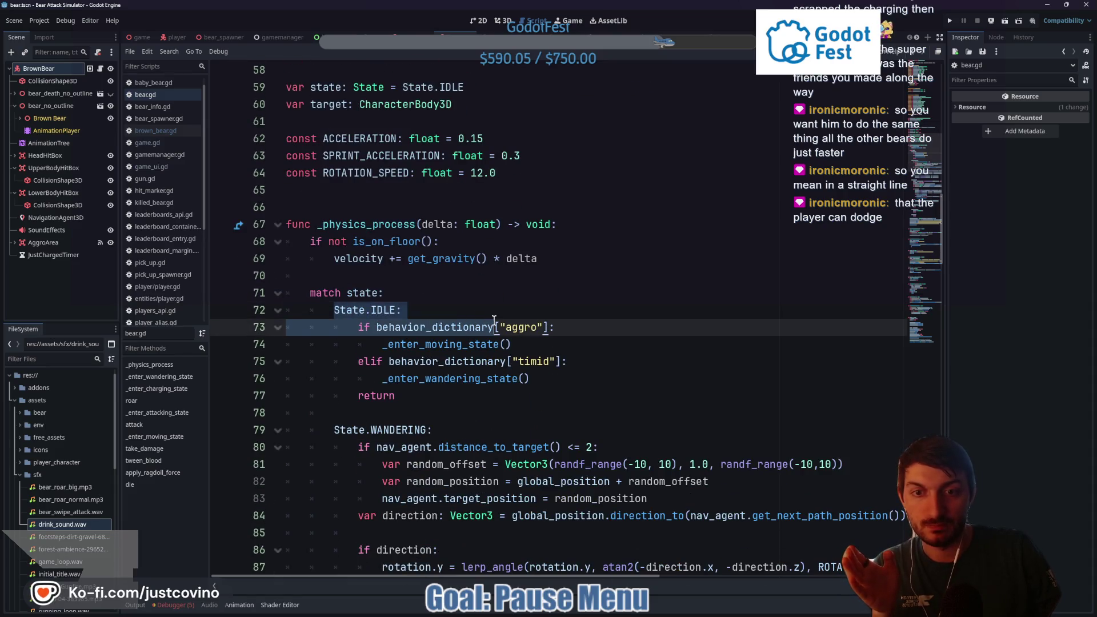
left_click(442, 323)
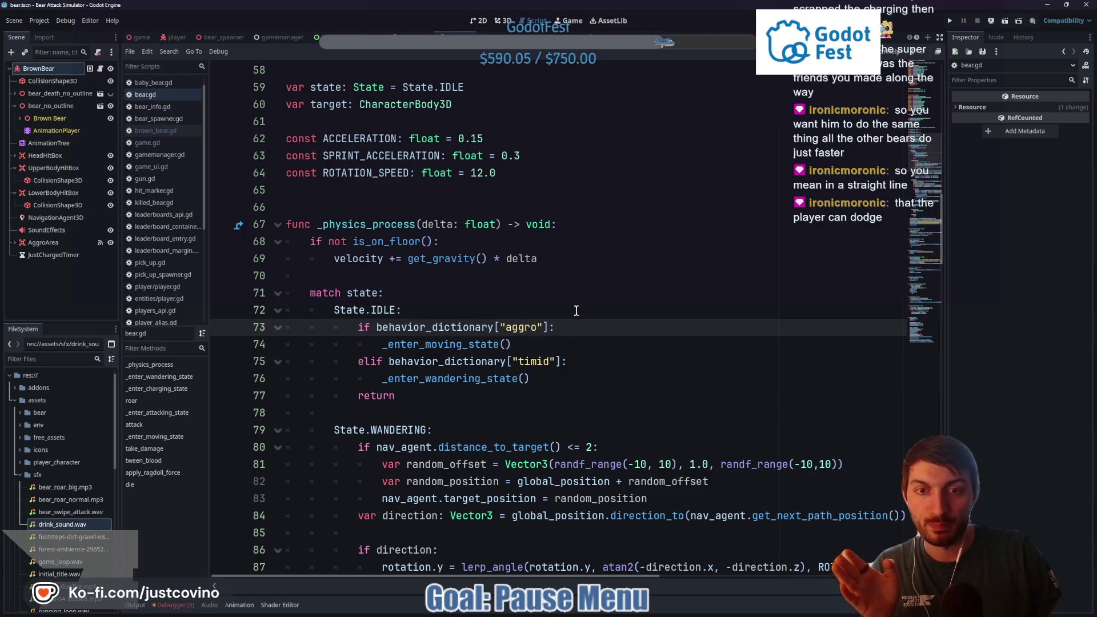
double_click(466, 327)
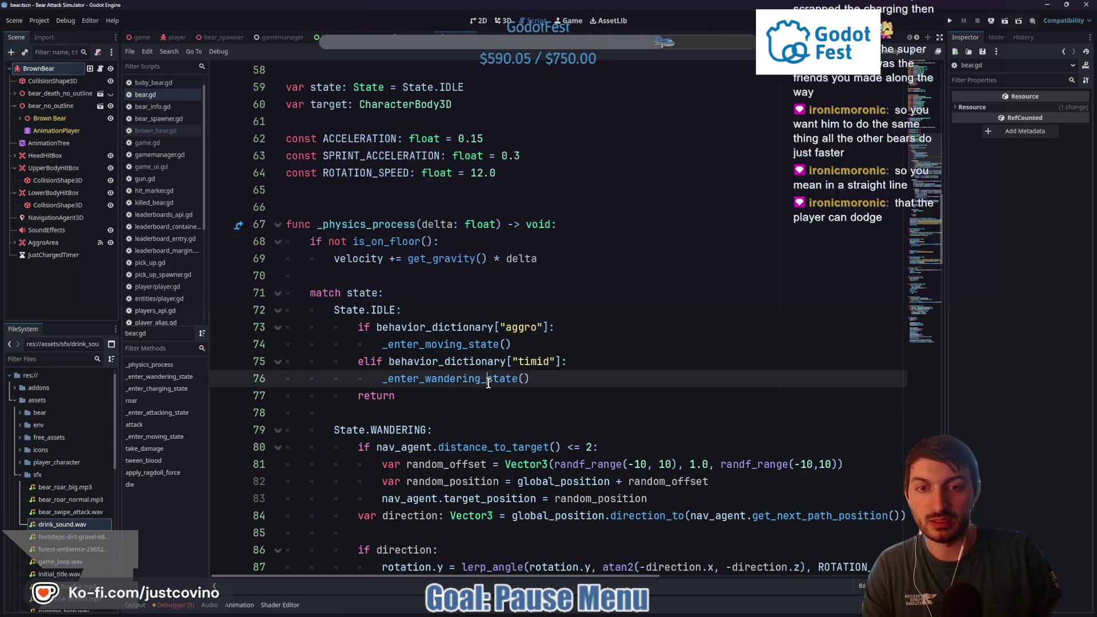
left_click(505, 379)
double_click(460, 327)
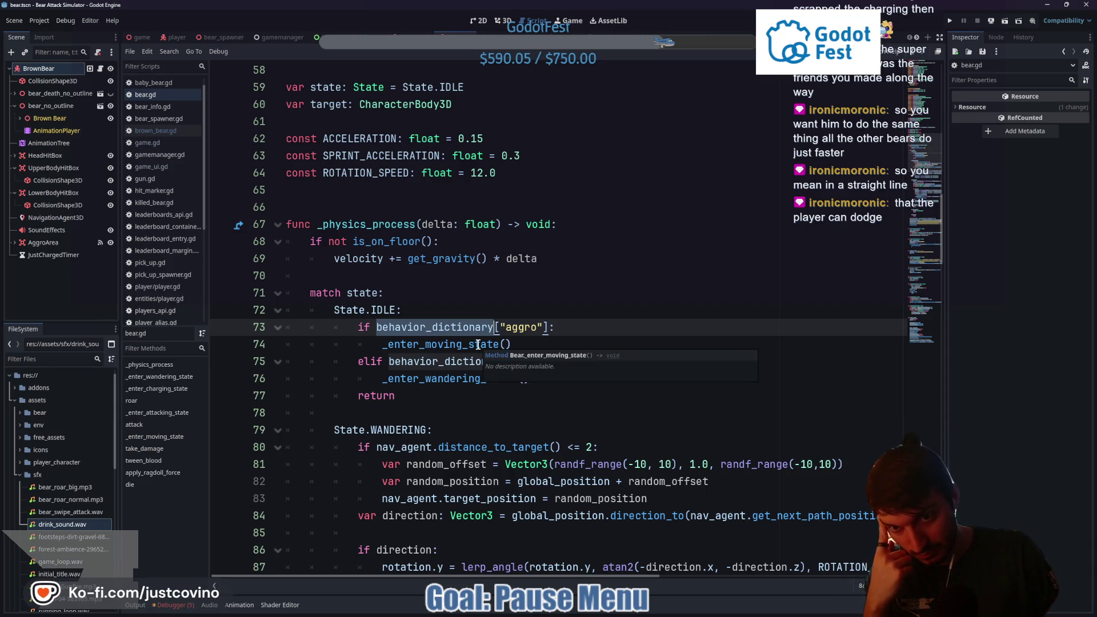
left_click(579, 331)
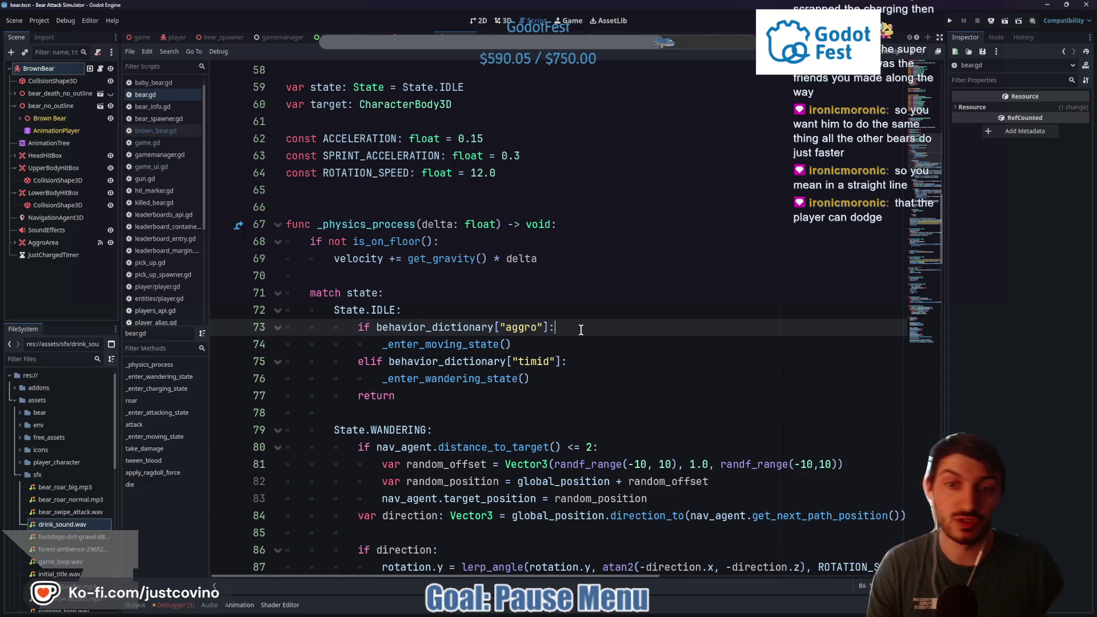
key("Return")
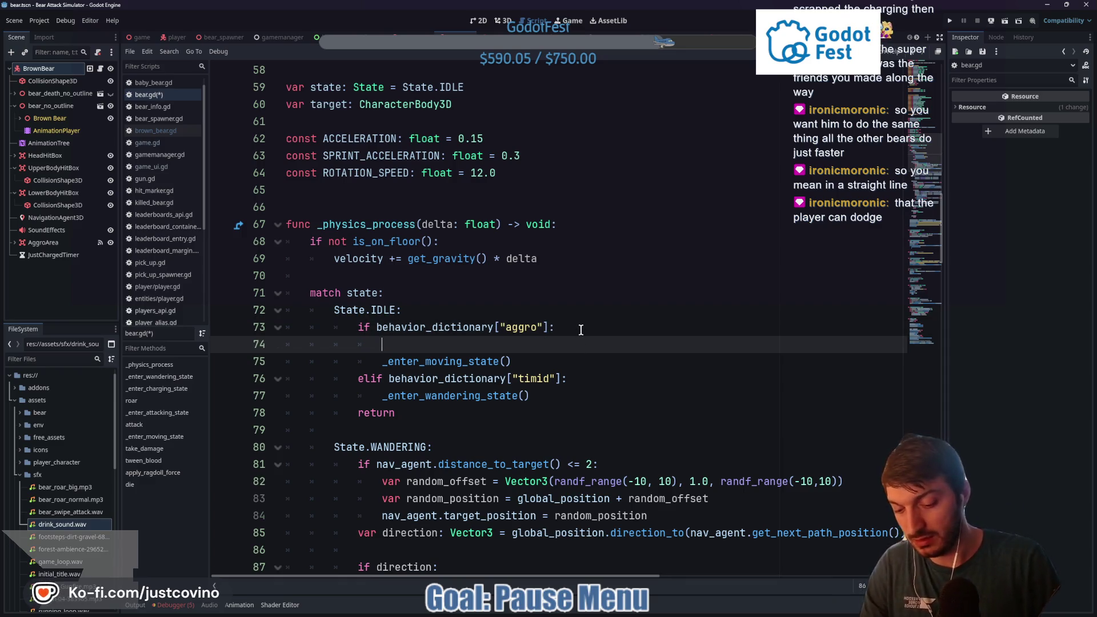
Complete the behavior_dictionary "can_charge" check and start a new line beneath it
type("if behav")
key("Return")
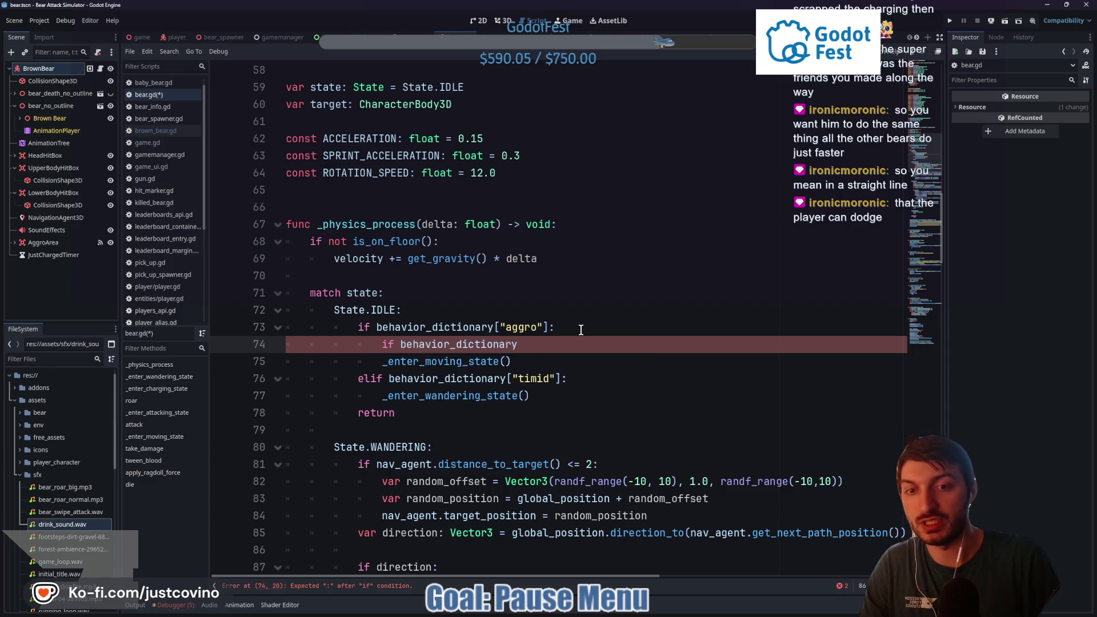
type("\"can_c")
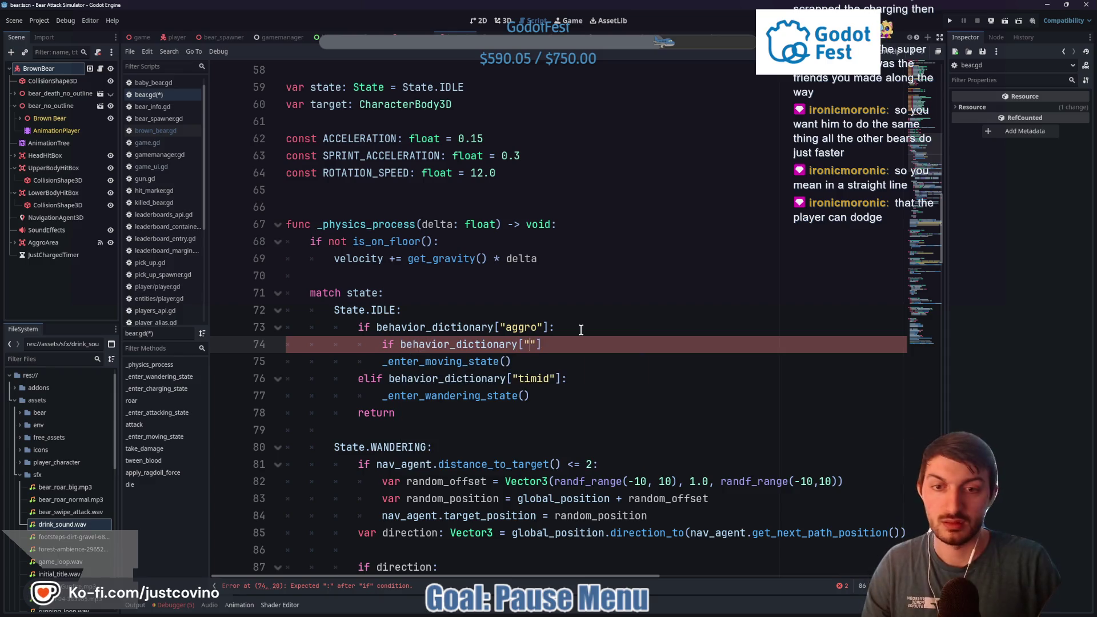
type("harge")
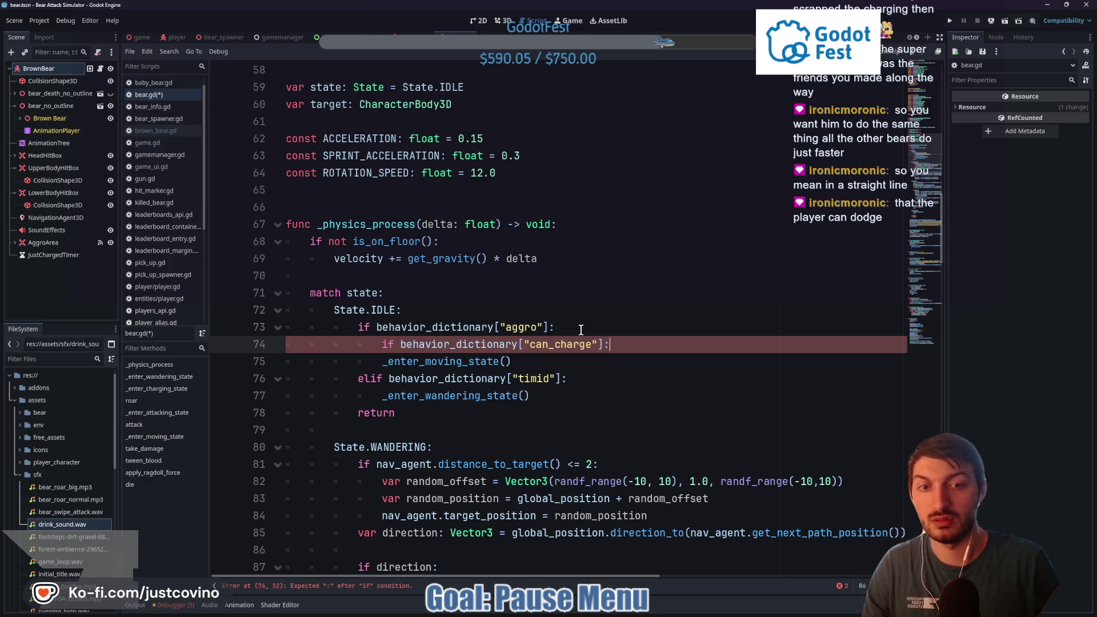
key("Return")
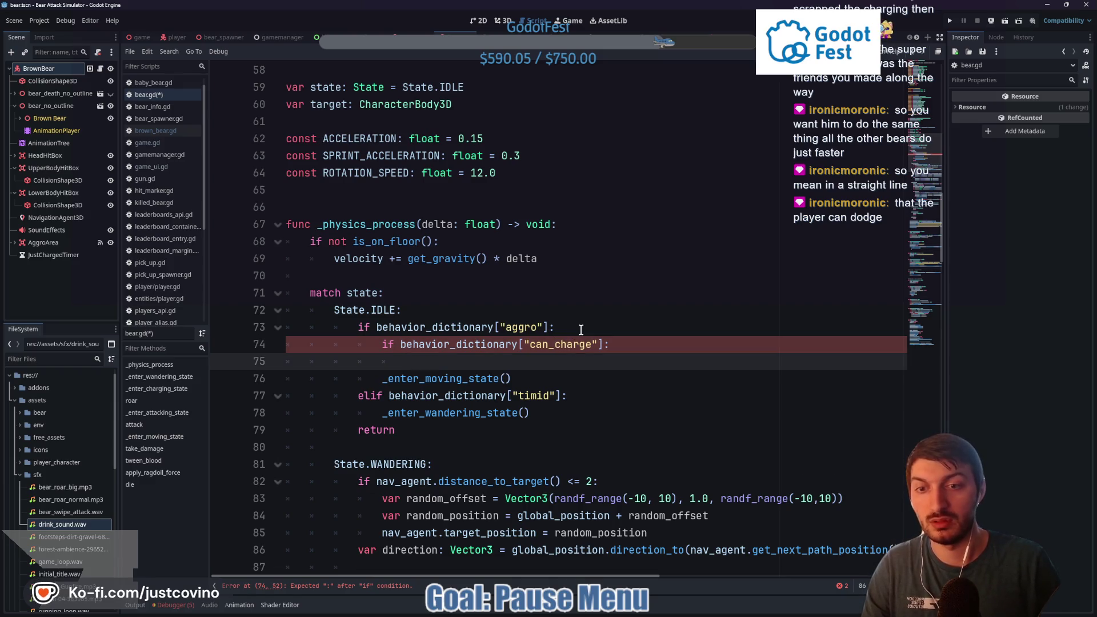
Write anim_playback.travel("ChargePrep") on line 75 using autocomplete
type("_ente")
key("BackSpace")
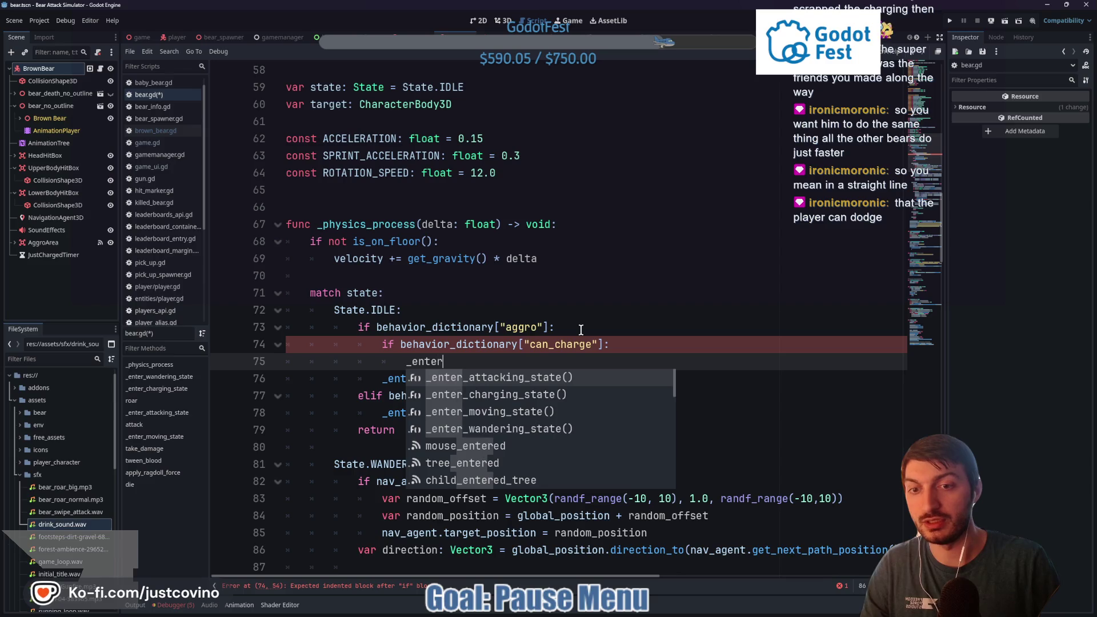
key("BackSpace")
key("BackSpace")
key("BackSpace")
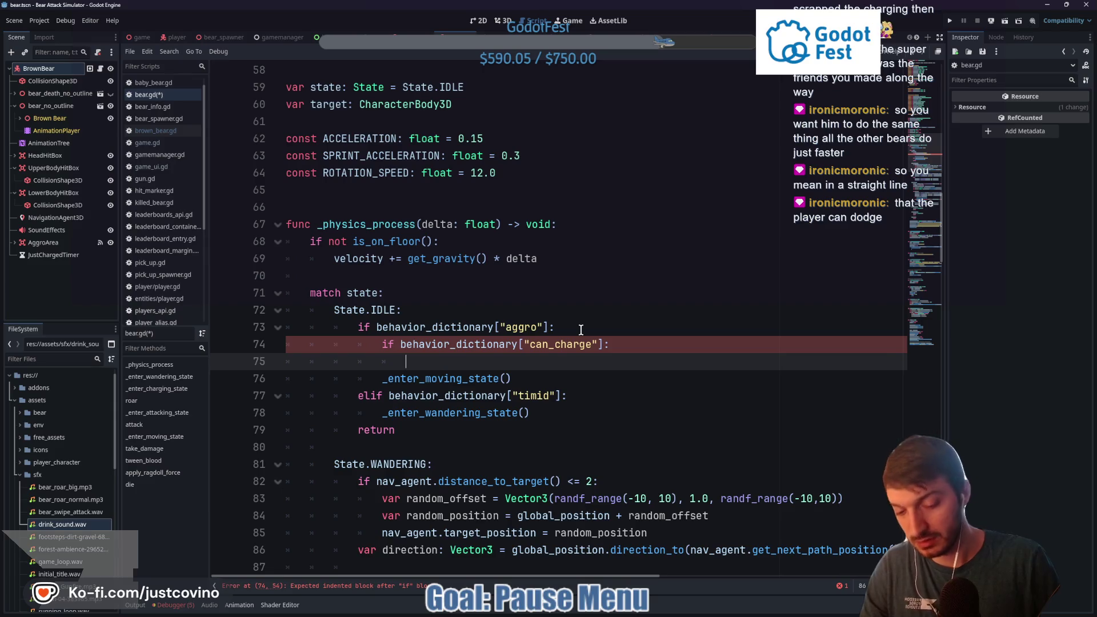
type("pl")
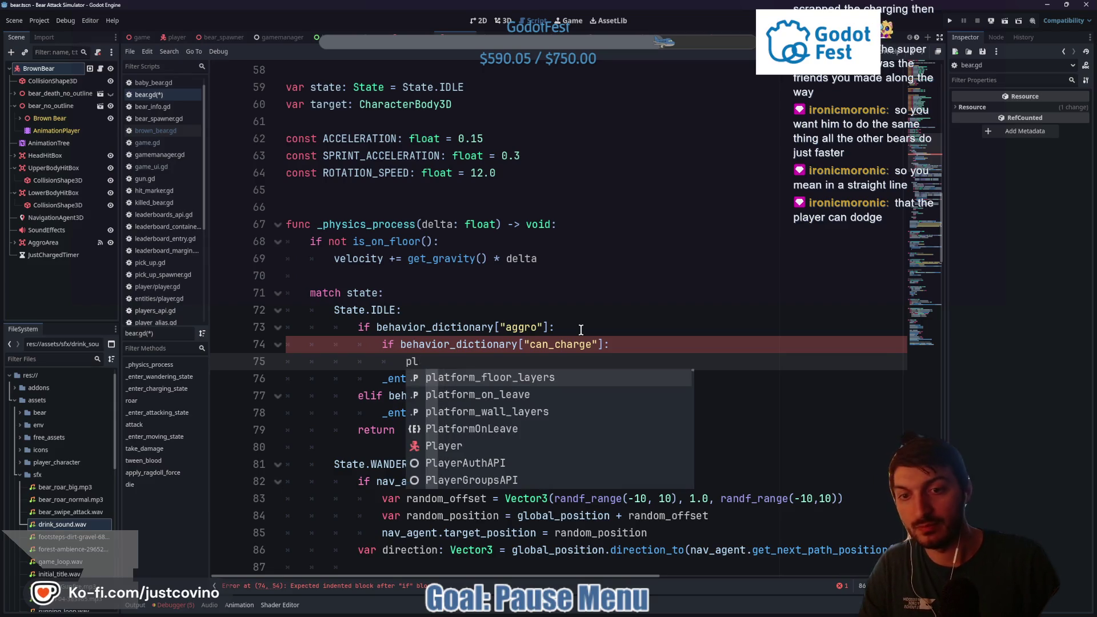
key("BackSpace")
type("anim")
key("Down")
key("Return")
type(".tra")
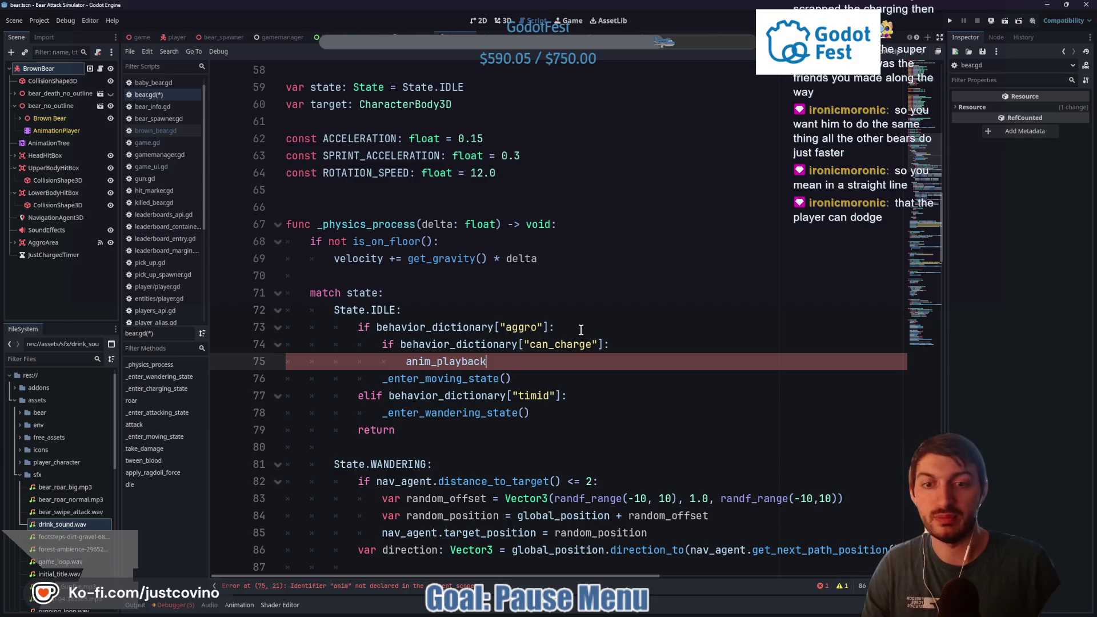
key("Return")
type("\"c\")")
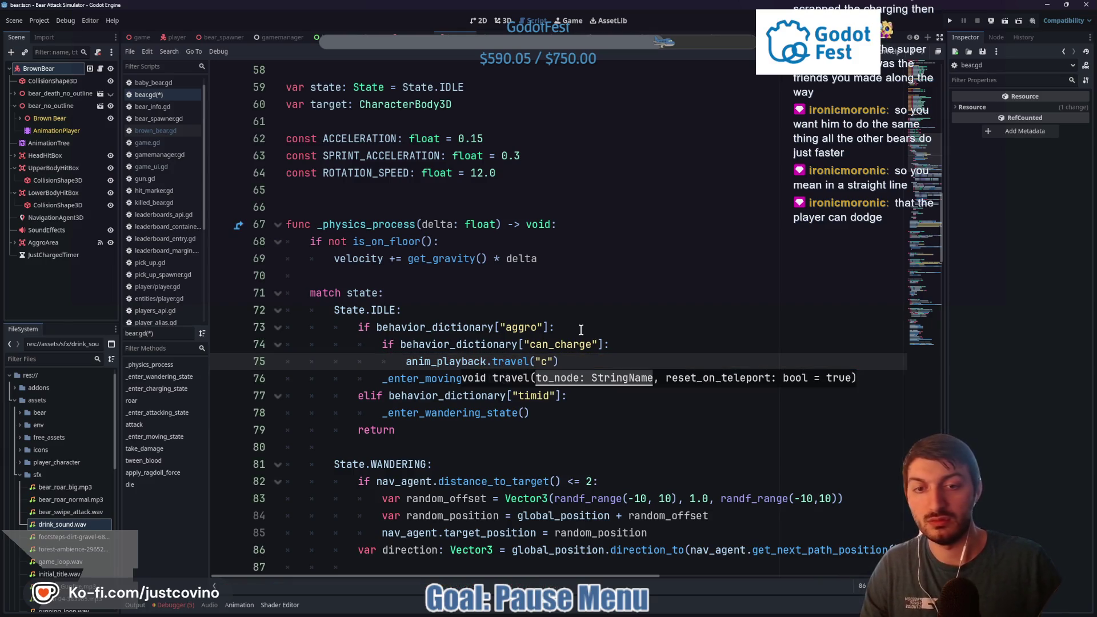
scroll(582, 330, "down", 20)
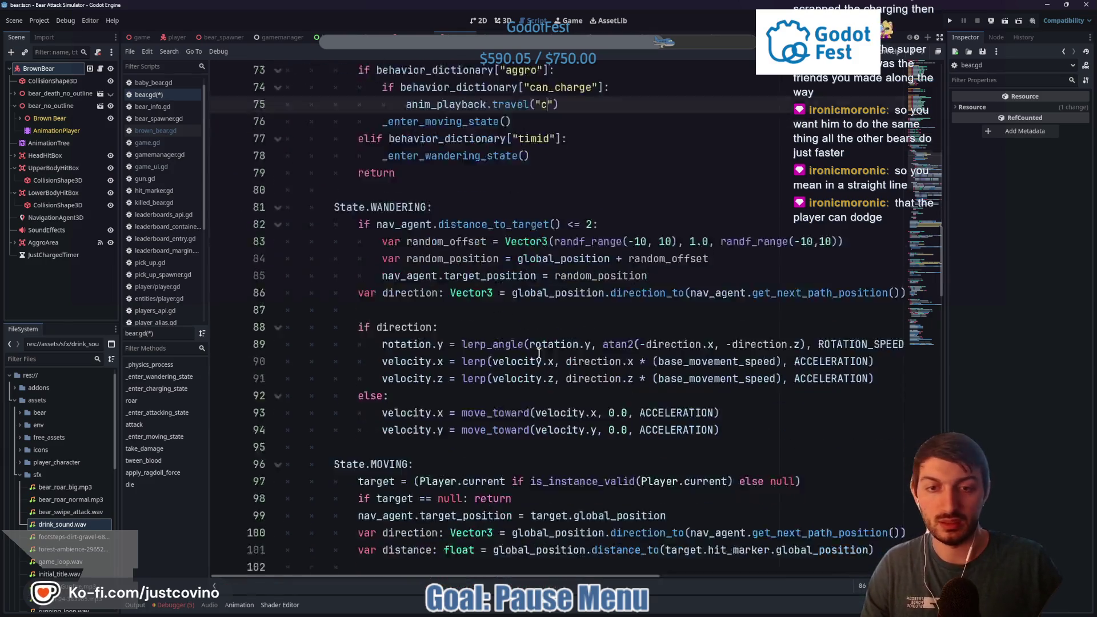
scroll(527, 359, "up", 20)
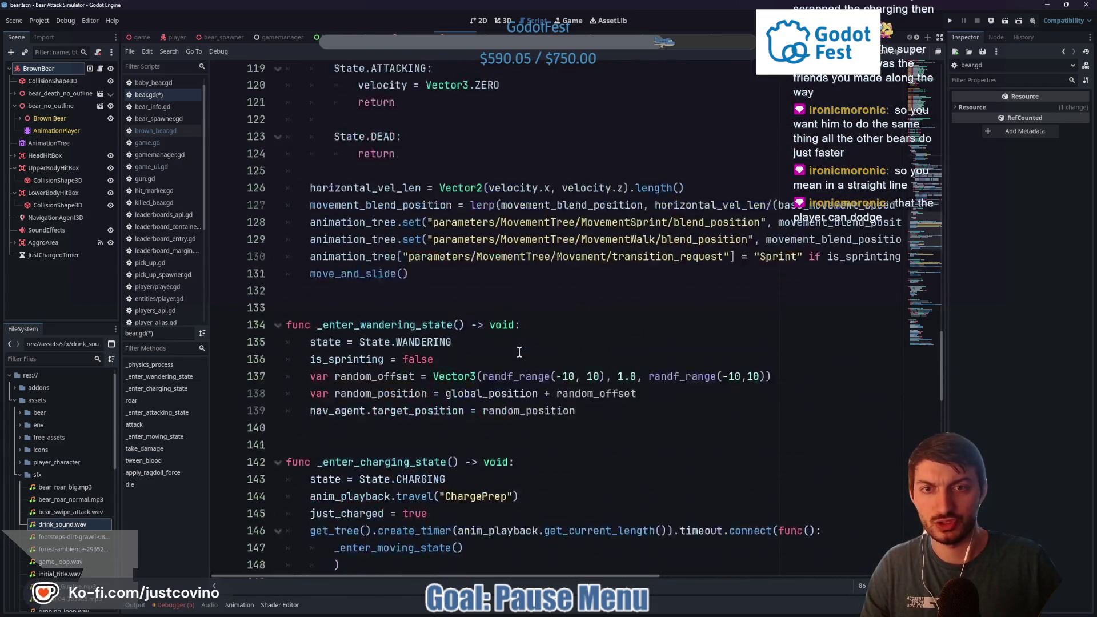
scroll(586, 369, "down", 12)
type("anim_playback.travel(\"c\")")
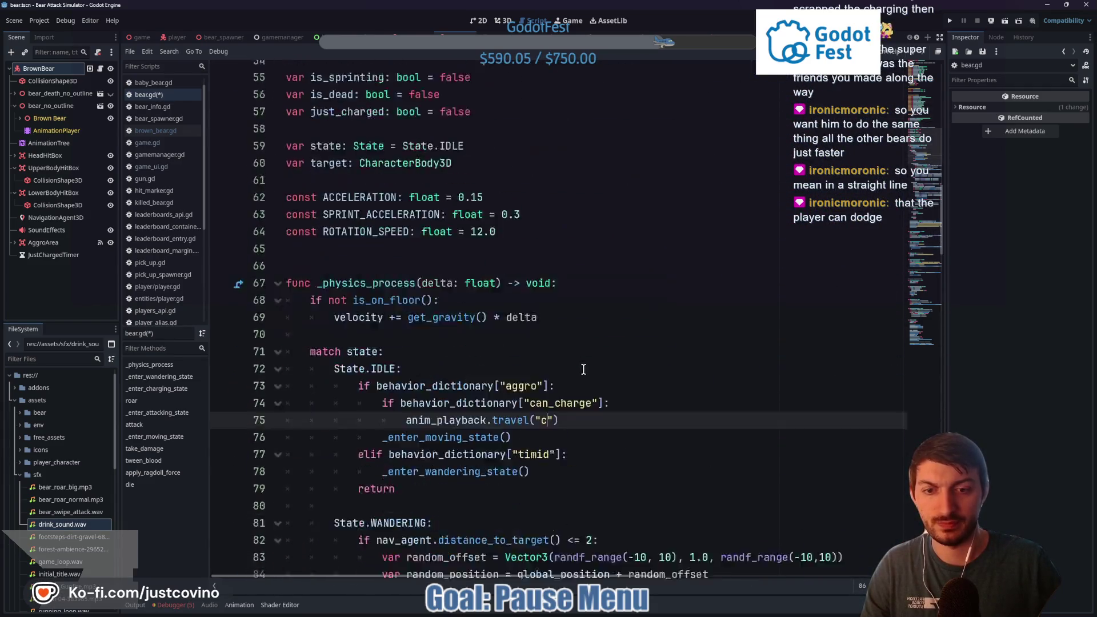
key("BackSpace")
type("Charge")
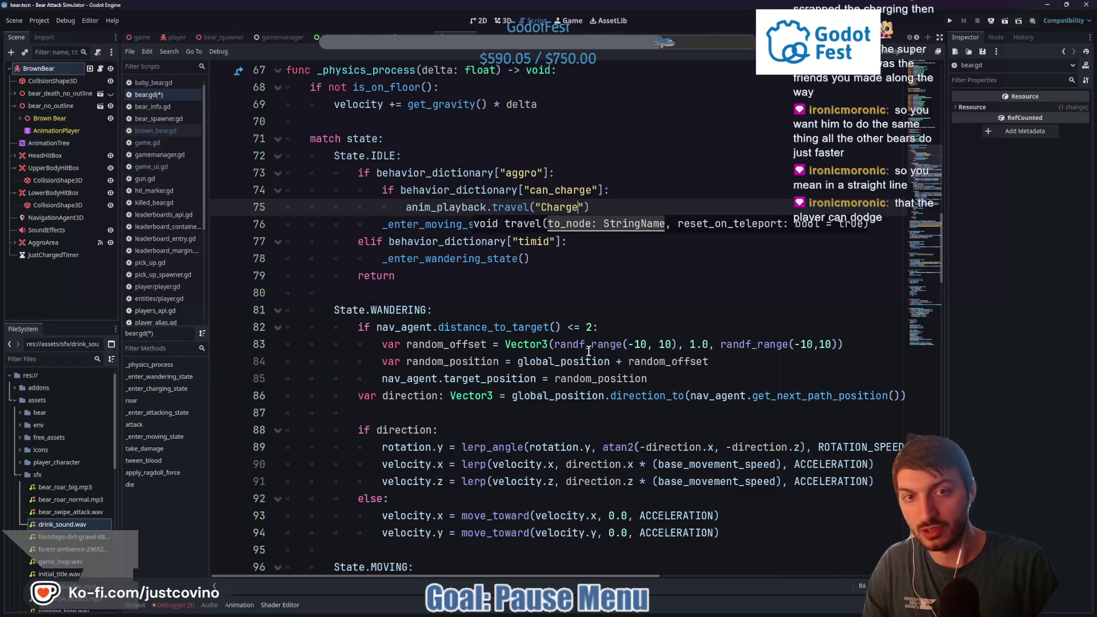
type("Prep")
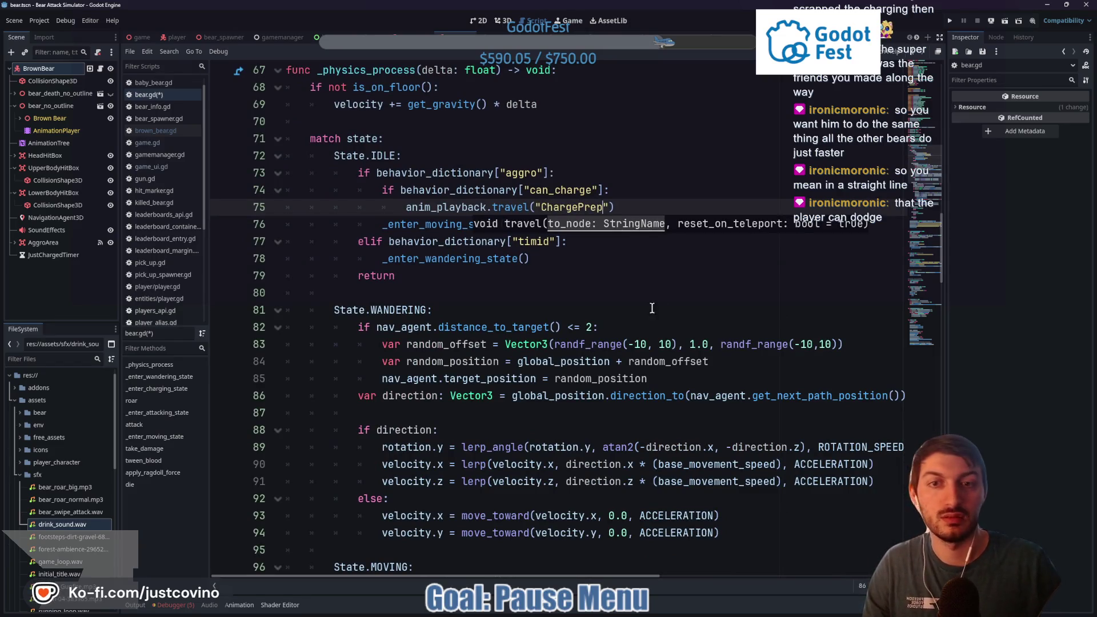
Add a new line below the travel call and begin typing 'await get_tree().create'
left_click(633, 205)
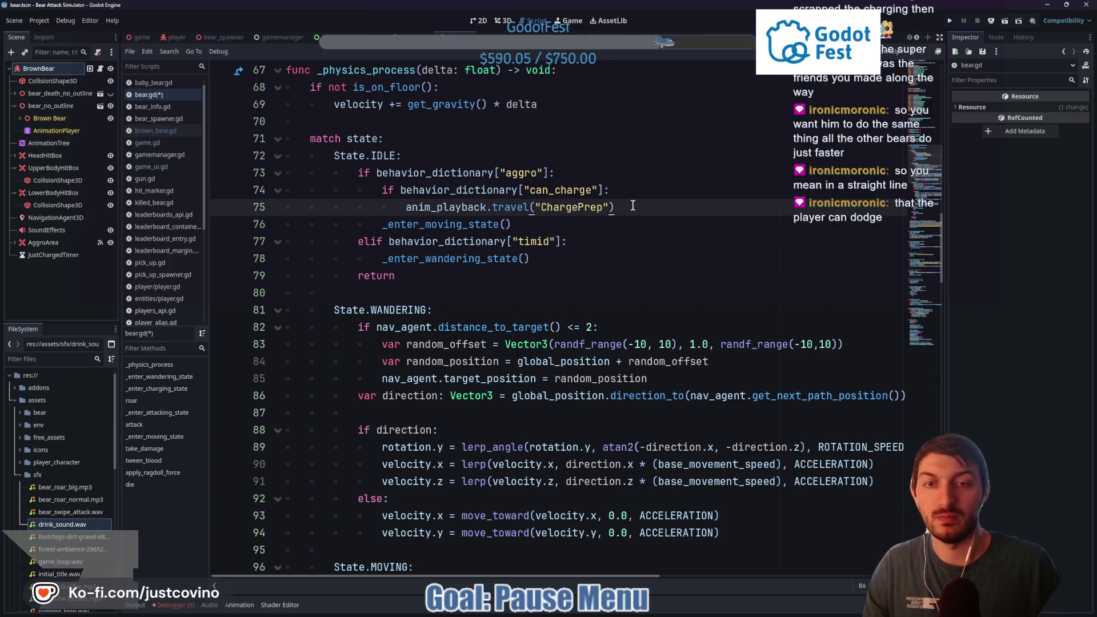
key("Return")
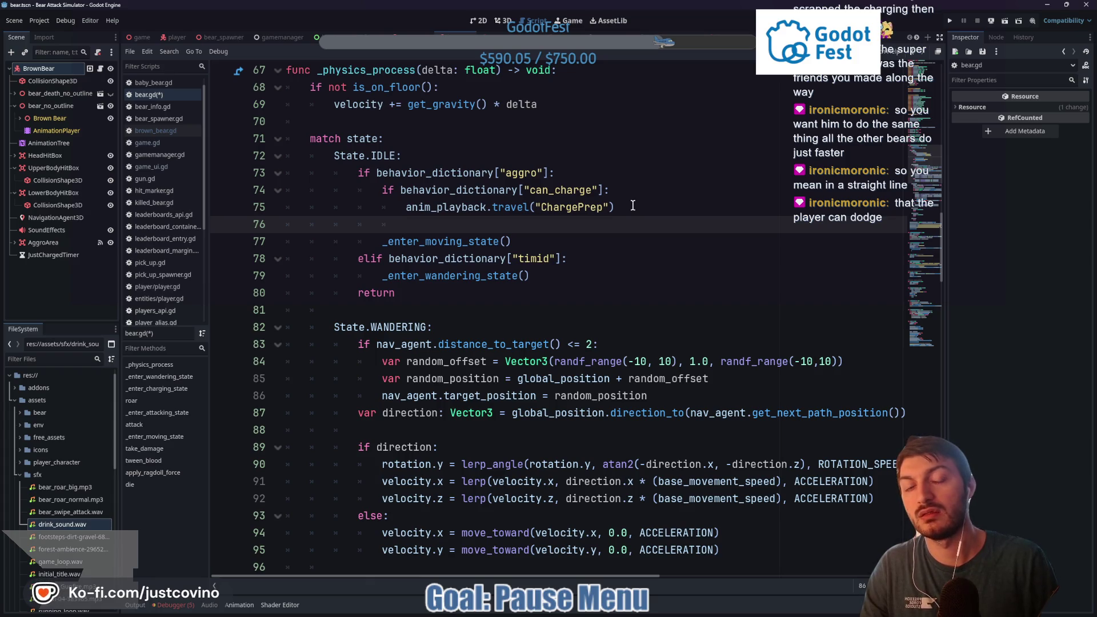
type("await ")
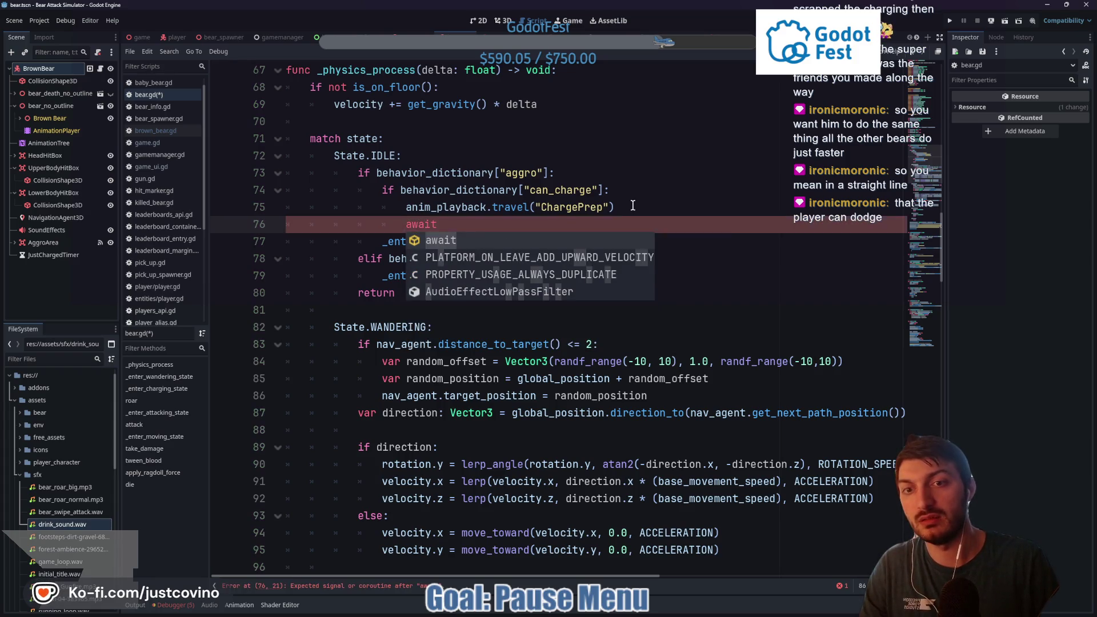
type("get_tree().c")
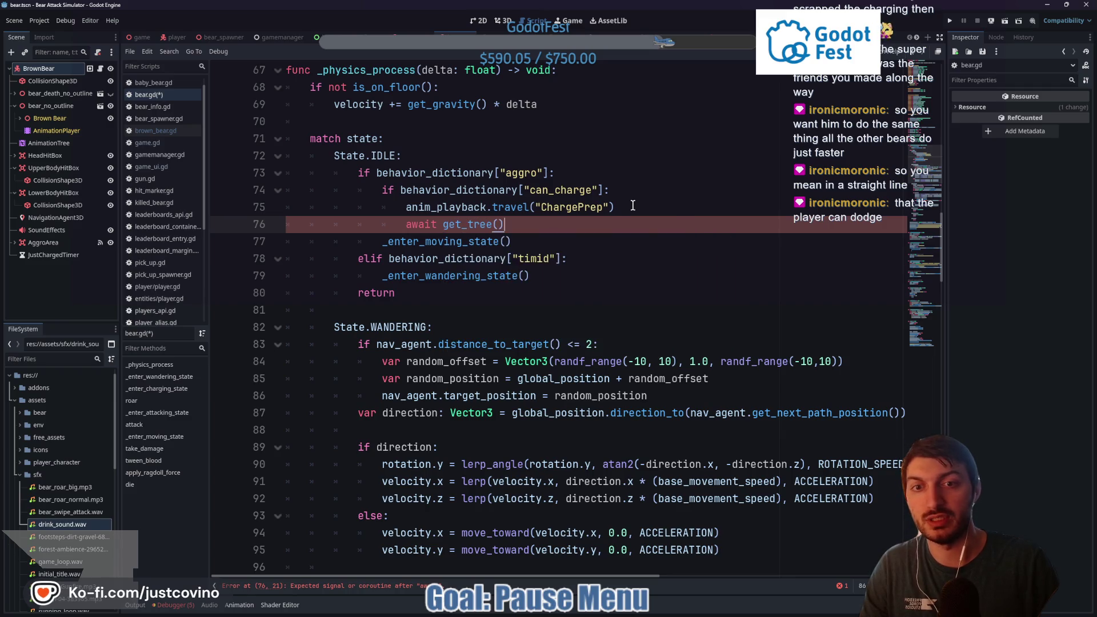
type("reate")
Build the create_timer line using anim_playback's get_current_length and its timeout signal
key("Return")
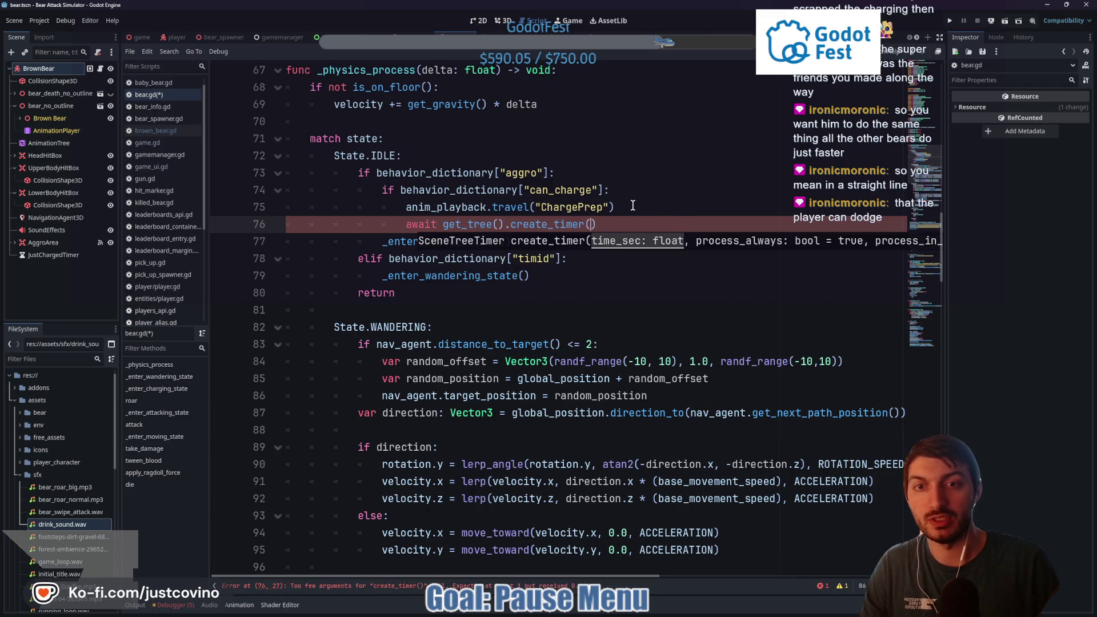
type("anim")
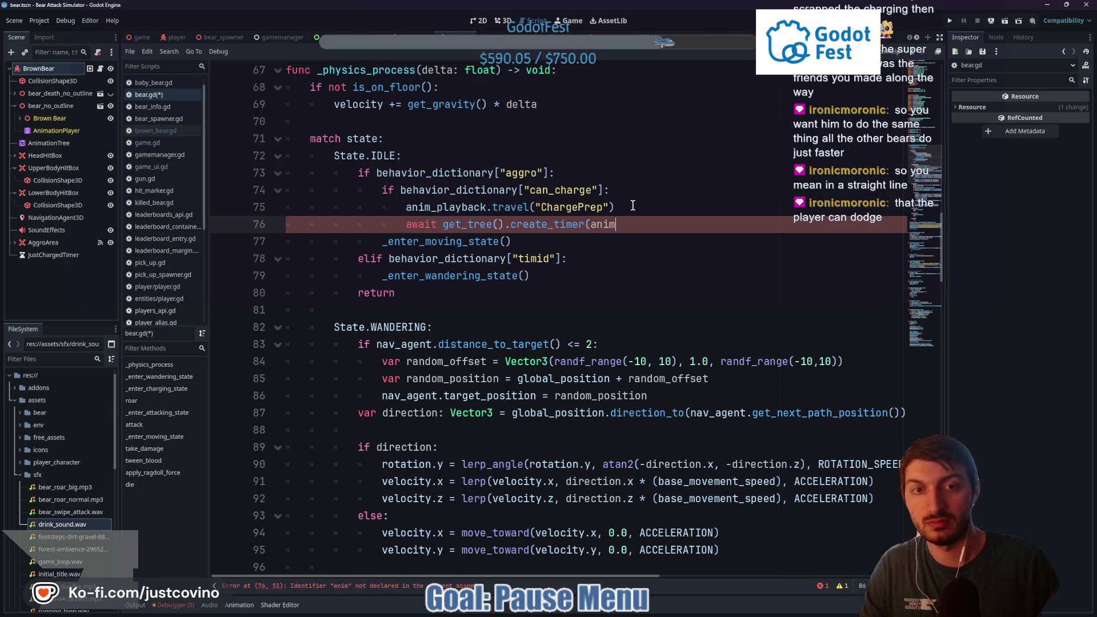
type(")_playback.")
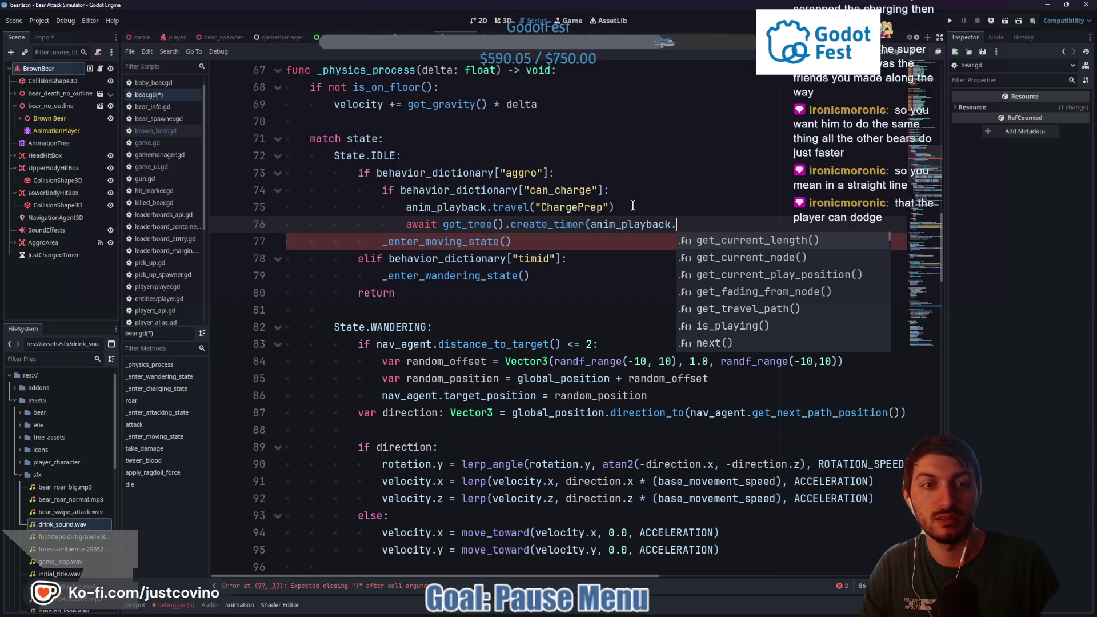
key("Down")
key("Return")
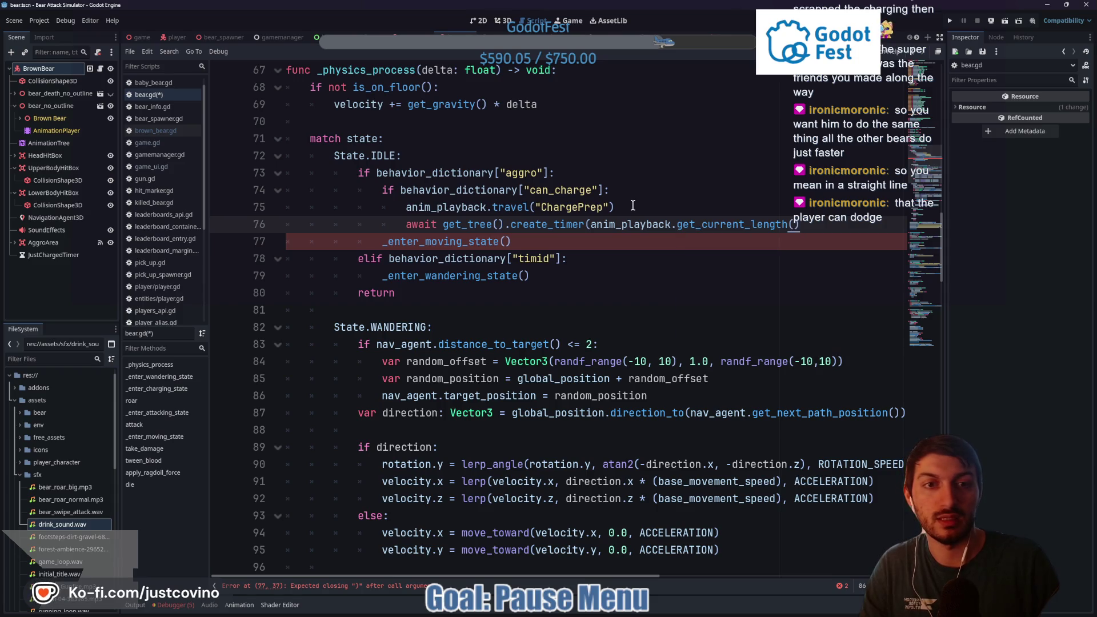
type(".")
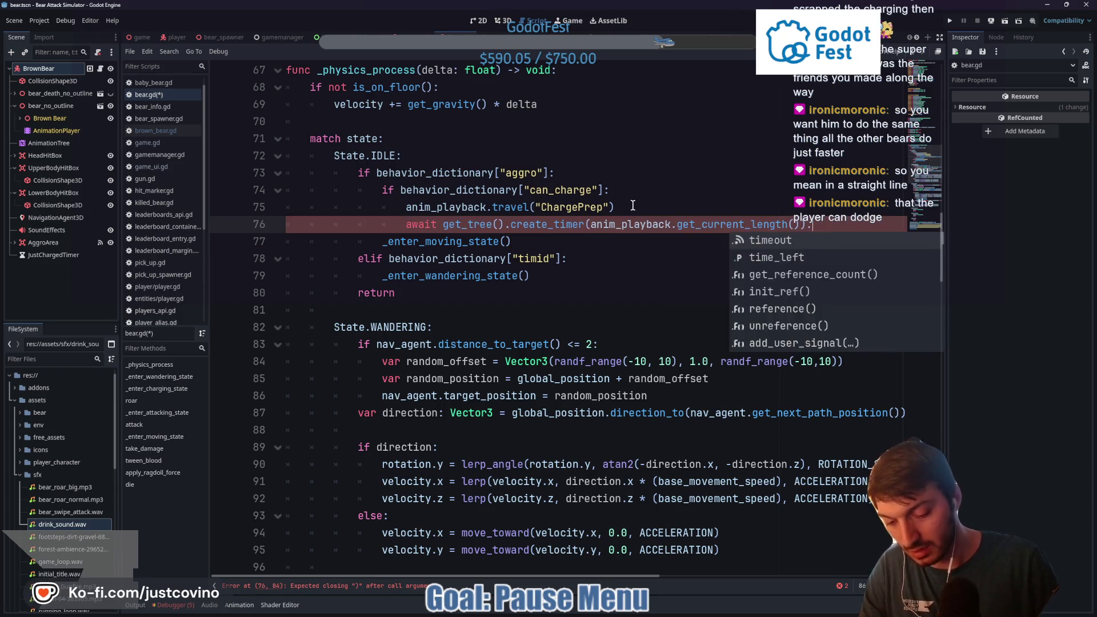
key("Return")
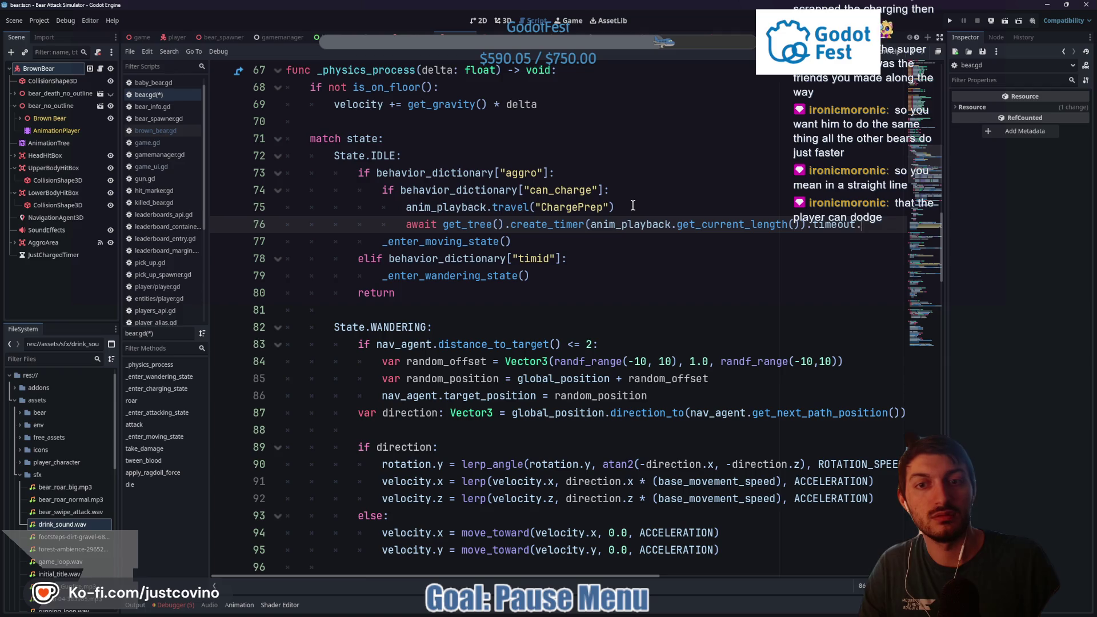
Connect the timer's timeout to _enter_charging_state and add a return line after it
type("conn")
key("Return")
type("_enter)")
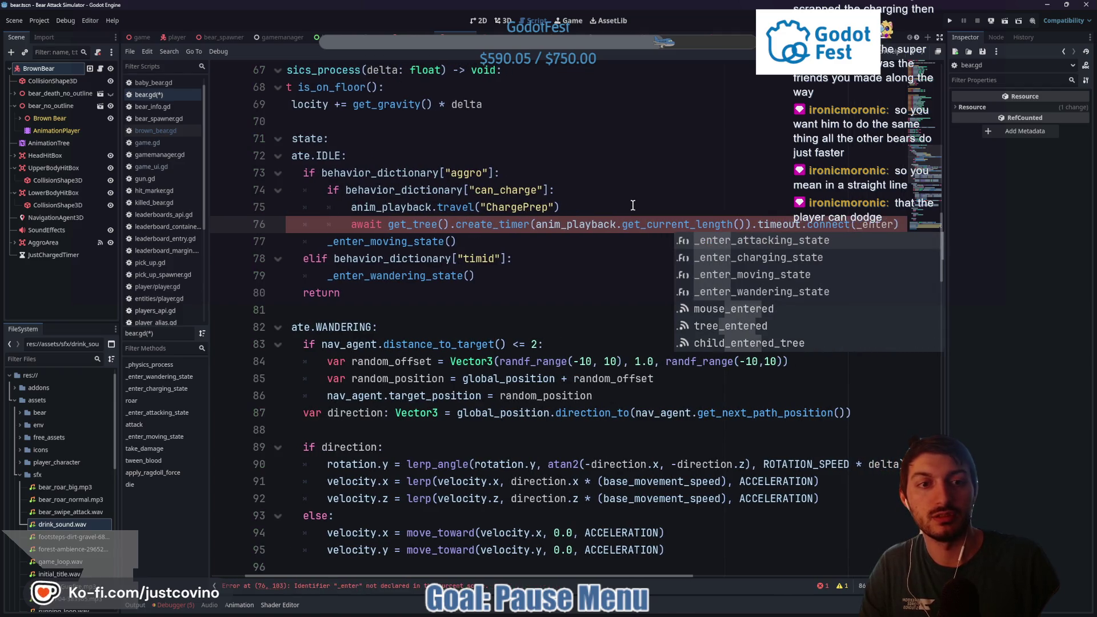
key("Down")
key("Return")
key("End")
key("Return")
type("return")
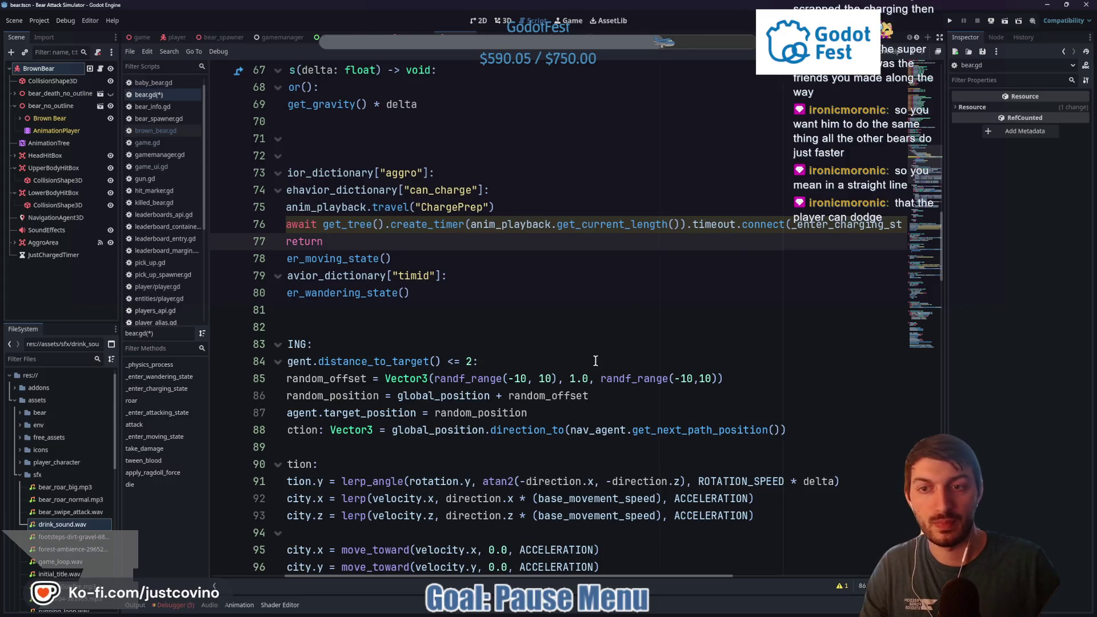
Review the timer and _enter_moving_state lines, deleting part of the await keyword on line 76
left_click_drag(572, 576, 498, 576)
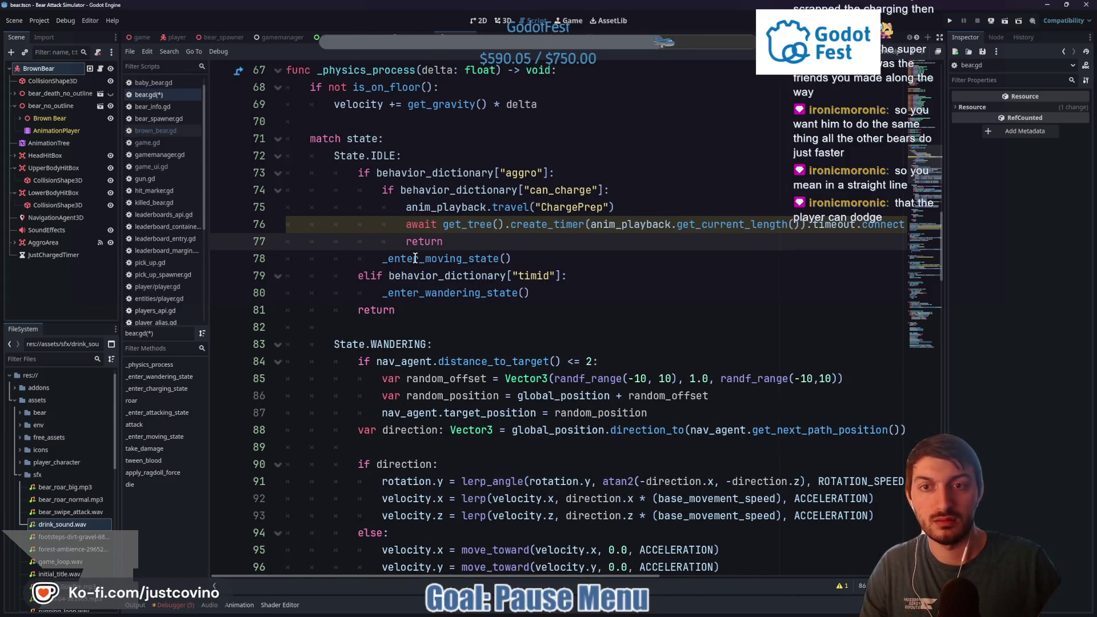
left_click_drag(563, 258, 372, 259)
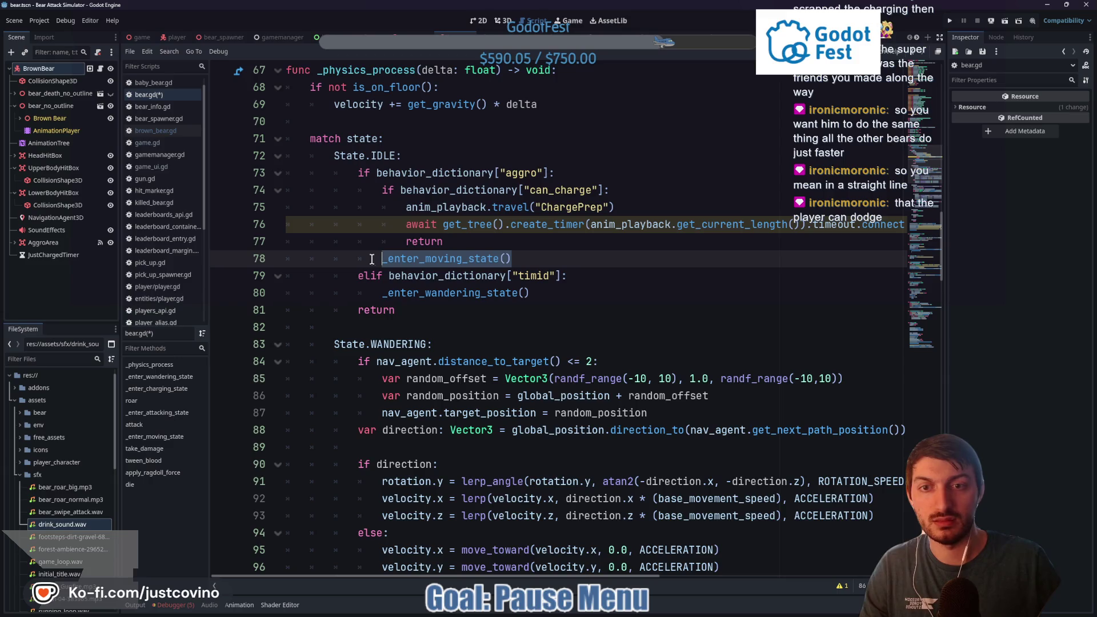
left_click(525, 245)
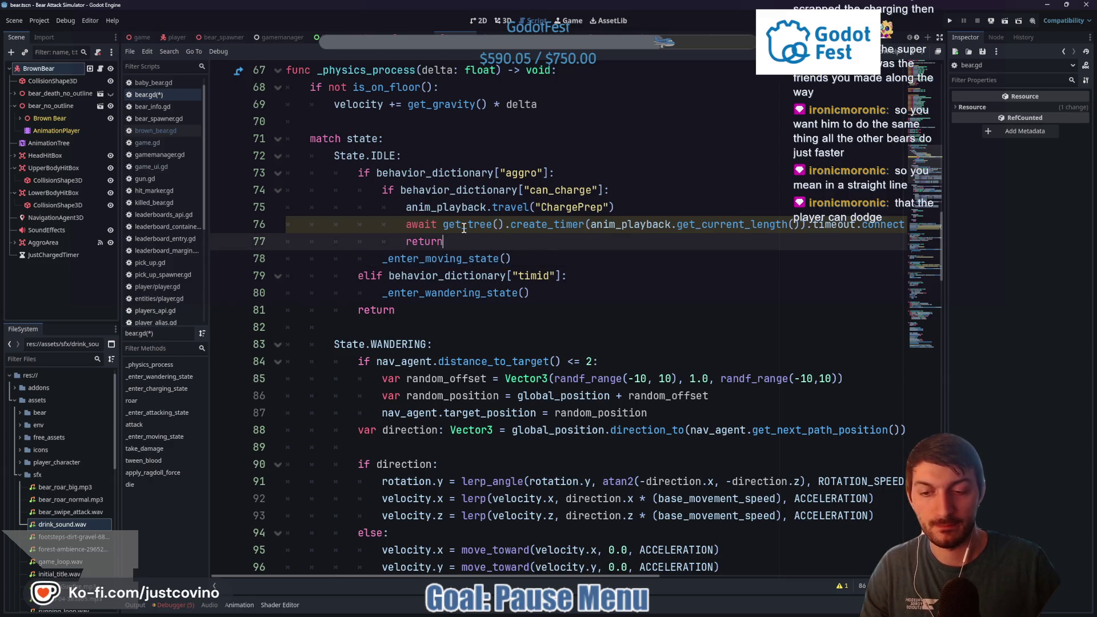
mouse_move(463, 228)
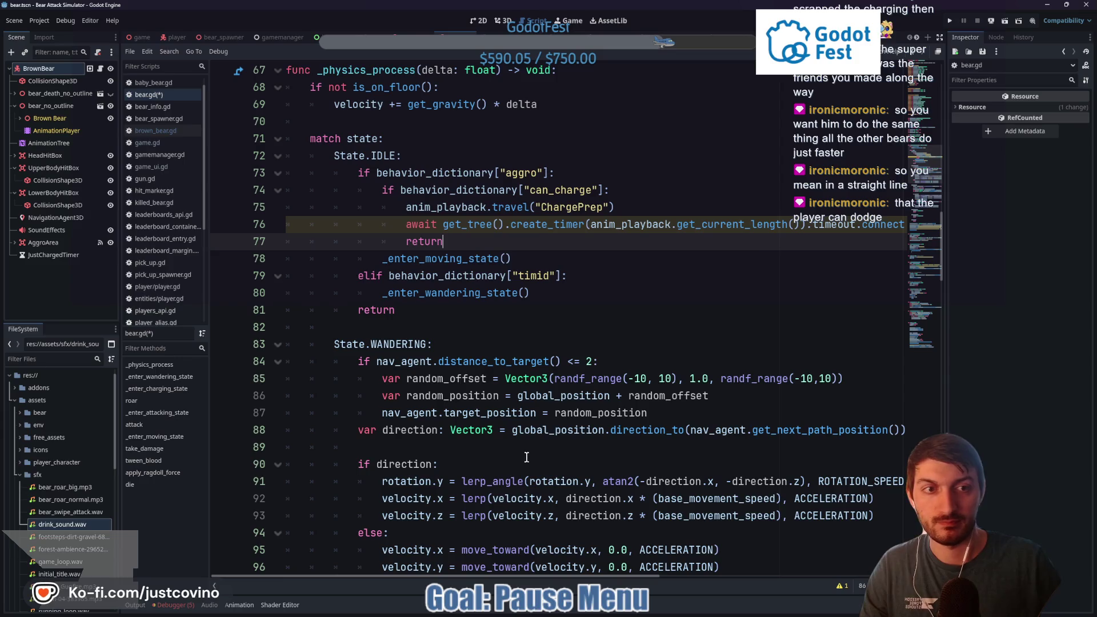
mouse_move(406, 224)
left_mouse_down()
mouse_move(910, 223)
mouse_move(649, 224)
left_mouse_up()
left_click(584, 226)
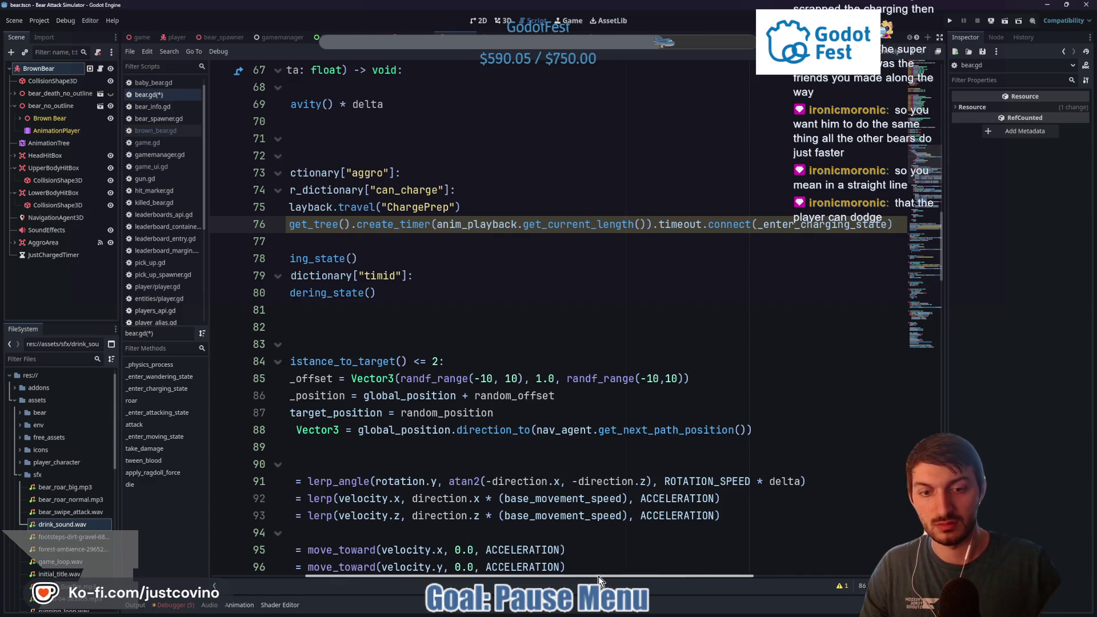
left_click_drag(573, 576, 478, 556)
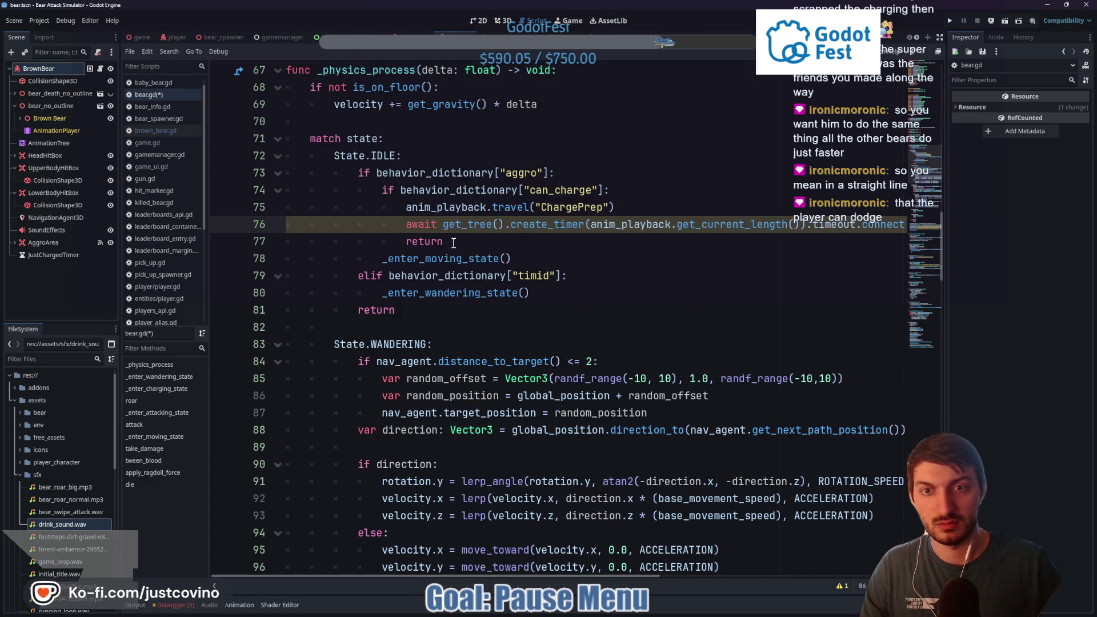
left_click(444, 225)
key("BackSpace")
key("BackSpace")
key("BackSpace")
key("BackSpace")
key("BackSpace")
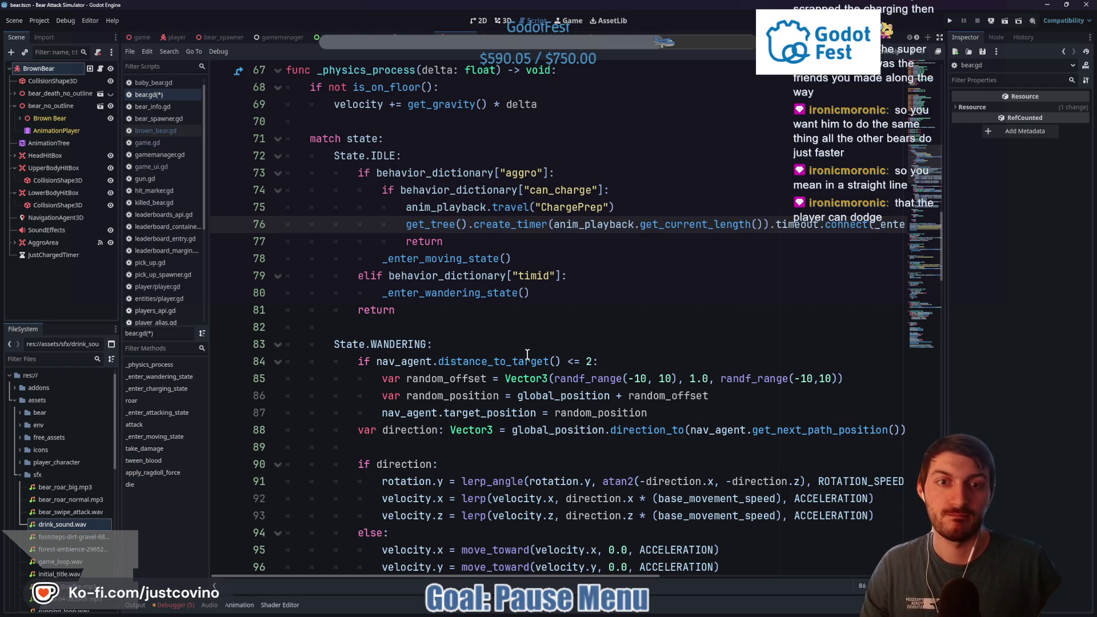
left_click(540, 245)
Save bear.gd and scroll down to _enter_charging_state
key("ctrl+s")
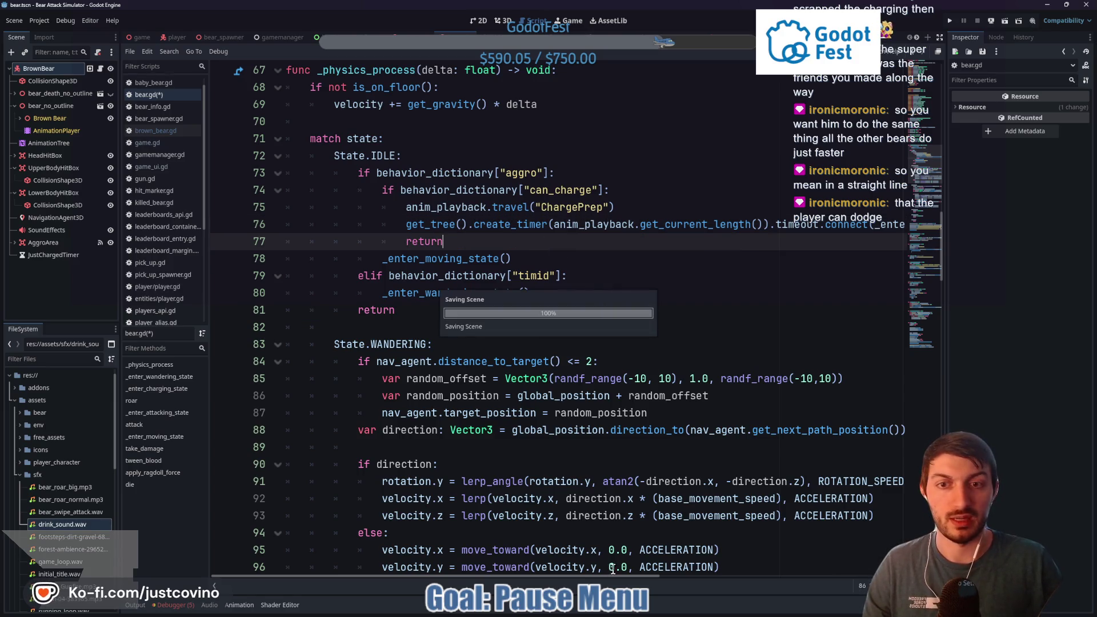
scroll(581, 409, "down", 15)
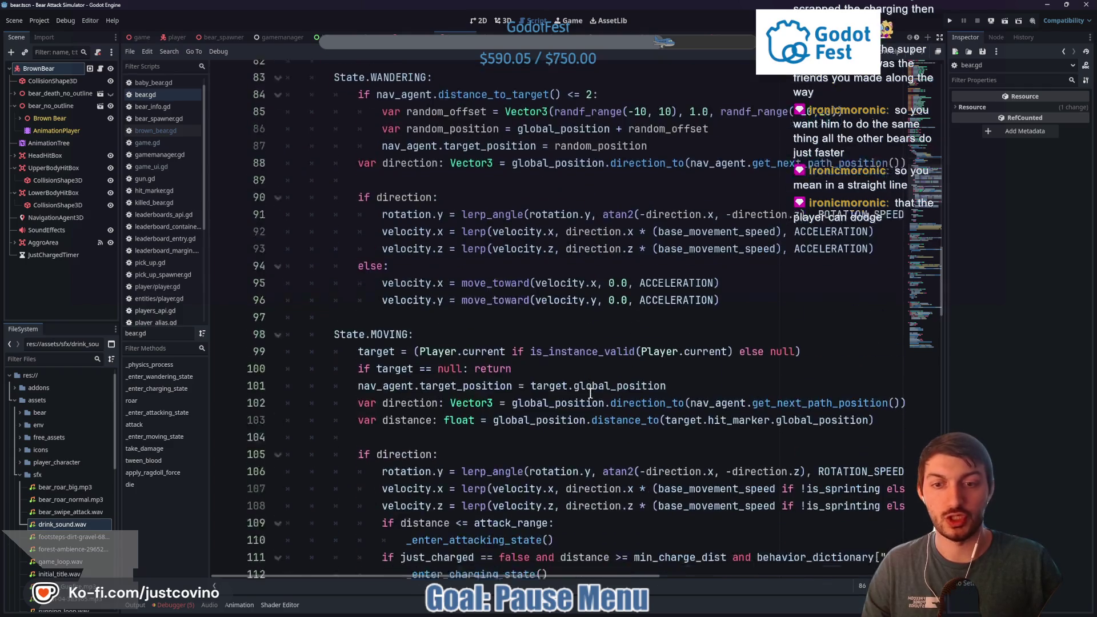
scroll(571, 400, "down", 4)
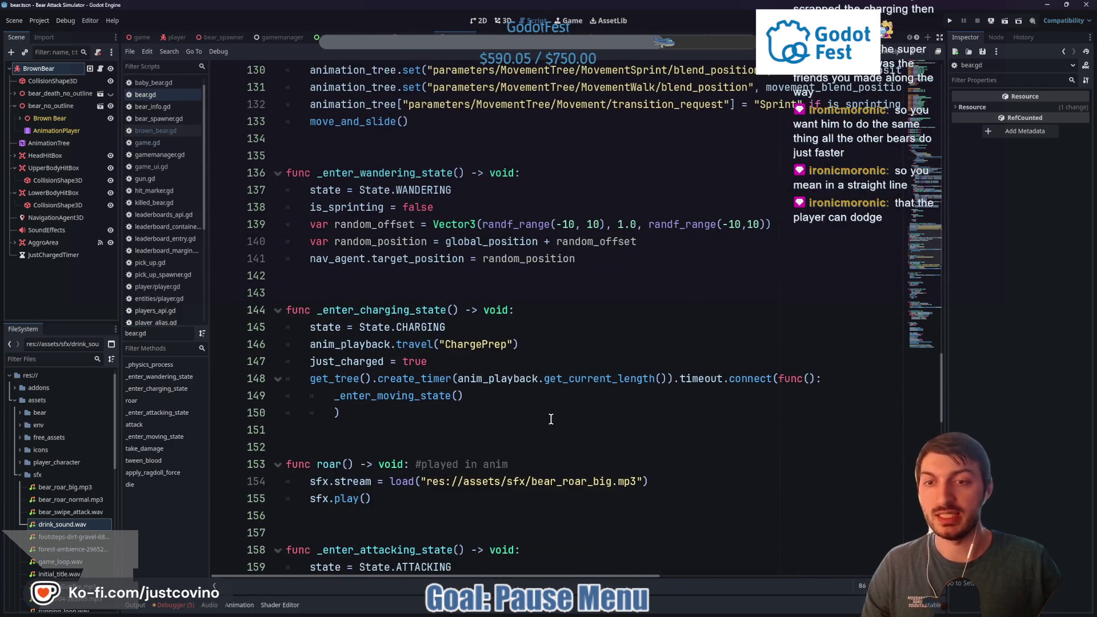
Comment out the ChargePrep travel line and the create_timer block on lines 148–150
triple_click(349, 335)
left_click(512, 343)
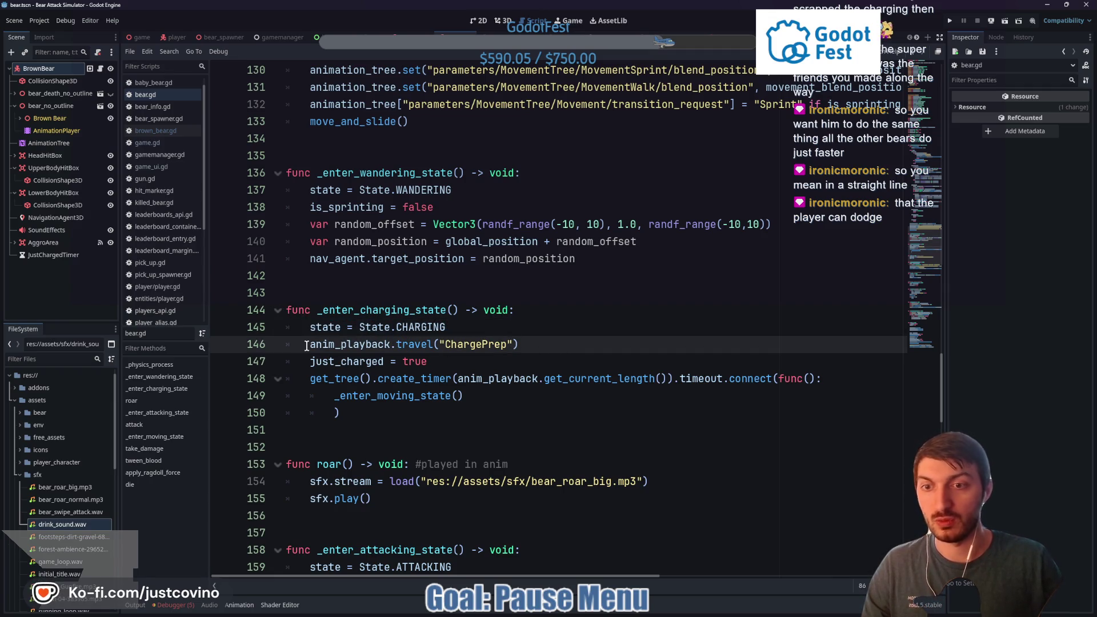
key("ctrl+k")
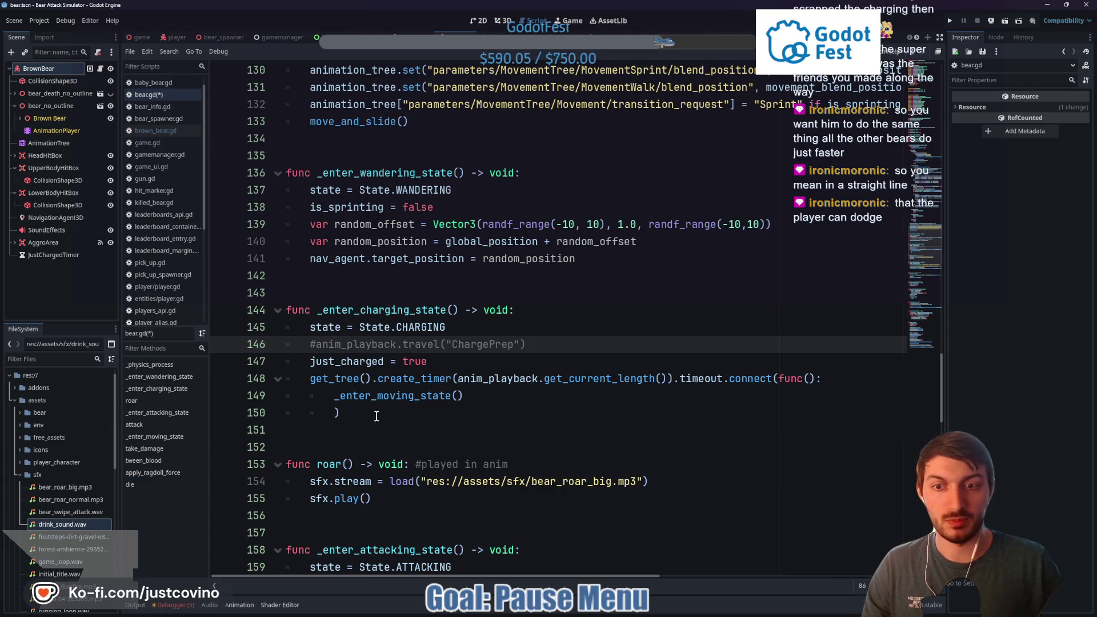
left_click_drag(352, 419, 280, 375)
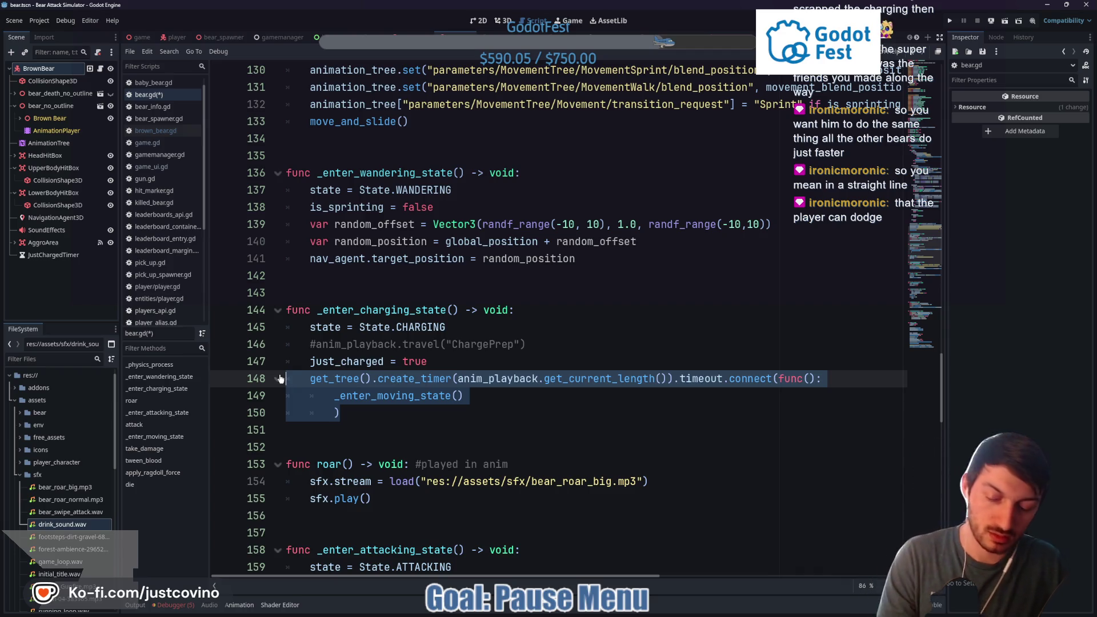
key("ctrl+k")
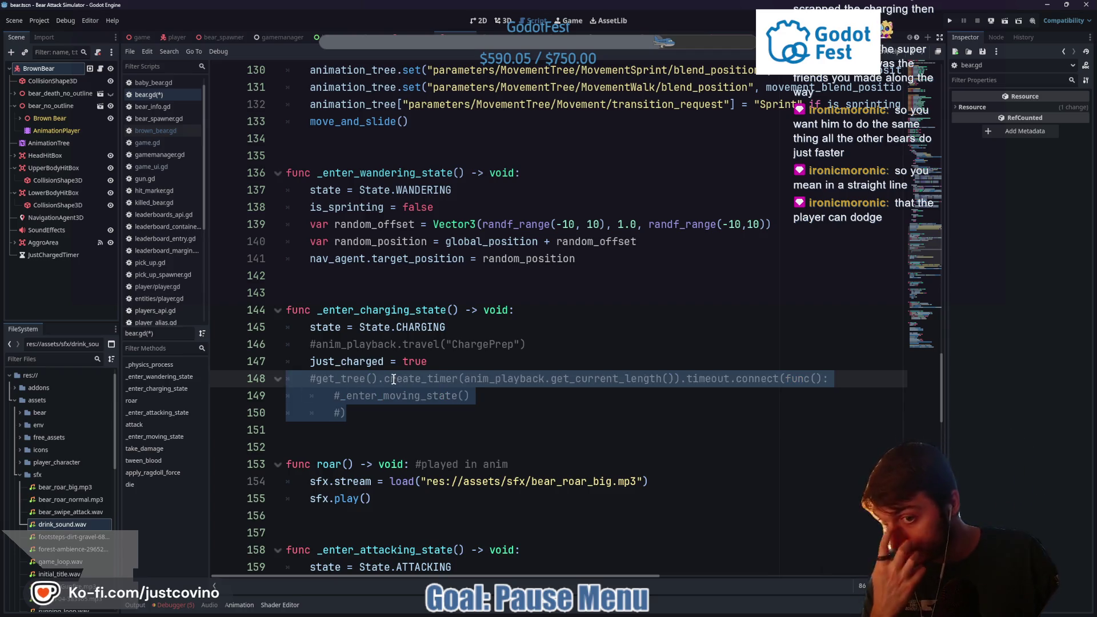
Comment out the just_charged = true assignment with #
left_click(307, 360)
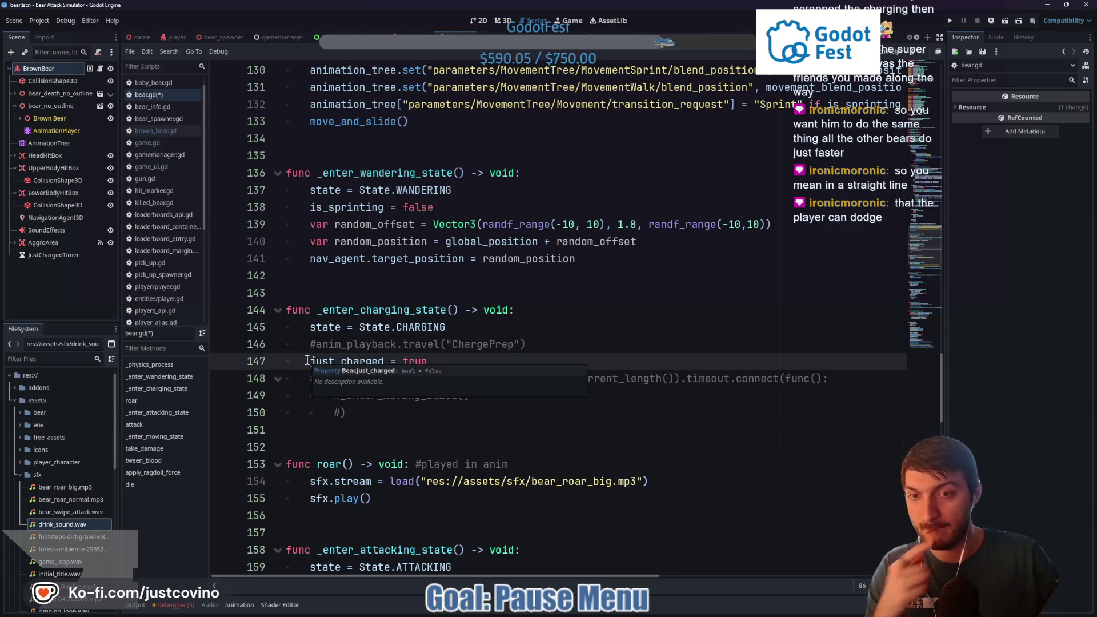
type("#")
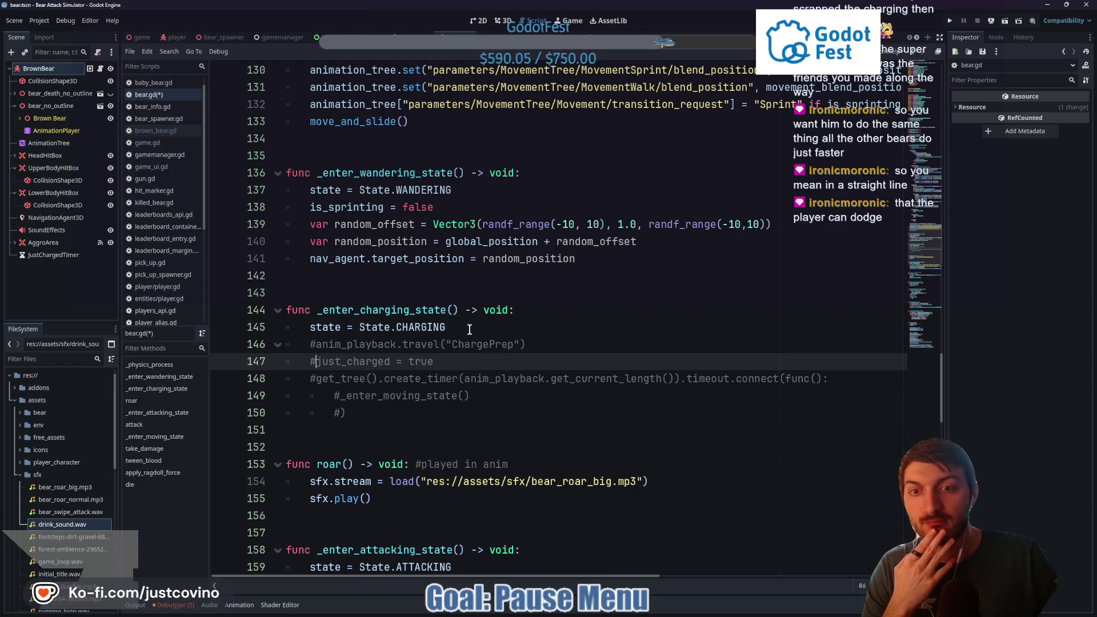
scroll(464, 336, "up", 10)
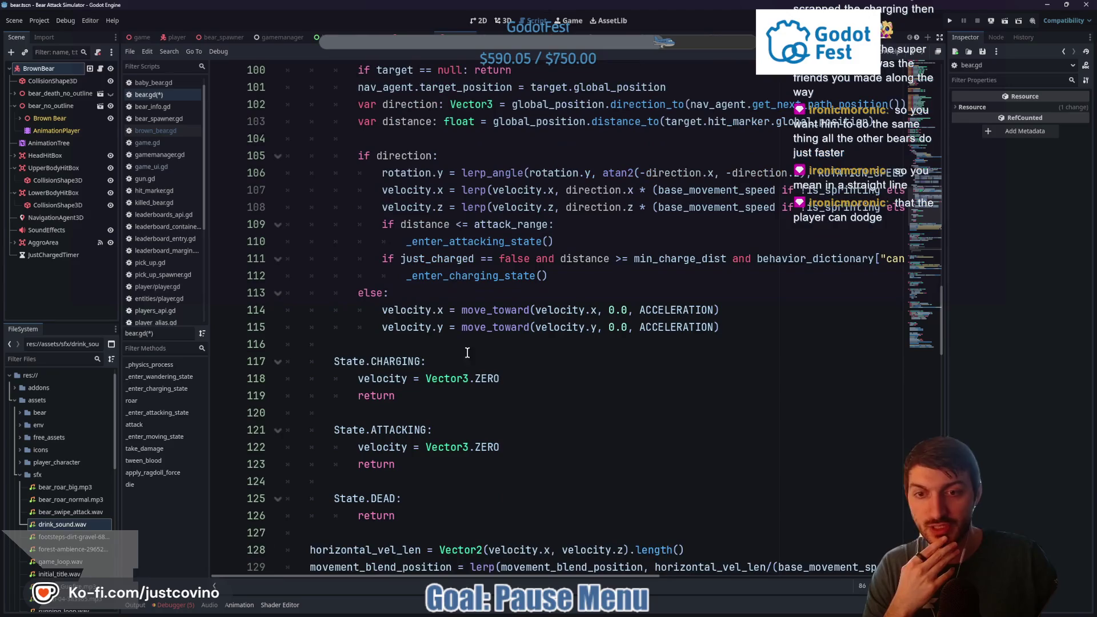
left_click(505, 377)
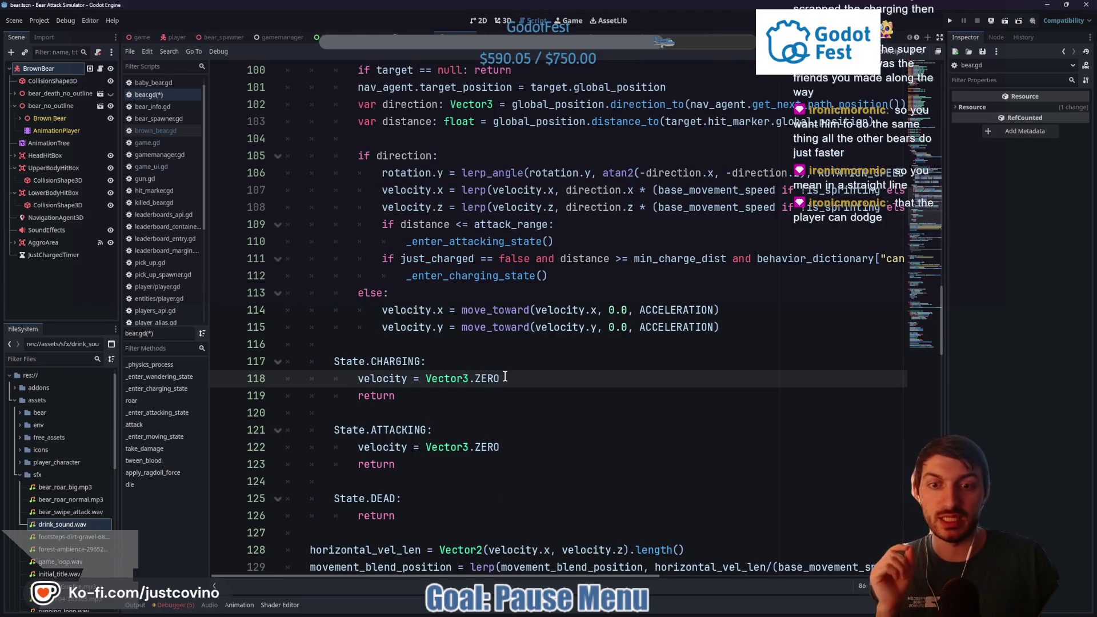
scroll(505, 377, "up", 3)
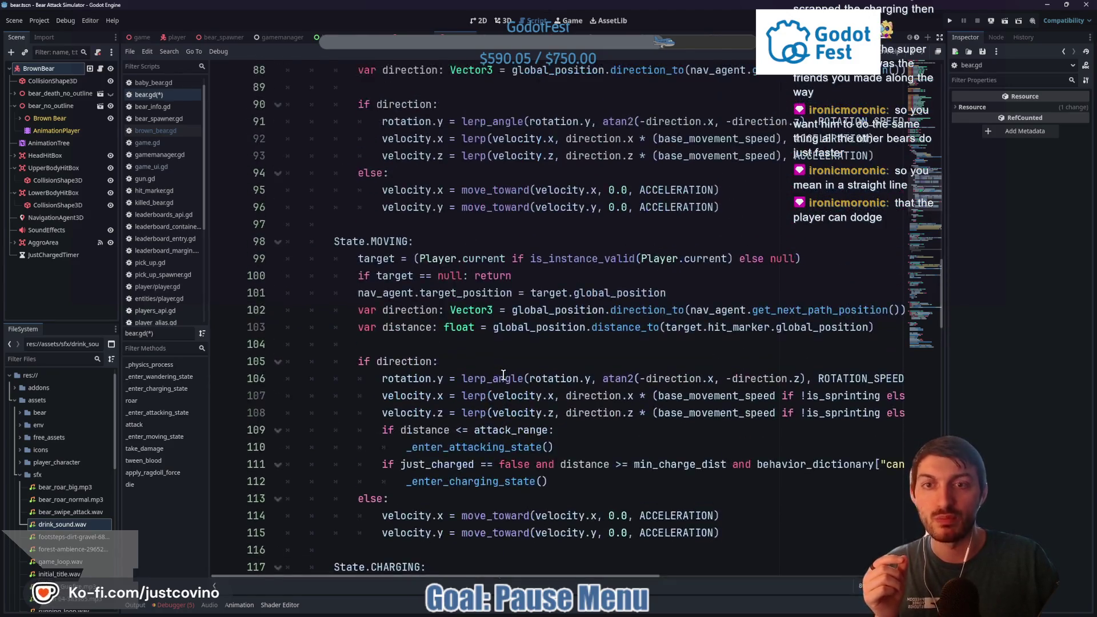
Erase velocity = Vector3.ZERO in CHARGING and copy the three target lines from State.MOVING
scroll(581, 363, "down", 1)
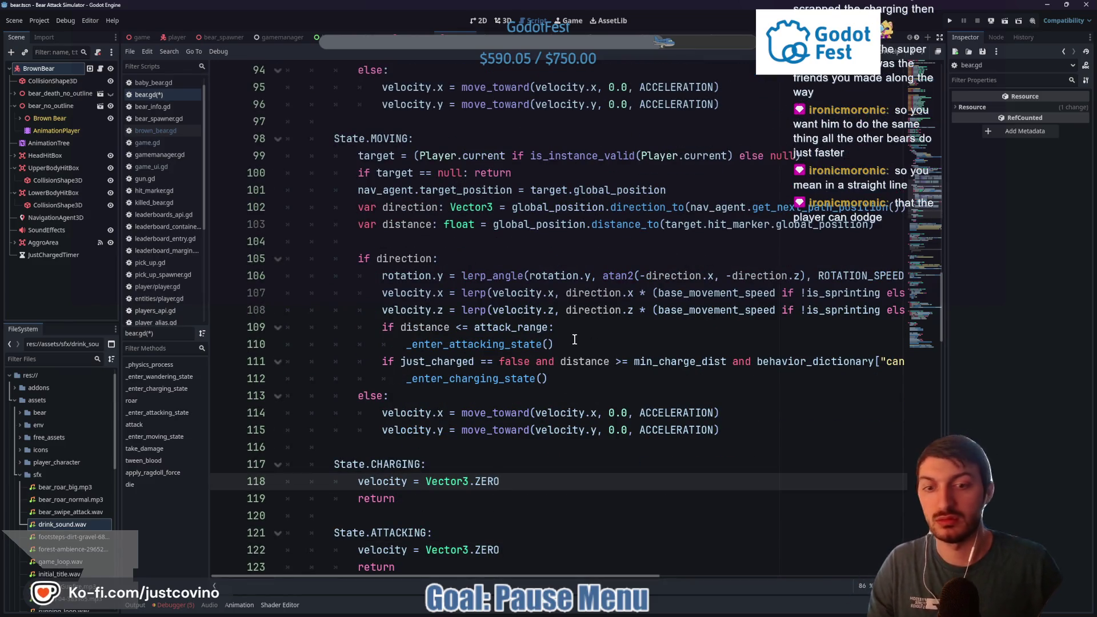
key("BackSpace")
key("BackSpace")
key("BackSpace")
key("BackSpace")
key("BackSpace")
key("BackSpace")
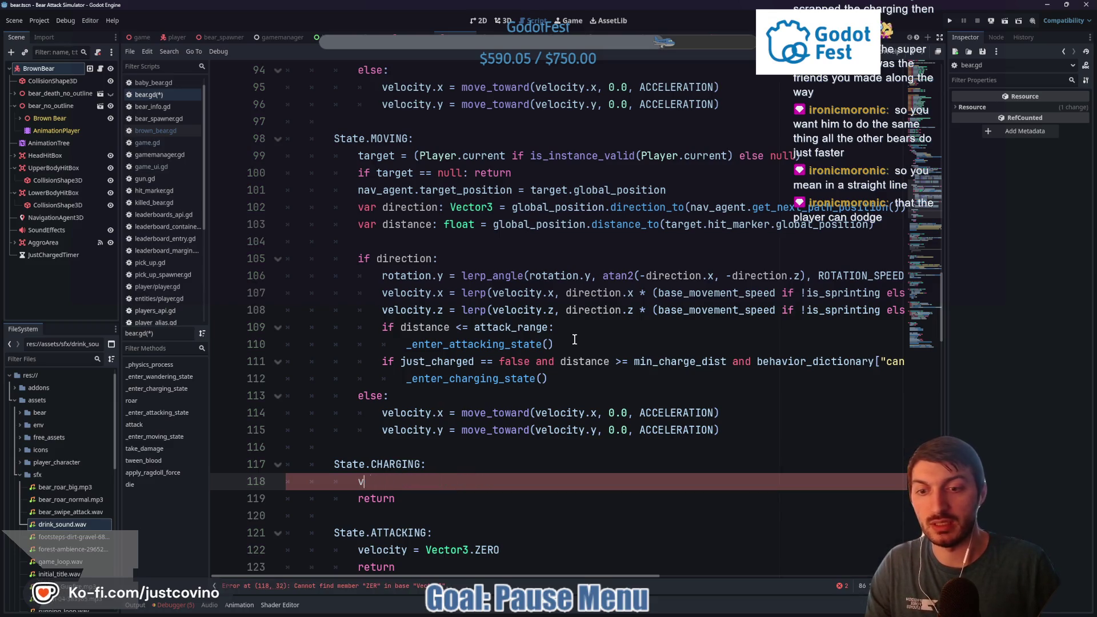
type("targe")
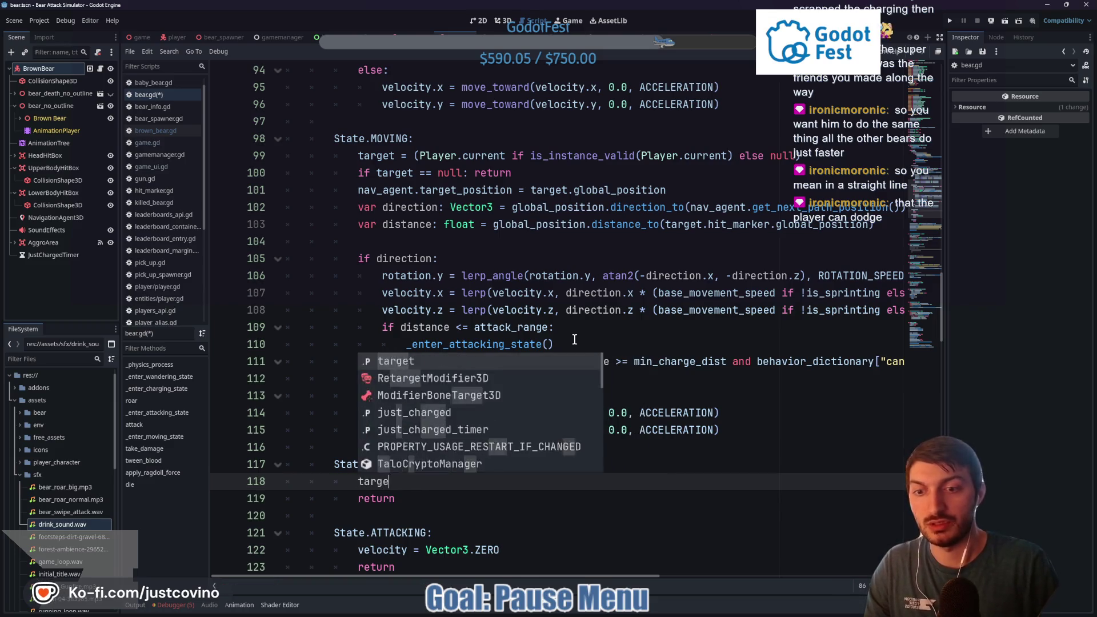
type("t = (")
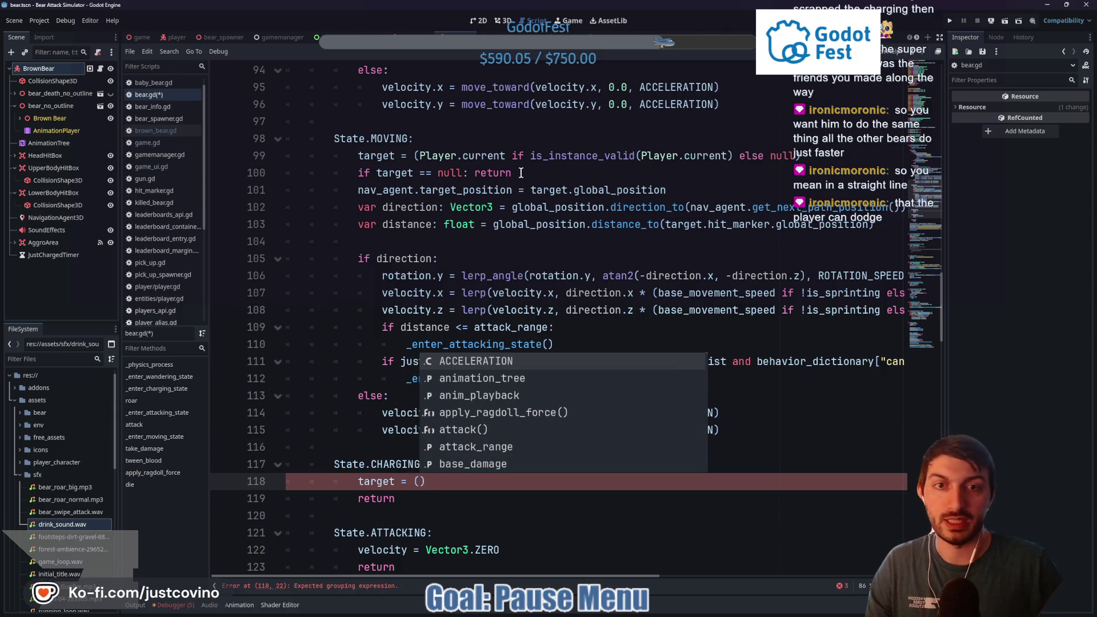
left_click_drag(666, 190, 287, 155)
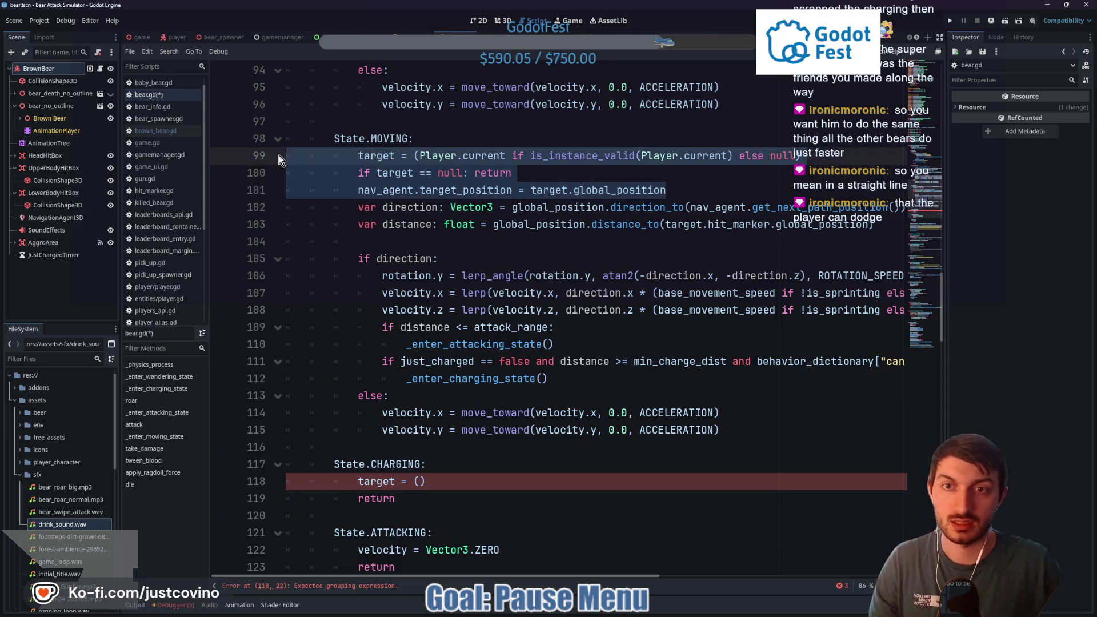
key("ctrl+c")
Paste the target and nav_agent lines into CHARGING and fix line 118's indentation
left_click(432, 481)
key("shift+Home")
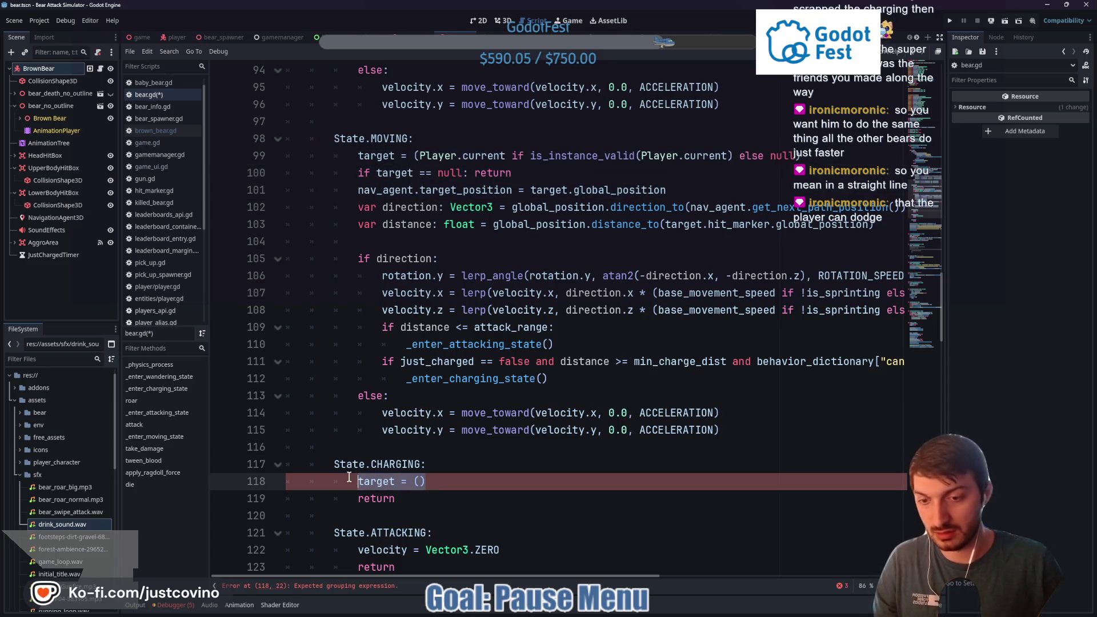
key("ctrl+v")
left_click(428, 481)
key("BackSpace")
key("BackSpace")
key("BackSpace")
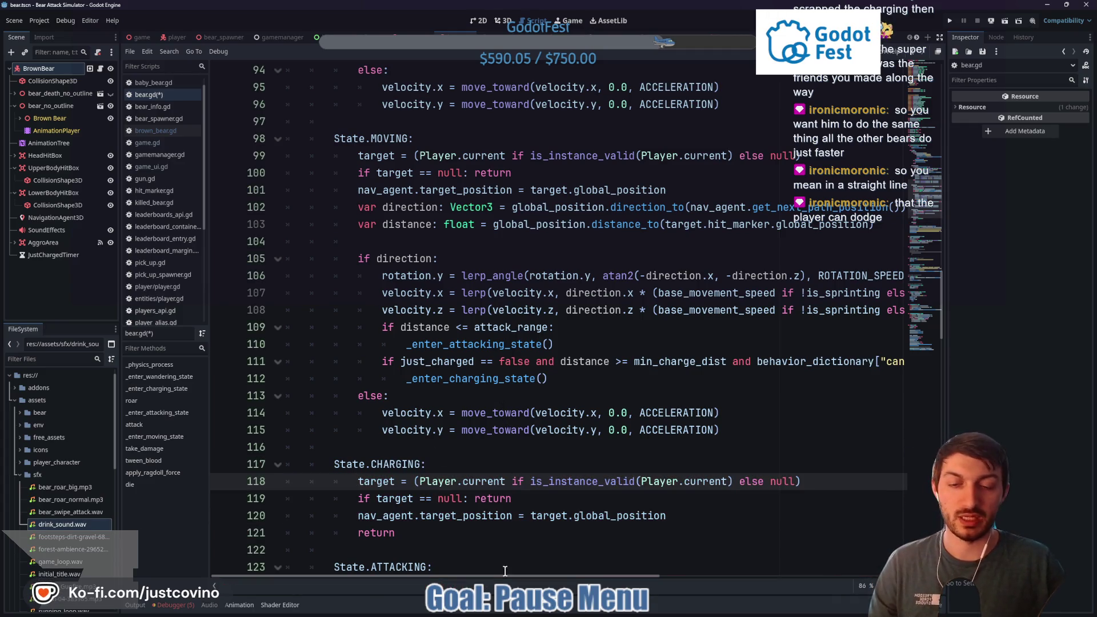
scroll(509, 549, "down", 2)
scroll(517, 506, "up", 2)
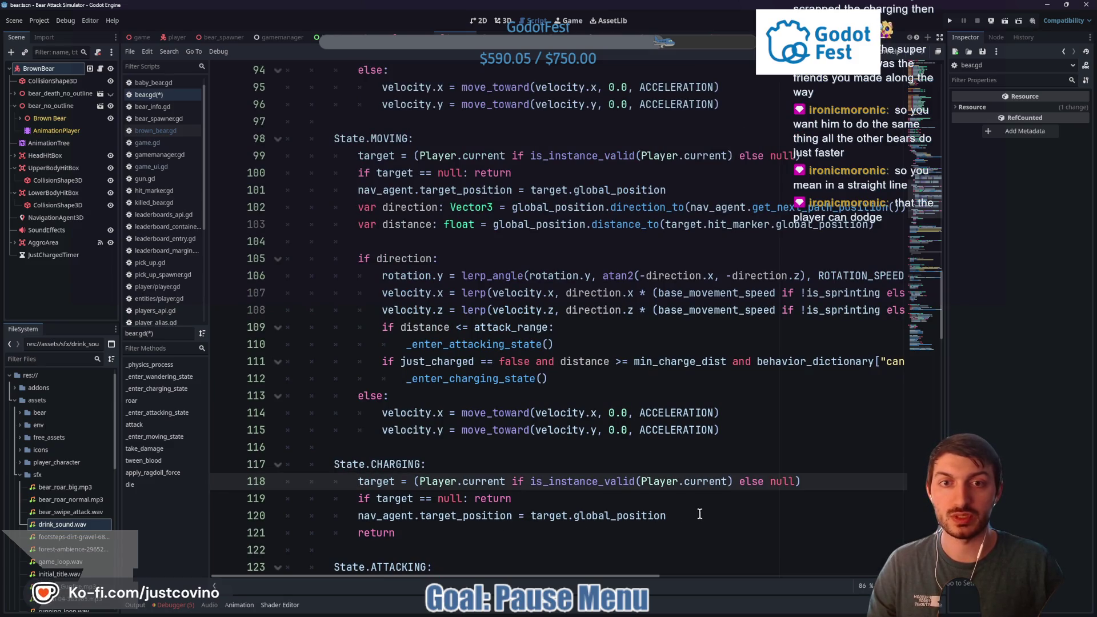
left_click(544, 495)
scroll(546, 497, "down", 1)
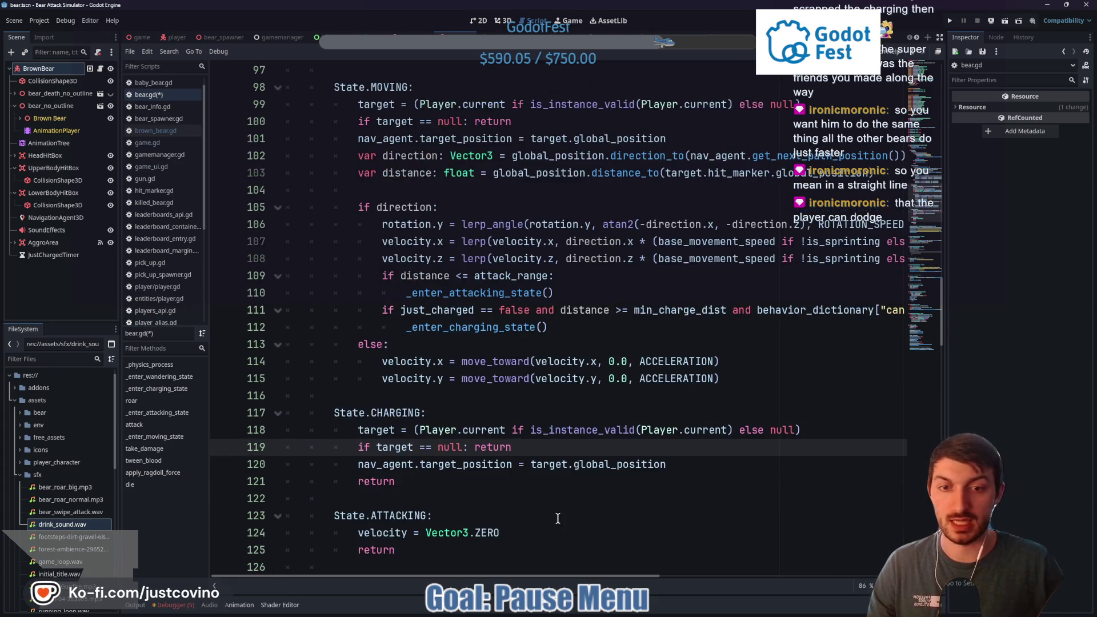
scroll(557, 515, "up", 1)
left_click(687, 516)
Append + CHARGE_OVERSHOOT to the nav_agent target_position line in the CHARGING branch
type("+ ")
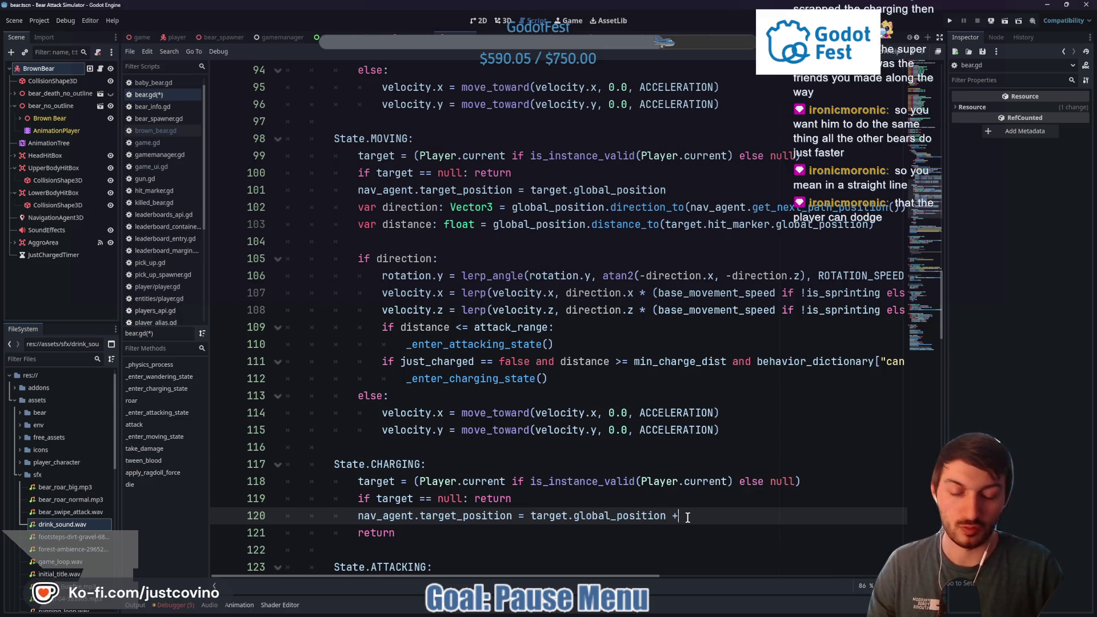
type("char")
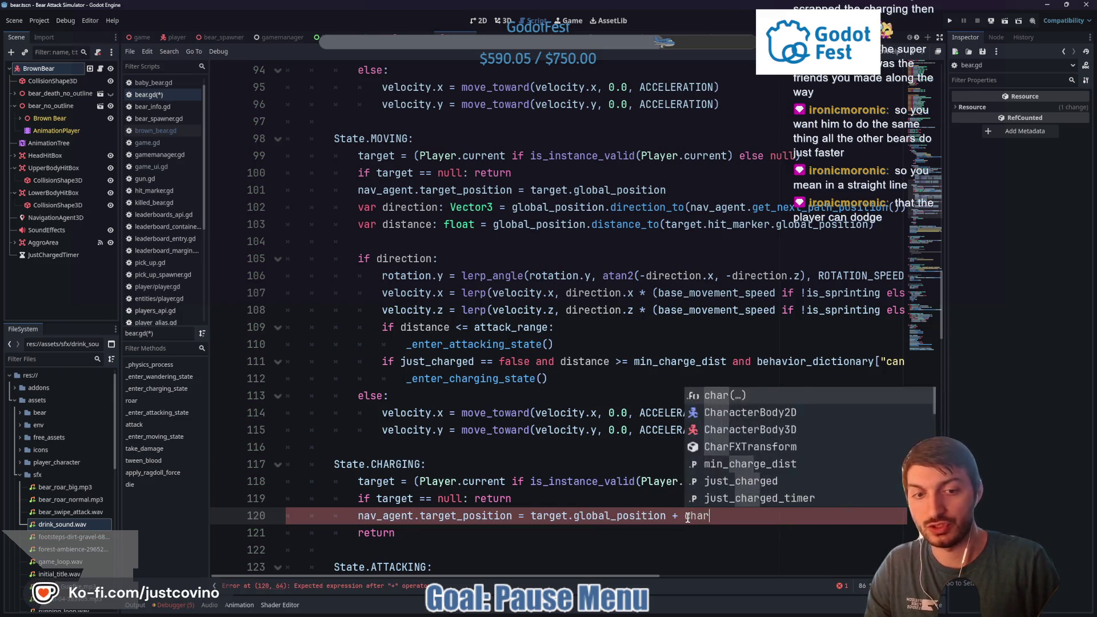
type("ge_offset")
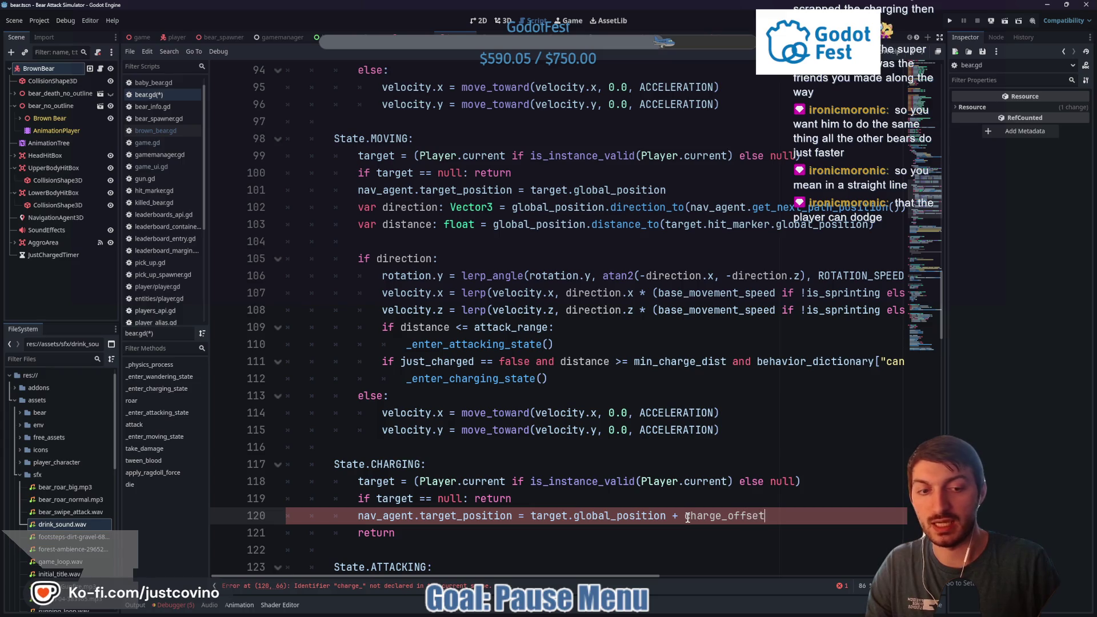
key("BackSpace")
type("ver")
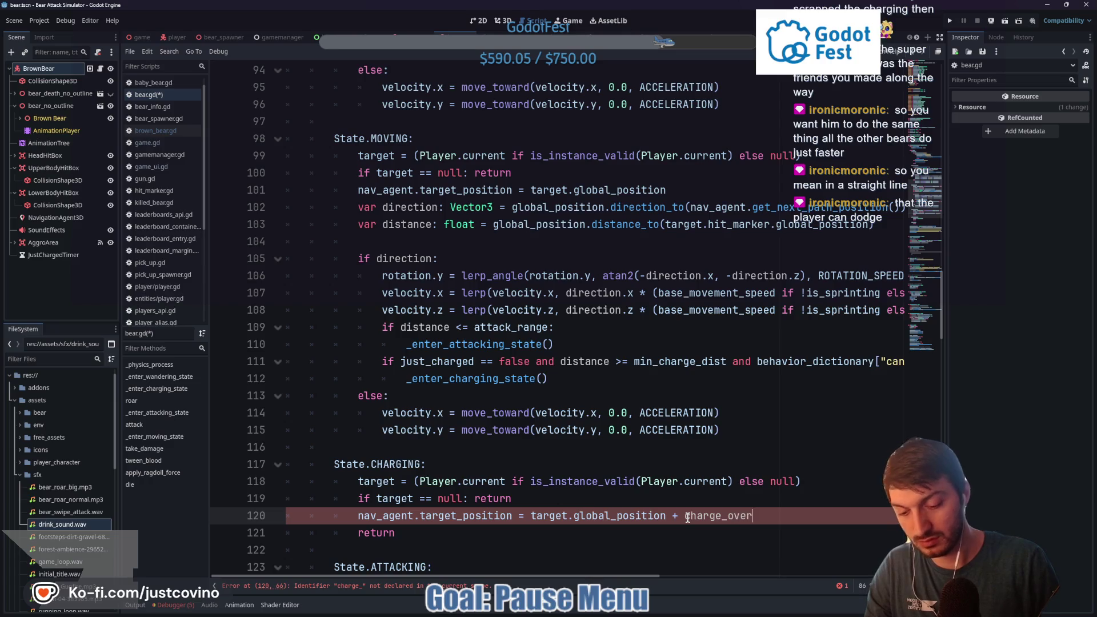
type("shoot")
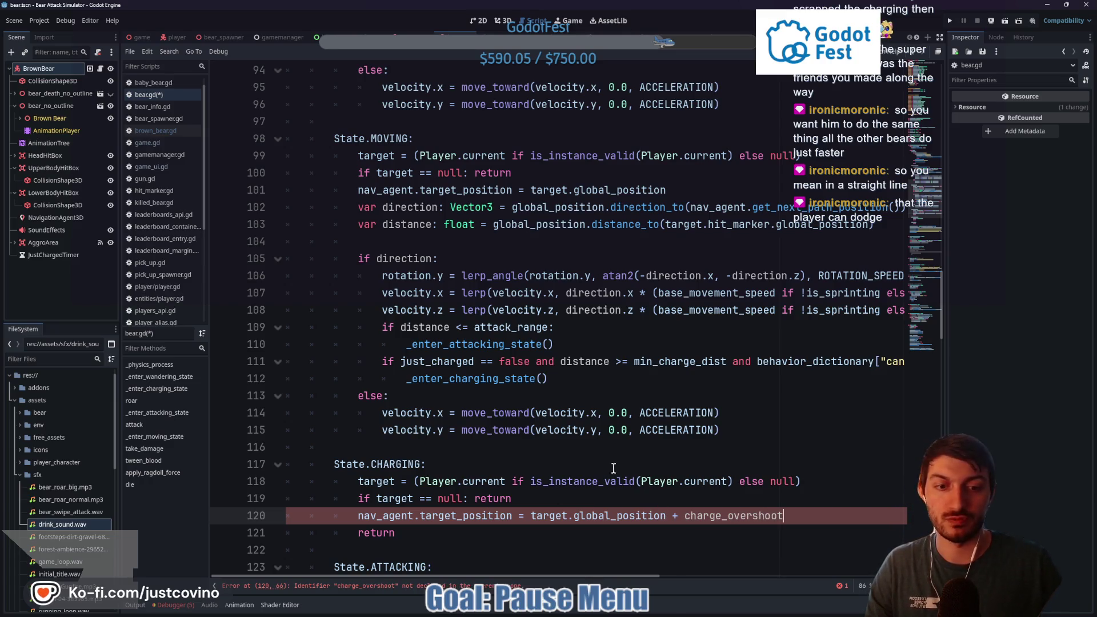
left_click_drag(781, 517, 685, 515)
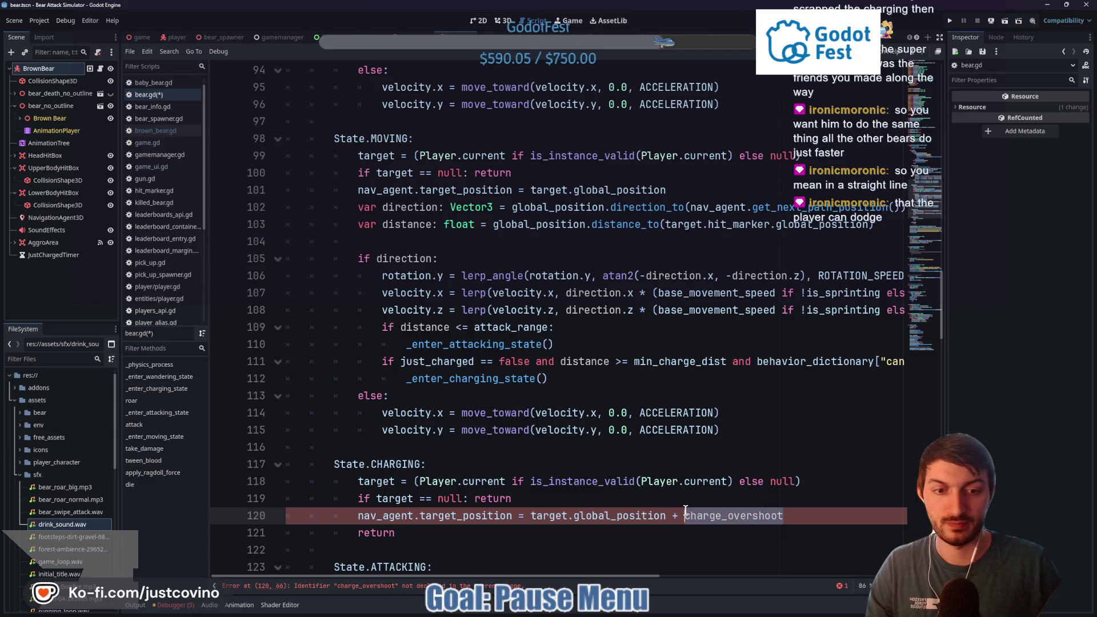
type("CHARGE_O")
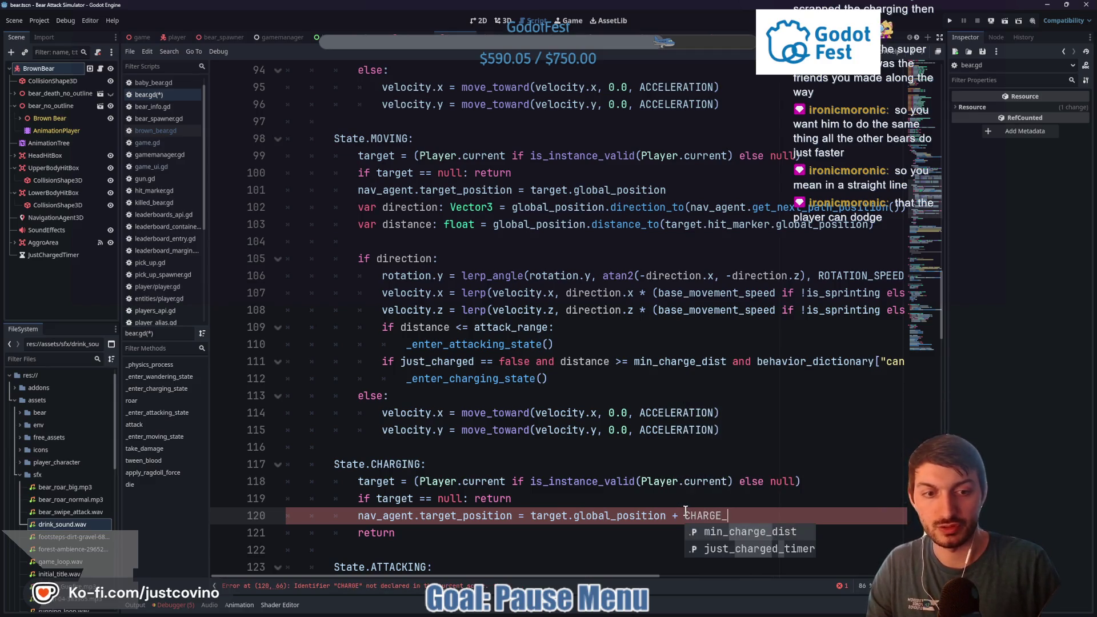
type("VERSHOOT")
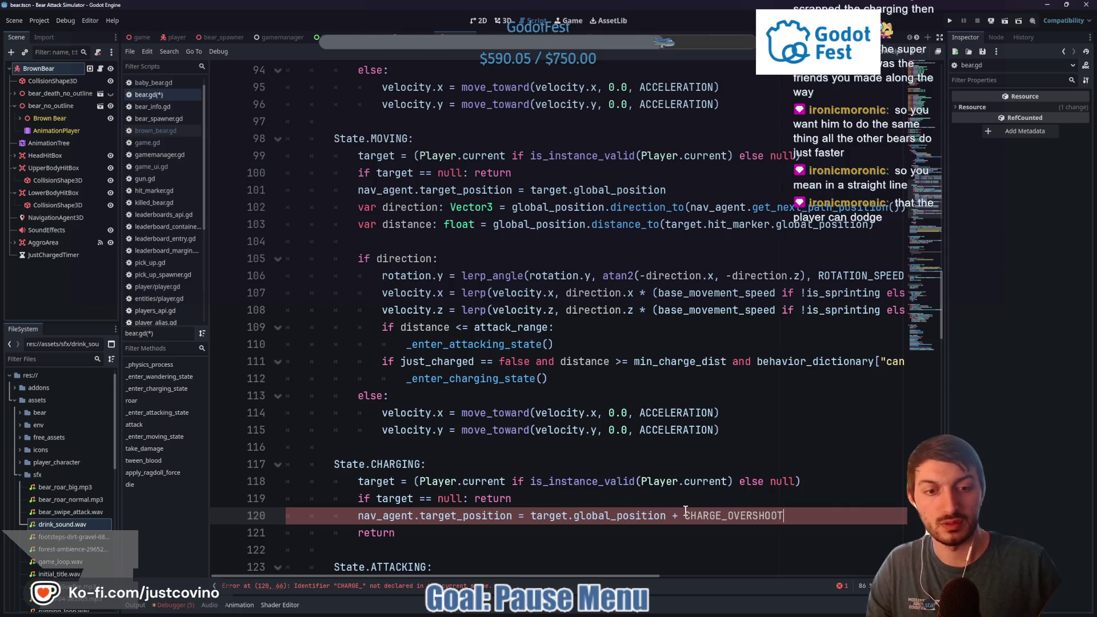
scroll(505, 412, "up", 15)
left_click(550, 336)
type("const CHARGE_")
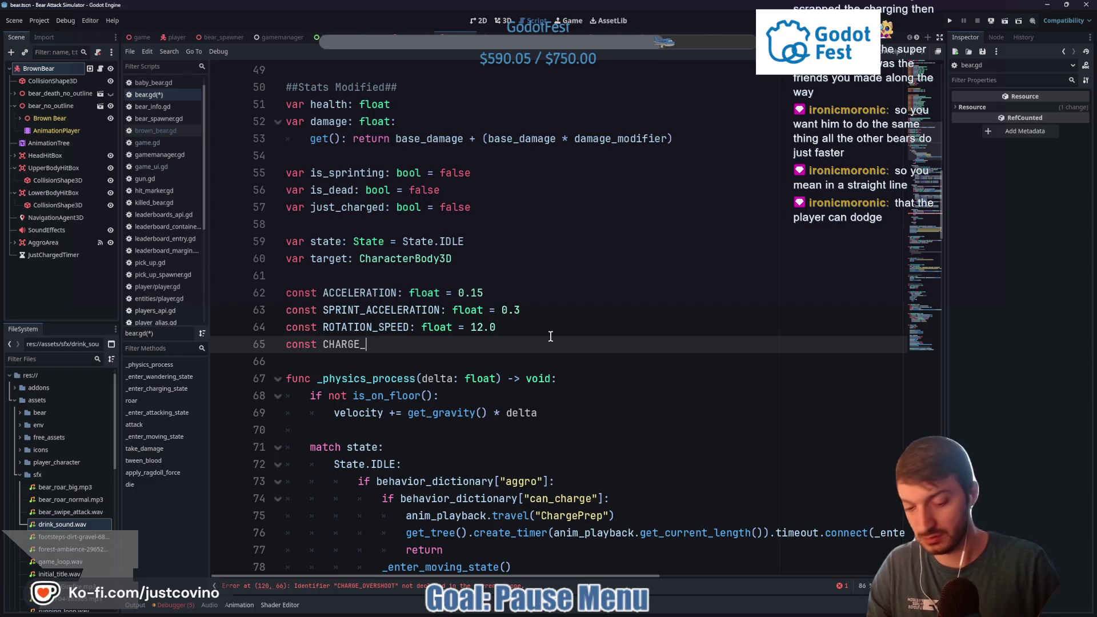
type("OVERSHOOT: fl")
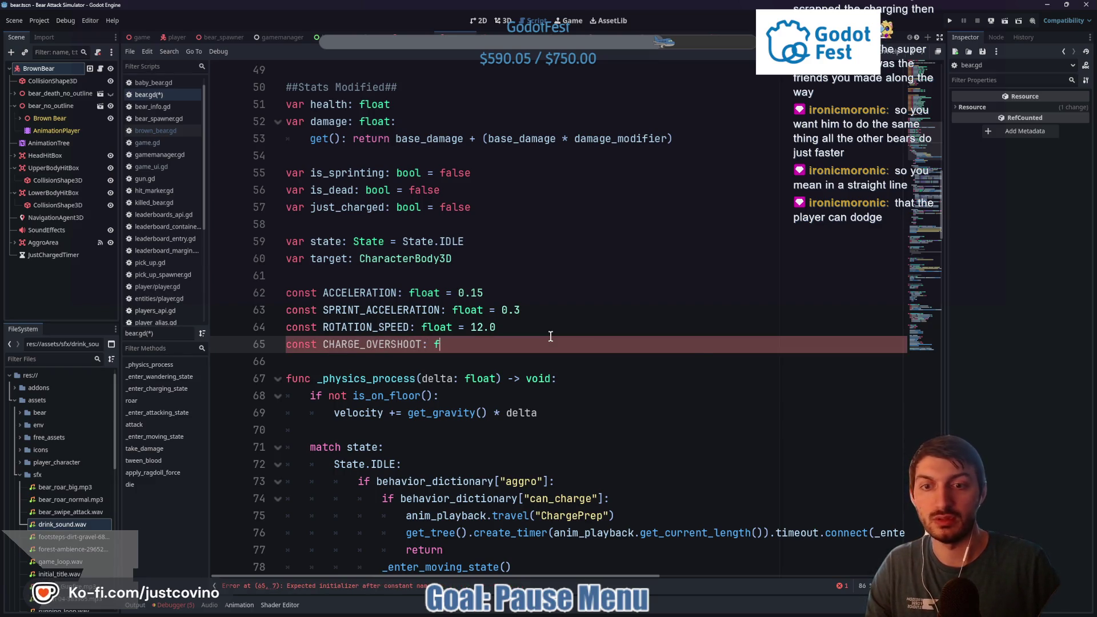
key("BackSpace")
key("BackSpace")
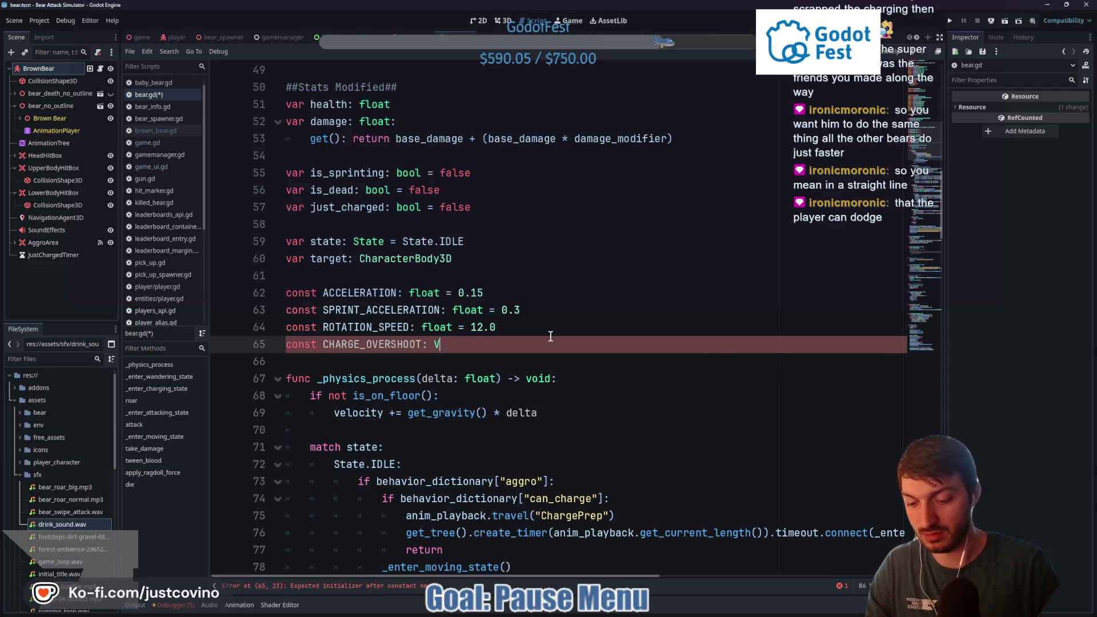
type("Vector3 = Vector3")
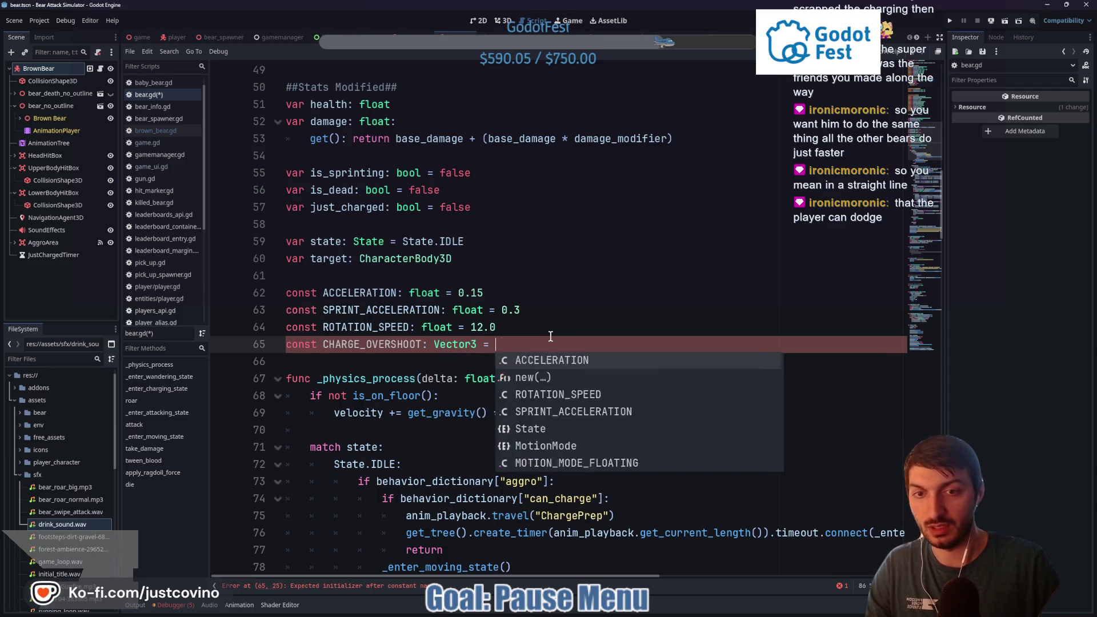
type("(")
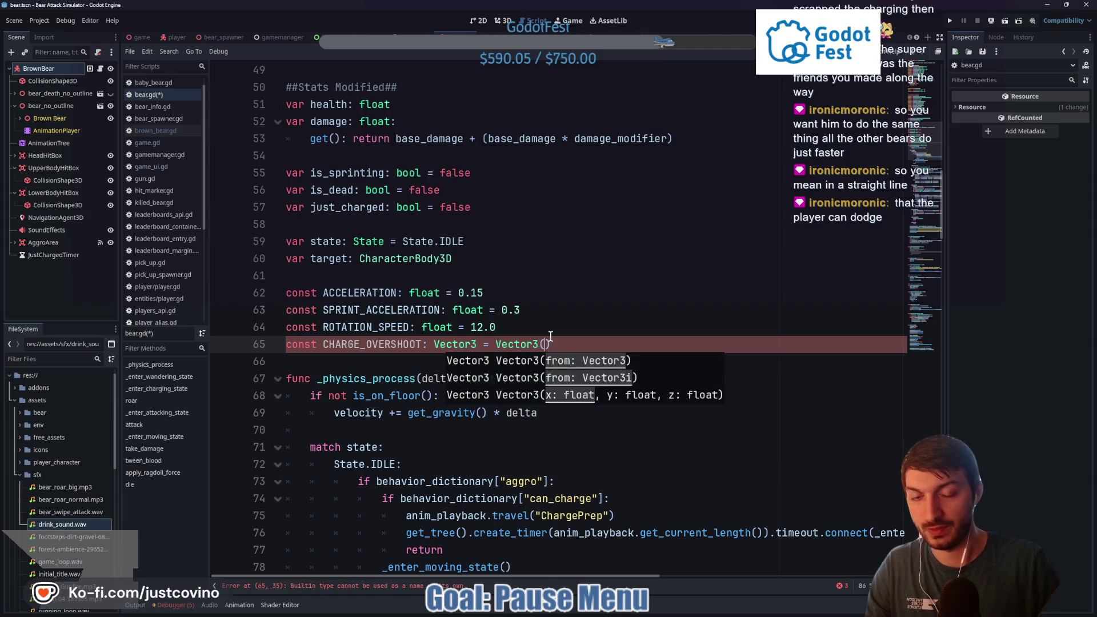
type("rand")
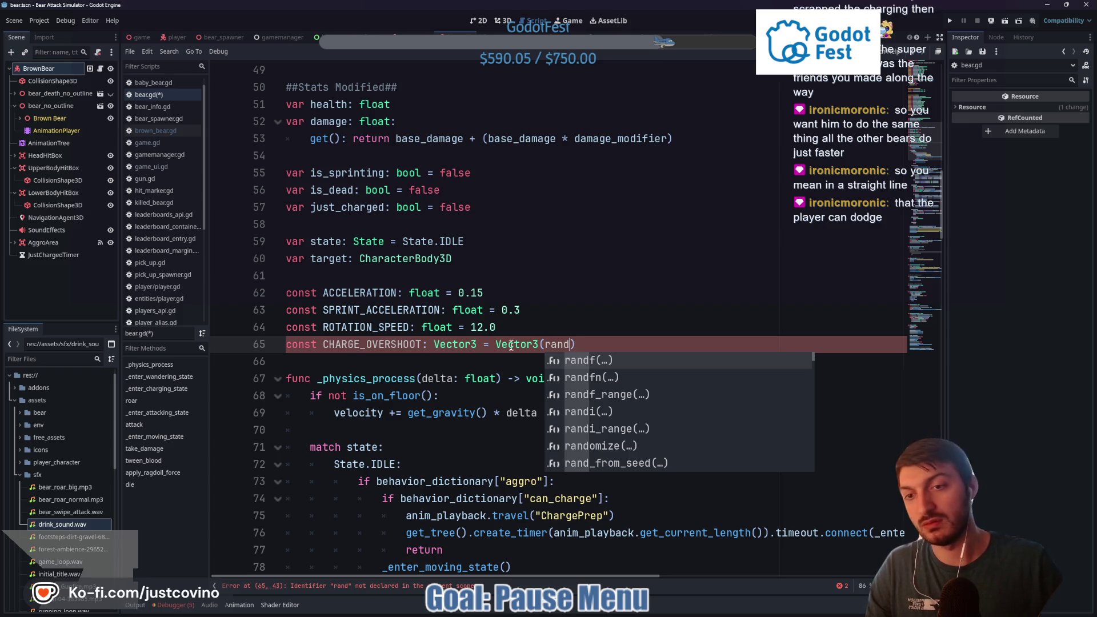
mouse_move(507, 351)
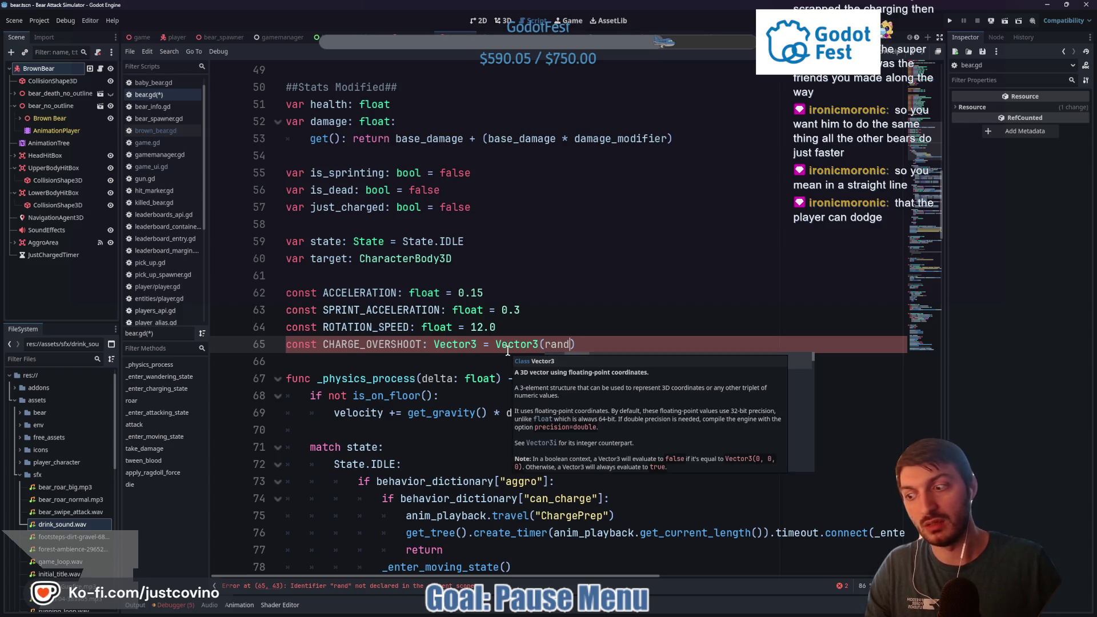
key("ctrl+space")
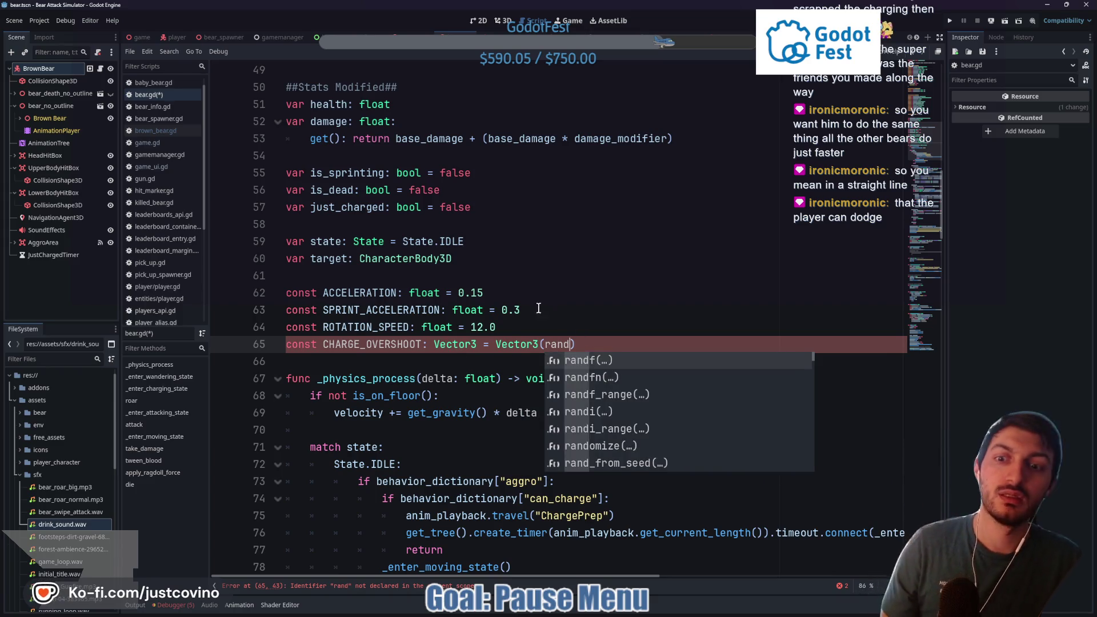
key("Escape")
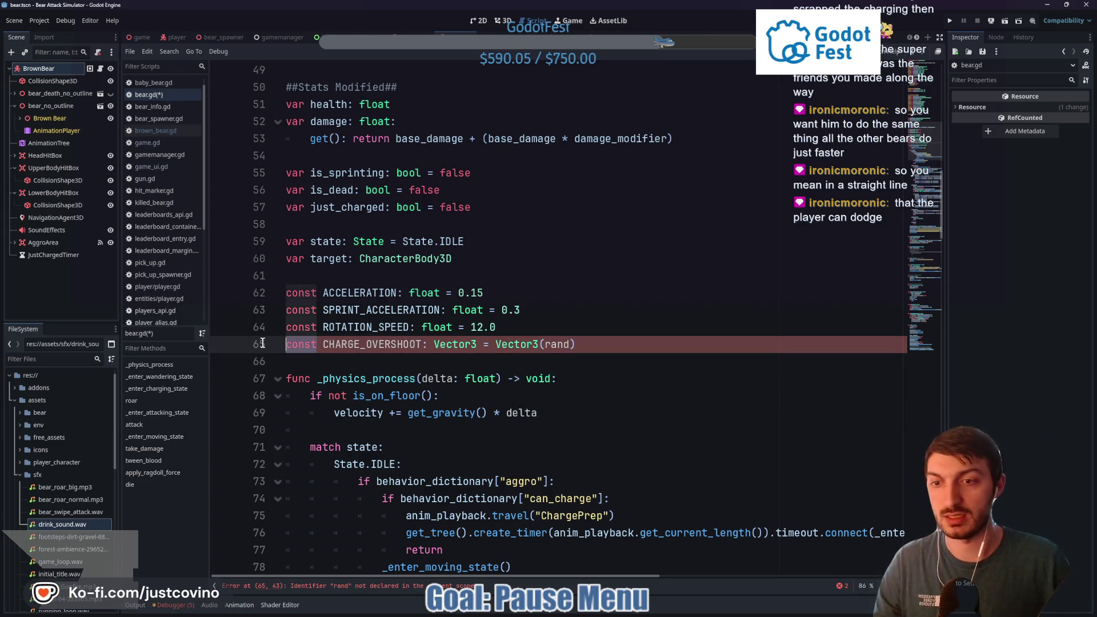
left_click_drag(577, 344, 268, 347)
key("BackSpace")
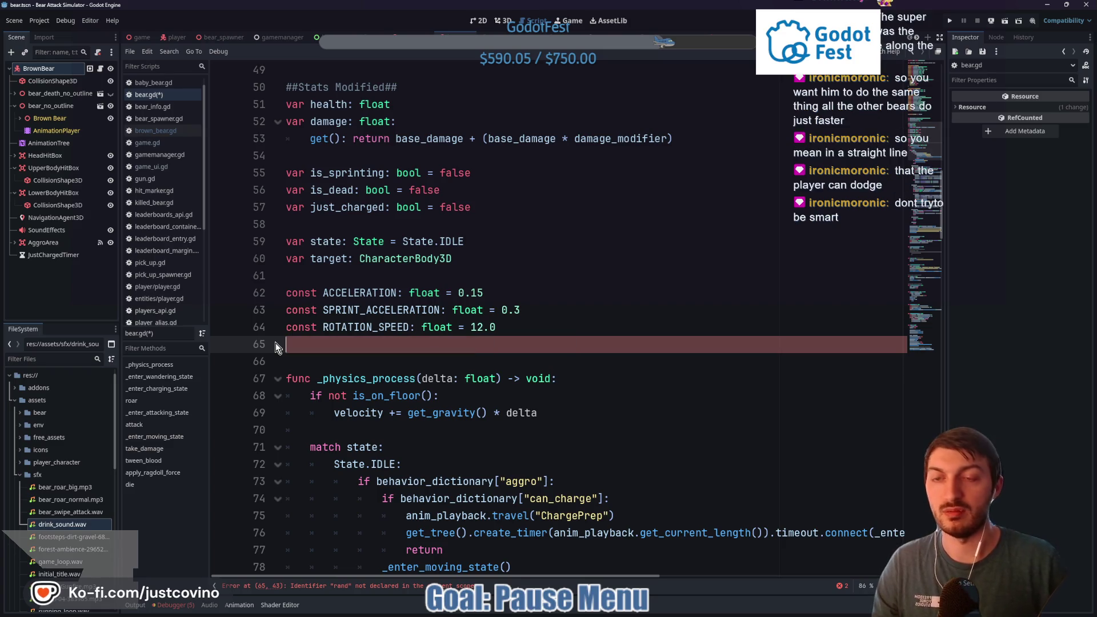
Add var charge_overshoot: Vector3 = Vector3(5,0, ) below just_charged
left_click(519, 210)
key("Return")
type("var charge_ov")
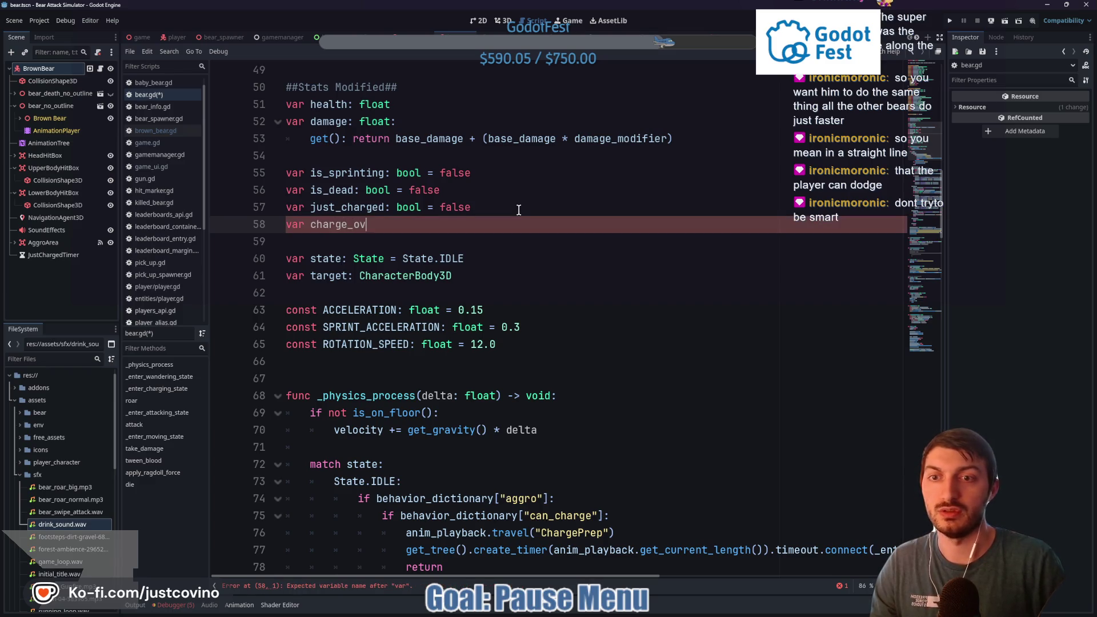
type("ershoot")
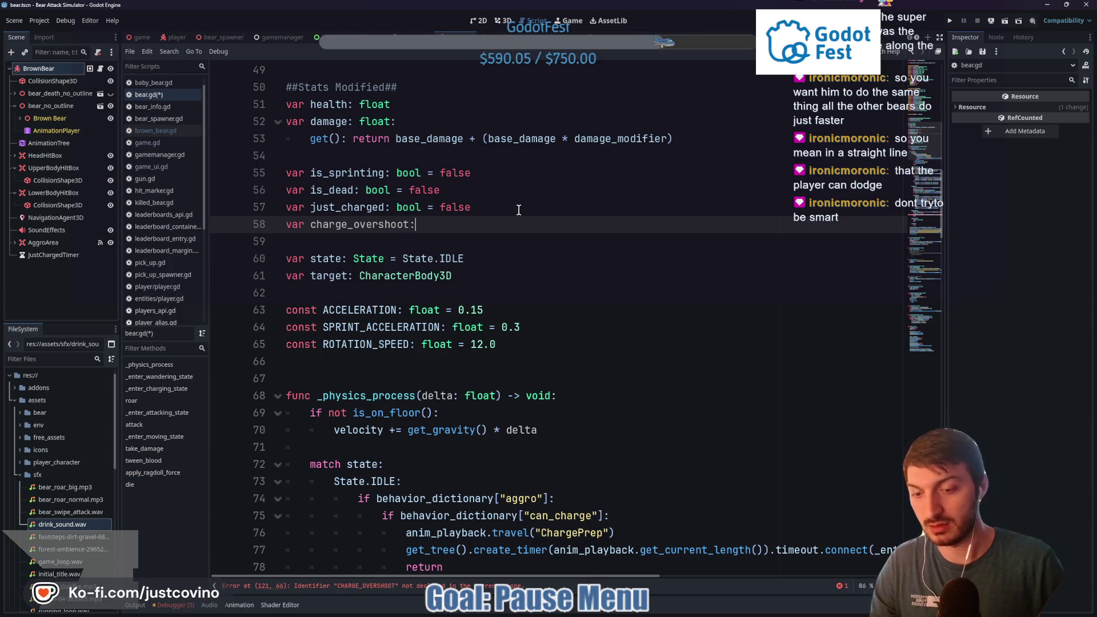
type(": Vector3")
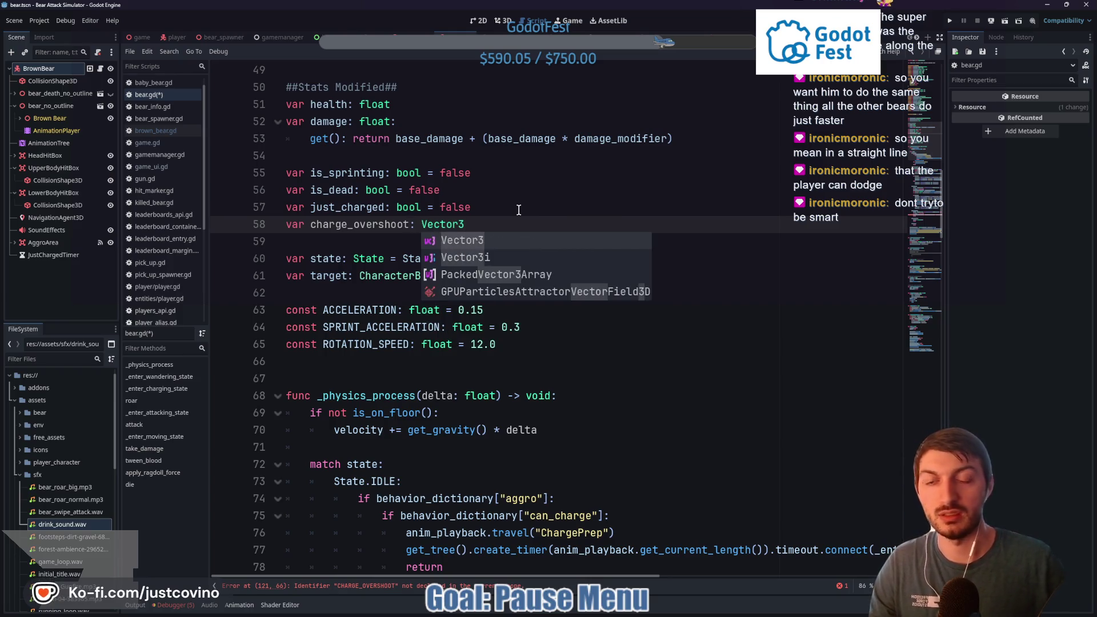
type(" = ")
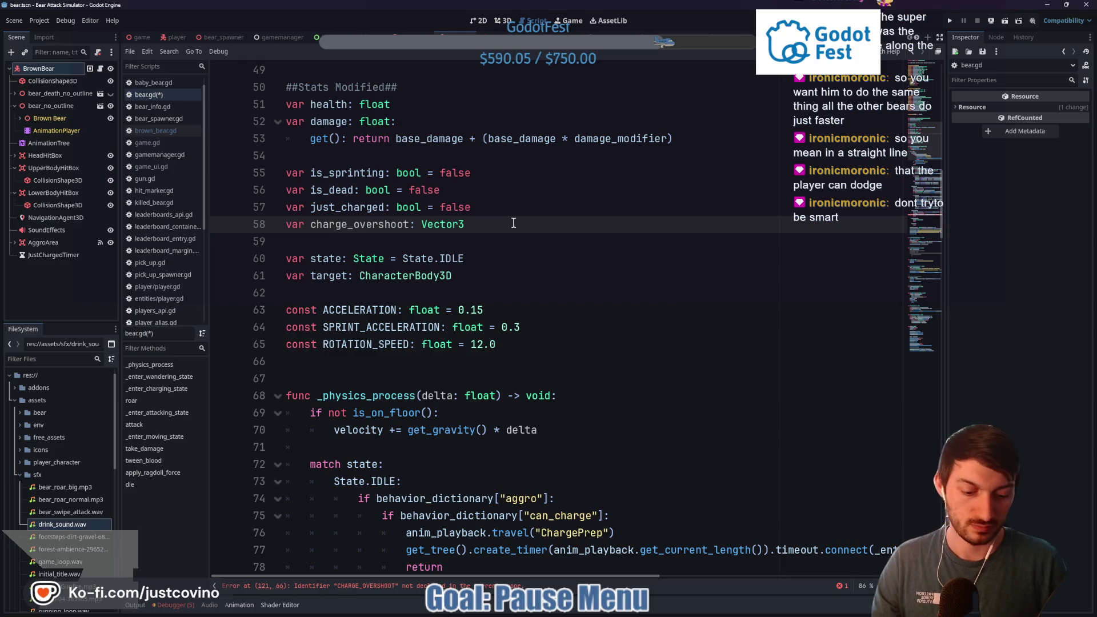
type("Vector3")
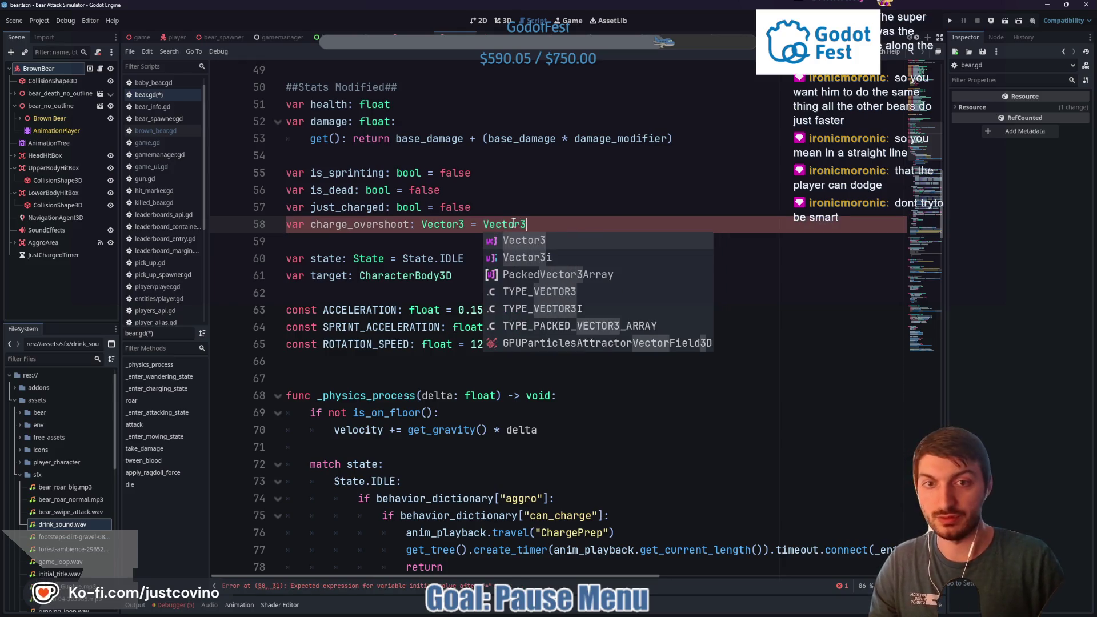
type("(")
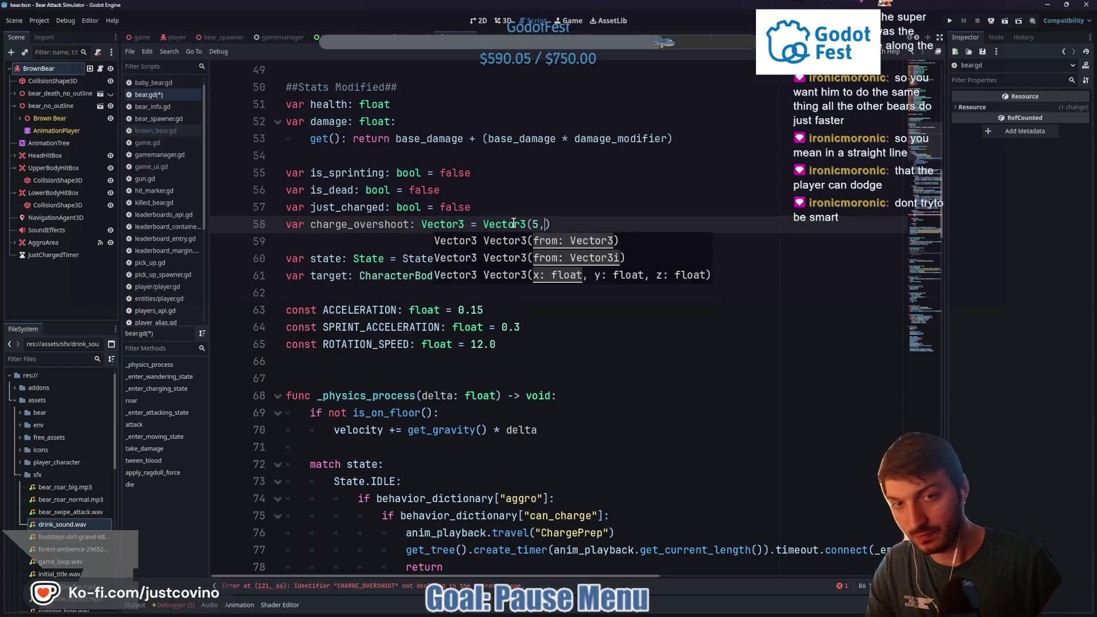
type("5,0, 5")
key("BackSpace")
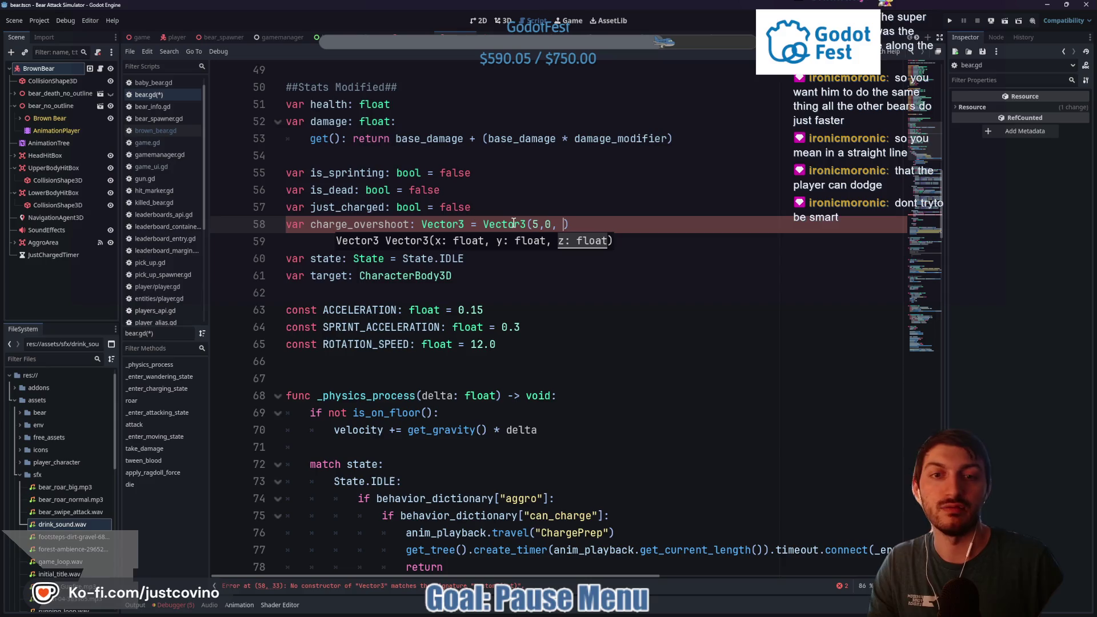
Replace CHARGE_OVERSHOOT on line 121 with the lowercase charge_overshoot variable
scroll(583, 225, "down", 20)
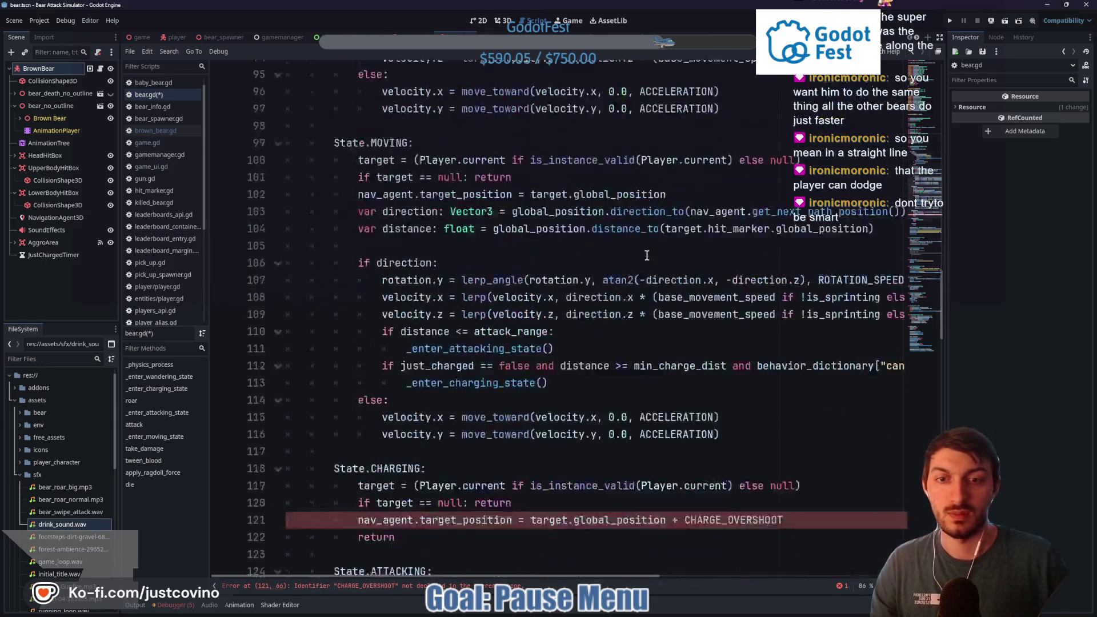
scroll(595, 237, "up", 6)
left_click_drag(791, 229, 686, 224)
type("cha")
key("Return")
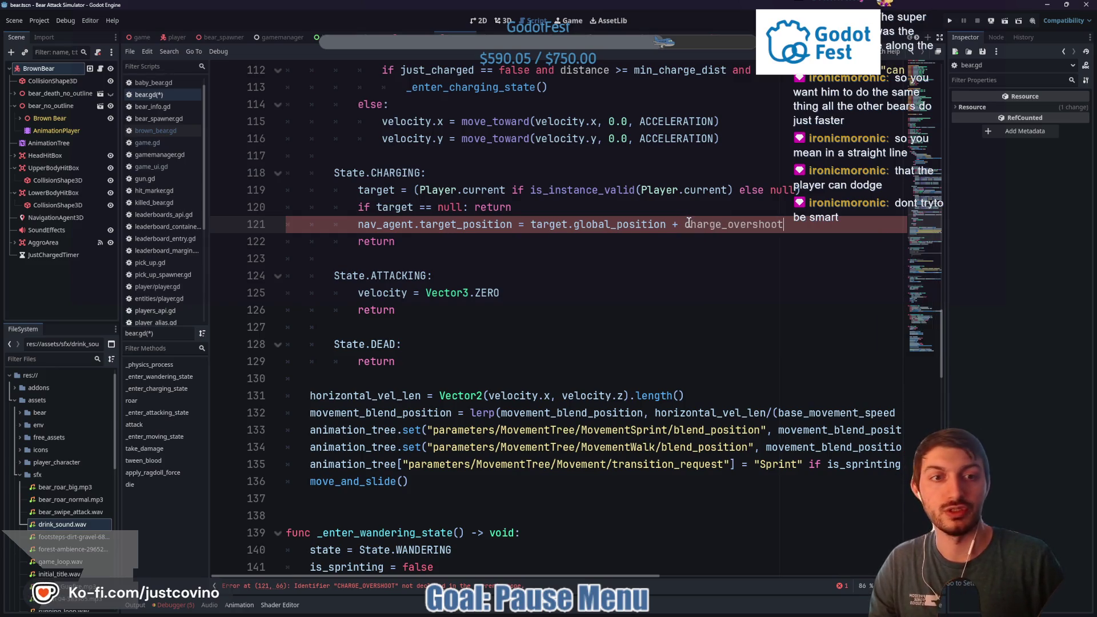
scroll(615, 289, "down", 3)
scroll(604, 286, "down", 3)
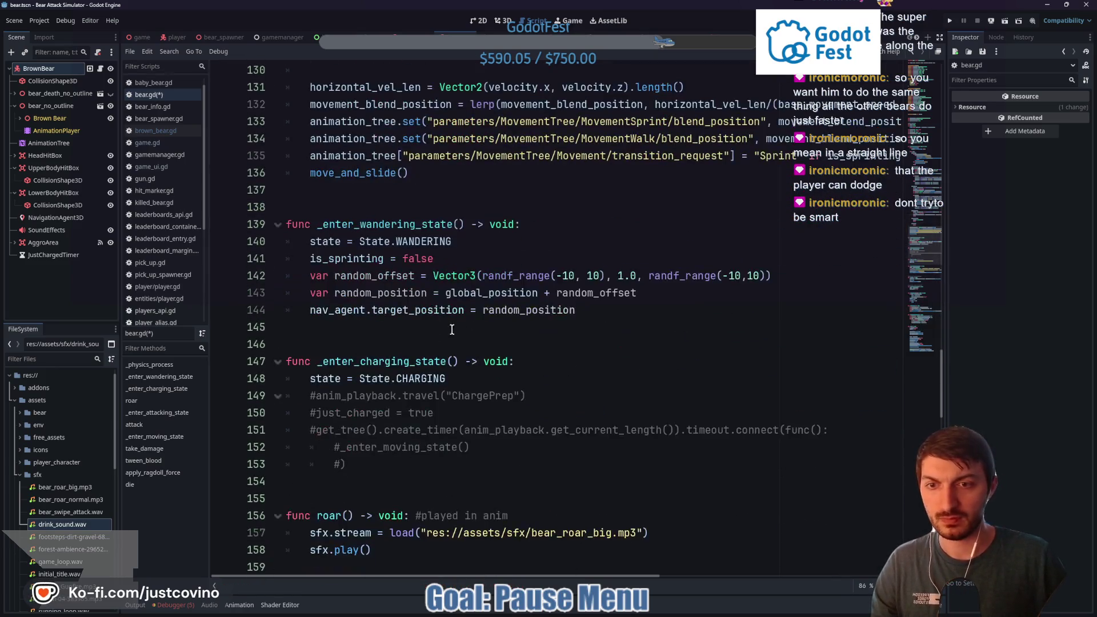
left_click(479, 385)
Add charge_overshoot = Vector3(randf_range()) after state = State.CHARGING in _enter_charging_state
key("Return")
type("char")
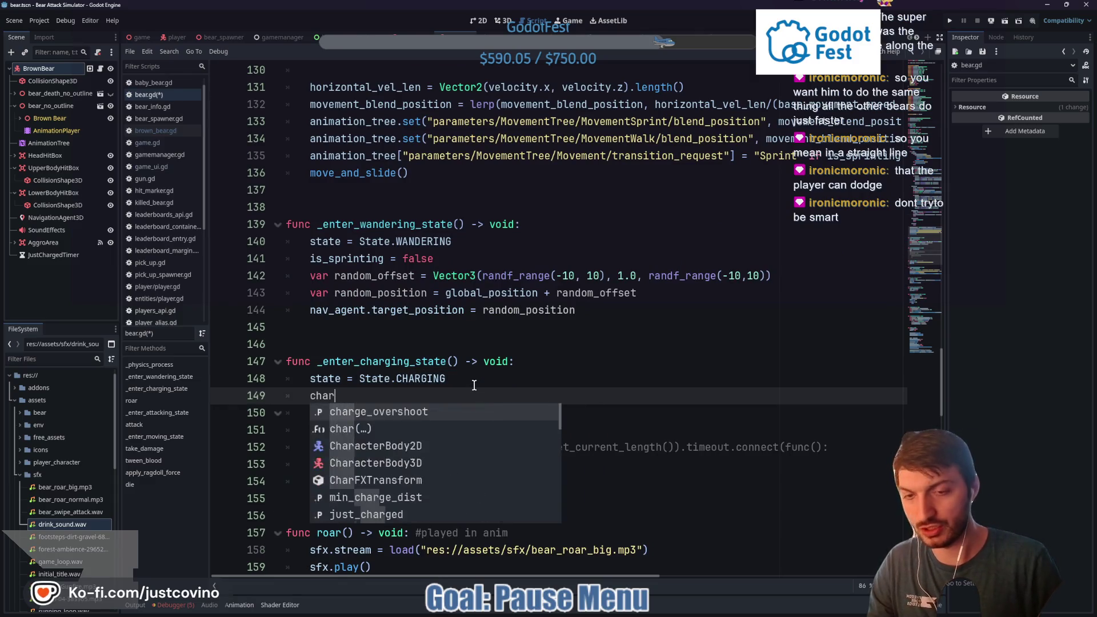
key("Return")
type("= ")
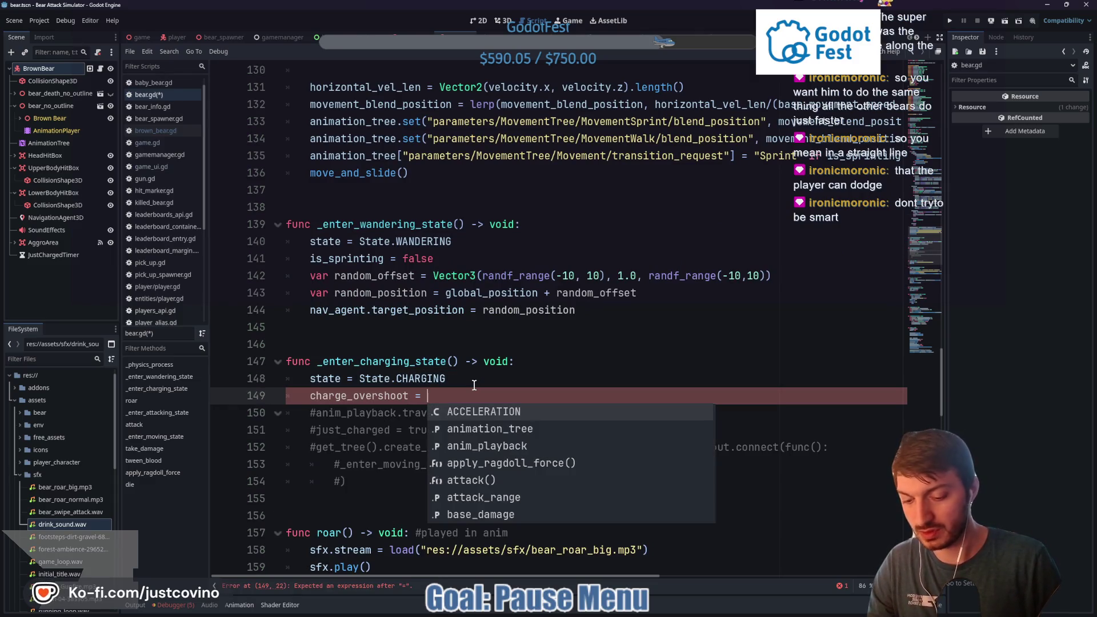
type("Vector3(")
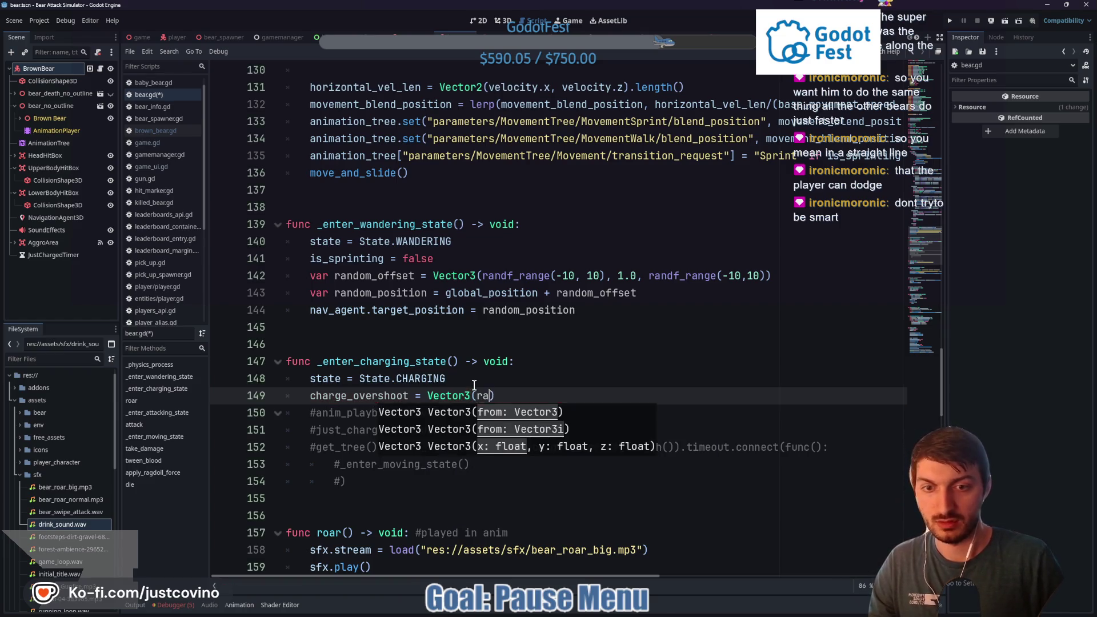
type("randf_r")
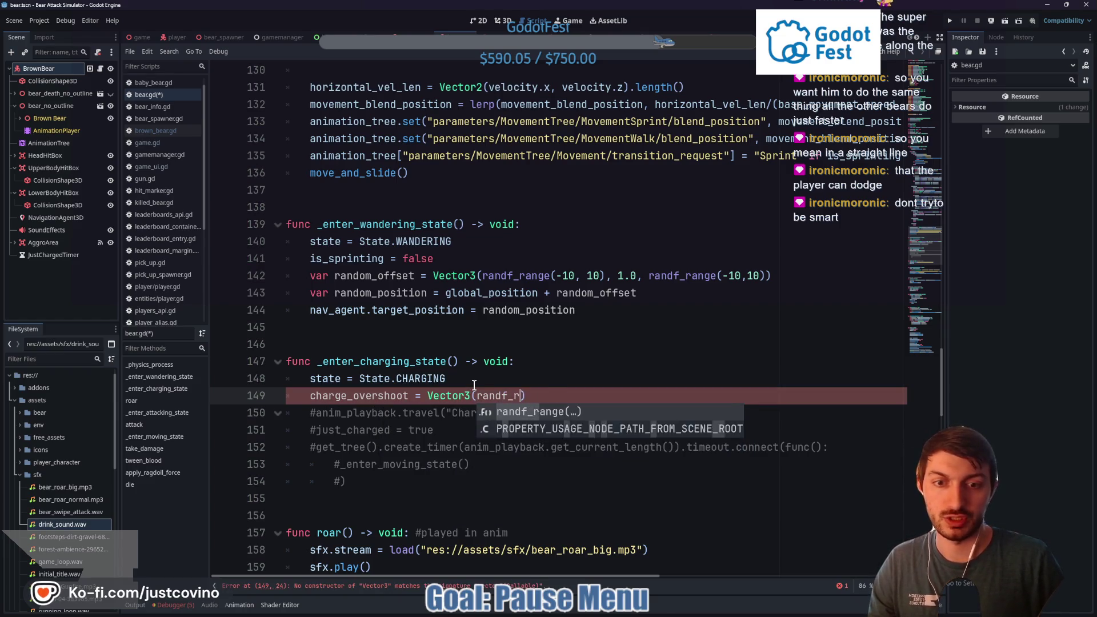
key("Return")
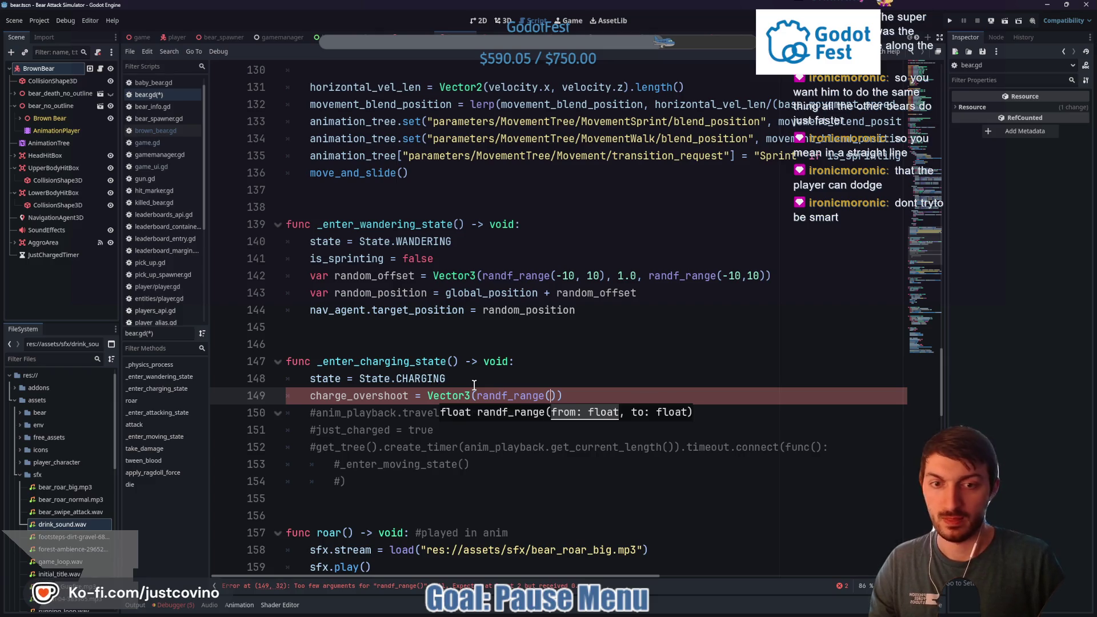
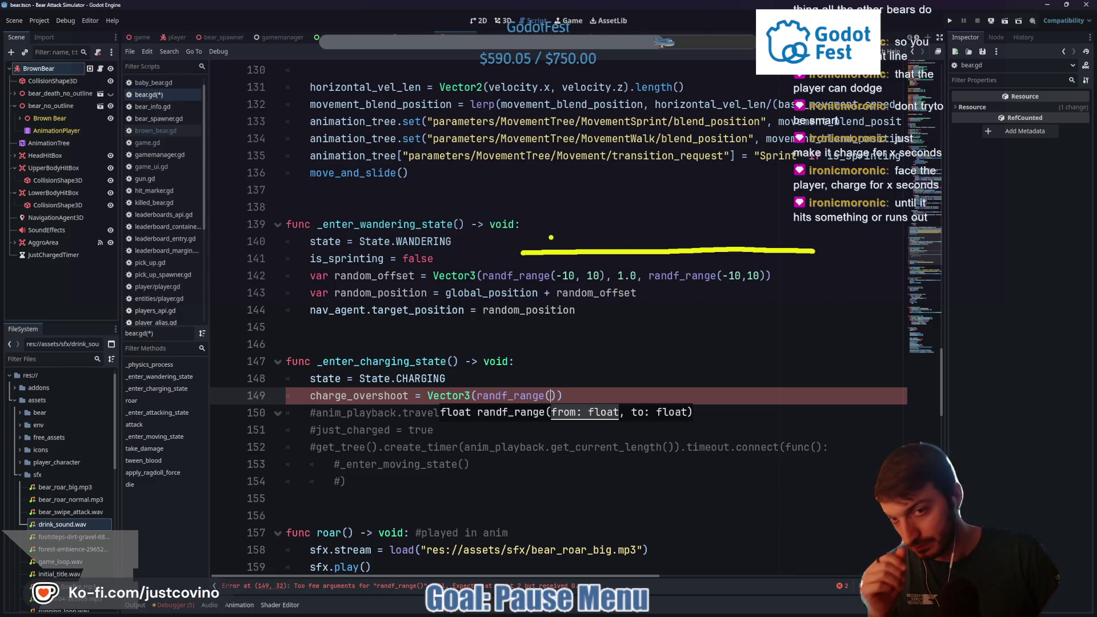
Replace charge_overshoot with charge_distance on the charging-state line
mouse_move(531, 233)
left_mouse_down()
mouse_move(507, 251)
mouse_move(540, 269)
left_mouse_up()
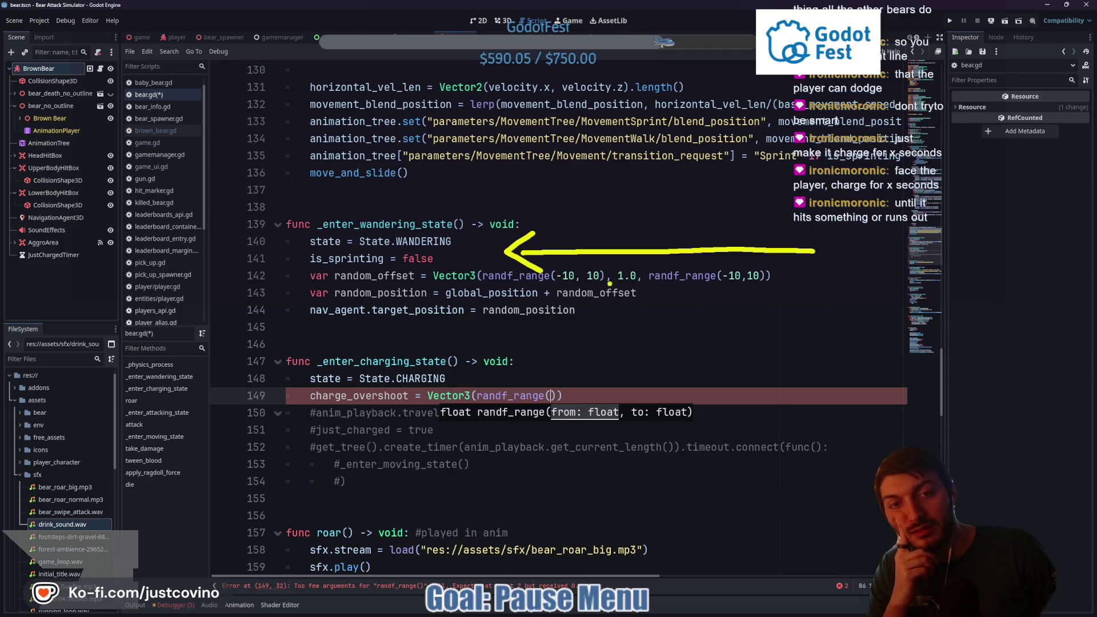
mouse_move(791, 301)
left_mouse_down()
mouse_move(695, 307)
mouse_move(703, 313)
left_mouse_up()
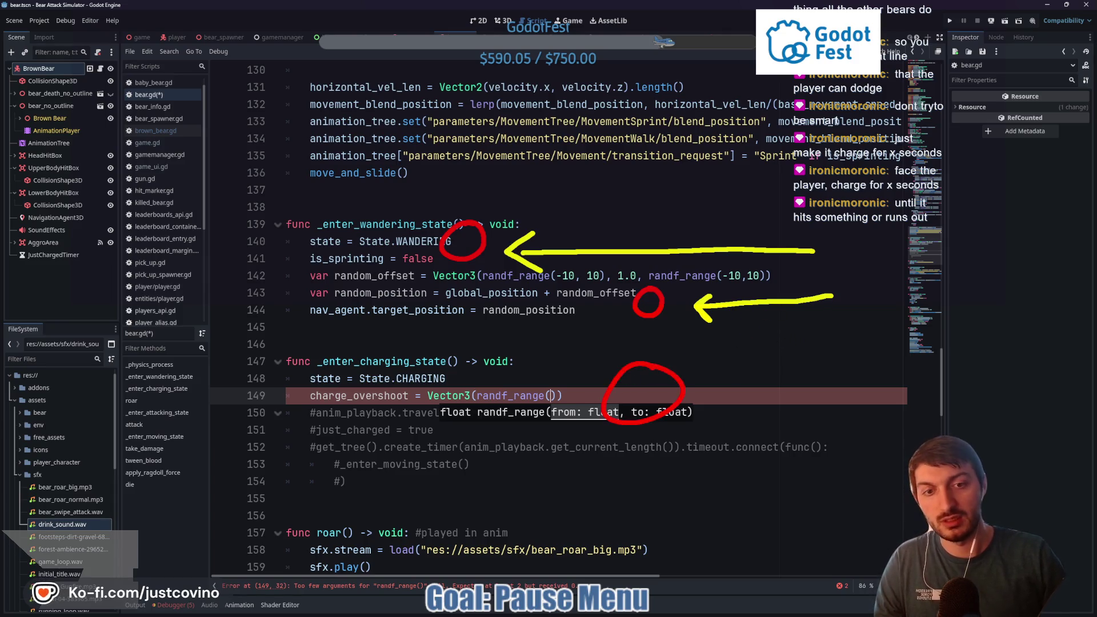
left_click_drag(855, 390, 668, 335)
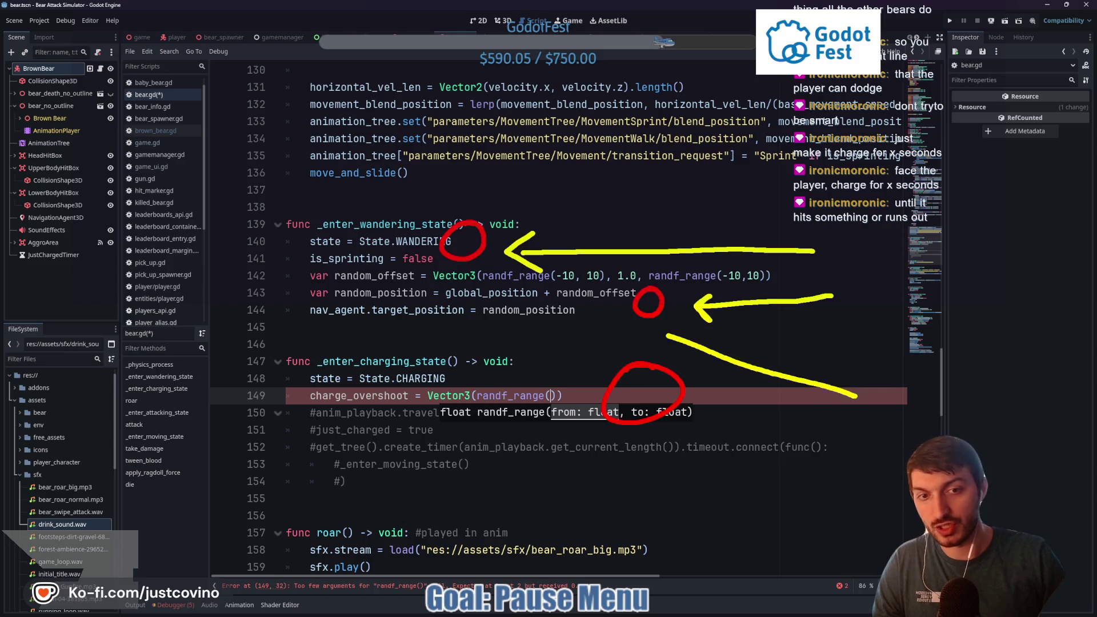
left_click_drag(856, 398, 559, 484)
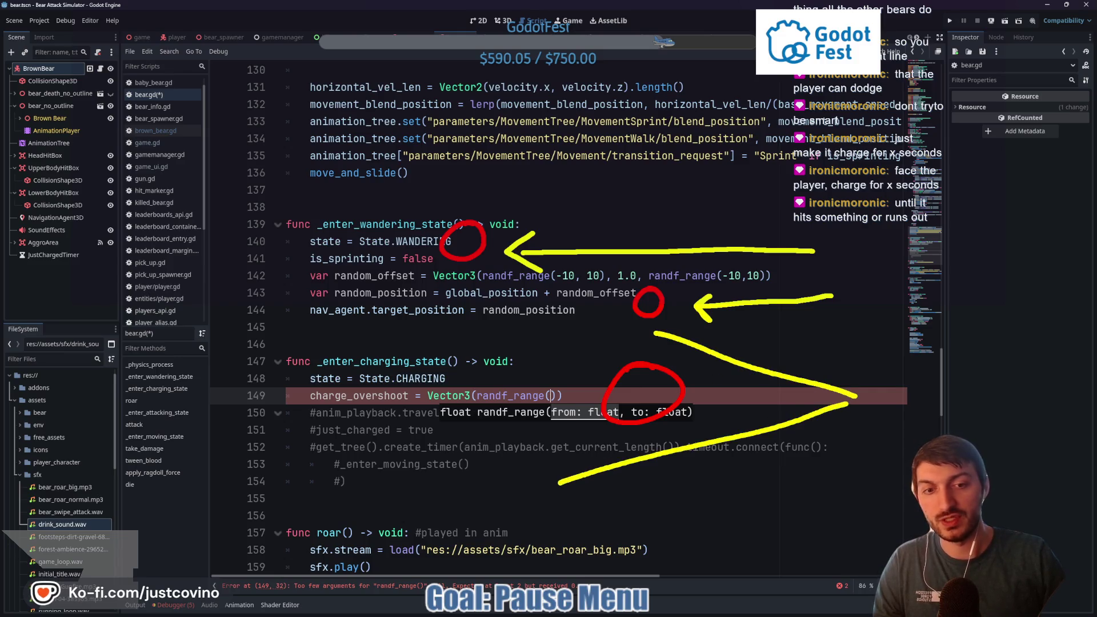
left_click_drag(814, 404, 623, 390)
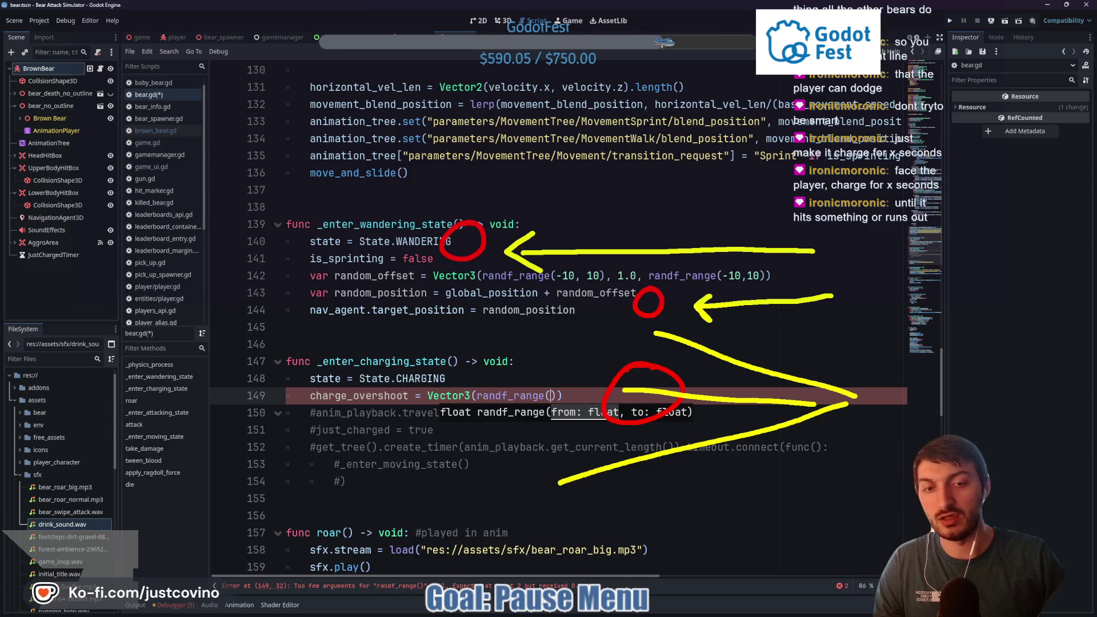
key("Escape")
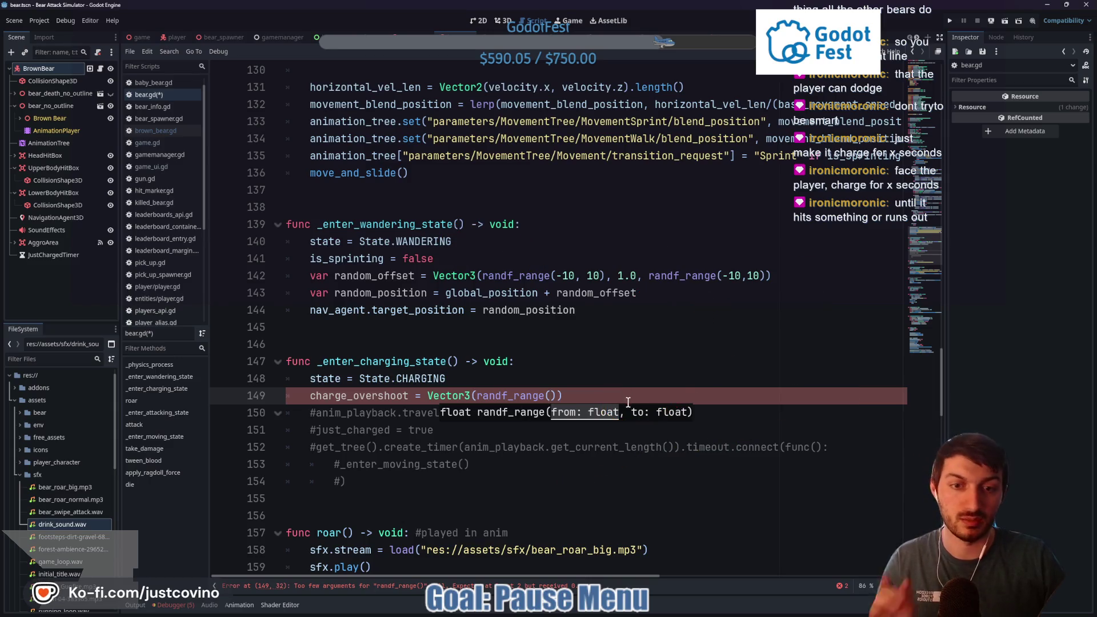
left_click(570, 398)
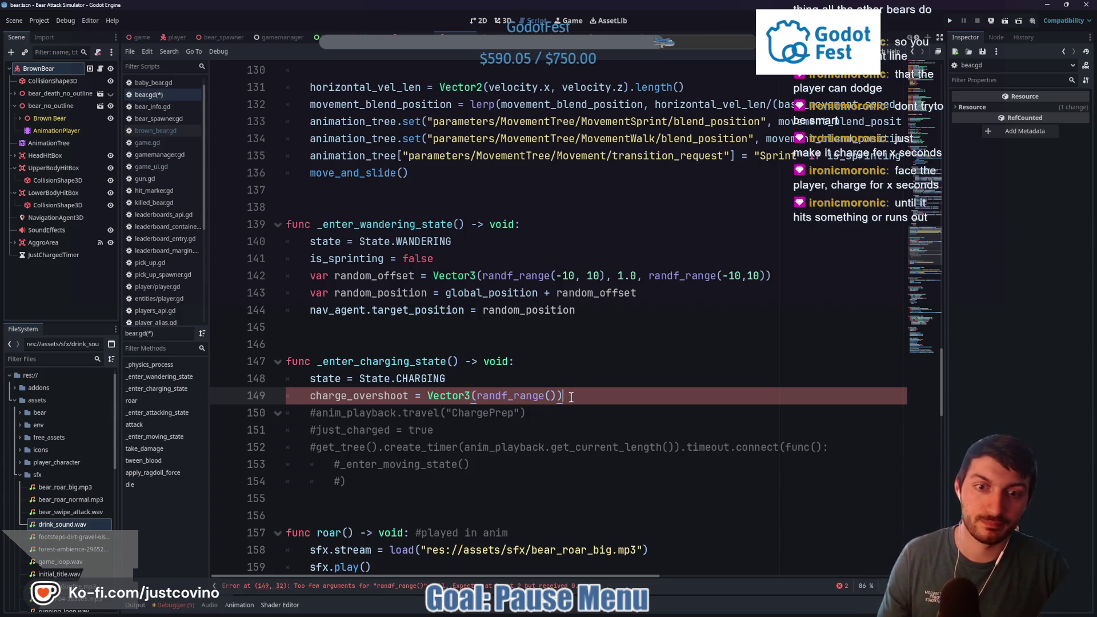
left_click_drag(571, 397, 313, 396)
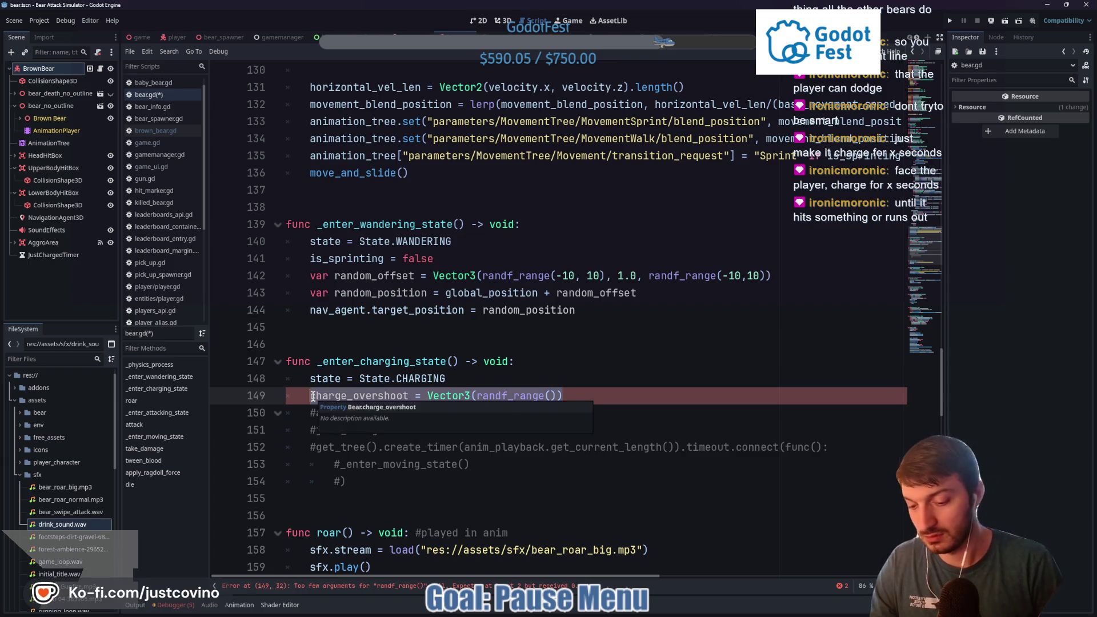
type("charge_distance")
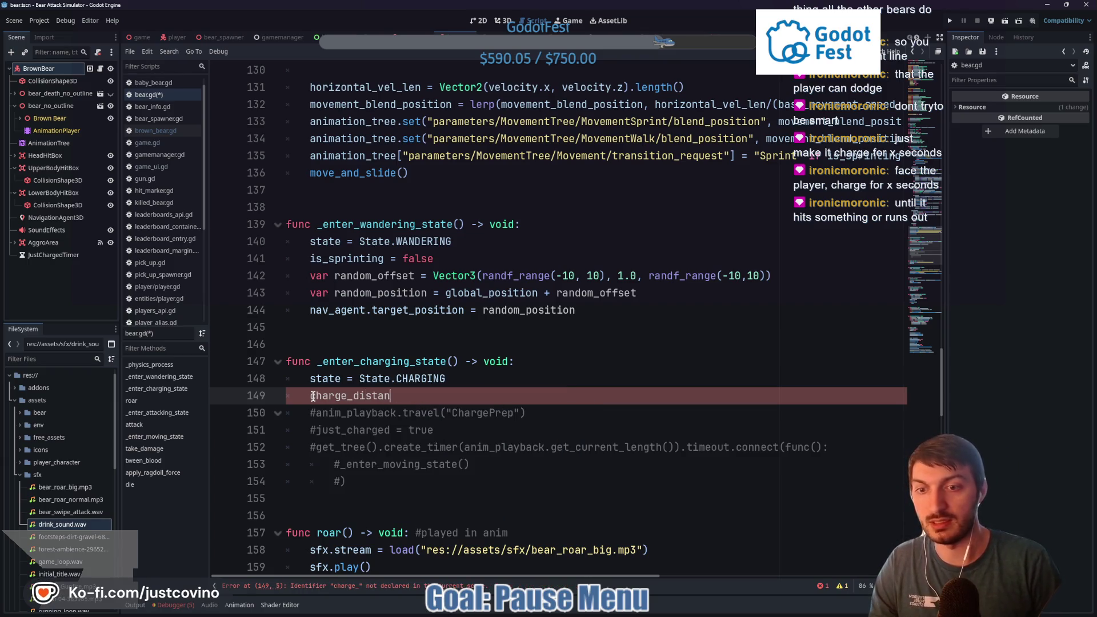
left_click_drag(402, 395, 310, 396)
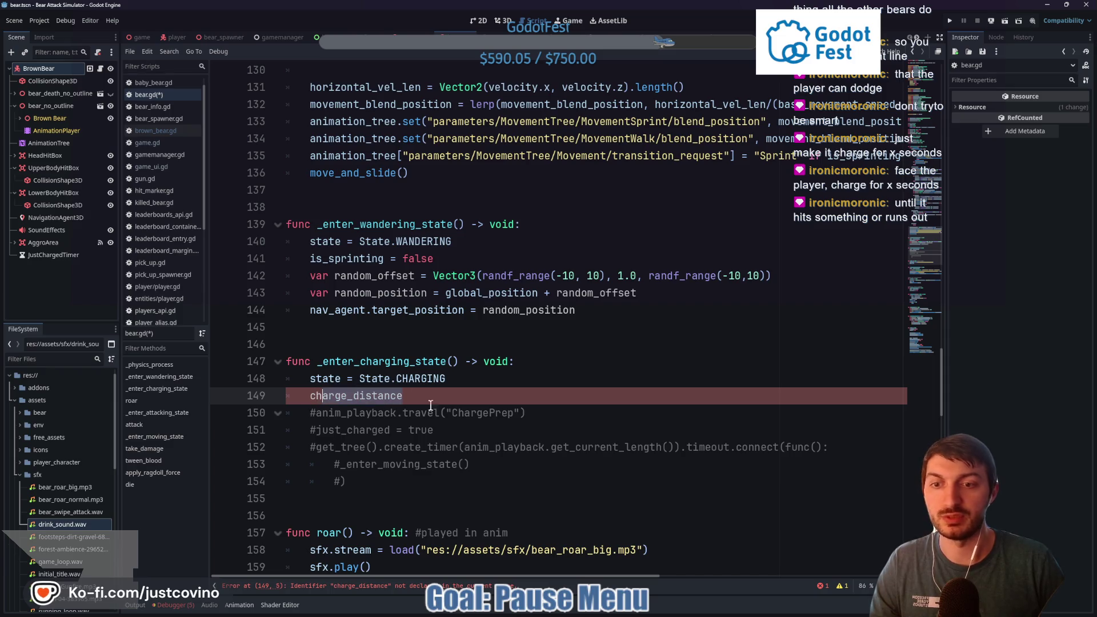
Rewrite the declaration as 'var charge_distance: float = 10.0'
scroll(463, 465, "up", 6)
scroll(463, 464, "up", 20)
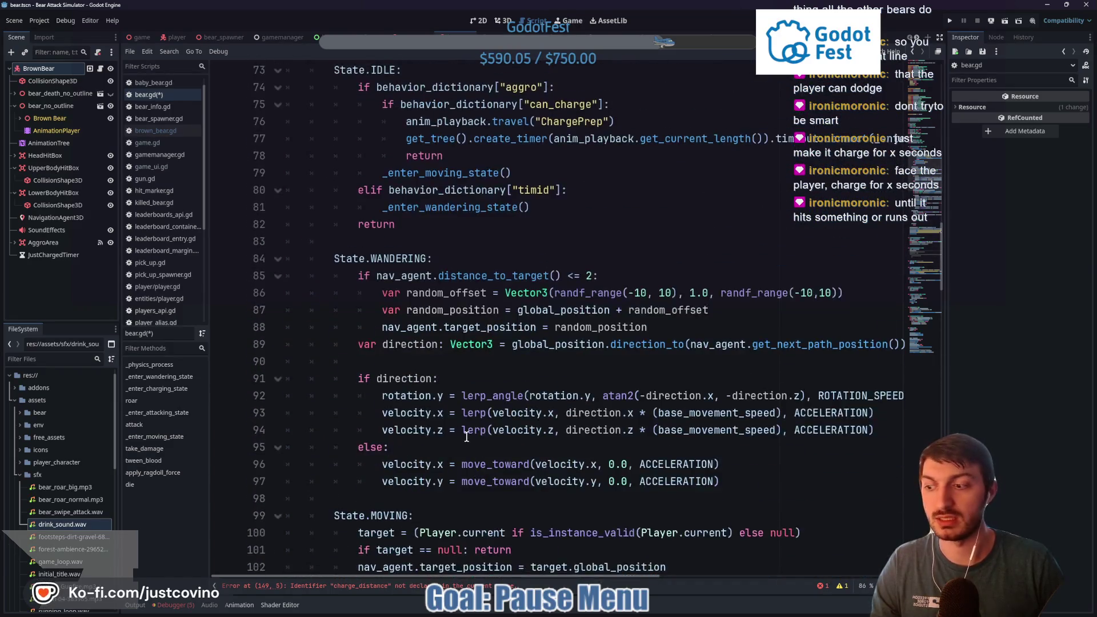
scroll(447, 340, "up", 1)
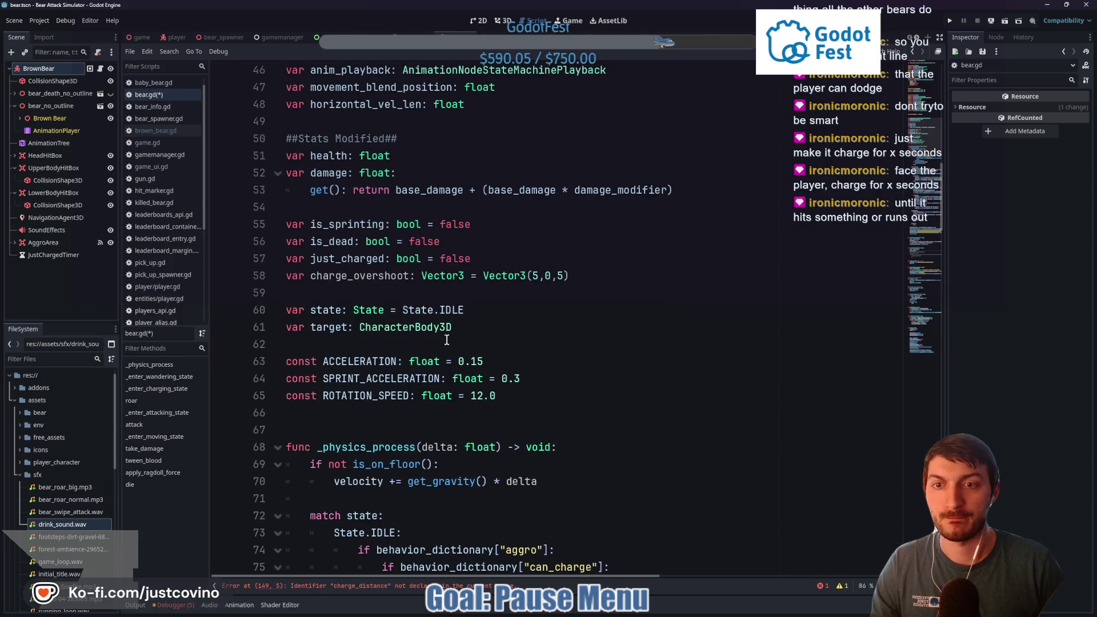
left_click_drag(595, 284, 313, 282)
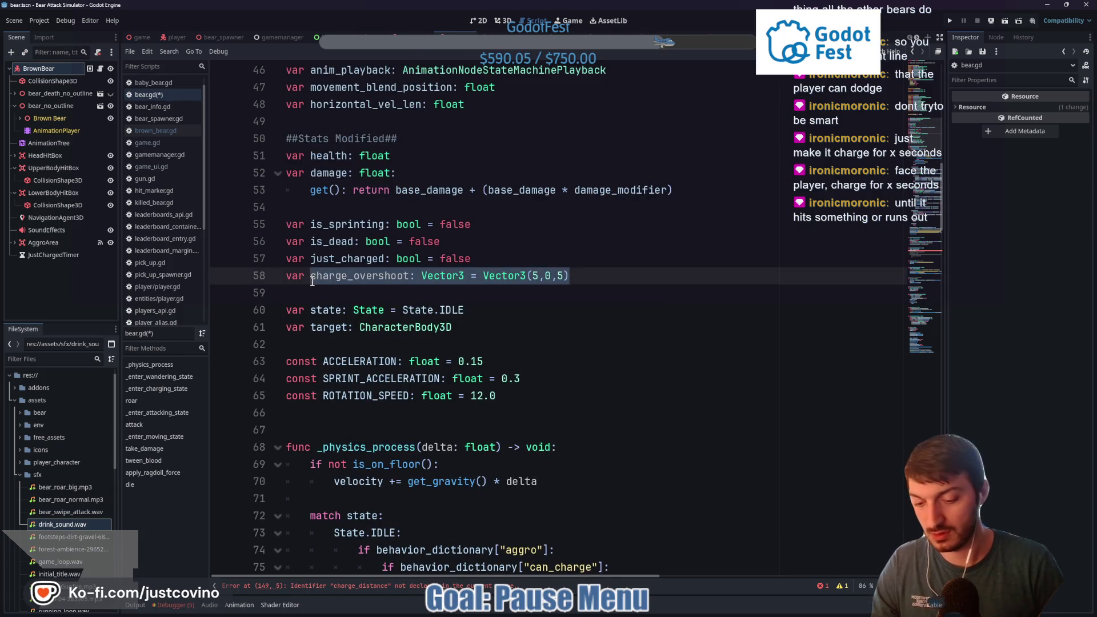
type("charge_dista")
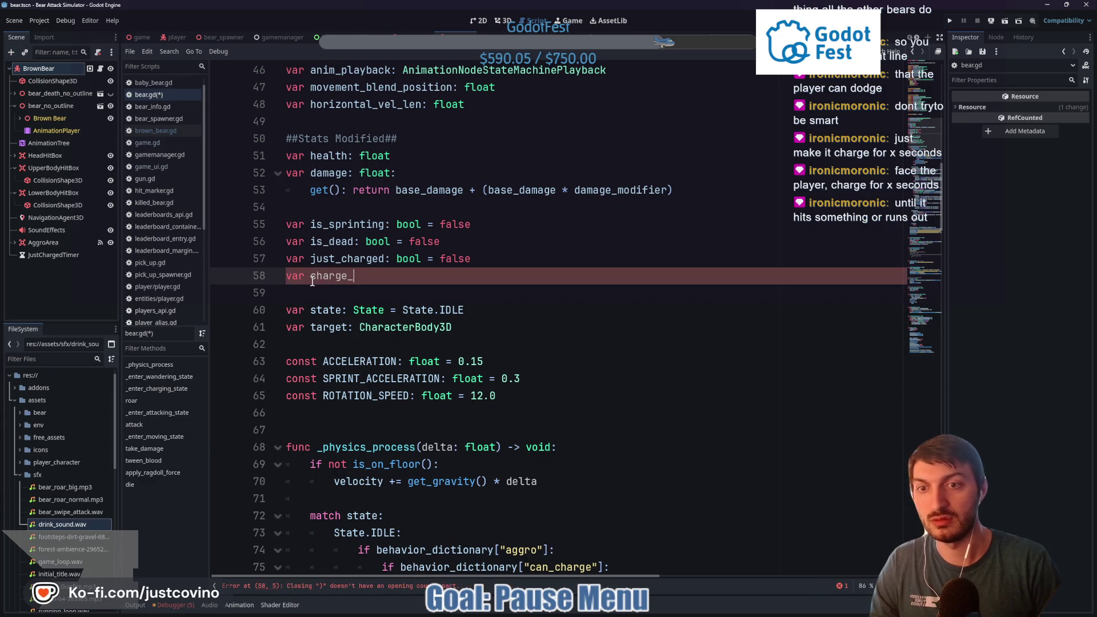
type("nce")
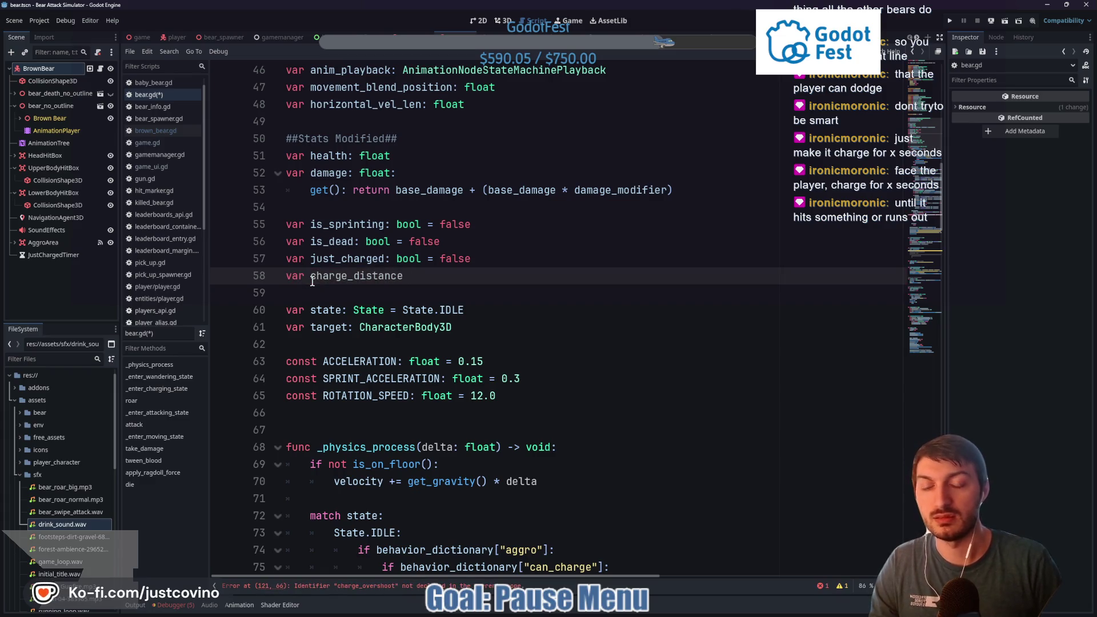
type(": float -")
key("BackSpace")
key("BackSpace")
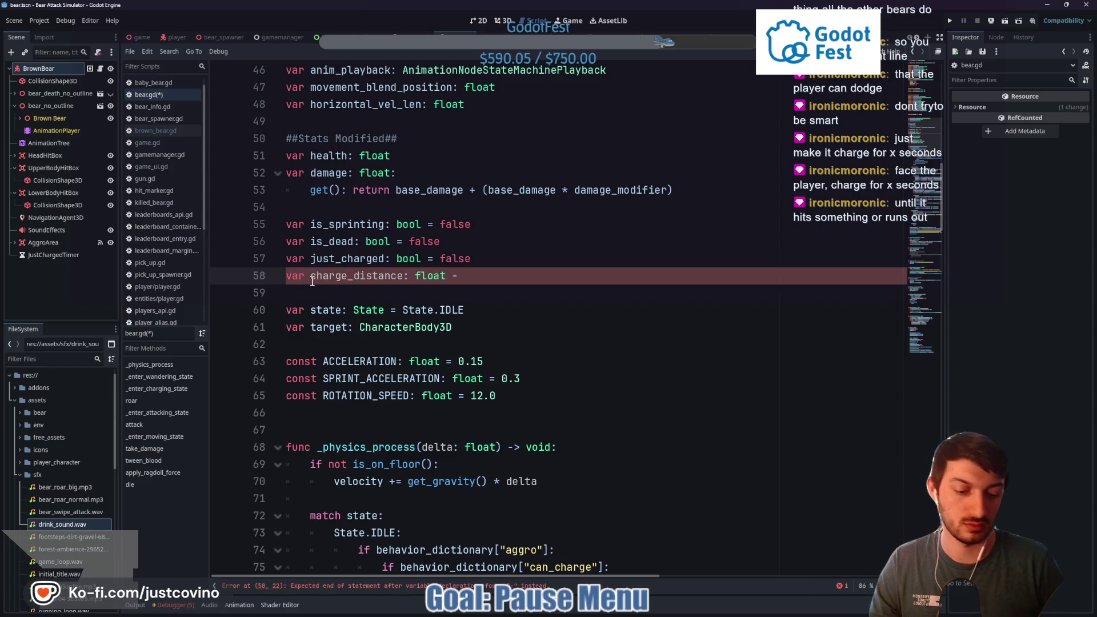
type("= 1.0")
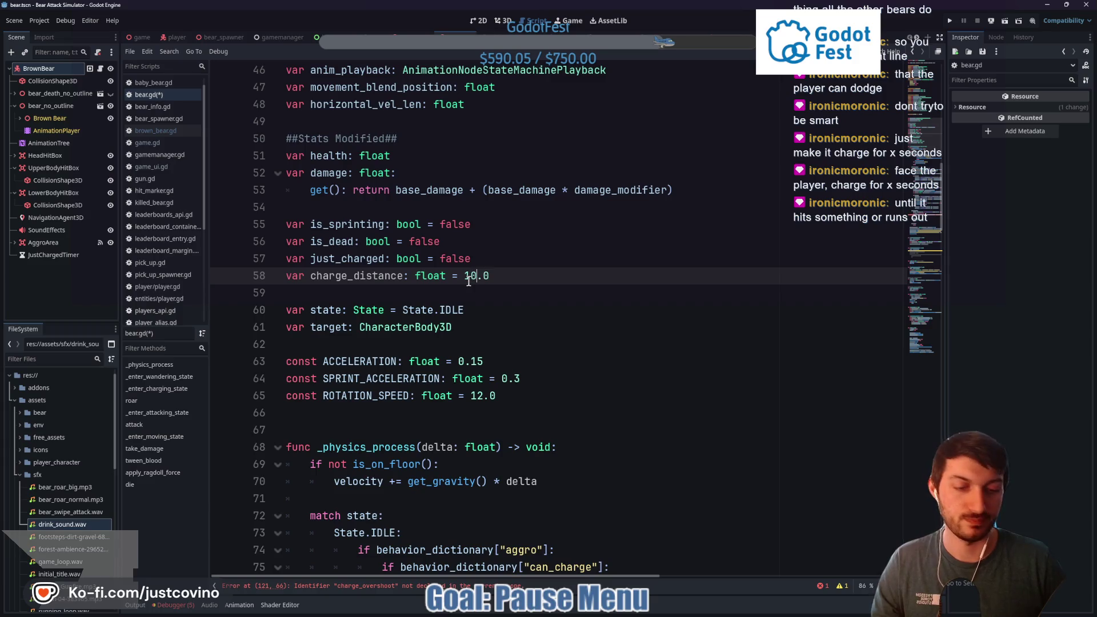
Delete the '+ charge_overshoot' offset so the charge target is the target's global_position
scroll(548, 312, "down", 20)
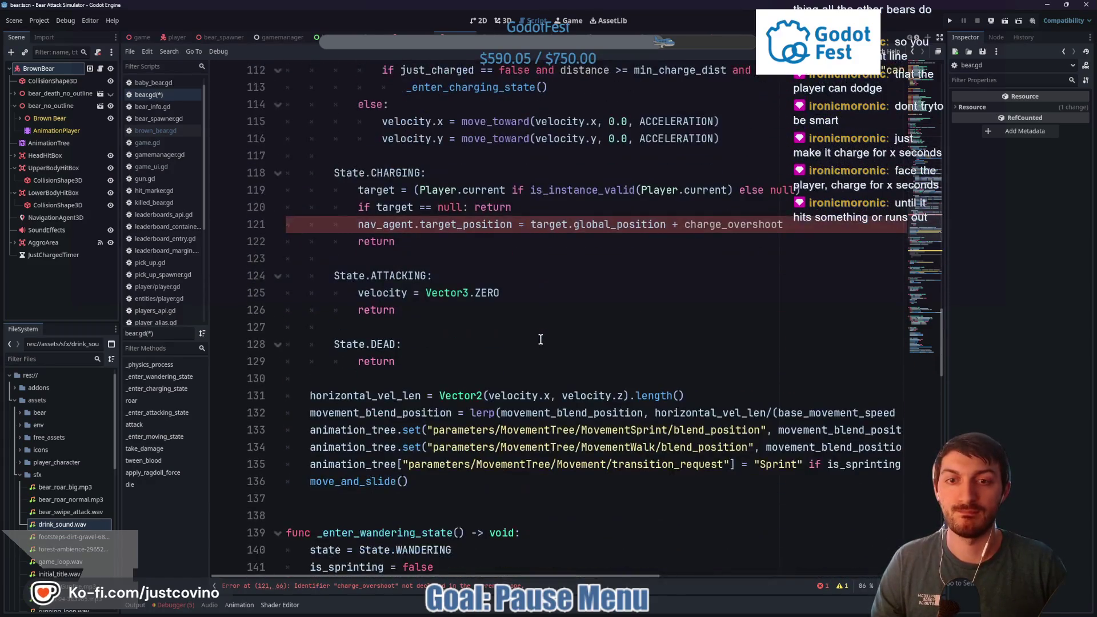
left_click_drag(784, 224, 672, 224)
key("BackSpace")
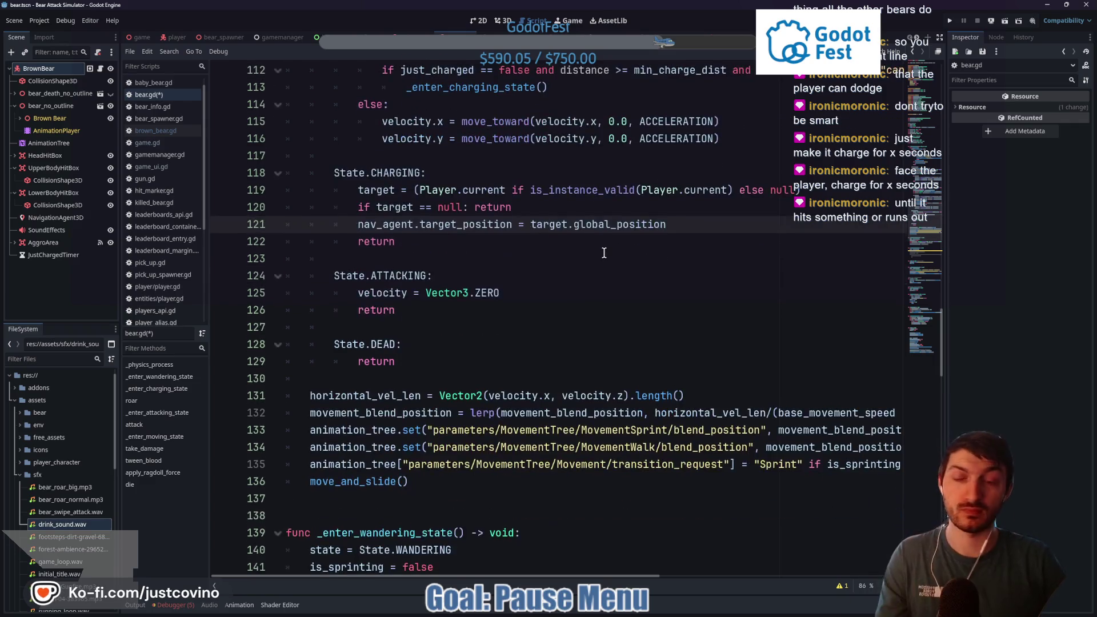
left_click_drag(674, 225, 535, 226)
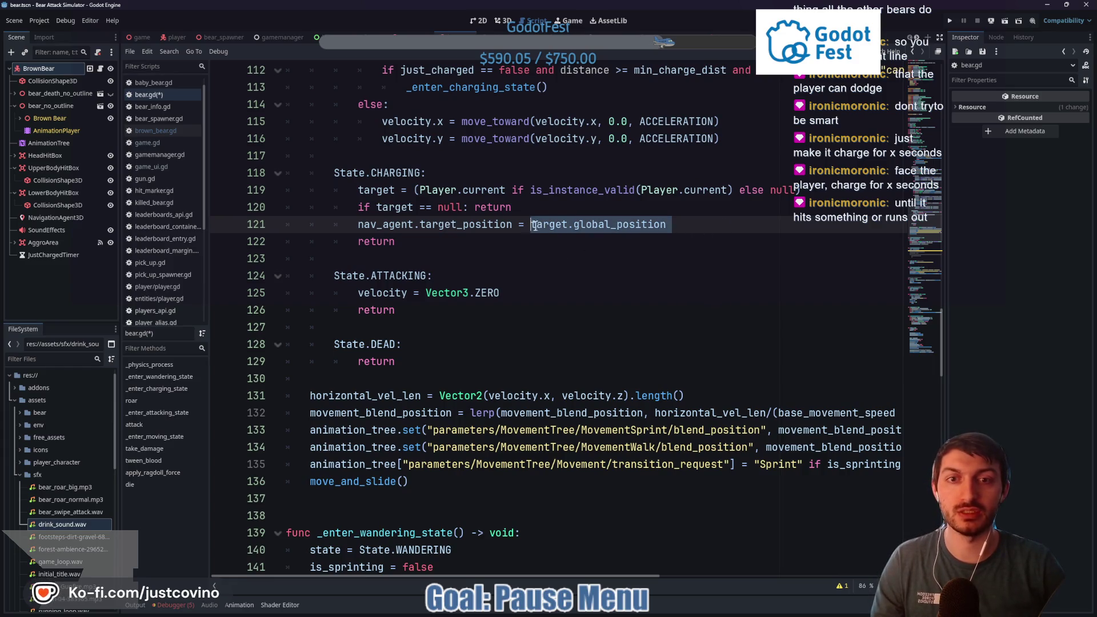
scroll(555, 297, "up", 15)
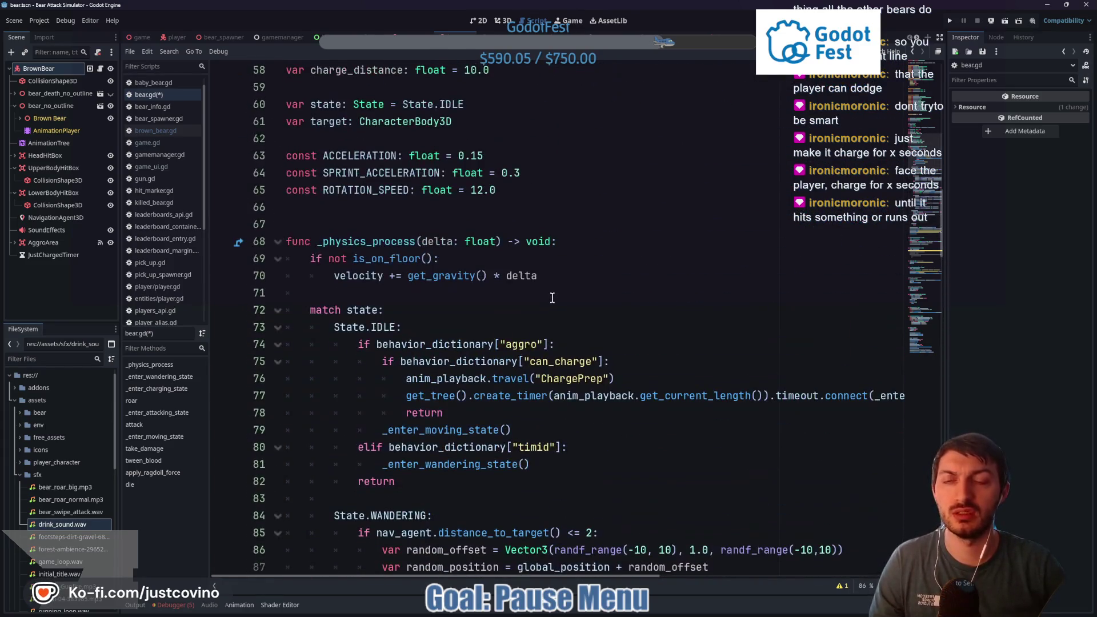
Begin a new Vector3 variable declaration below charge_distance
scroll(553, 298, "up", 1)
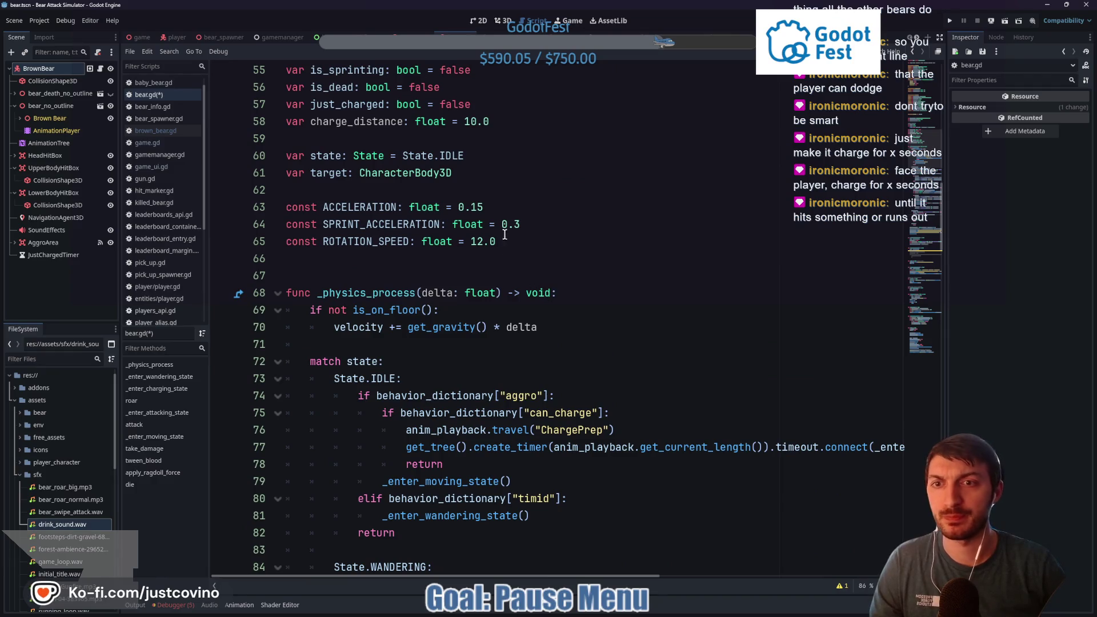
scroll(510, 272, "up", 3)
left_click(519, 273)
key("Return")
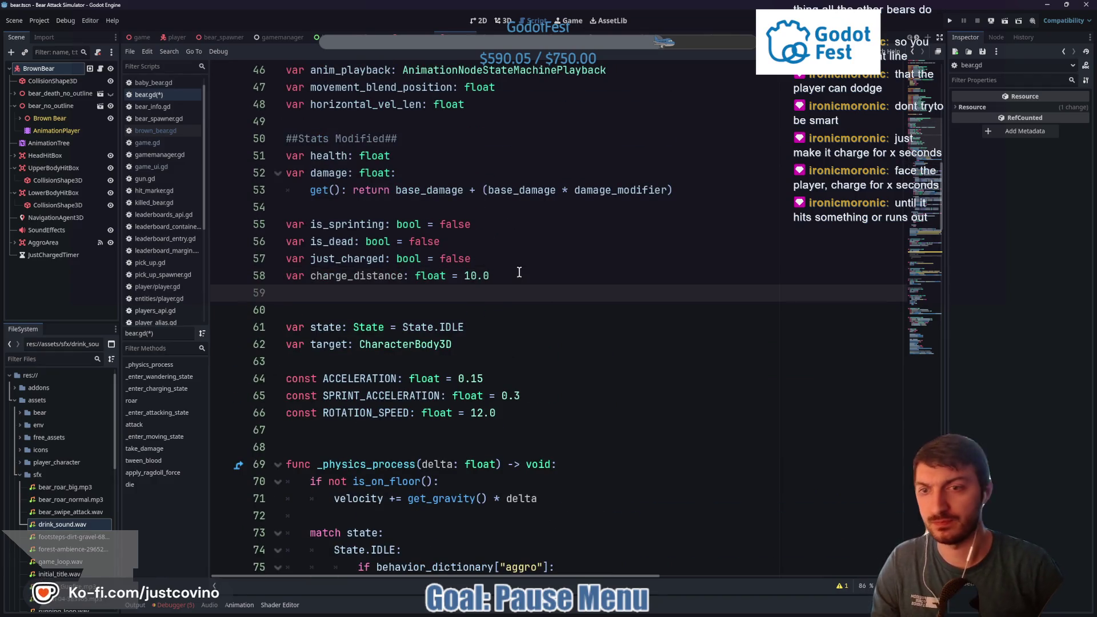
type("var charge_l")
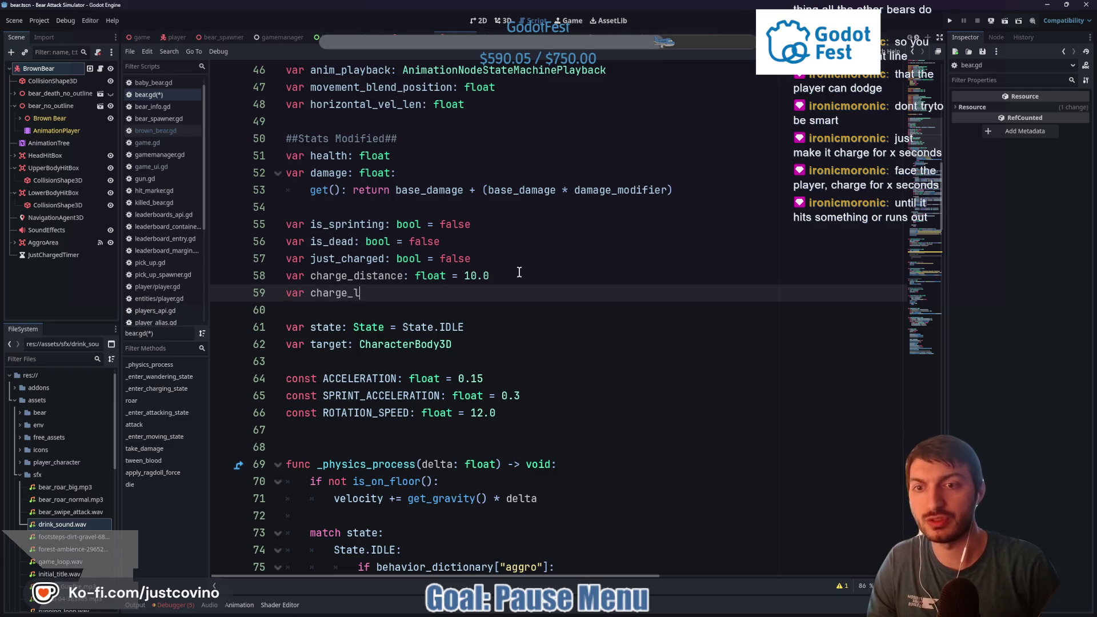
type("Vector3")
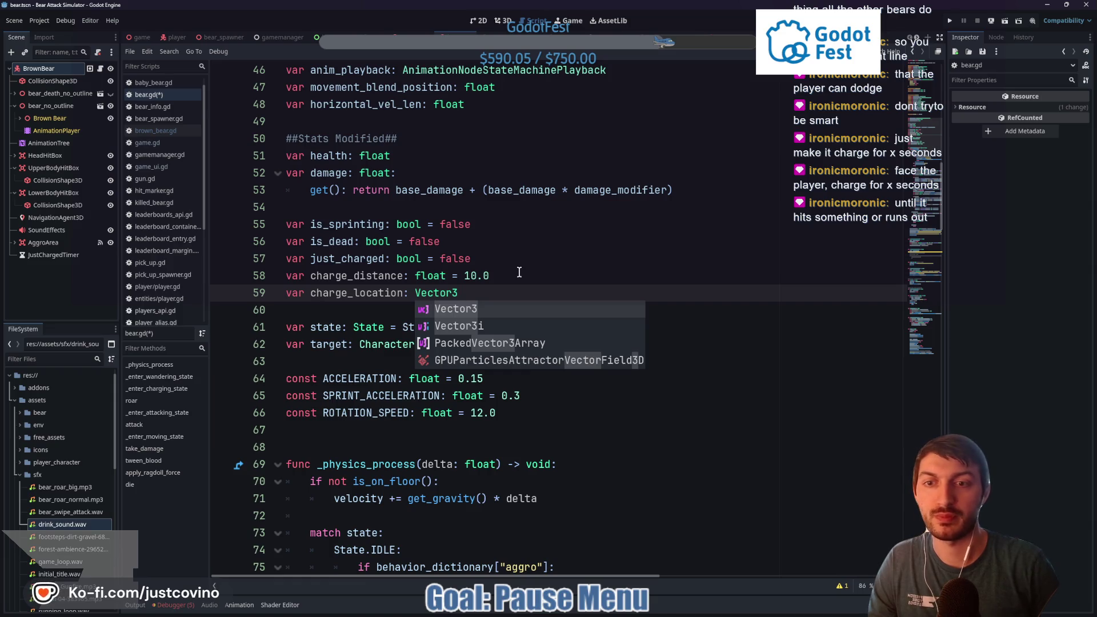
Set charge_location to global_position.distance_to(Player.current.global_position) in the charging state
scroll(528, 284, "down", 20)
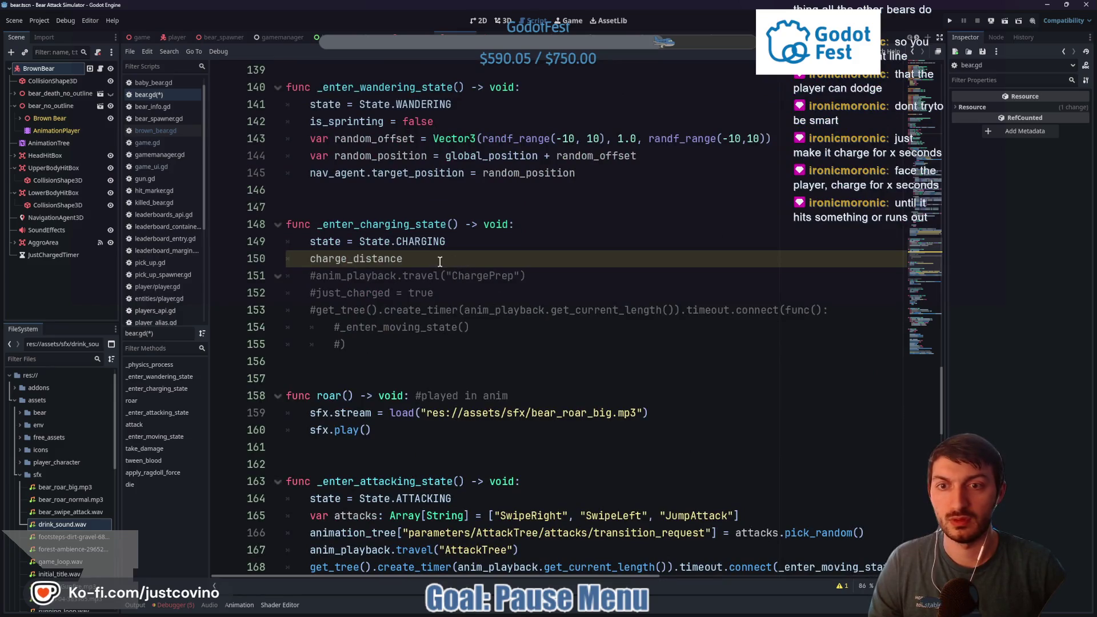
left_click(437, 260)
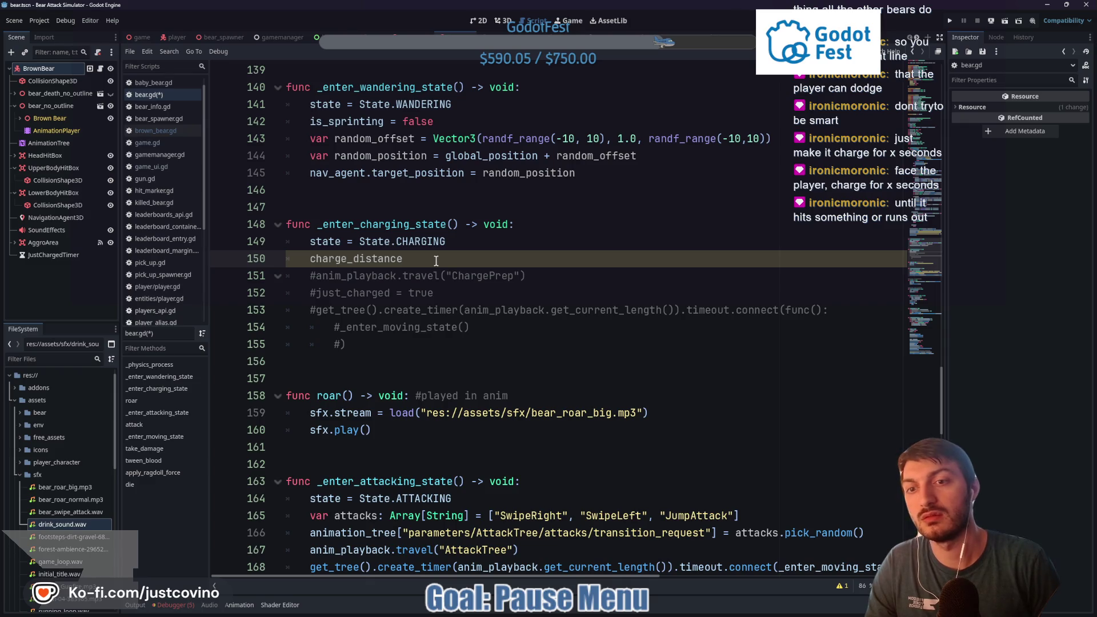
key("BackSpace")
key("BackSpace")
key("BackSpace")
type("loca")
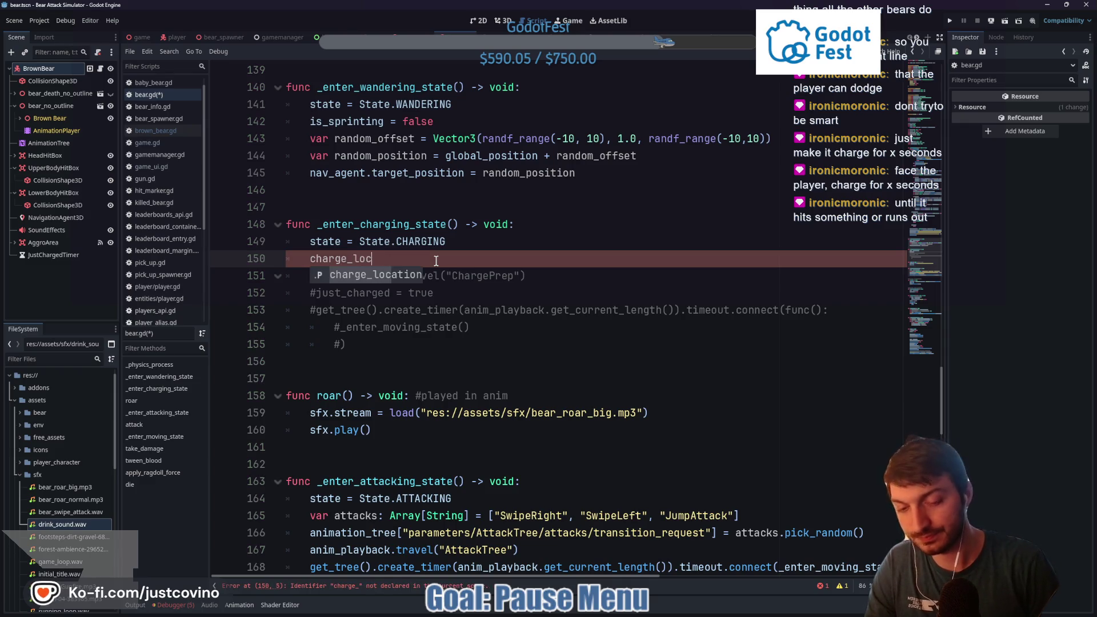
key("Return")
type("= ")
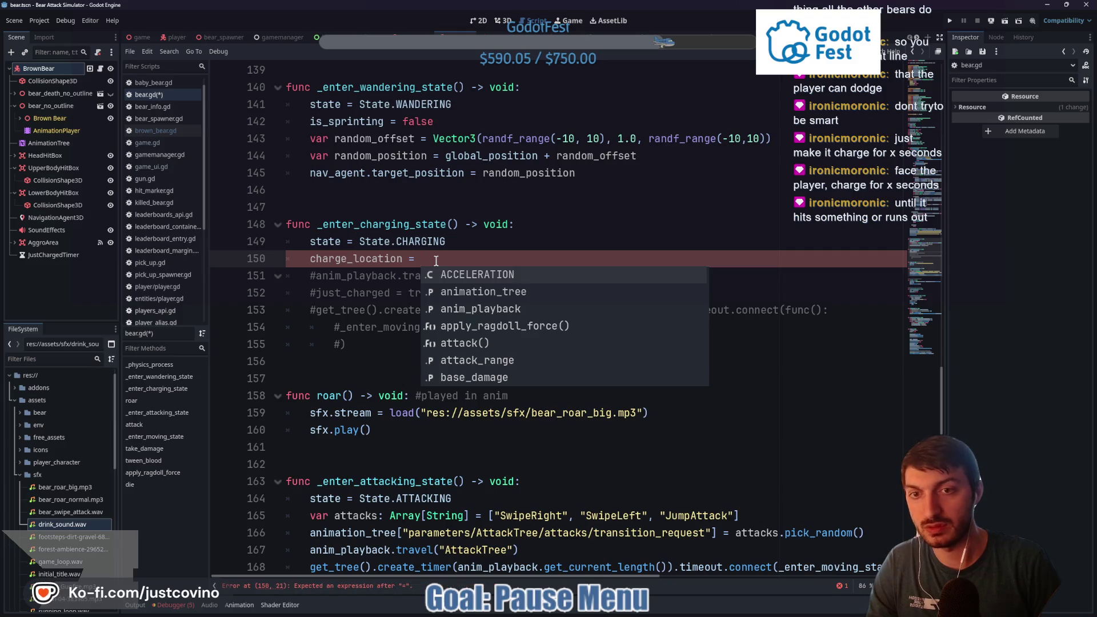
type("Pl")
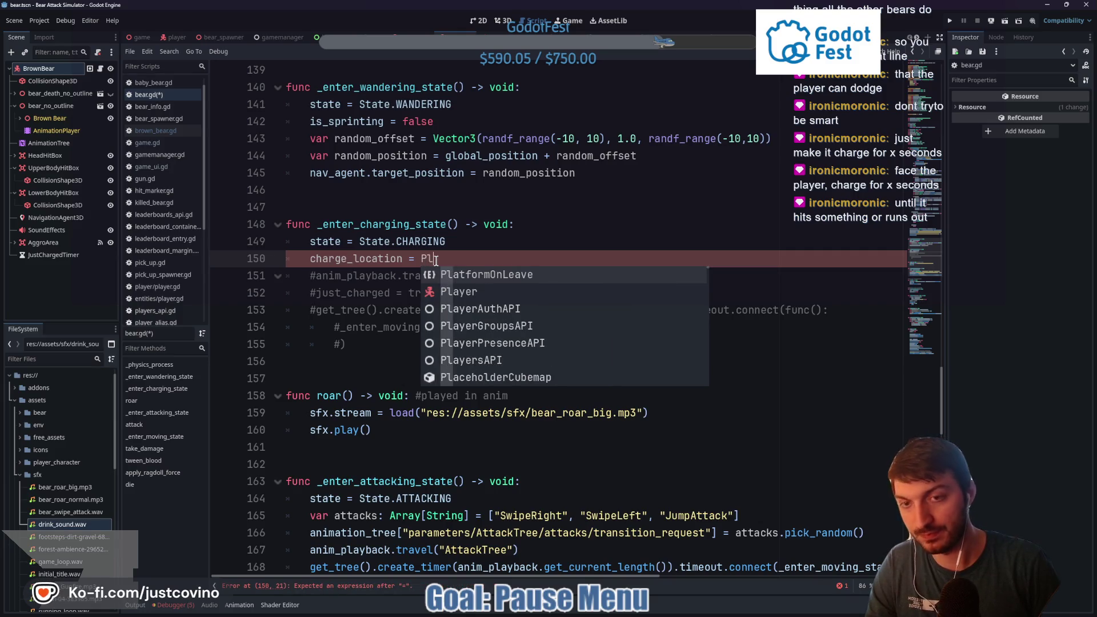
key("BackSpace")
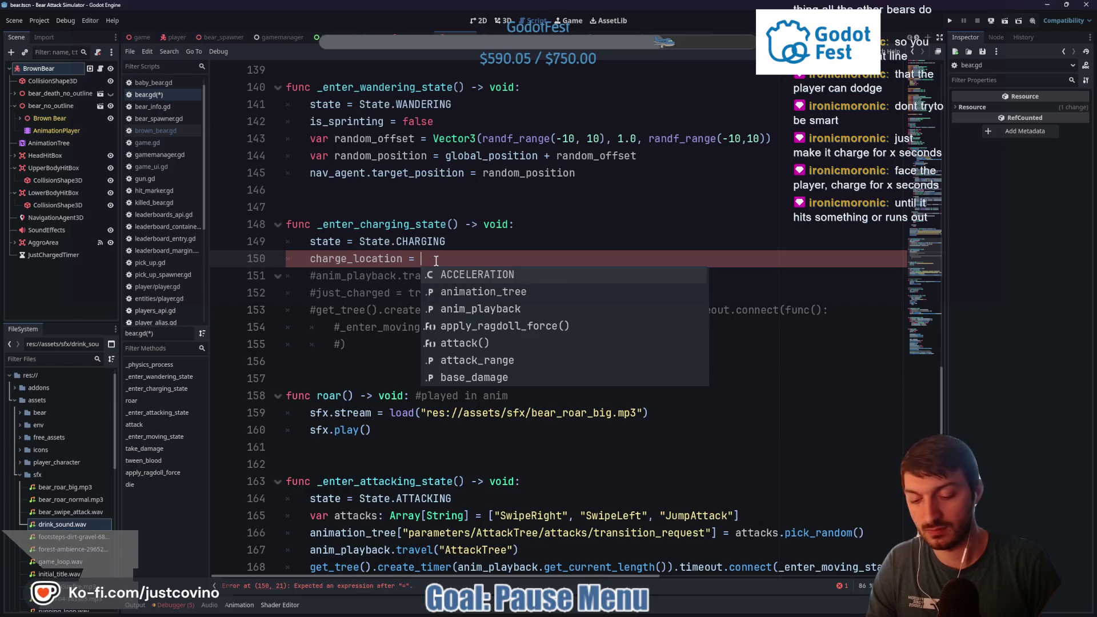
type("global_position.")
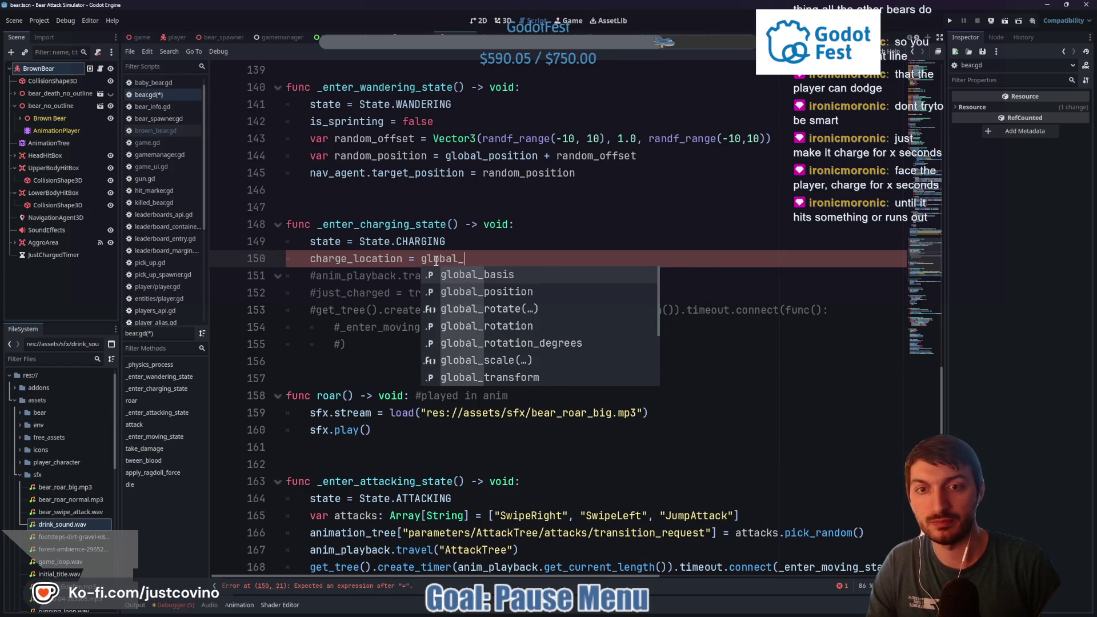
type("dist")
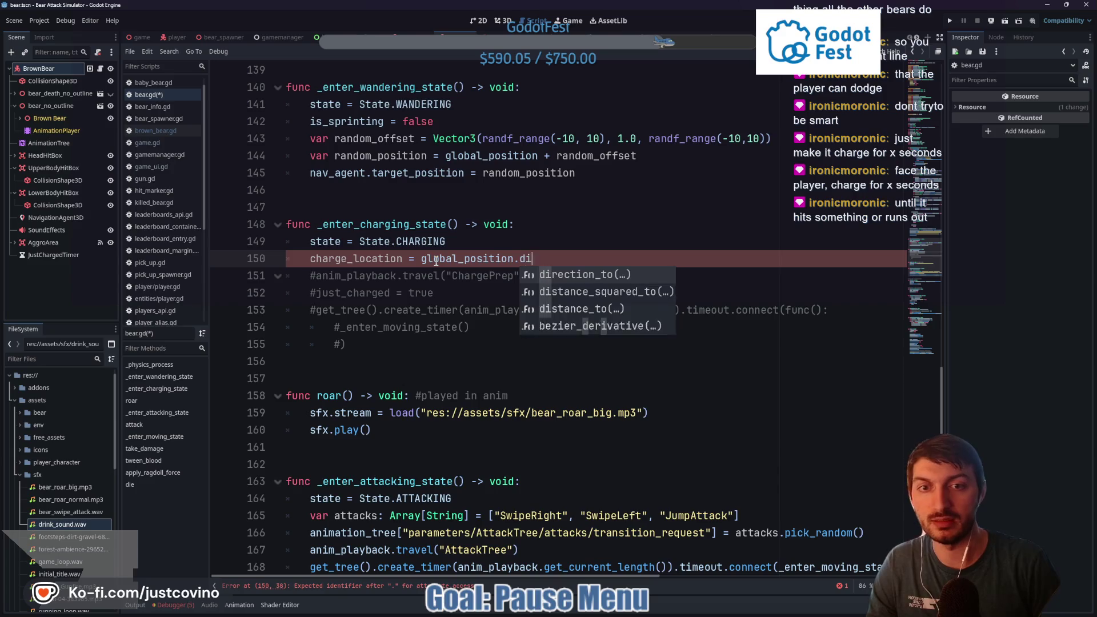
key("Return")
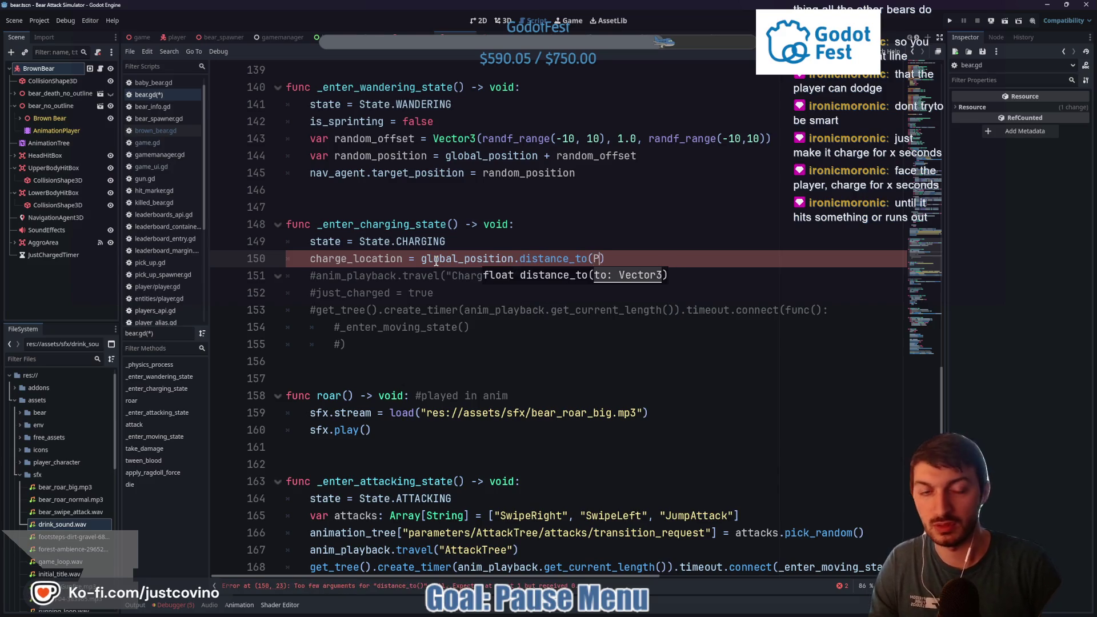
type("Player.current.")
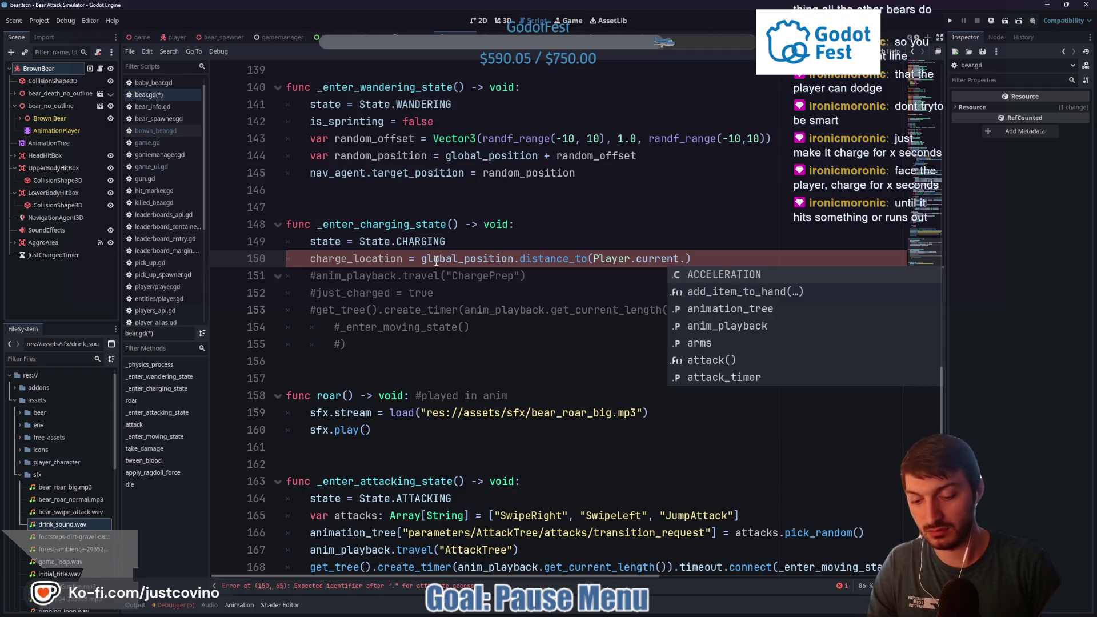
type("global_position)")
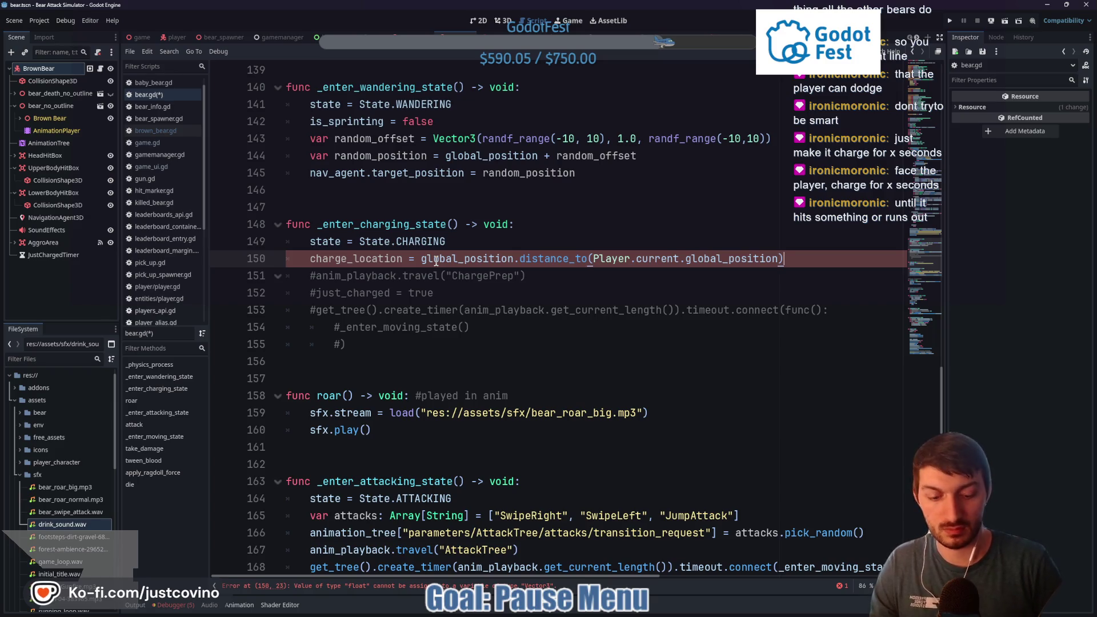
type(" -")
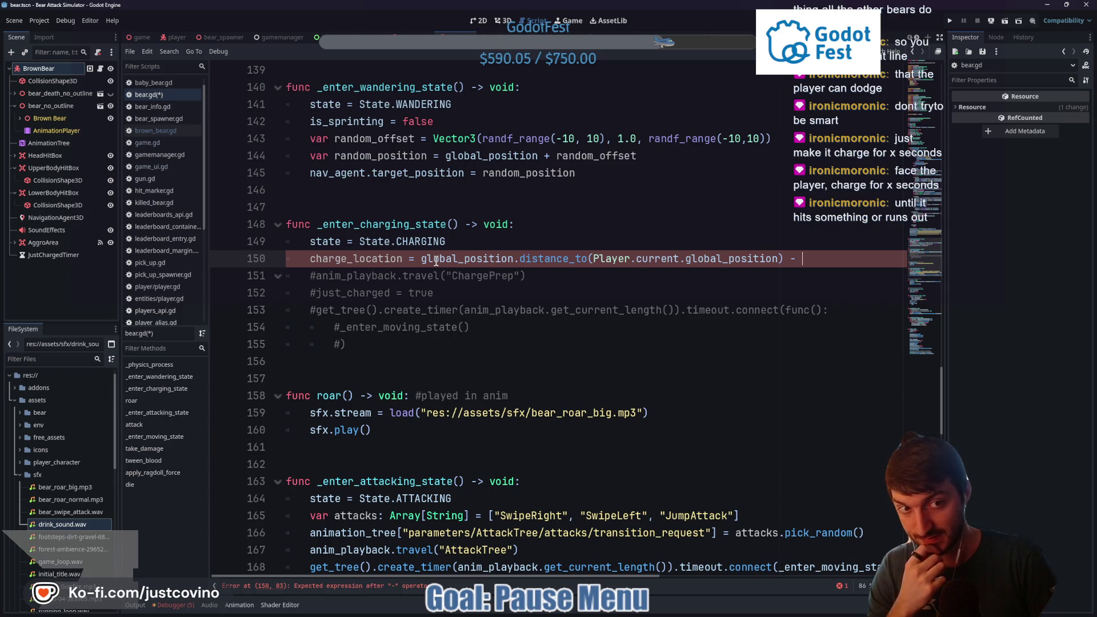
key("BackSpace")
key("BackSpace")
key("BackSpace")
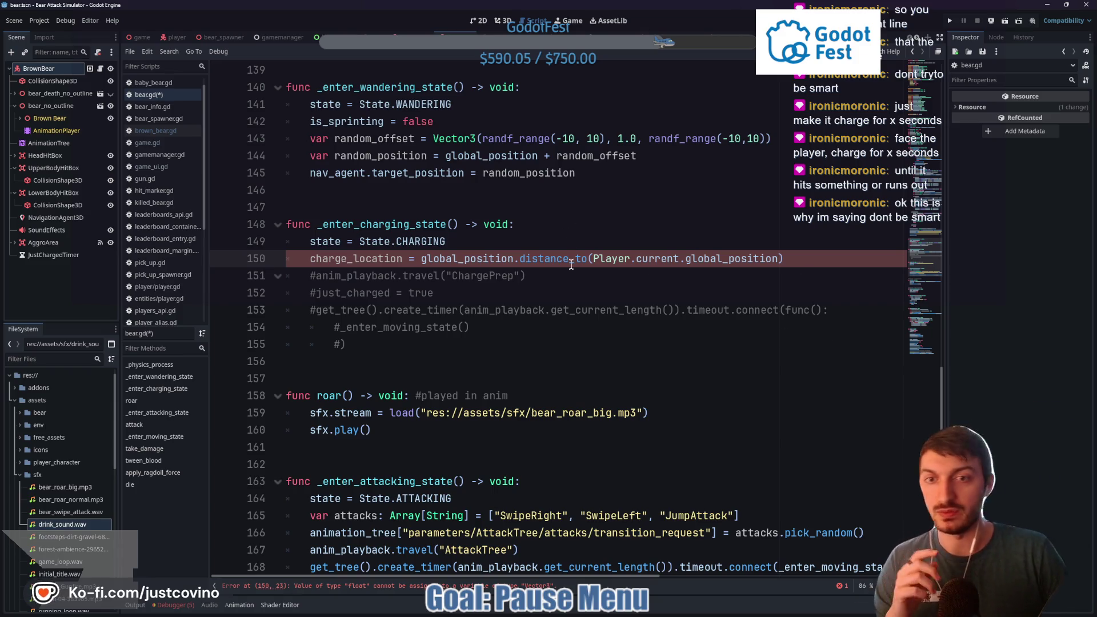
Check the charge_location distance_to line and select nearby code in bear.gd
mouse_move(564, 261)
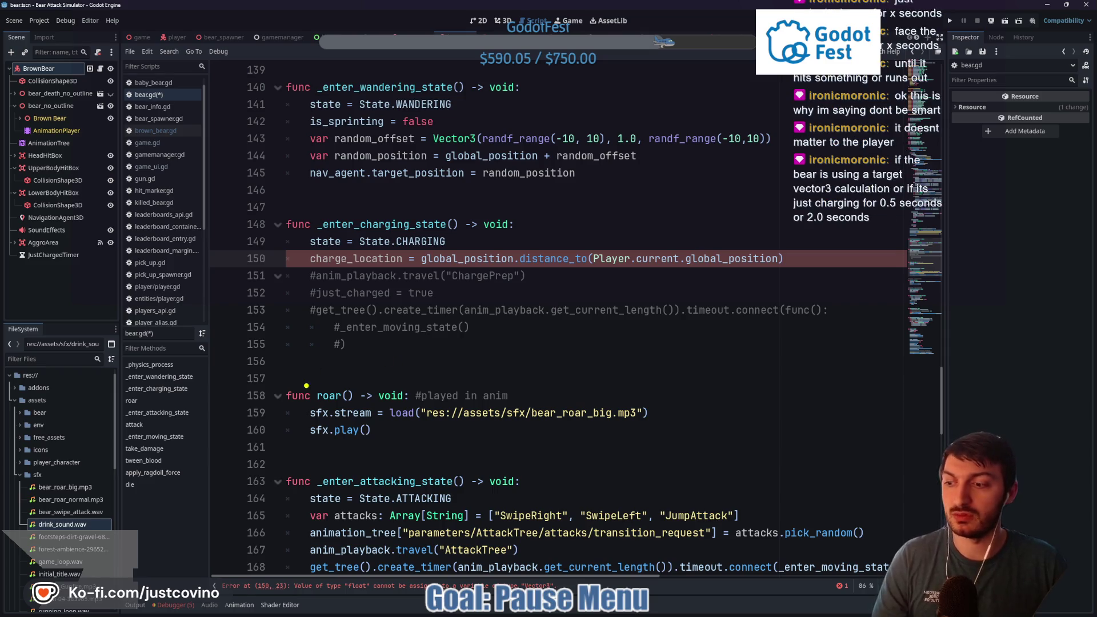
left_click_drag(302, 370, 293, 355)
mouse_move(823, 354)
left_mouse_down()
mouse_move(814, 349)
mouse_move(824, 346)
left_mouse_up()
left_click_drag(784, 387, 783, 417)
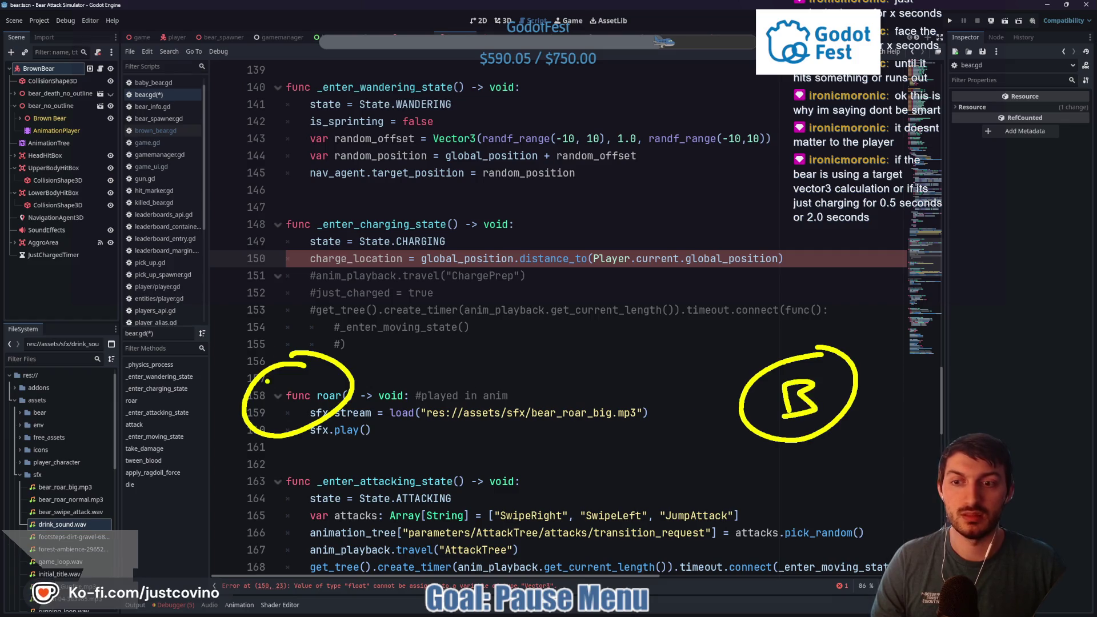
left_click_drag(292, 399, 289, 430)
mouse_move(652, 398)
left_mouse_down()
mouse_move(391, 395)
mouse_move(371, 410)
mouse_move(437, 426)
left_mouse_up()
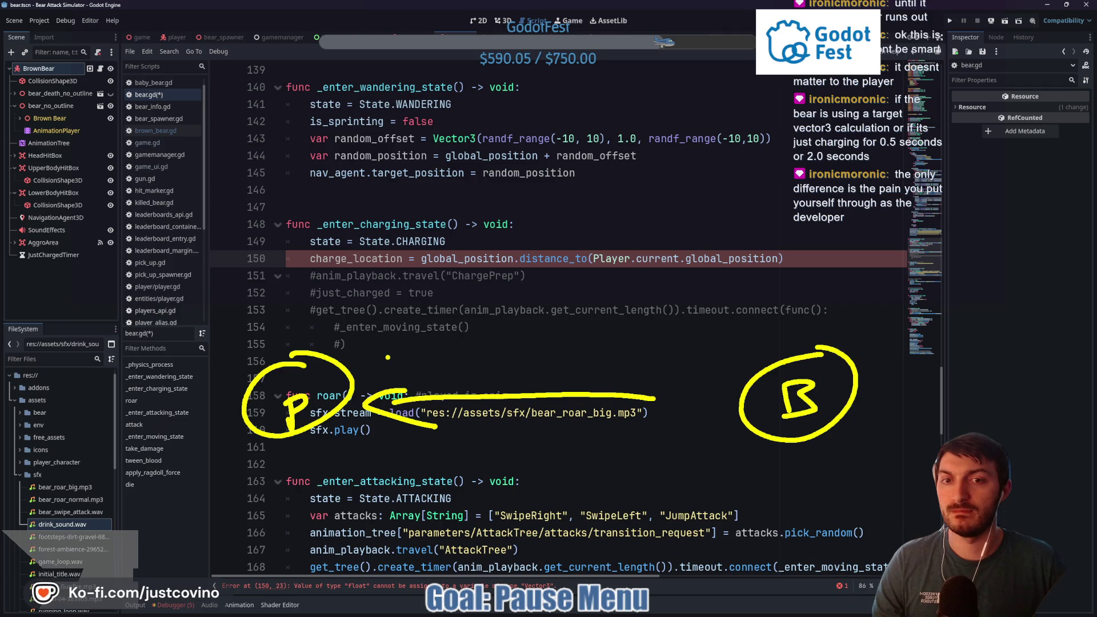
Correct the mistyped variable name so it ends in 'distance'
key("Escape")
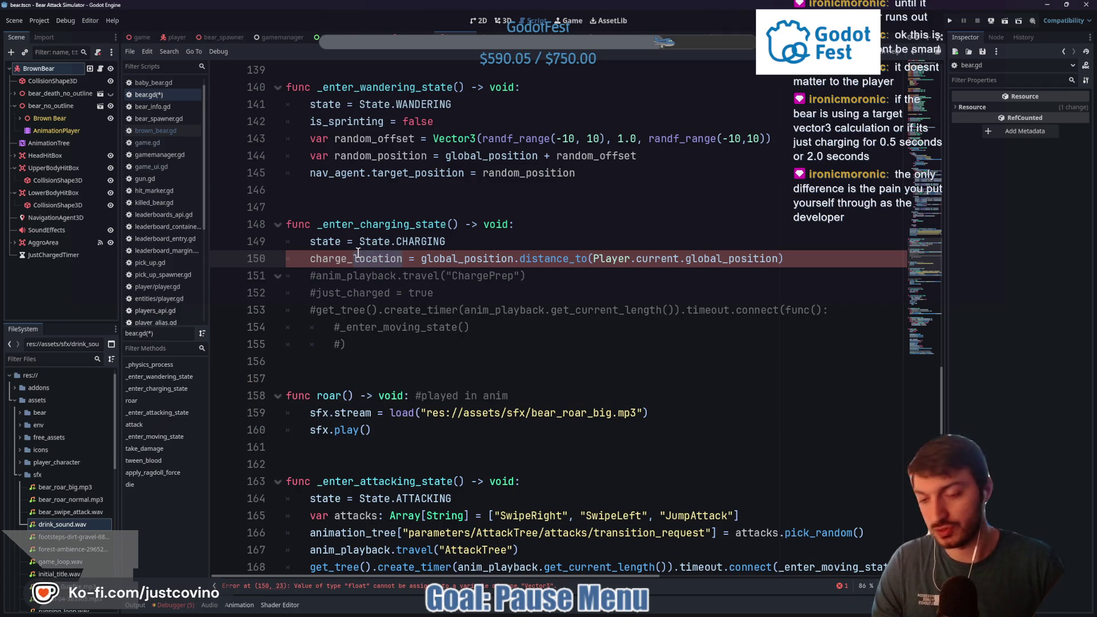
type("post")
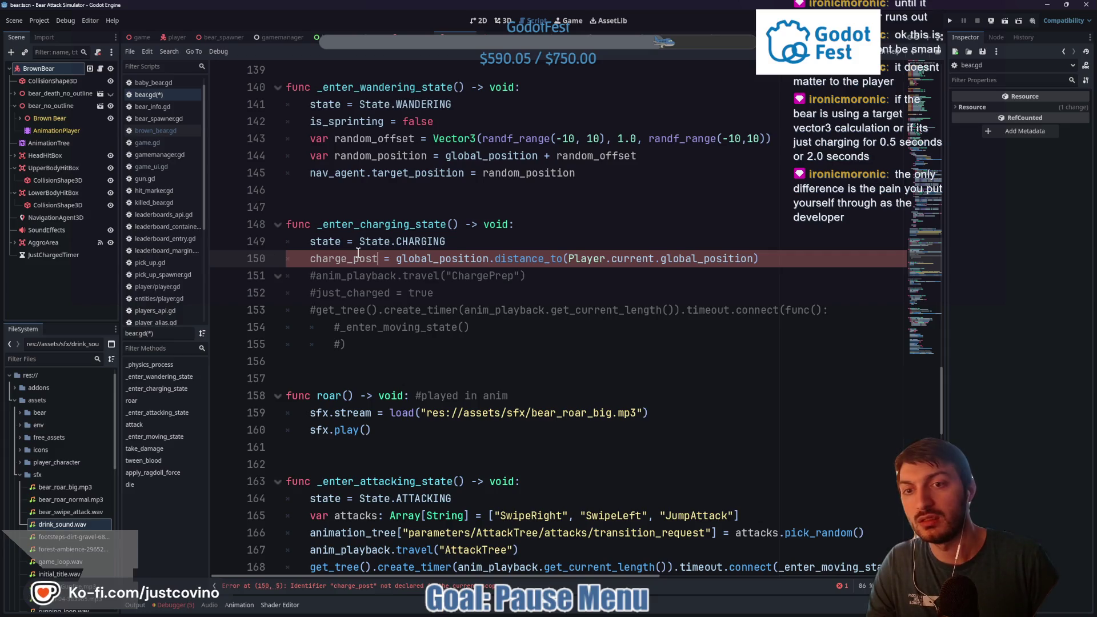
key("BackSpace")
key("BackSpace")
key("BackSpace")
type("dis")
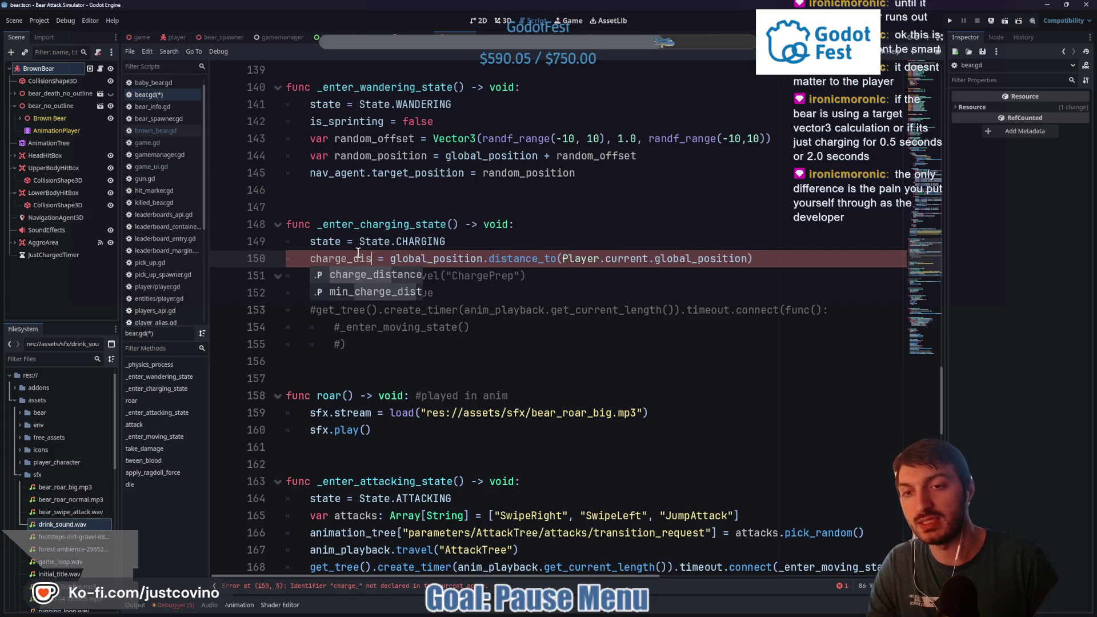
type("tance")
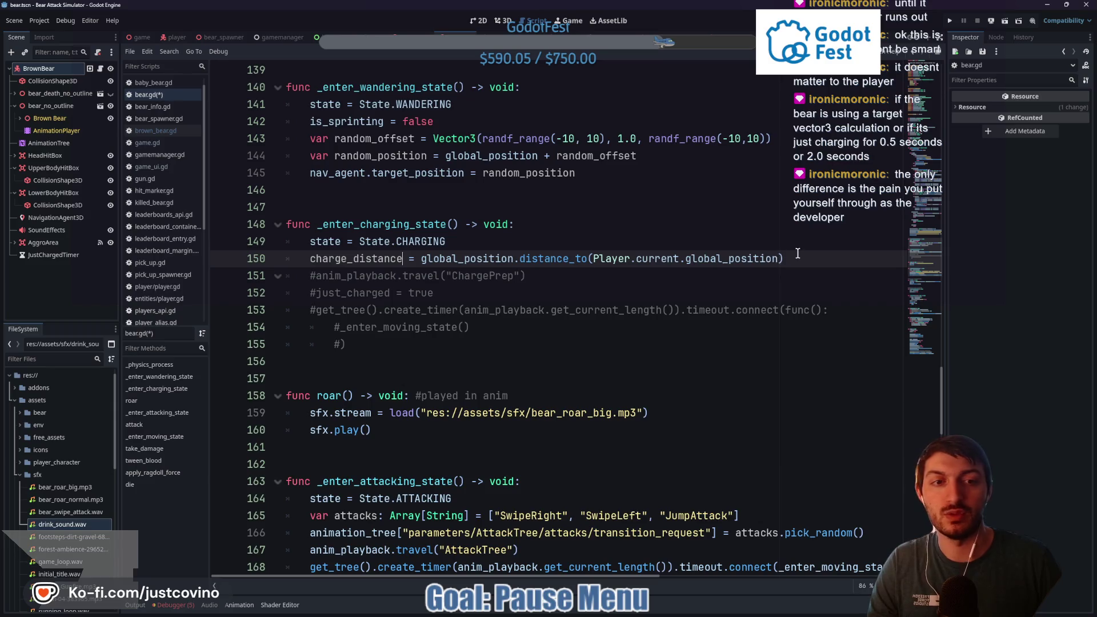
Add 'var rand_offset = randf_range(-10, 20)' above the distance line
left_click(531, 239)
key("Return")
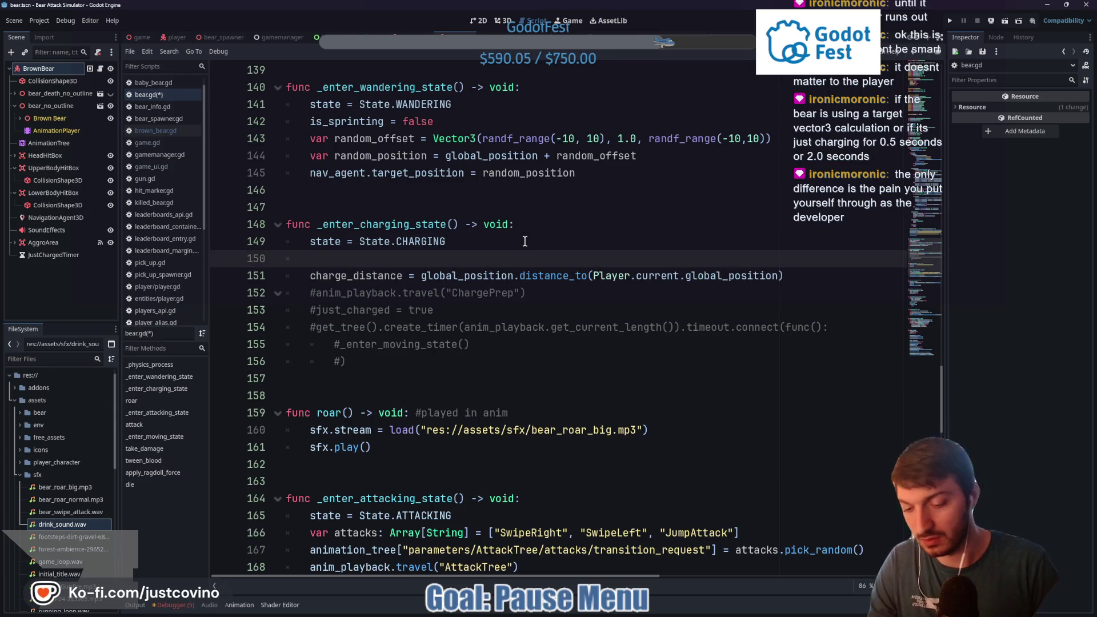
type("var rand_offset")
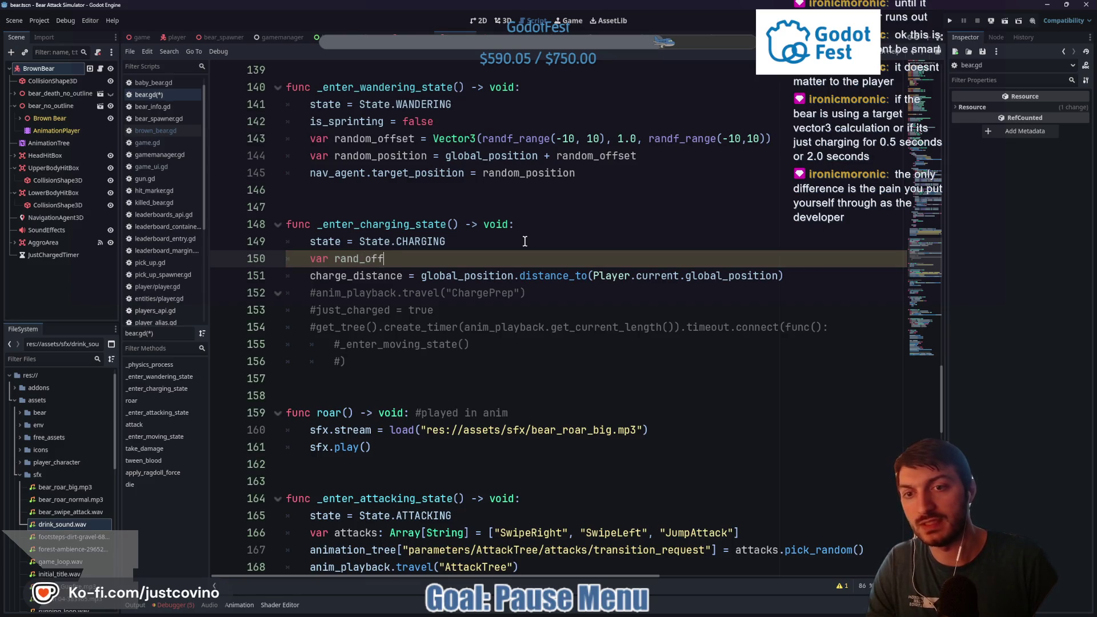
type(" = randf")
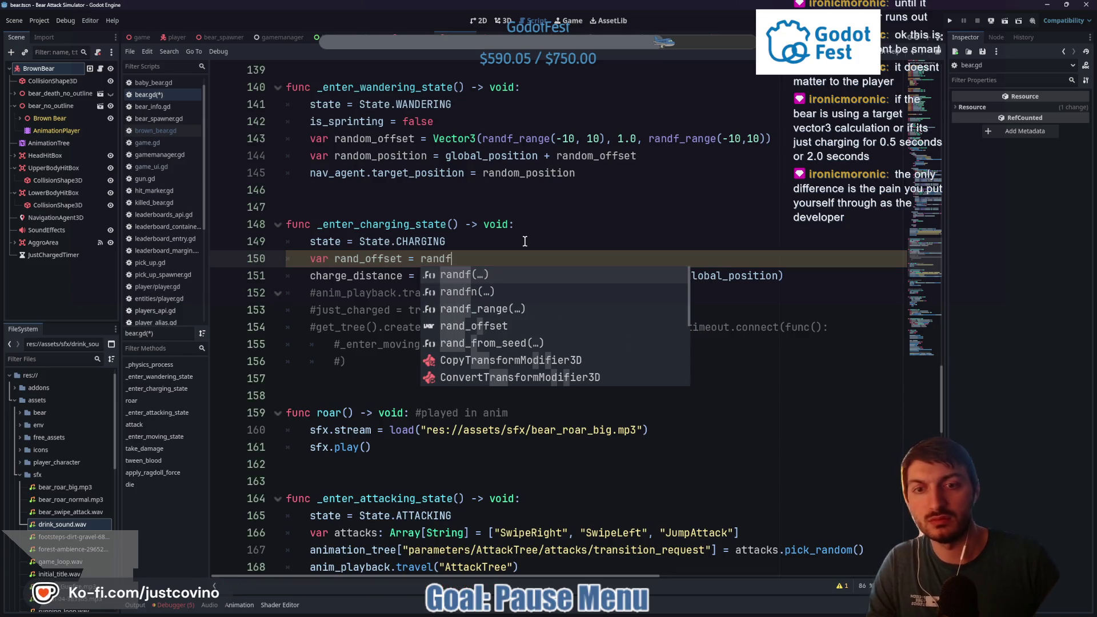
key("Down")
key("Down")
key("Return")
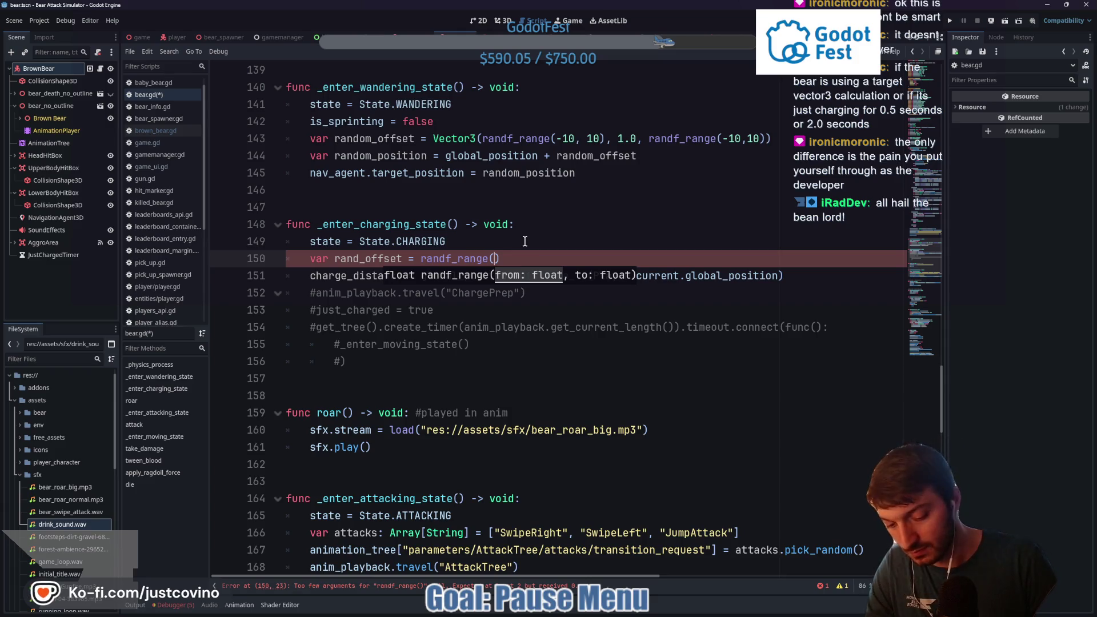
type("-5,20")
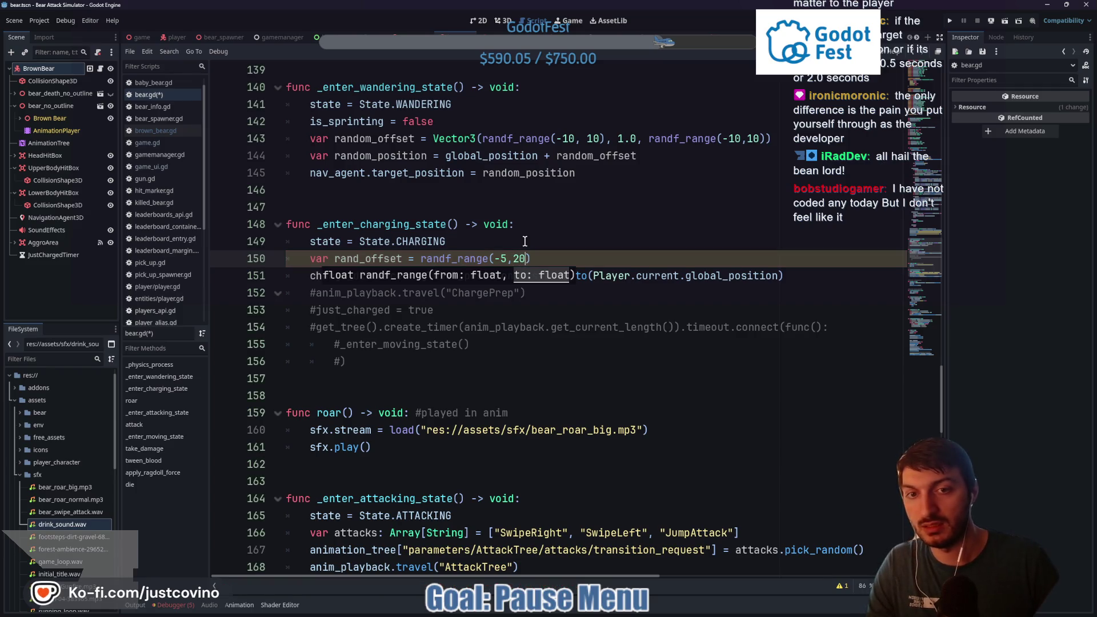
left_click(557, 258)
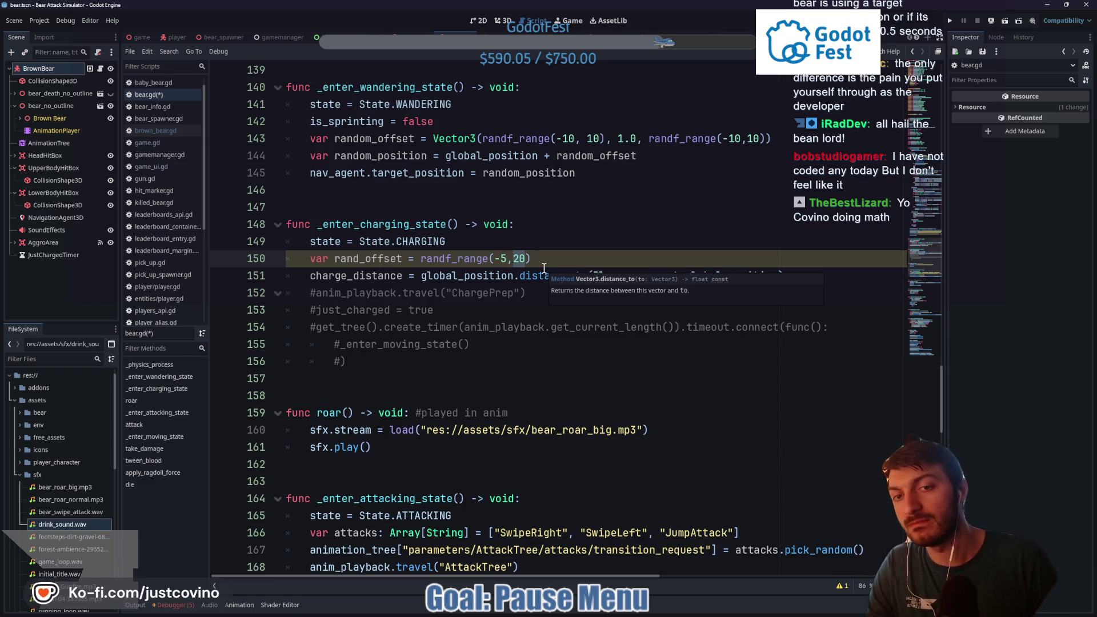
left_click(548, 256)
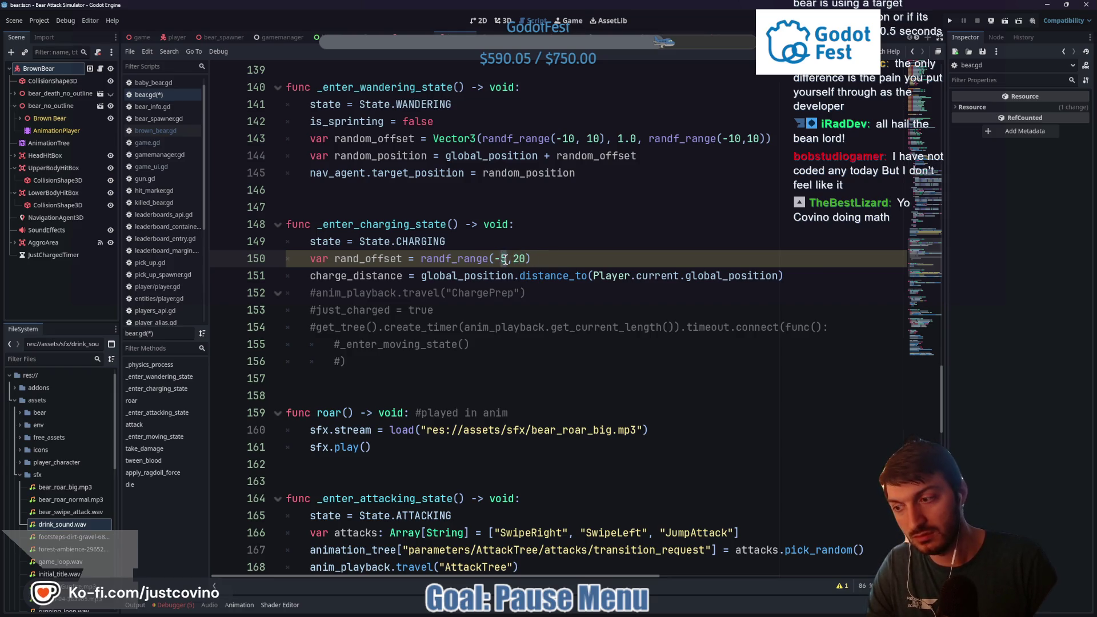
double_click(504, 259)
type("10")
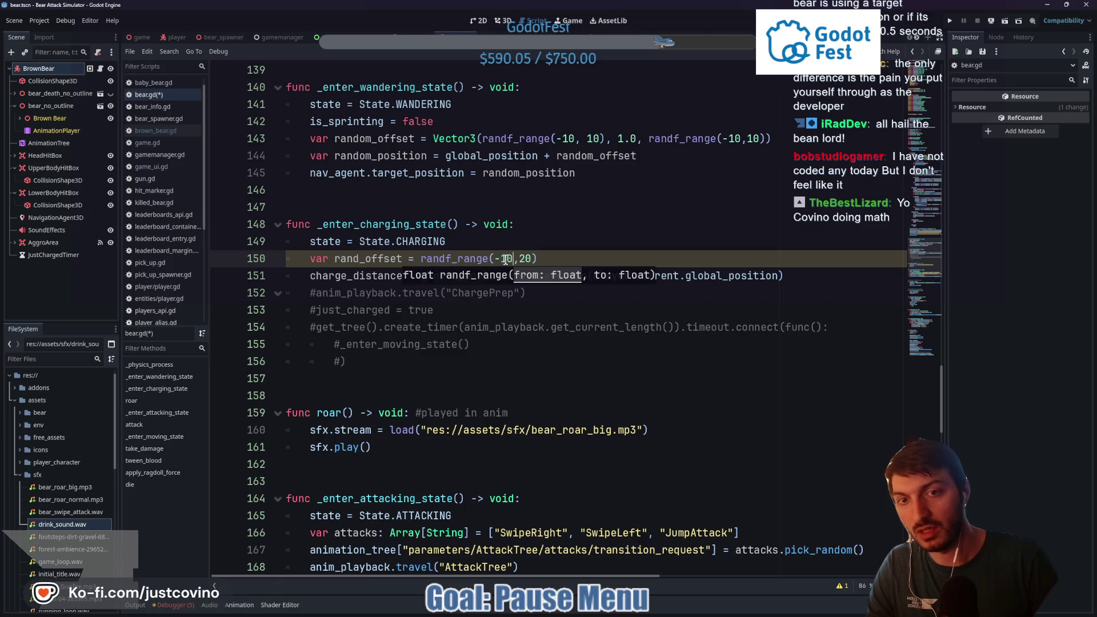
left_click(583, 264)
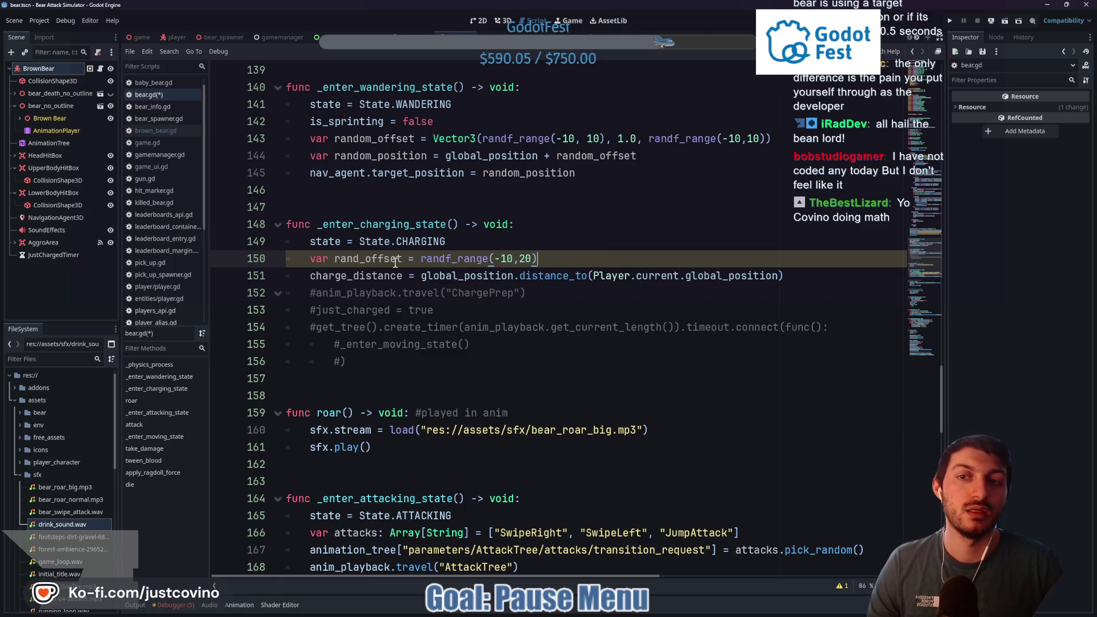
Append '+ rand_offset' to the charge_distance line
left_click(804, 277)
type("+ ")
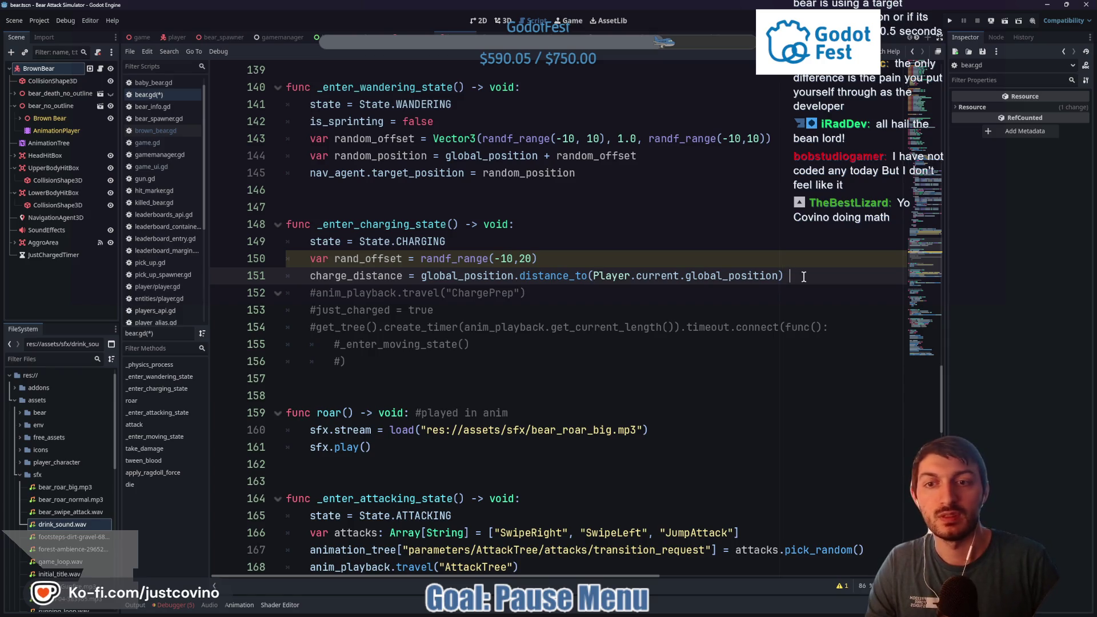
type("rand")
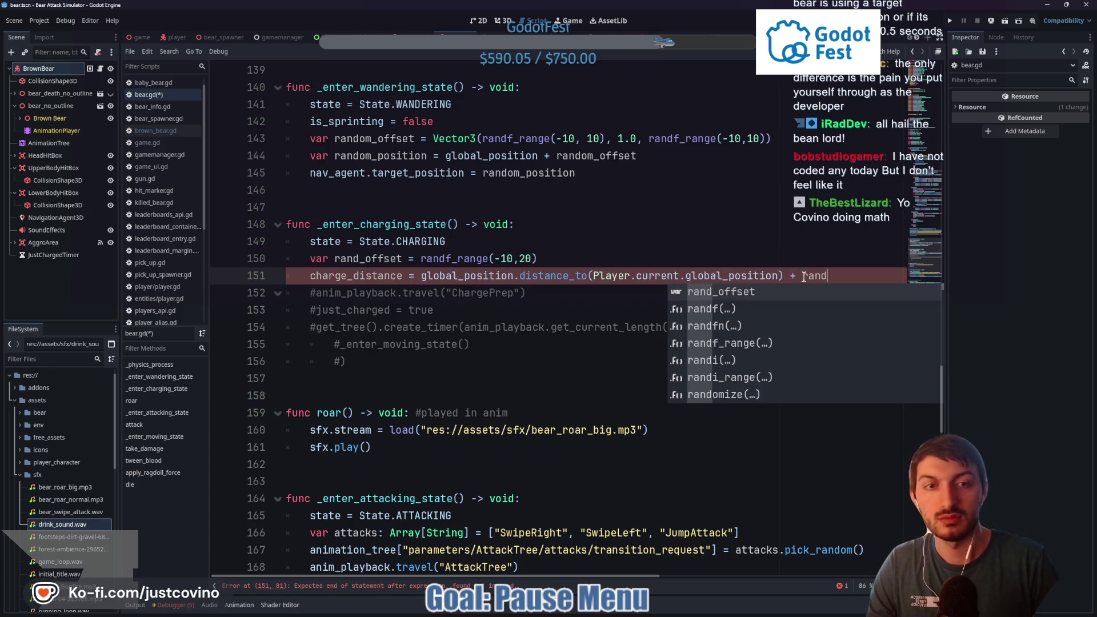
key("Return")
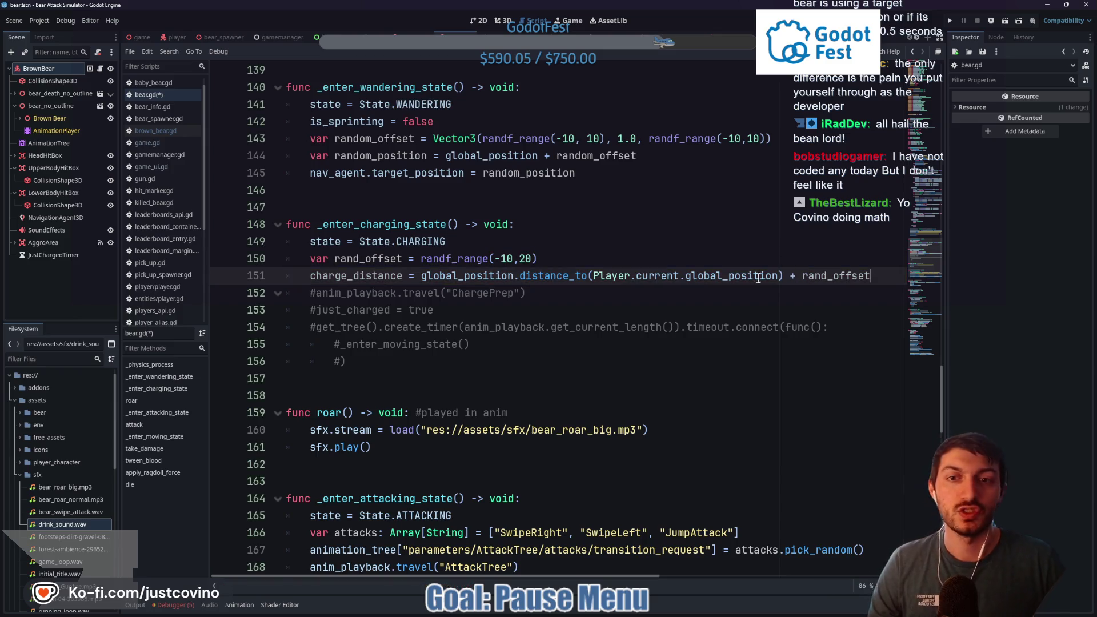
left_click_drag(538, 259, 493, 258)
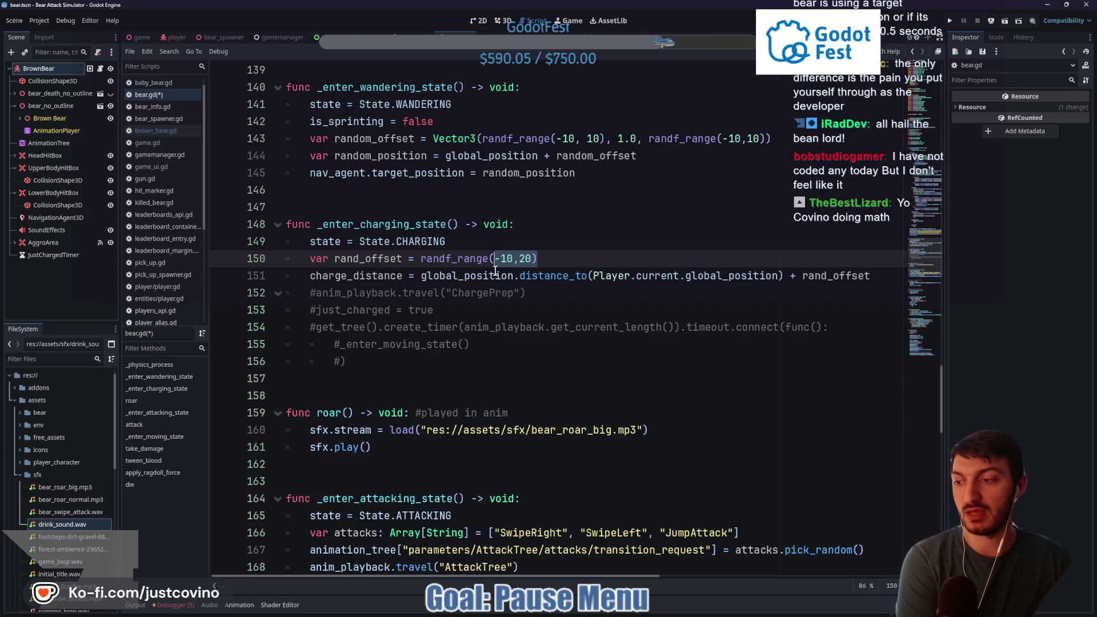
mouse_move(496, 271)
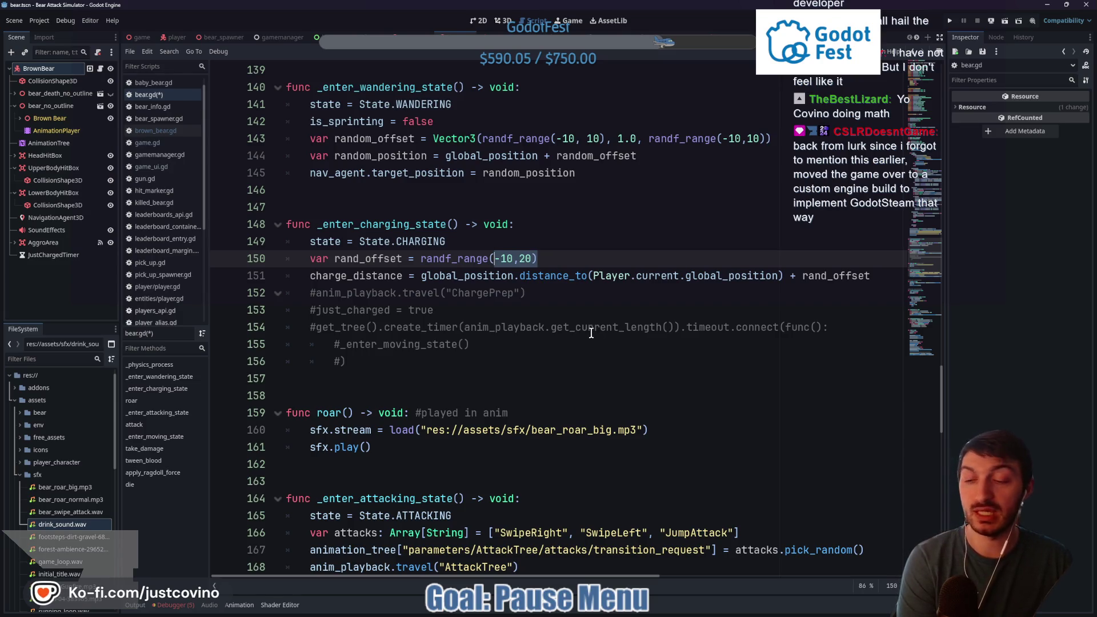
Add 'charge_location = global_position' after the charge_distance line and save the script
left_click(560, 297)
left_click(878, 276)
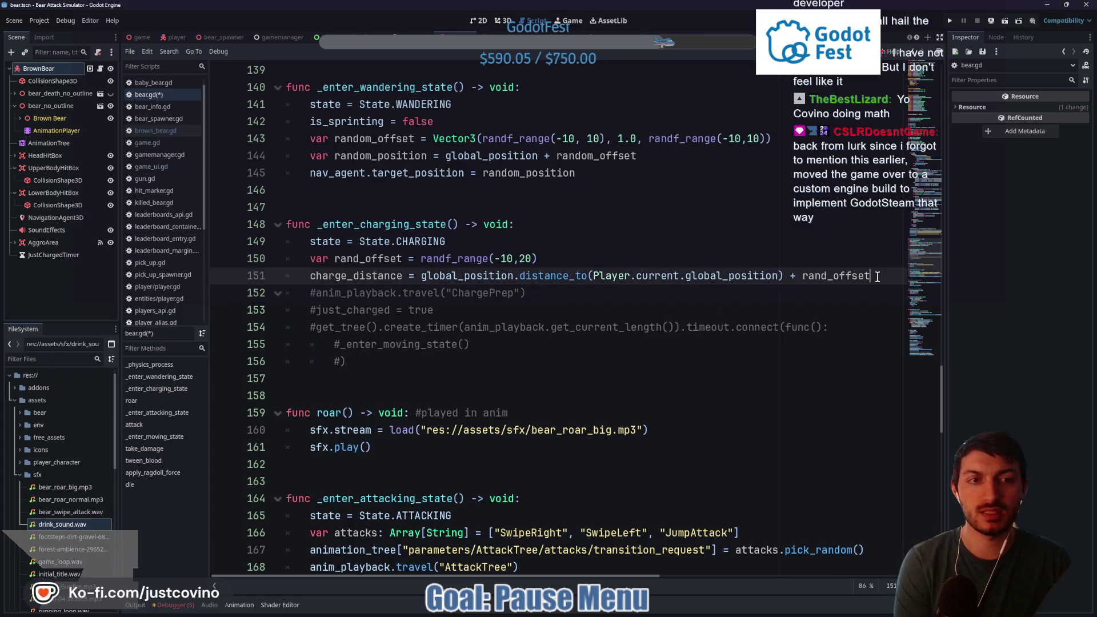
key("Return")
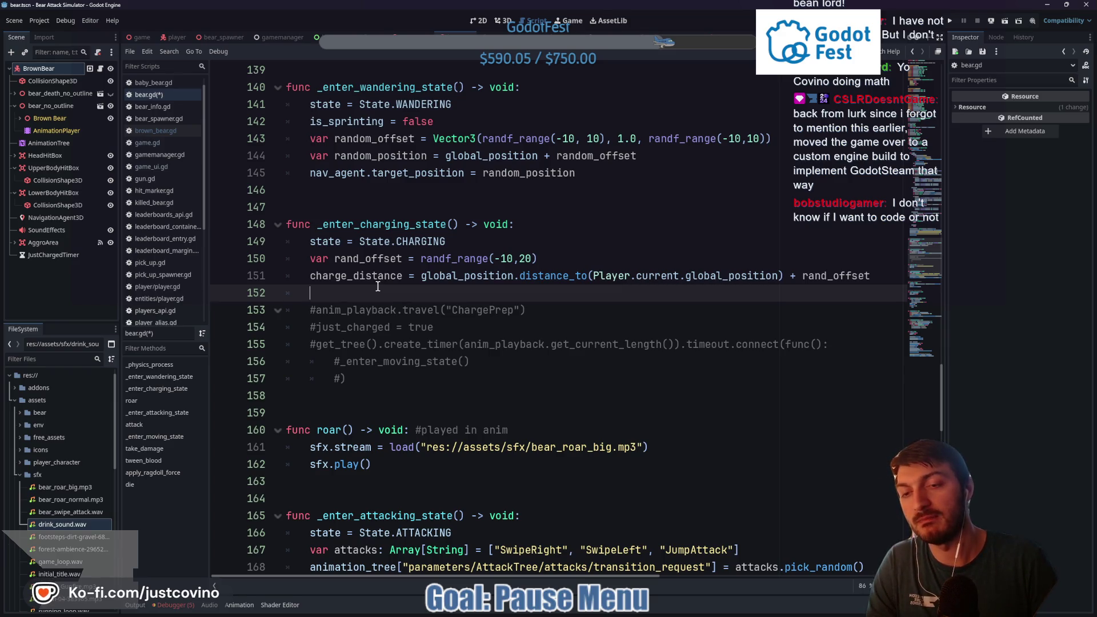
type("charge")
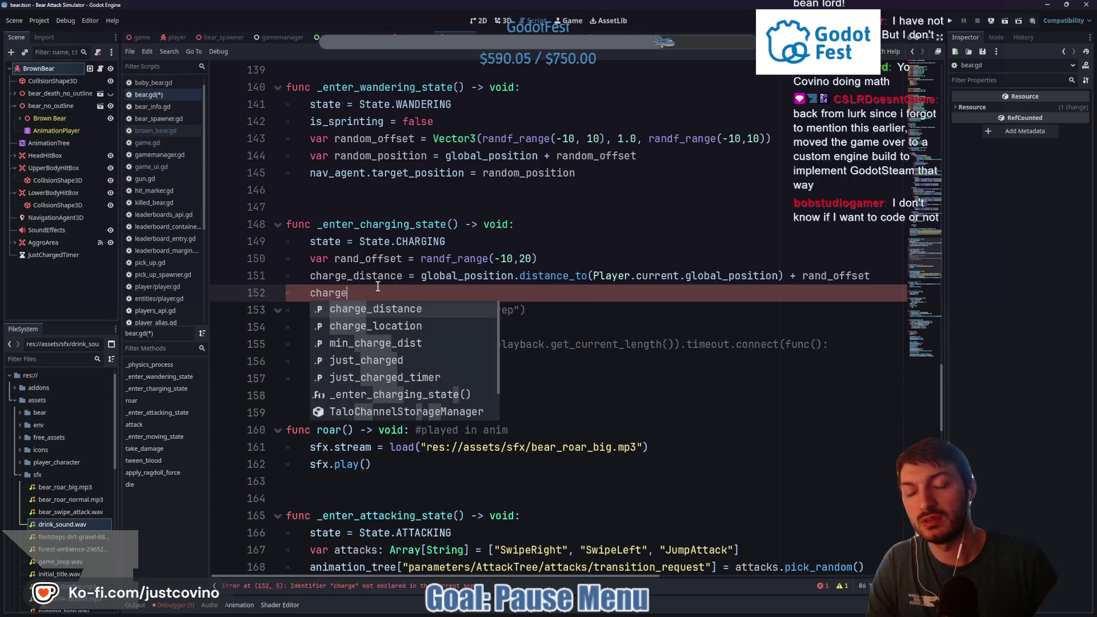
key("Down")
key("Return")
type(".")
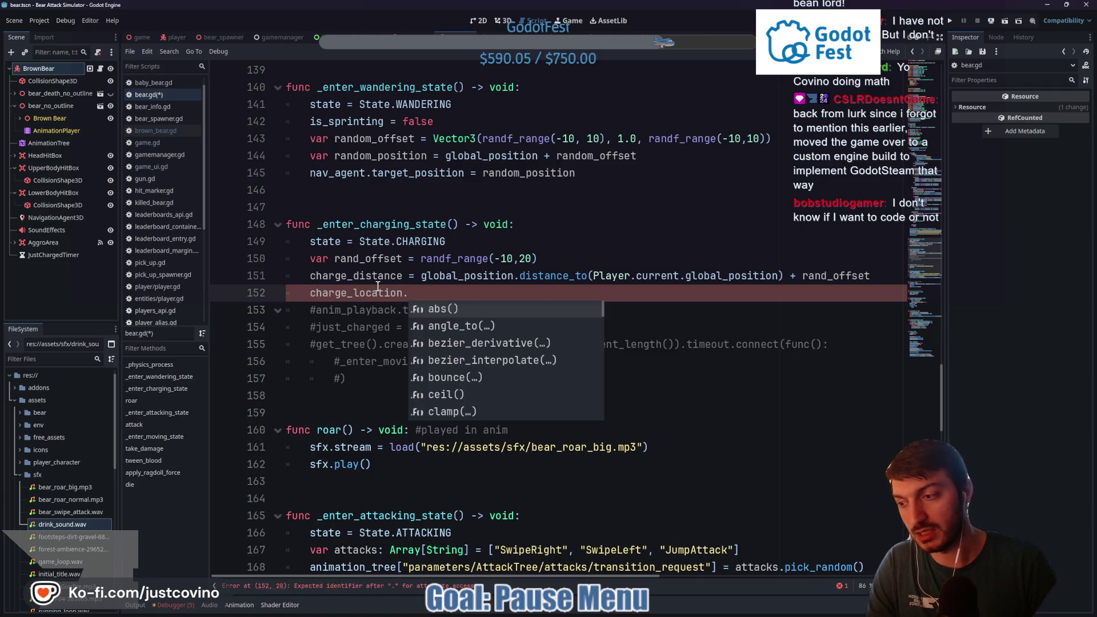
key("BackSpace")
type("= global")
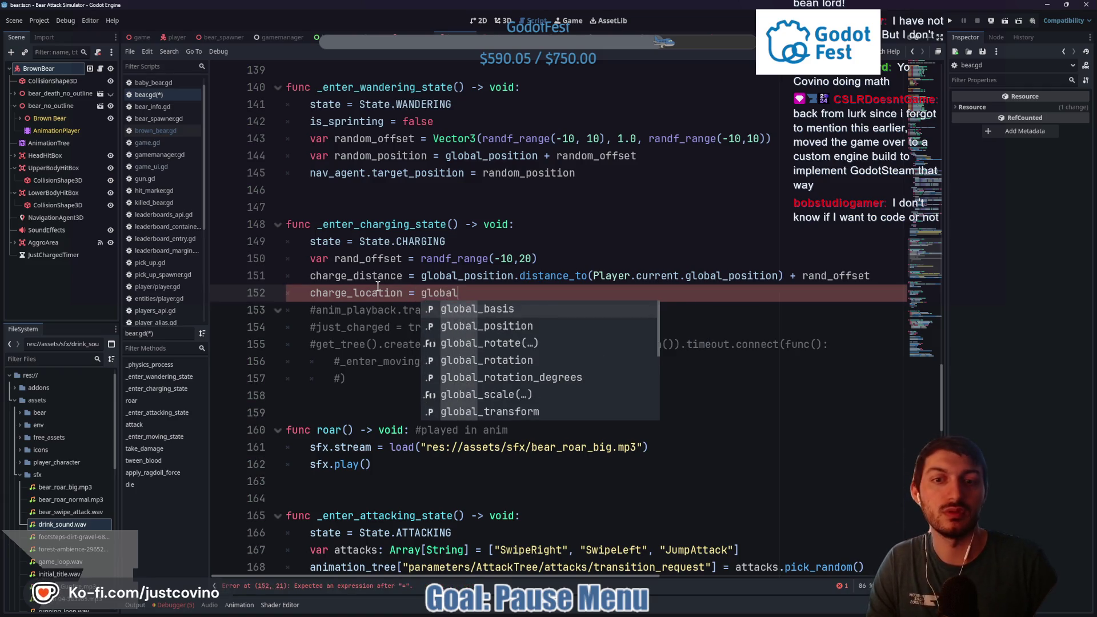
key("Down")
key("Return")
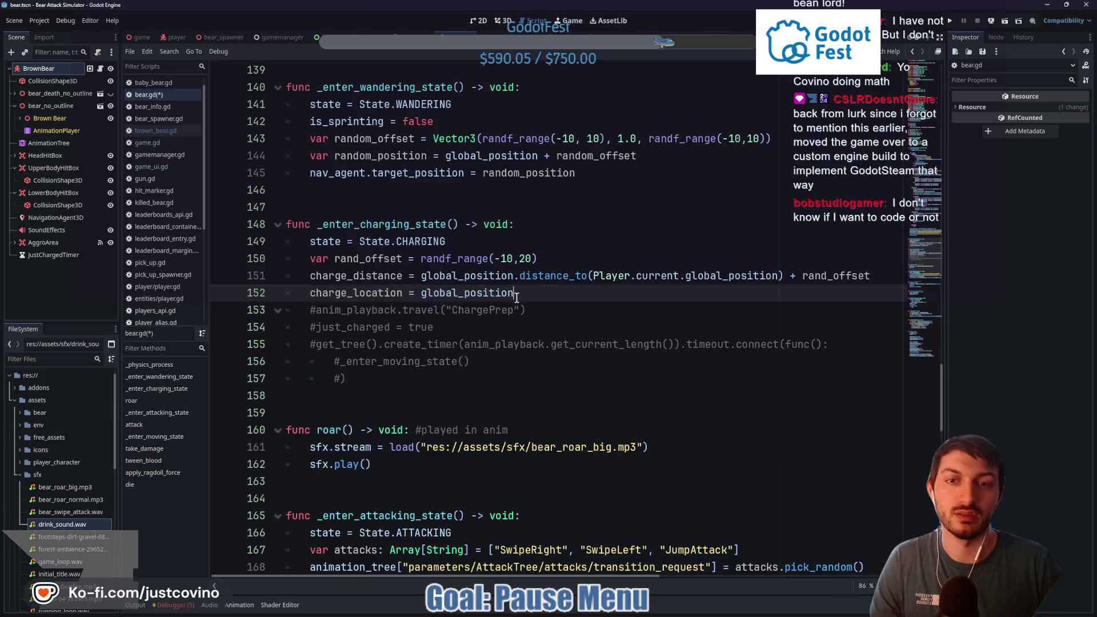
key("ctrl+s")
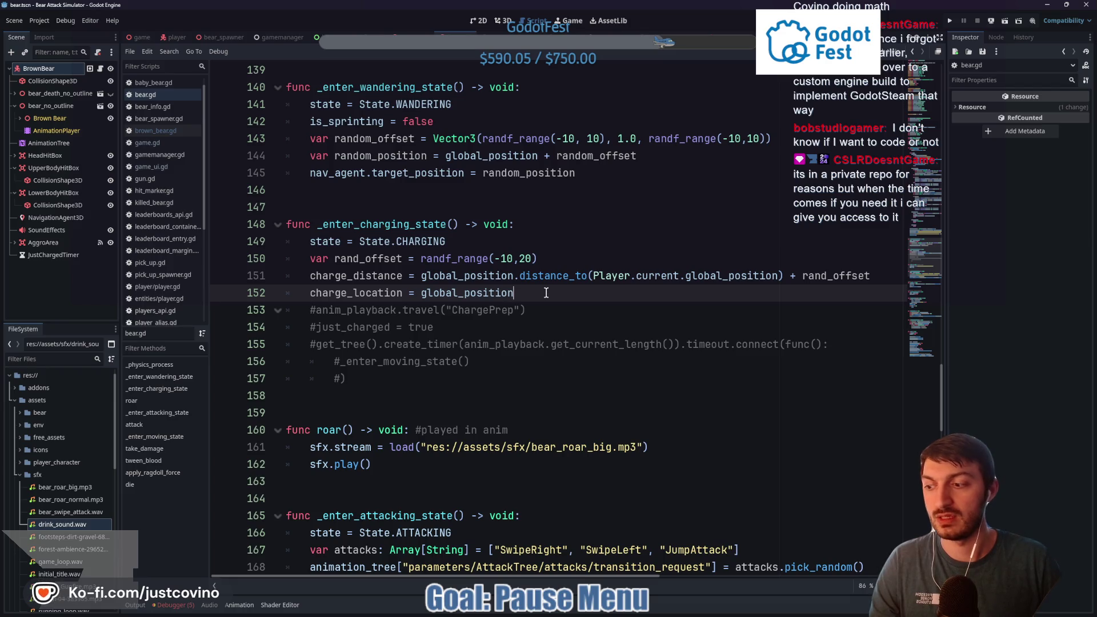
scroll(547, 293, "up", 10)
left_click(395, 310)
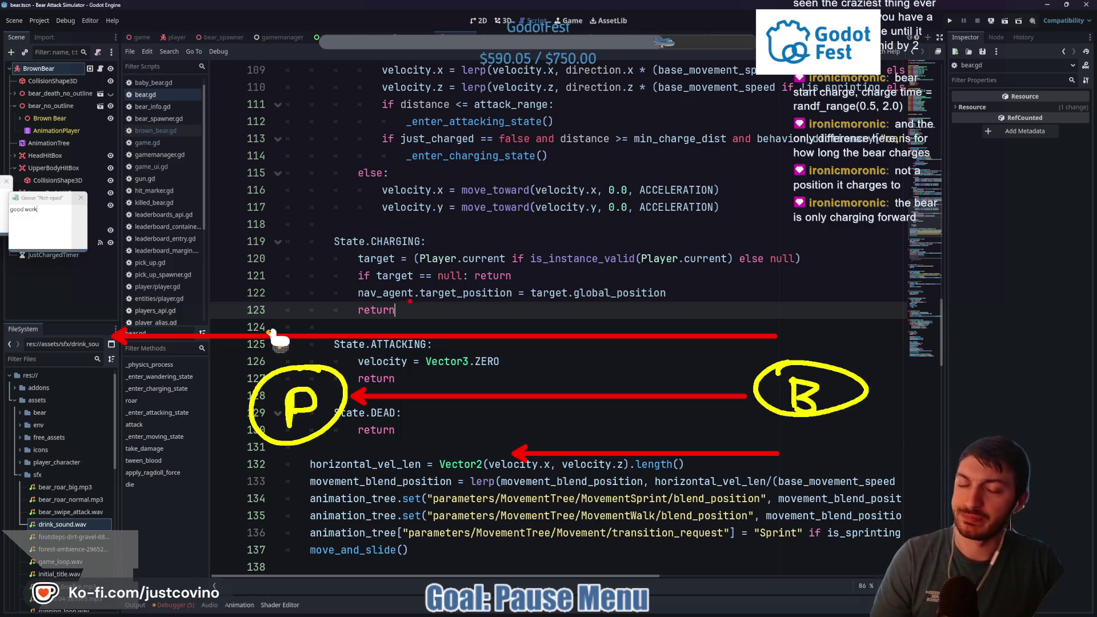
left_click_drag(362, 300, 426, 302)
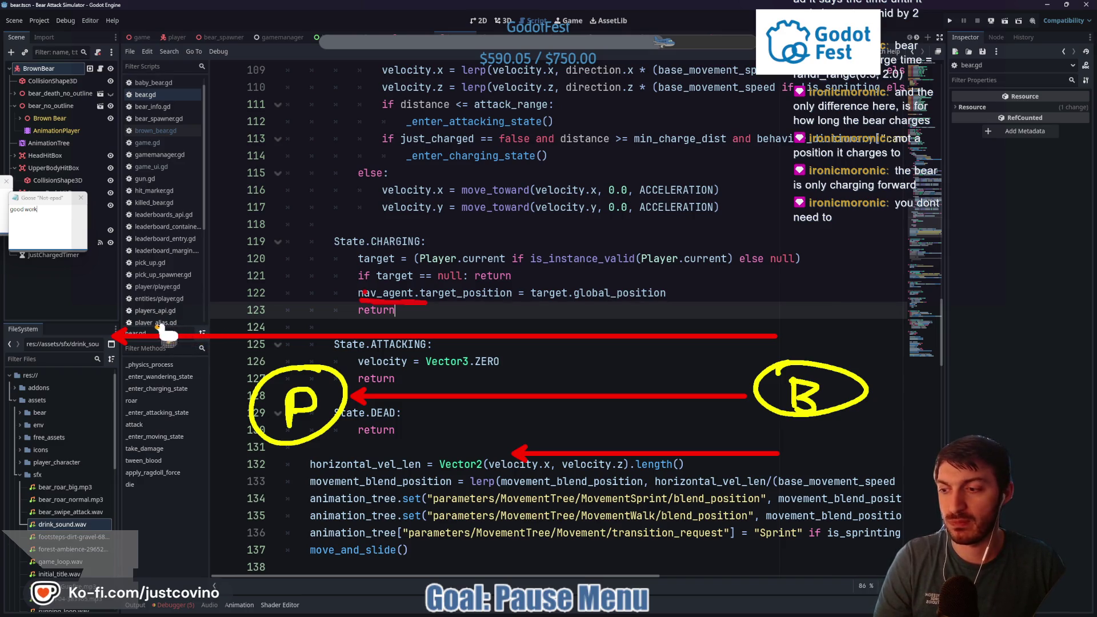
key("Escape")
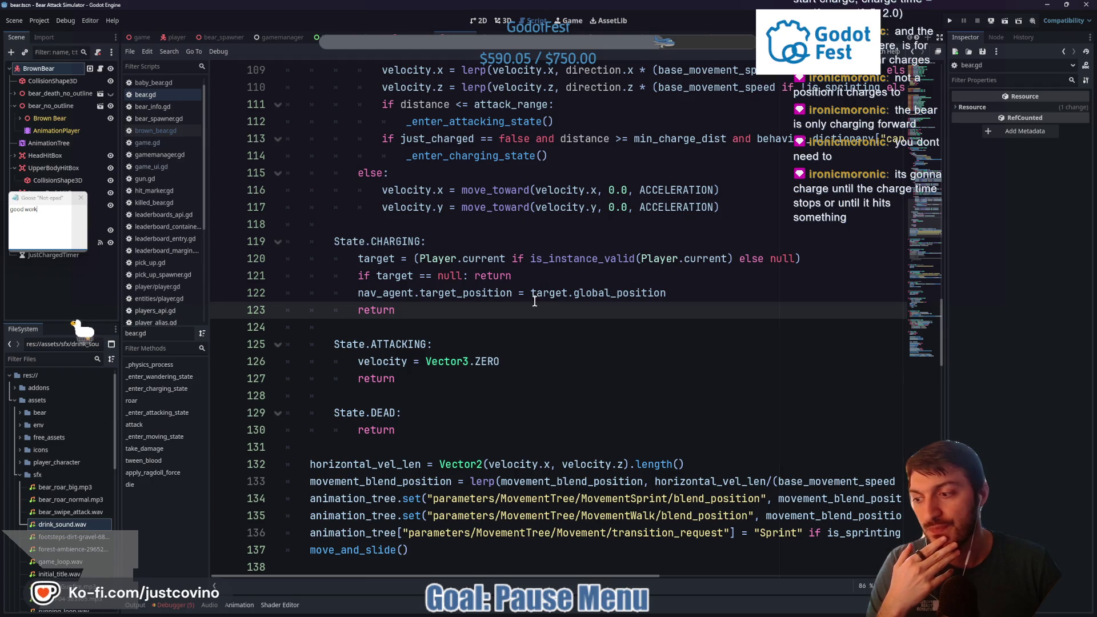
mouse_move(533, 300)
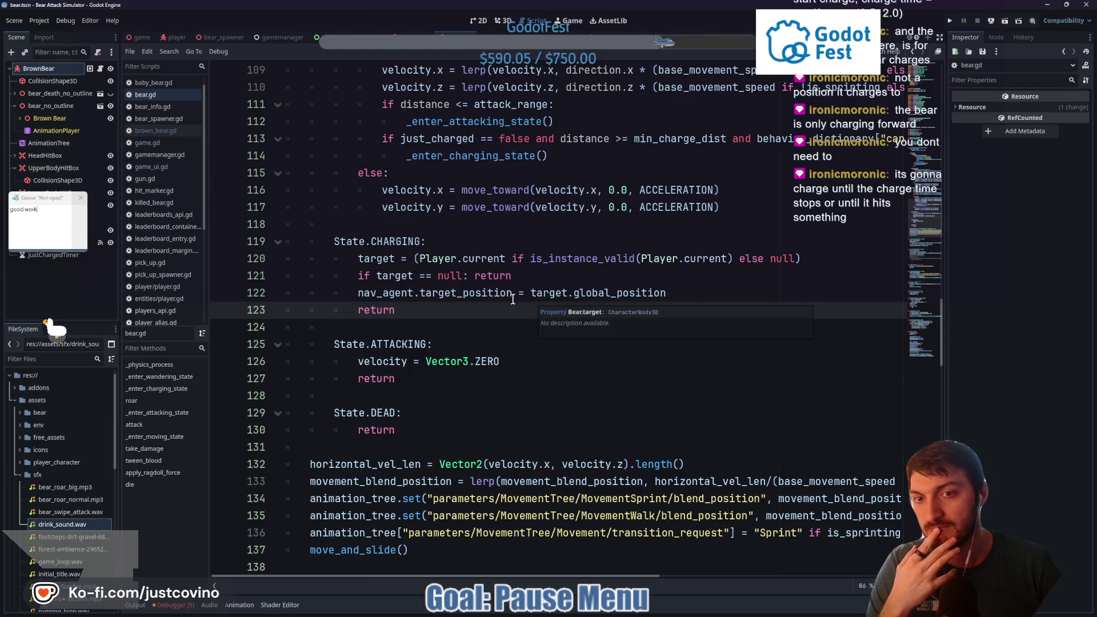
Delete the CHARGING target-tracking lines and the charge offset, distance and location lines
mouse_move(685, 293)
left_mouse_down()
mouse_move(361, 275)
mouse_move(360, 260)
left_mouse_up()
key("BackSpace")
scroll(459, 368, "down", 6)
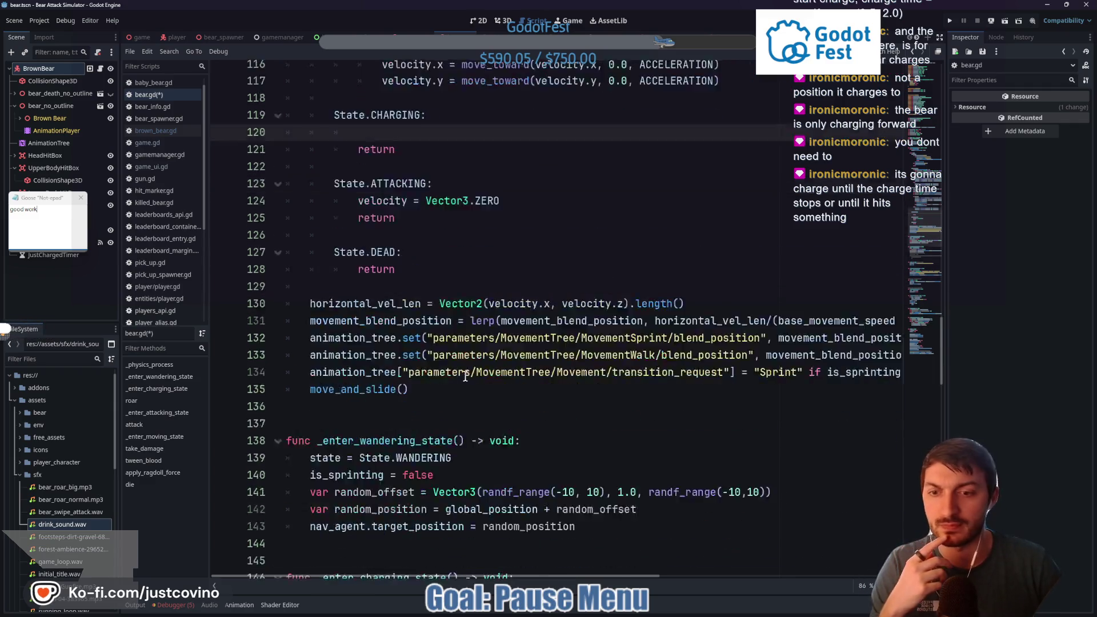
mouse_move(539, 464)
left_mouse_down()
mouse_move(288, 452)
mouse_move(273, 438)
left_mouse_up()
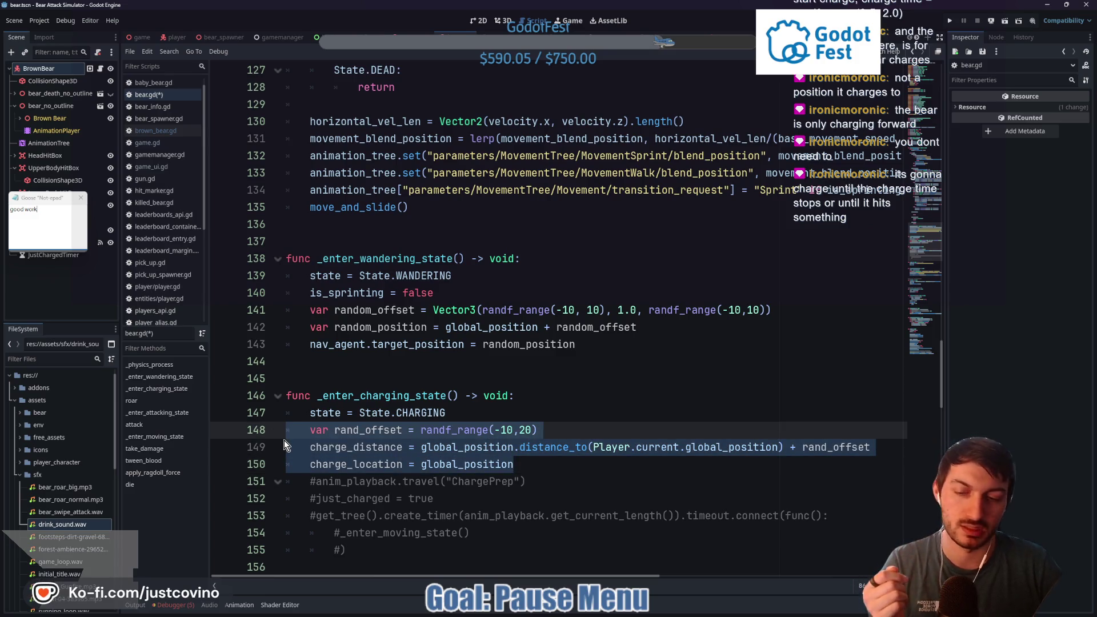
key("BackSpace")
Delete the charge_distance and charge_location declarations and close the meme image window
scroll(411, 377, "up", 15)
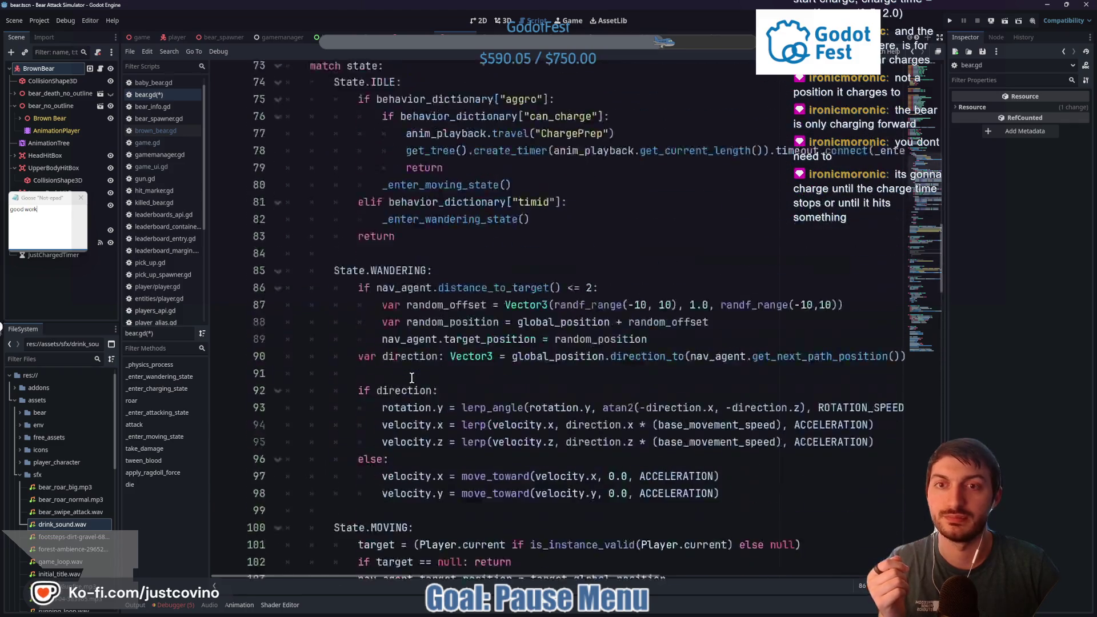
scroll(411, 378, "up", 16)
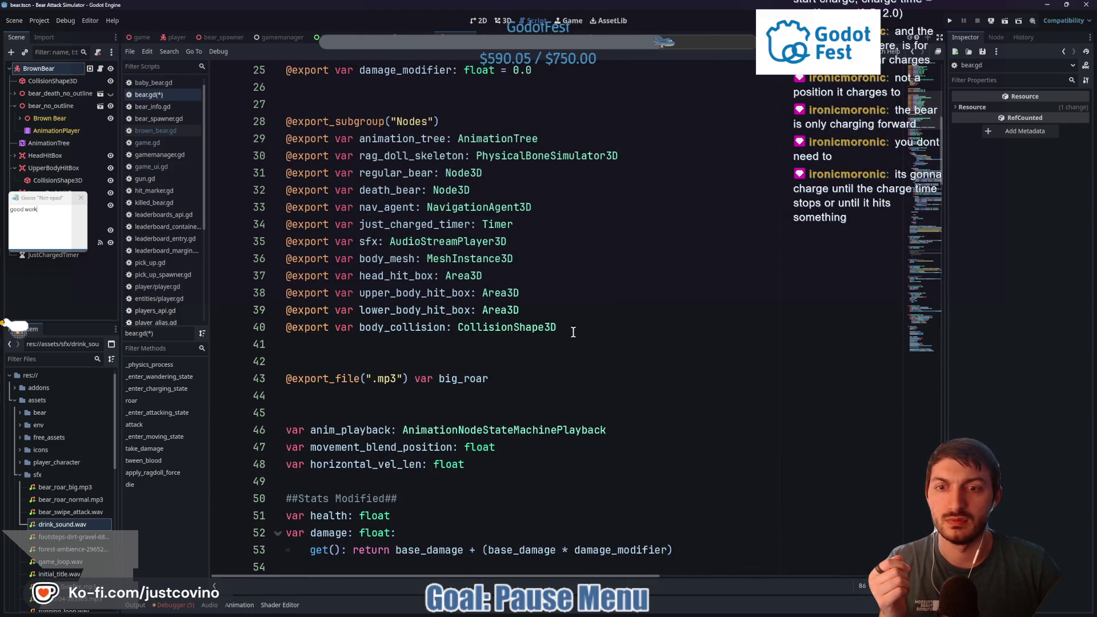
scroll(563, 333, "up", 6)
scroll(554, 333, "down", 8)
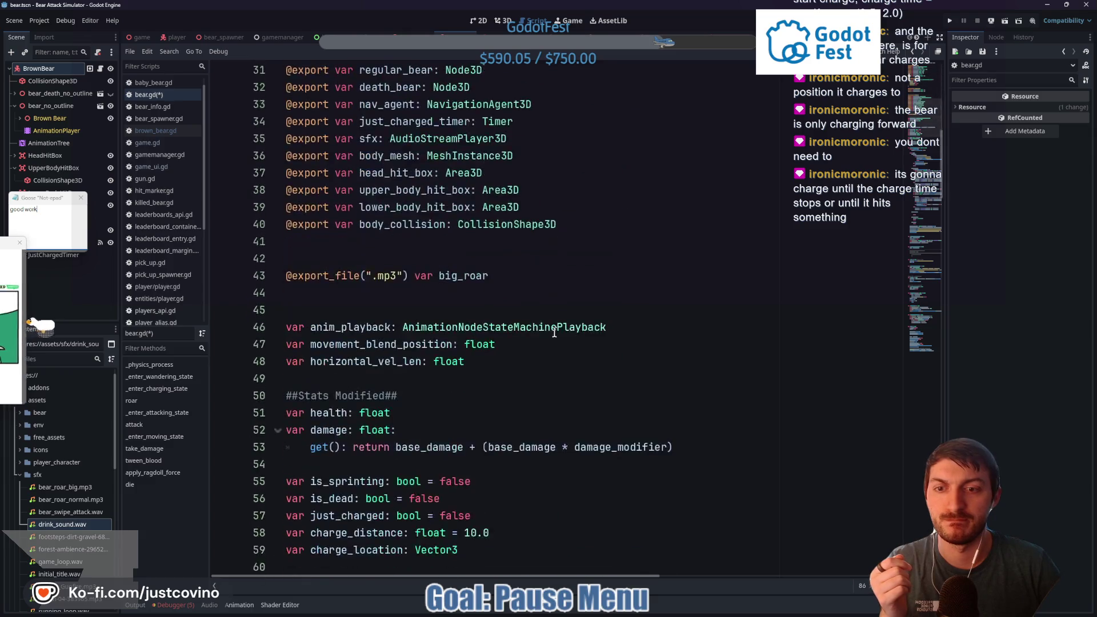
scroll(554, 333, "down", 5)
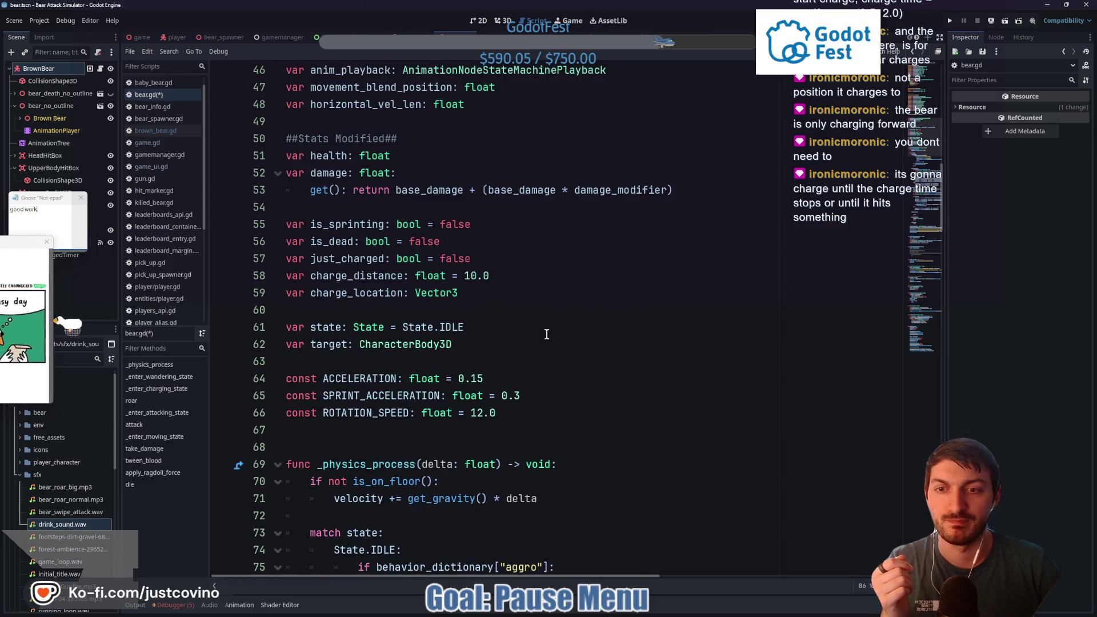
left_click_drag(459, 293, 253, 283)
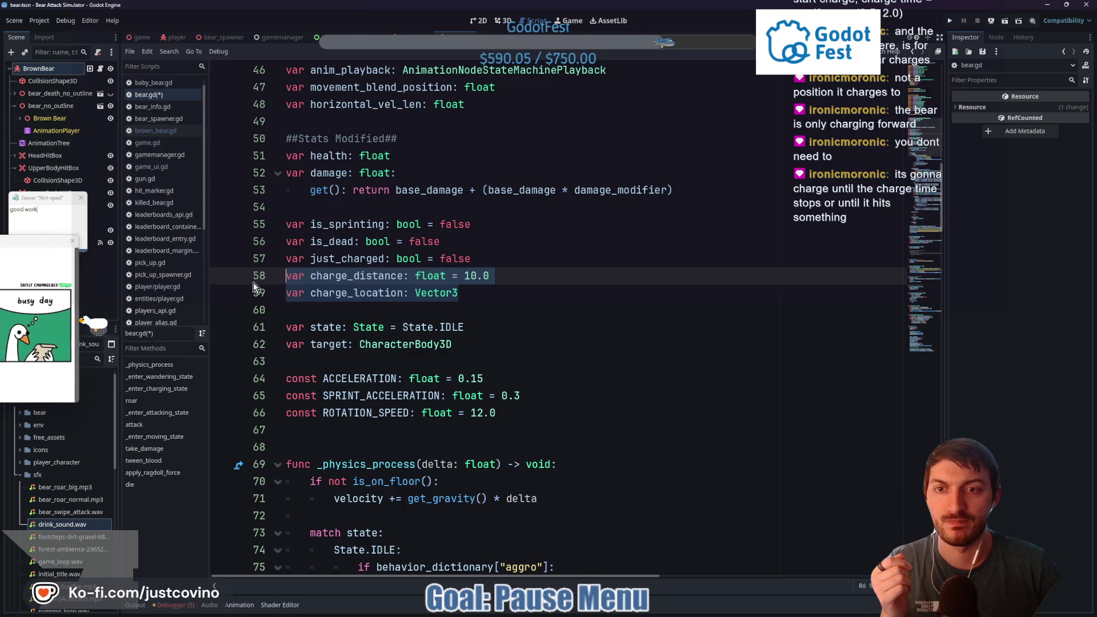
key("BackSpace")
scroll(491, 276, "down", 8)
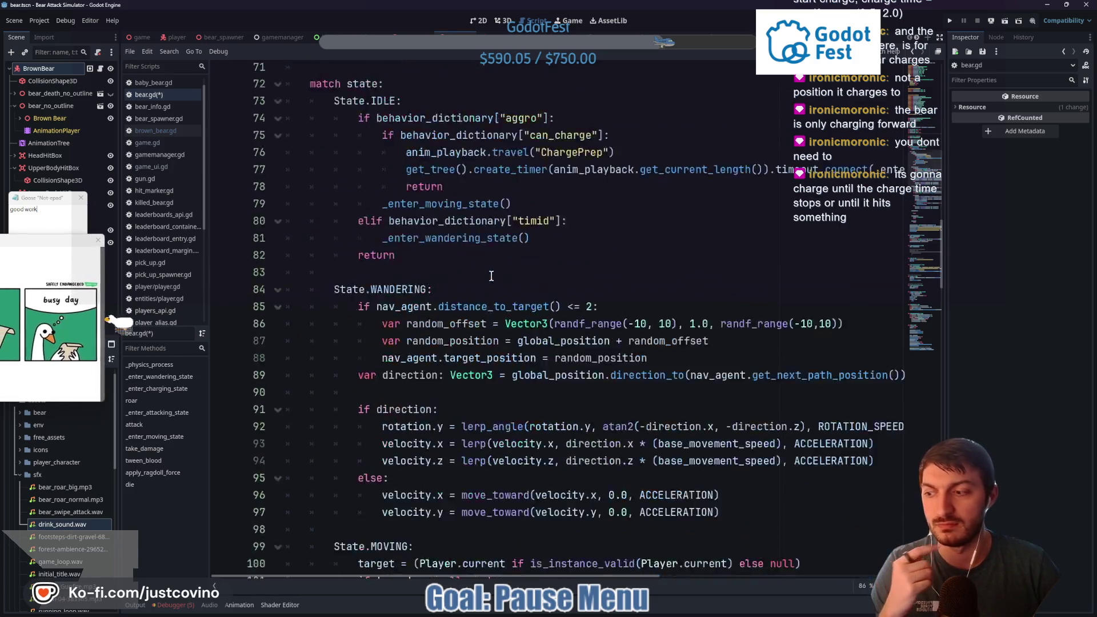
scroll(491, 276, "down", 7)
scroll(340, 245, "up", 6)
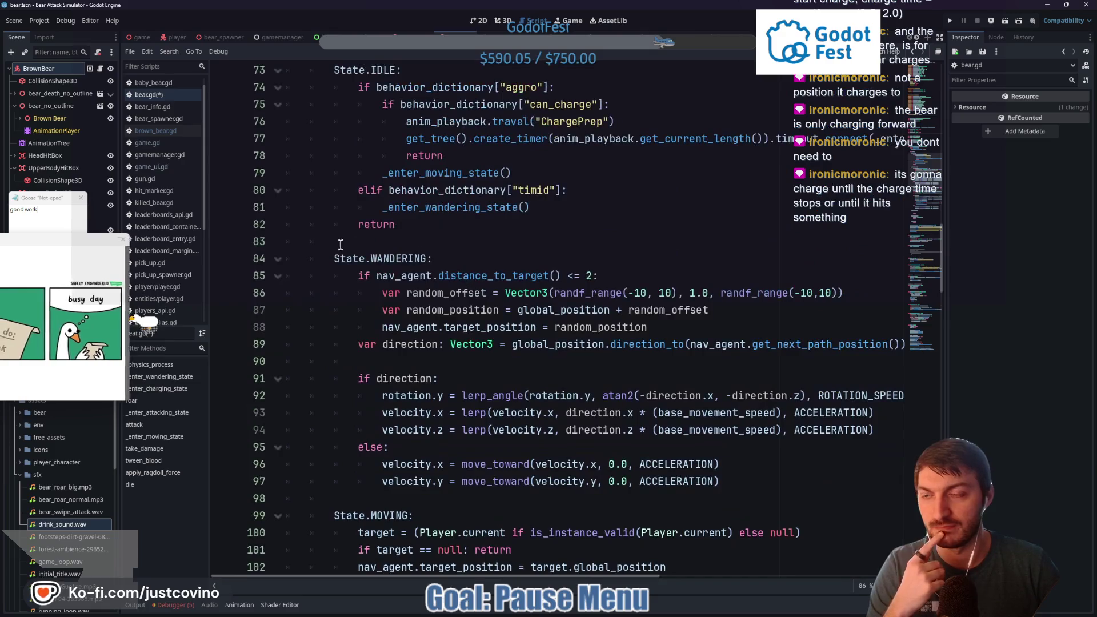
left_click(125, 239)
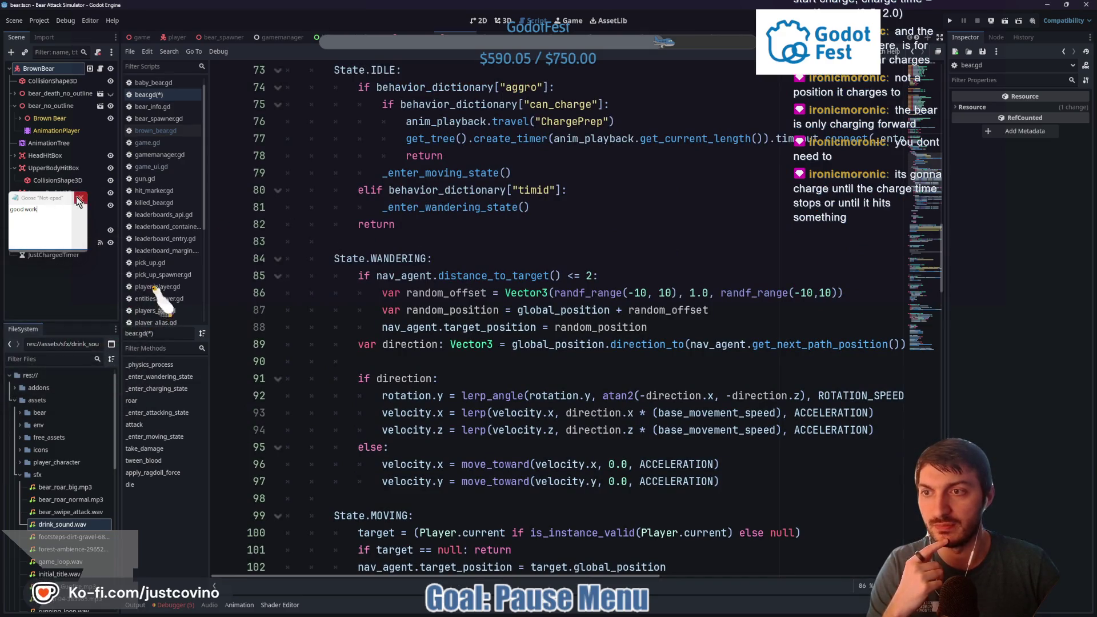
Close the goose note and rename the JustChargedTimer node to ChargeTimer
left_click(79, 200)
left_click(37, 255)
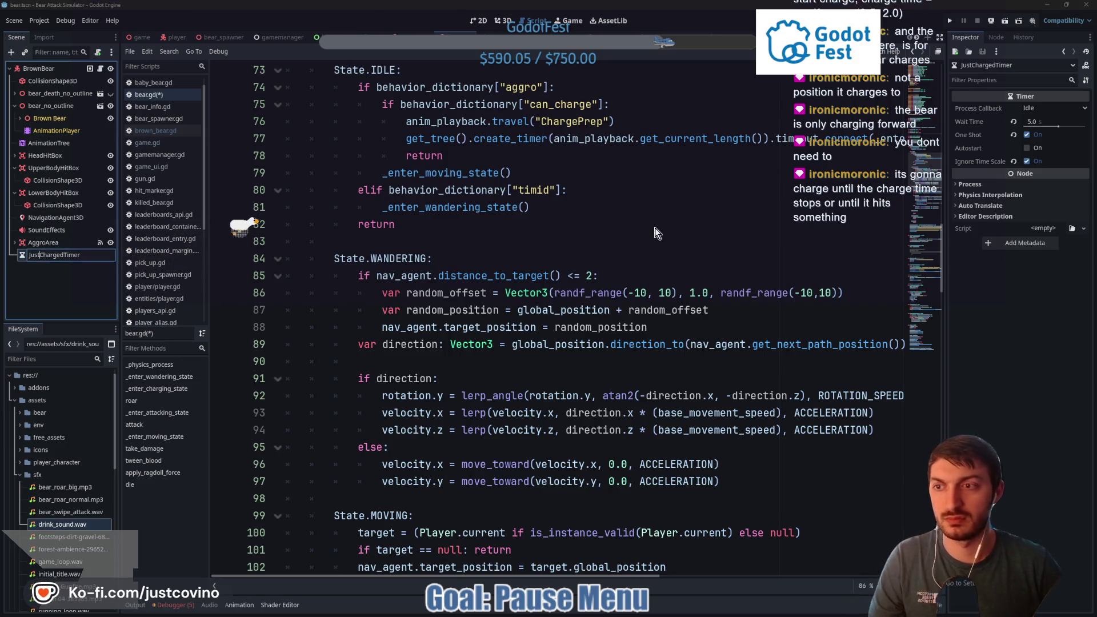
key("Right")
key("Right")
key("Right")
key("BackSpace")
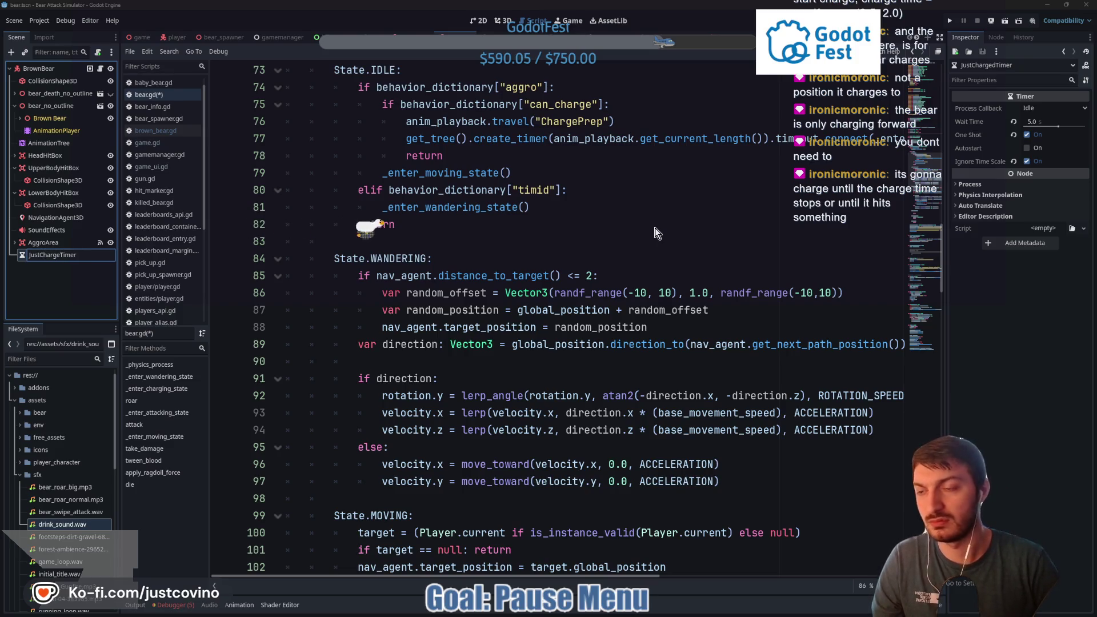
key("Home")
key("Delete")
key("Delete")
key("Delete")
key("Return")
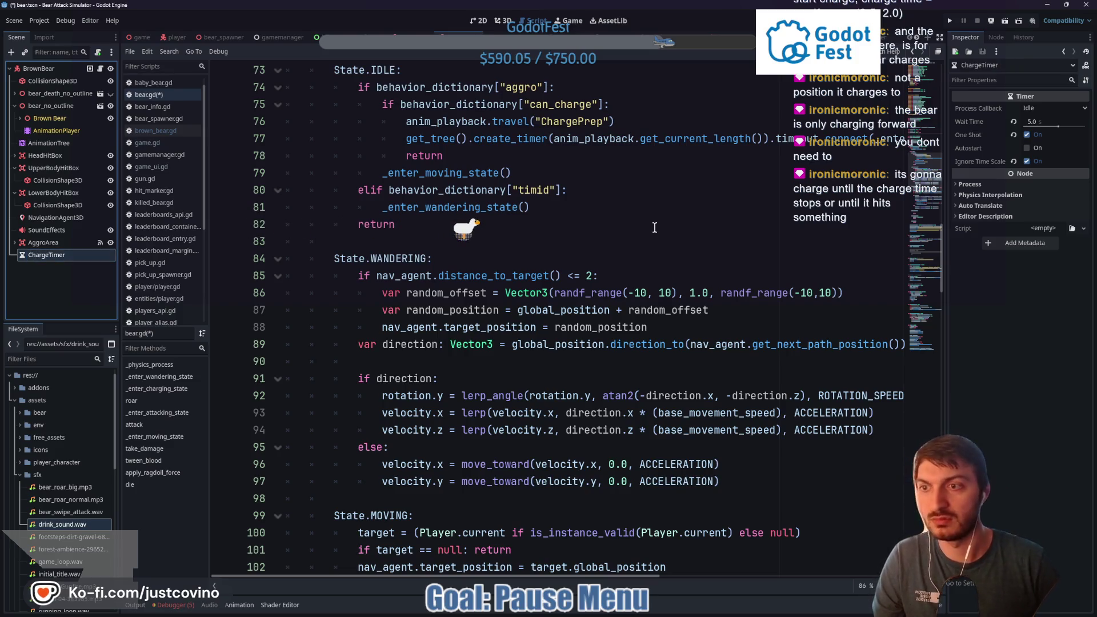
Rename the just_charged_timer export variable to charge_timer and save
left_click(67, 68)
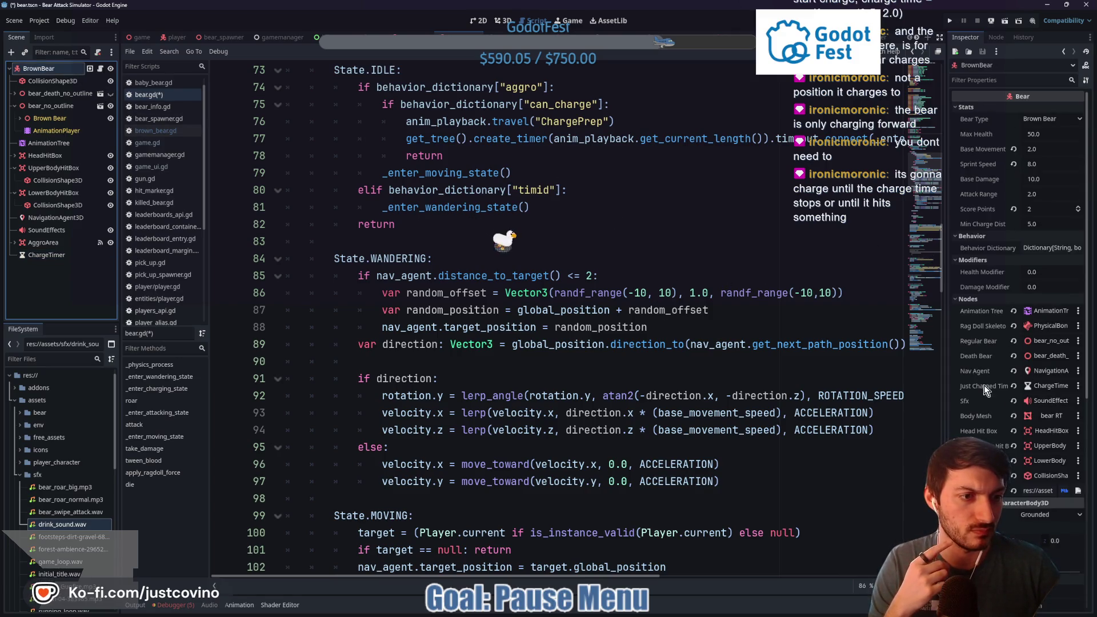
scroll(593, 421, "up", 10)
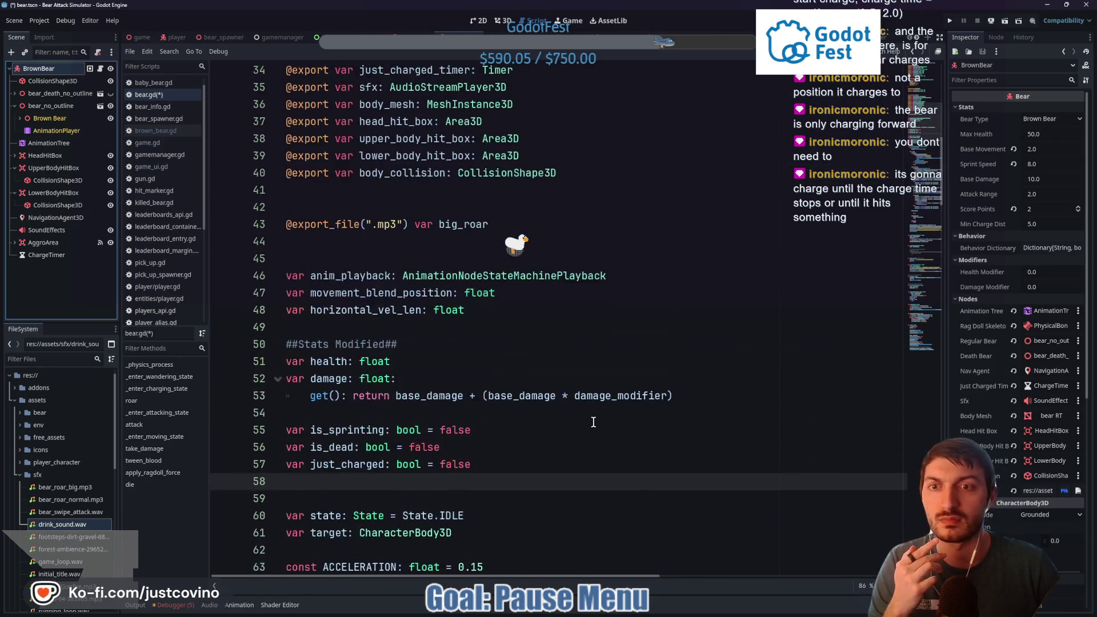
scroll(594, 421, "up", 5)
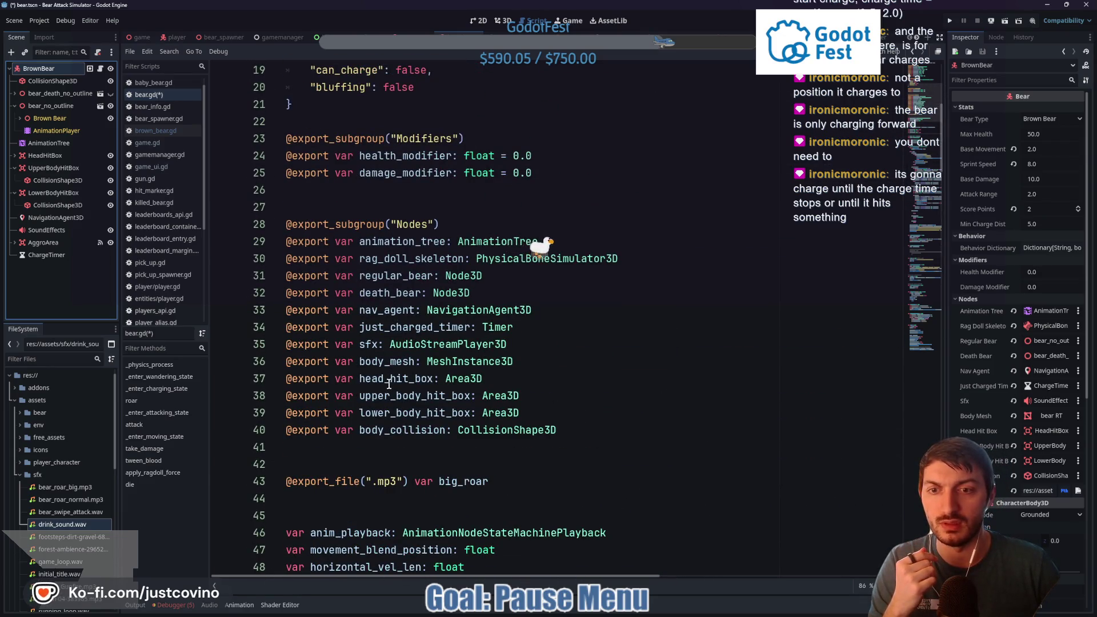
left_click_drag(432, 327, 361, 327)
type("charge")
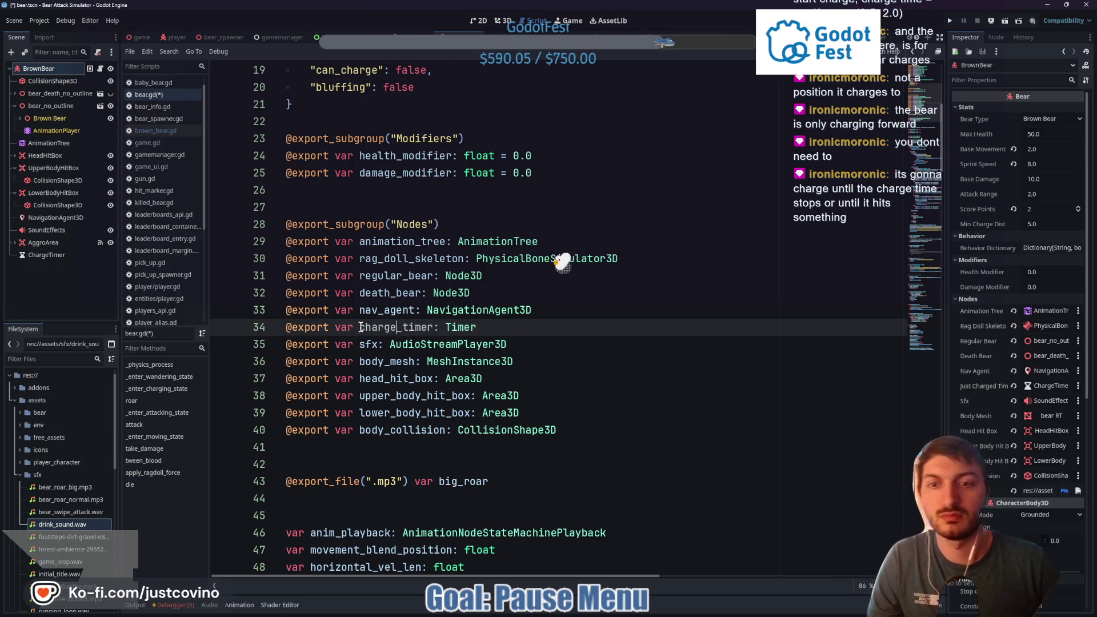
key("ctrl+s")
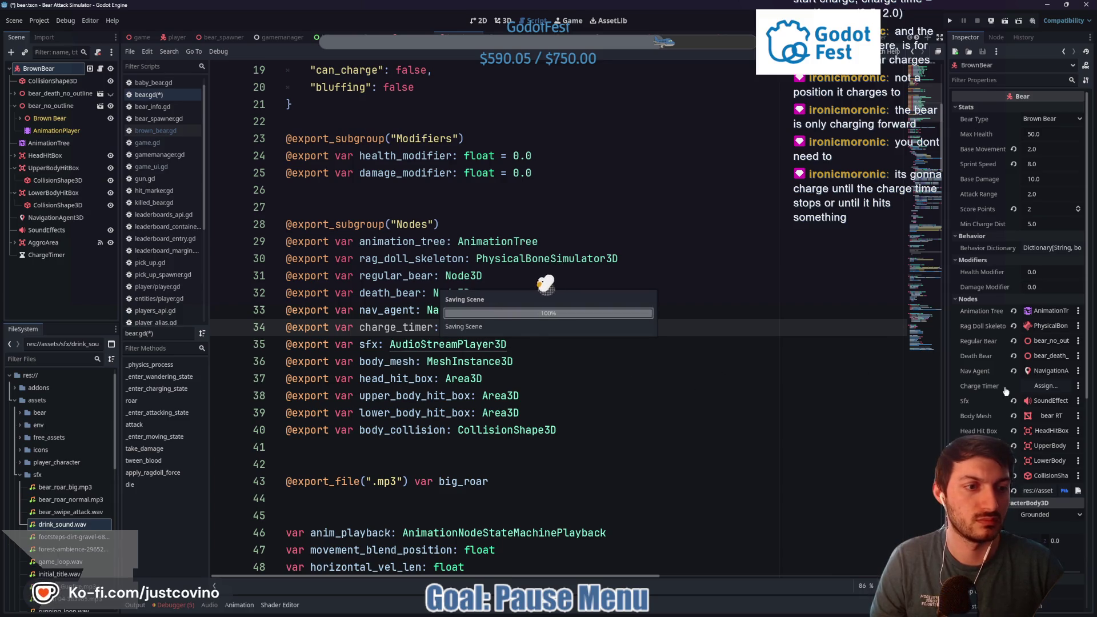
Assign ChargeTimer to the Charge Timer property and turn off its Ignore Time Scale
left_click(1044, 387)
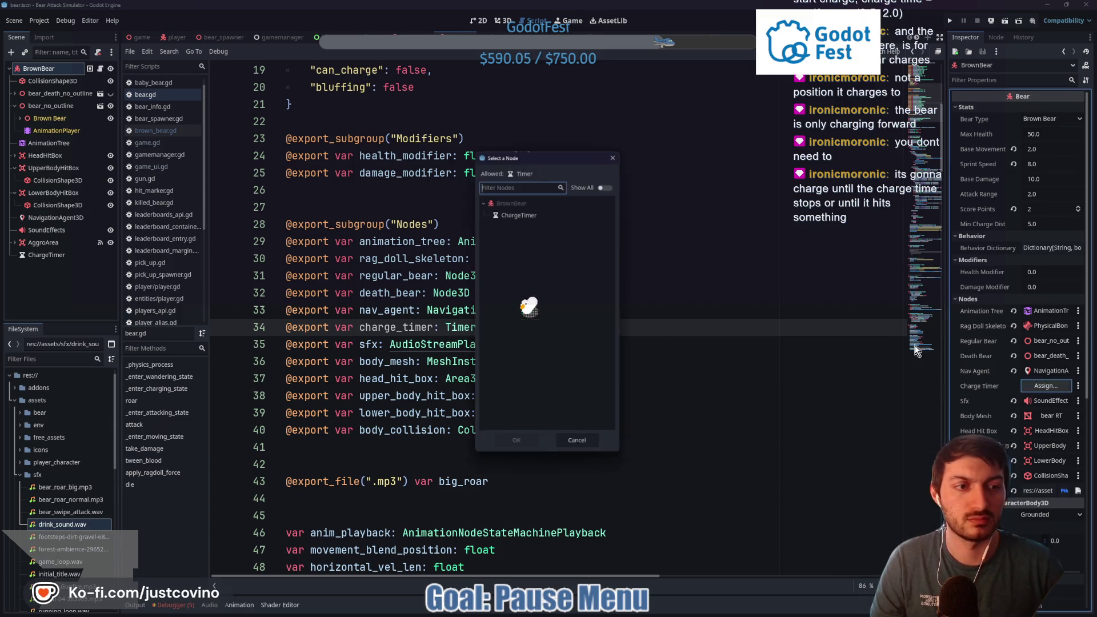
left_click(548, 212)
left_click(517, 445)
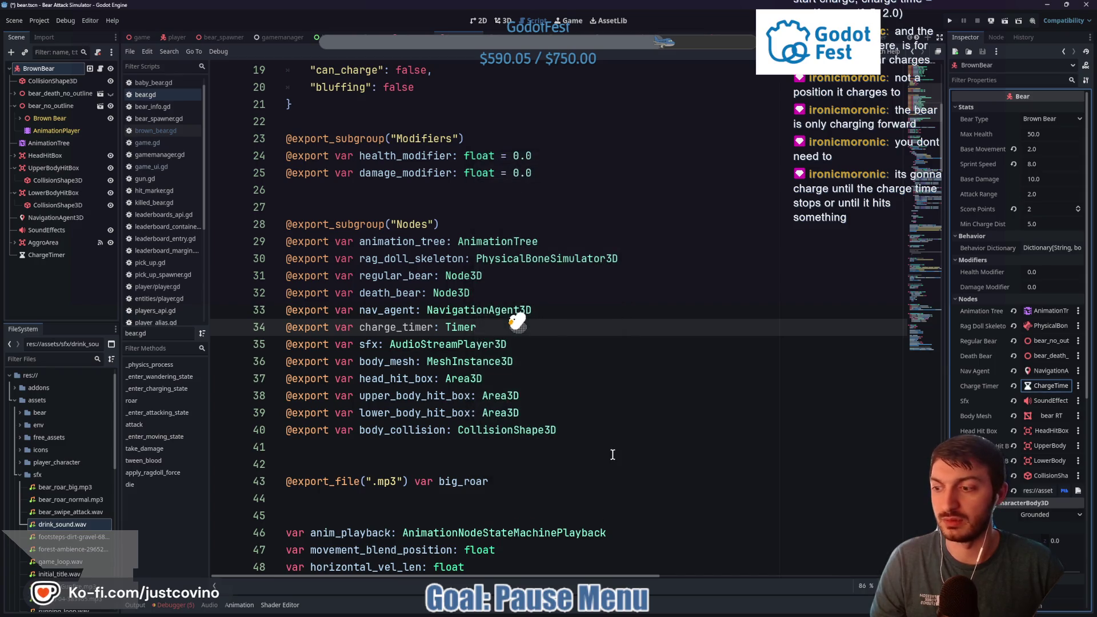
scroll(633, 429, "down", 20)
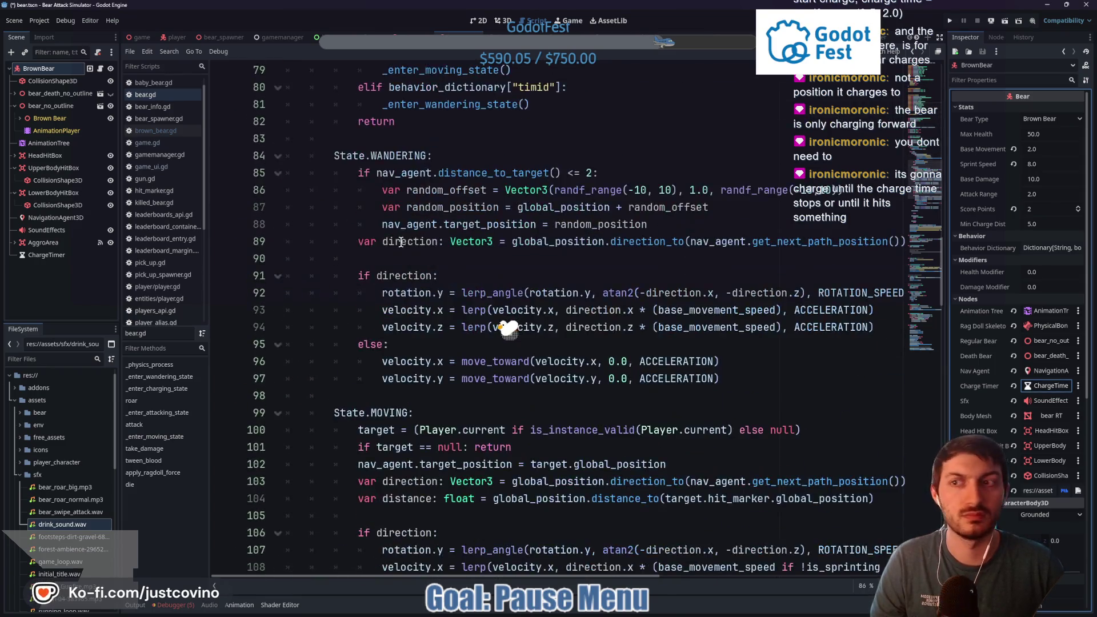
left_click(47, 256)
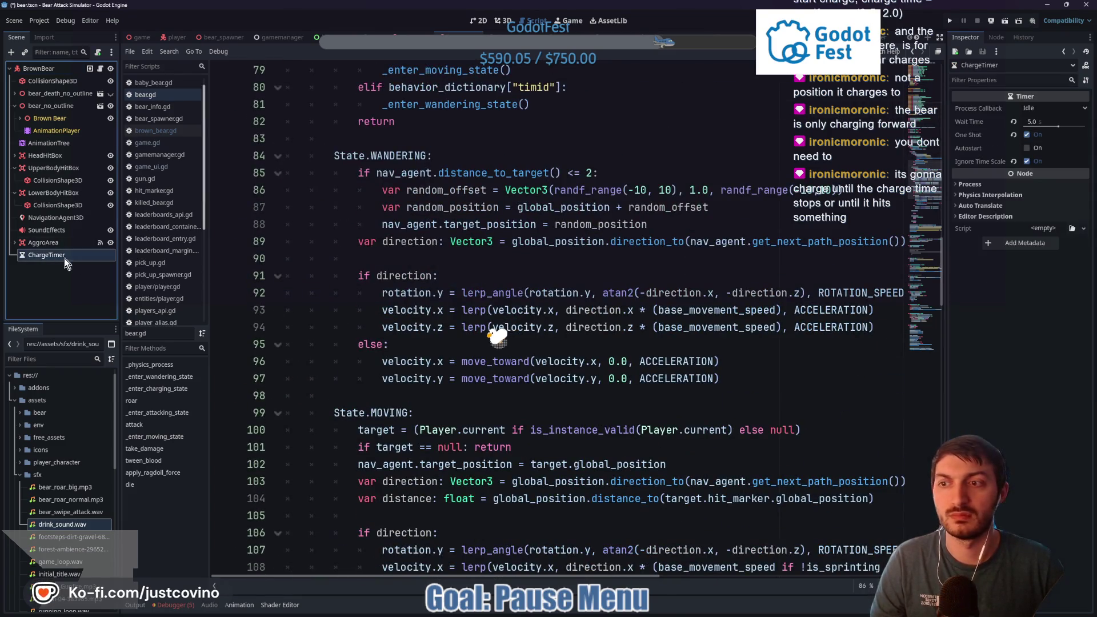
left_click(1027, 162)
Begin an indented 'var random_charge_time: float' line in _enter_charging_state
scroll(687, 243, "down", 19)
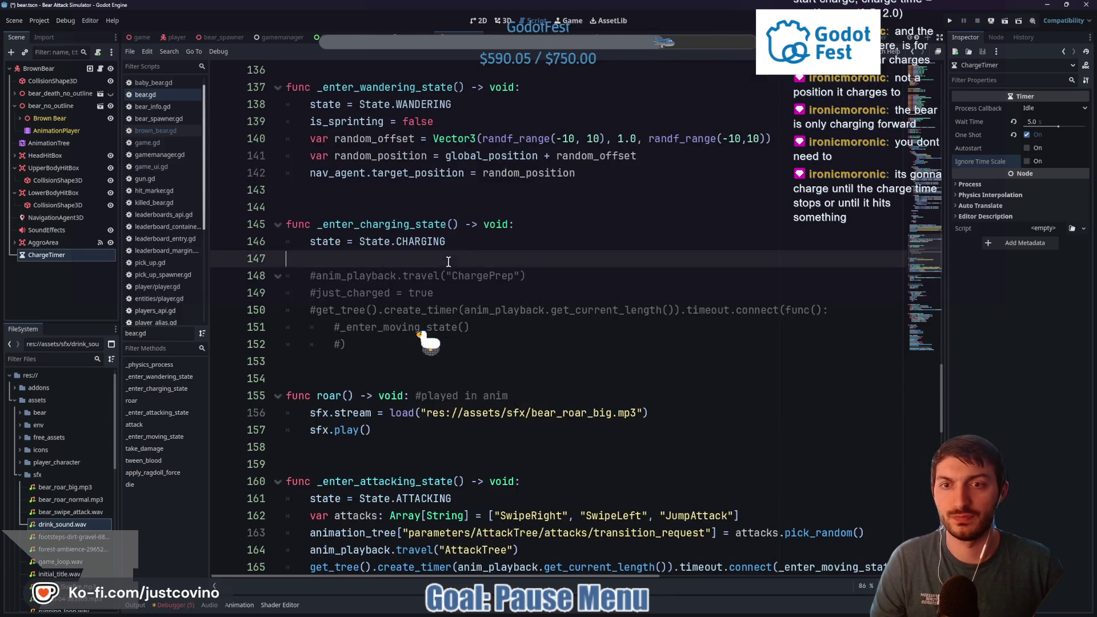
left_click(508, 261)
key("Tab")
type("var ra")
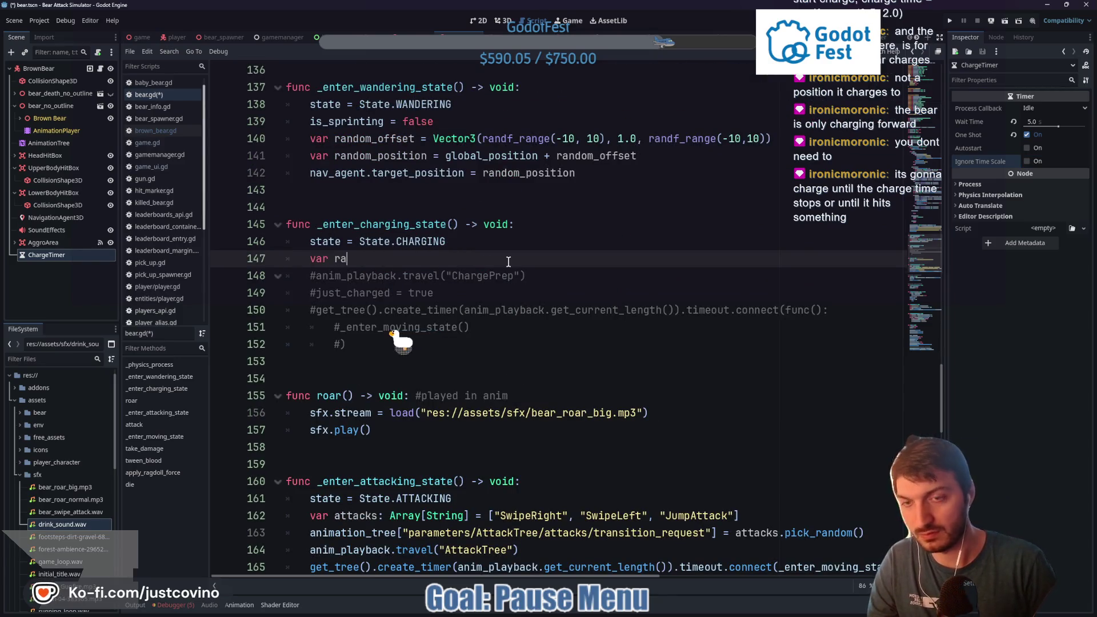
type("ndom_charge_time")
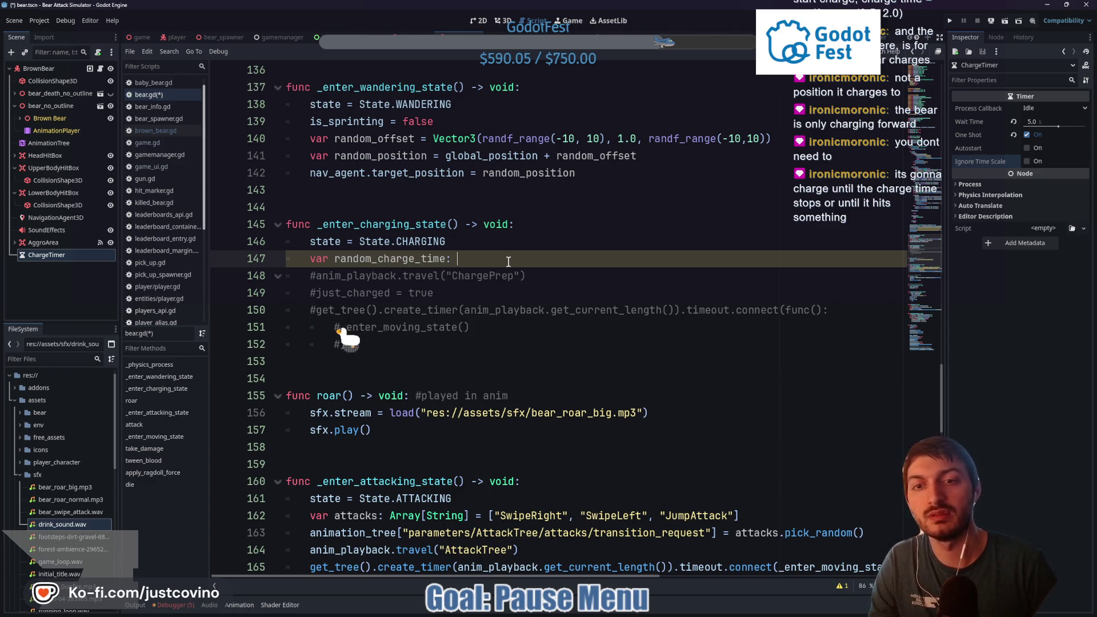
type(": float -")
Set random_charge_time to randf_range(2, 12)
type("= ")
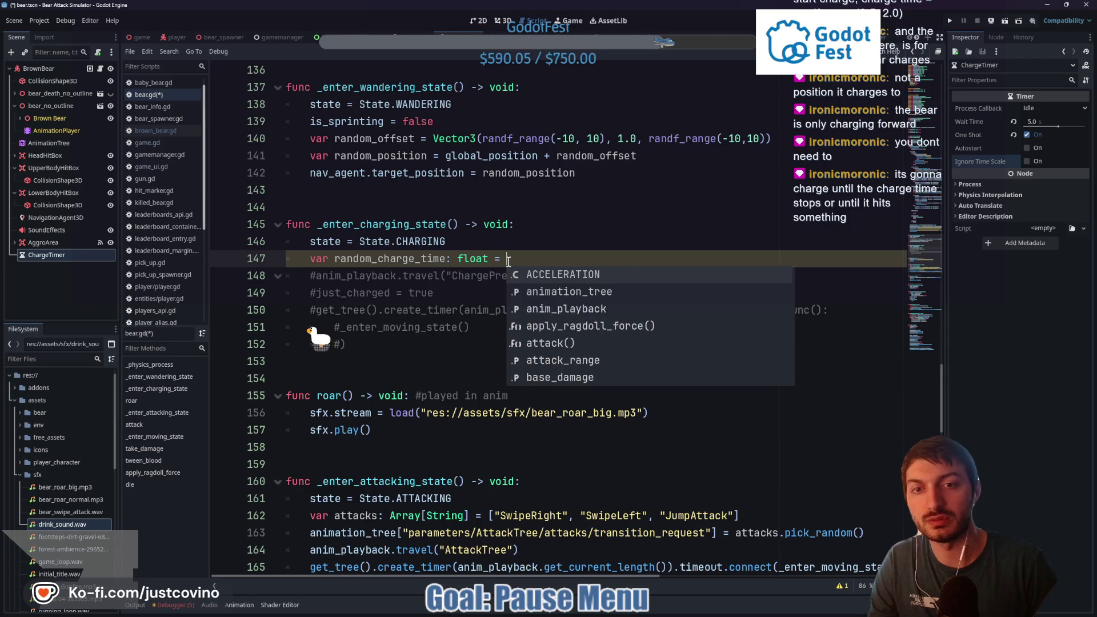
type("randf_r")
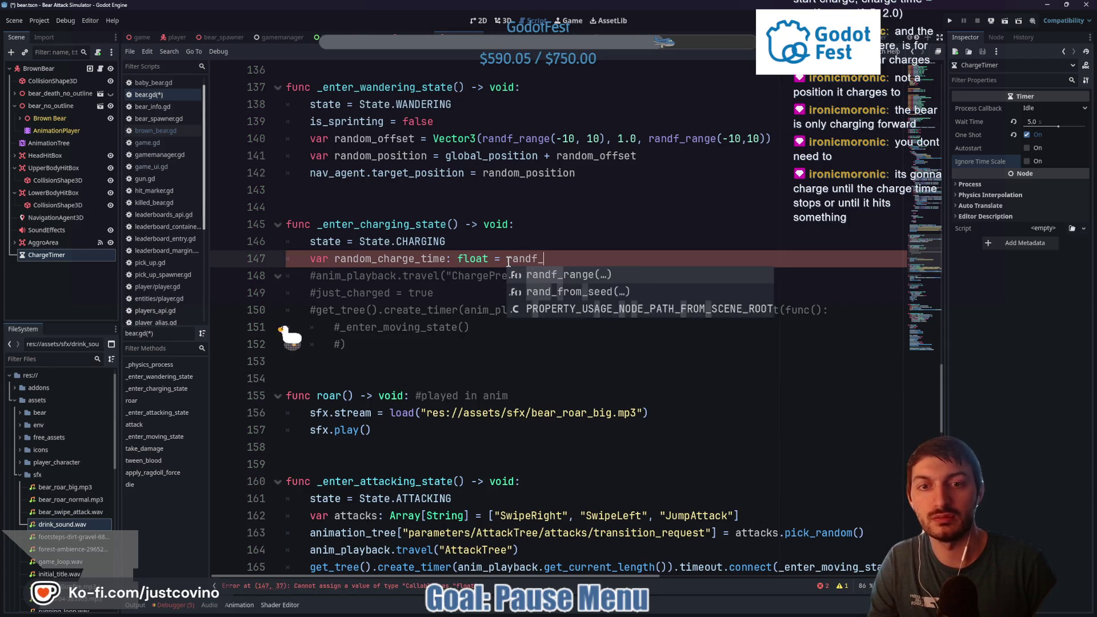
key("Return")
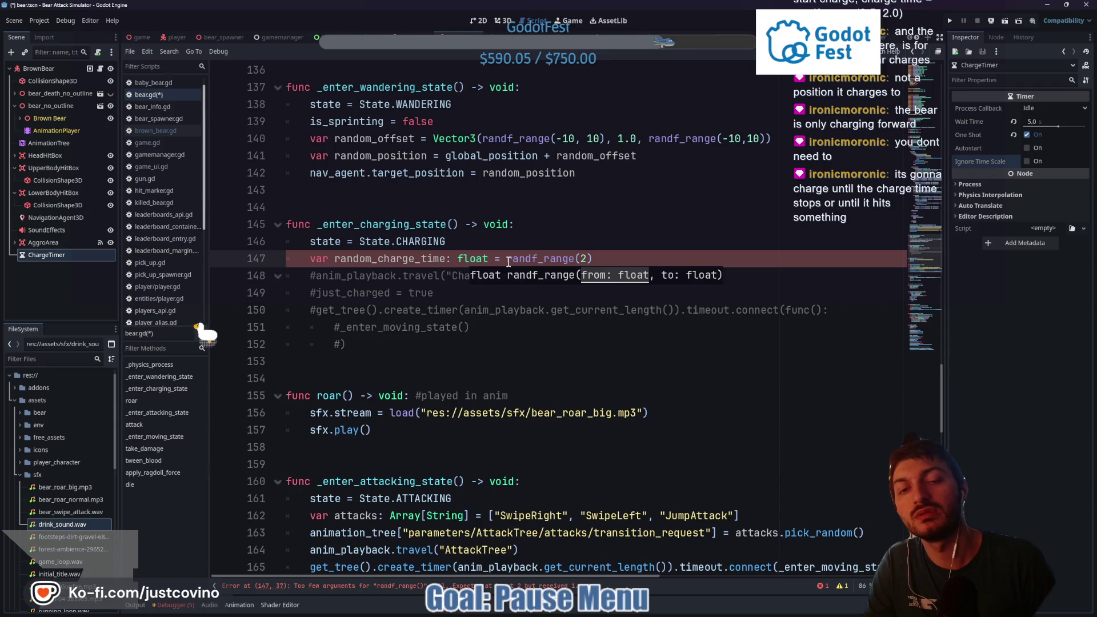
type(", ")
type("10")
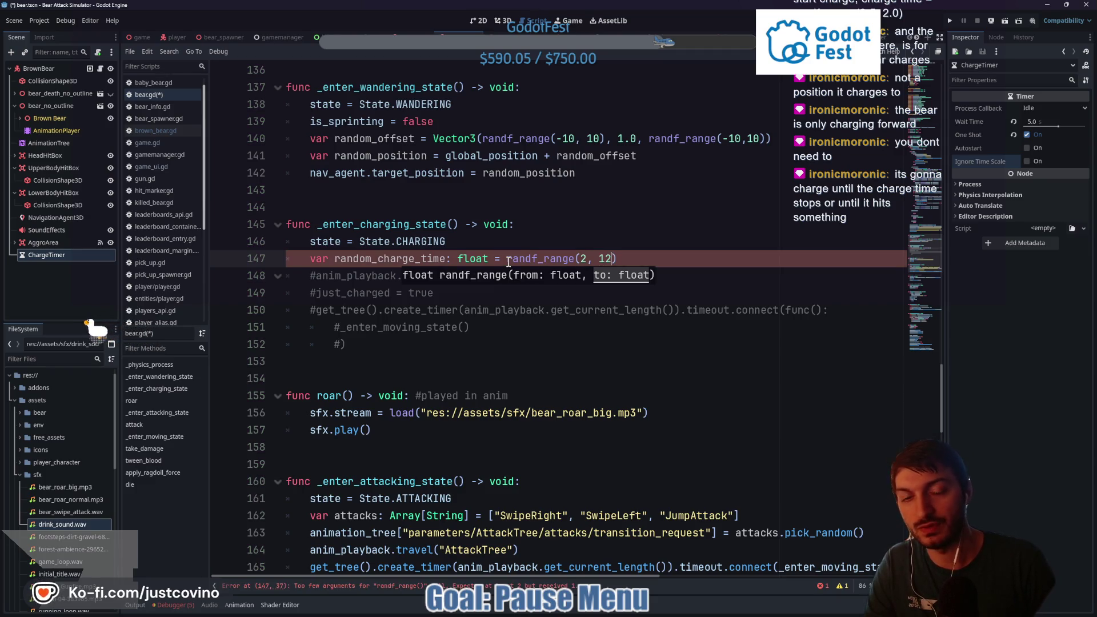
type("2")
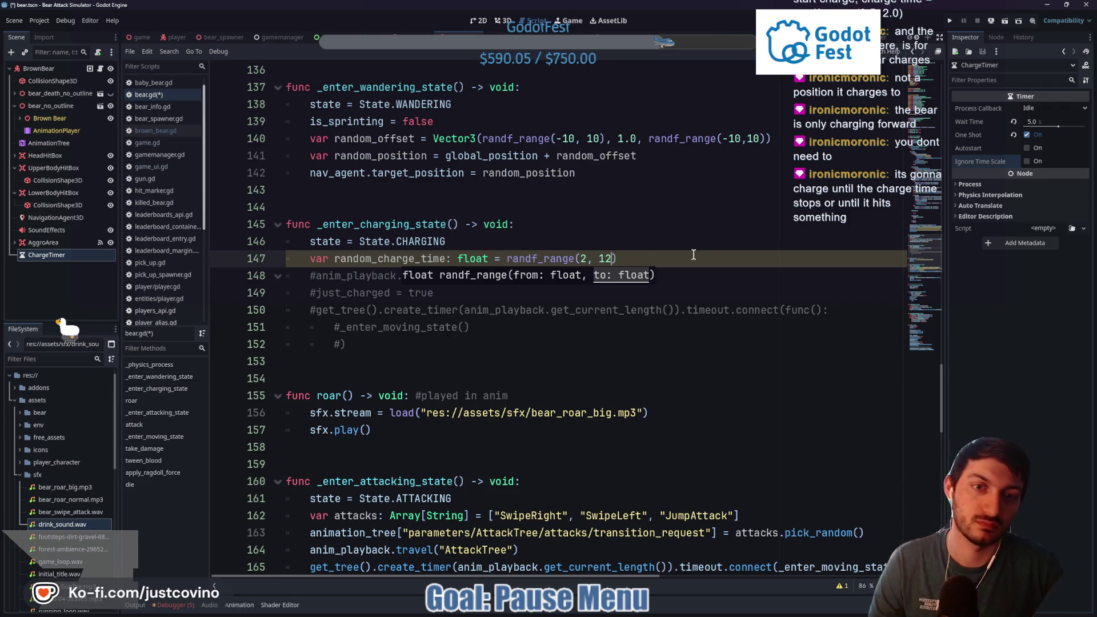
left_click(617, 260)
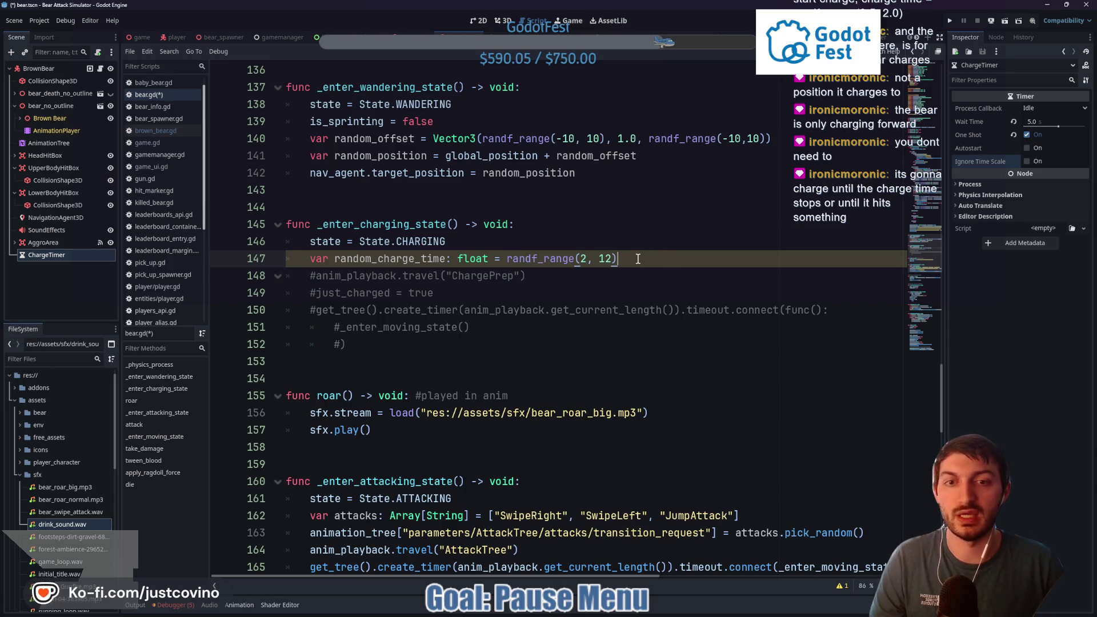
Assign random_charge_time to charge_timer.wait_time and call charge_timer.start()
key("Return")
type("charge")
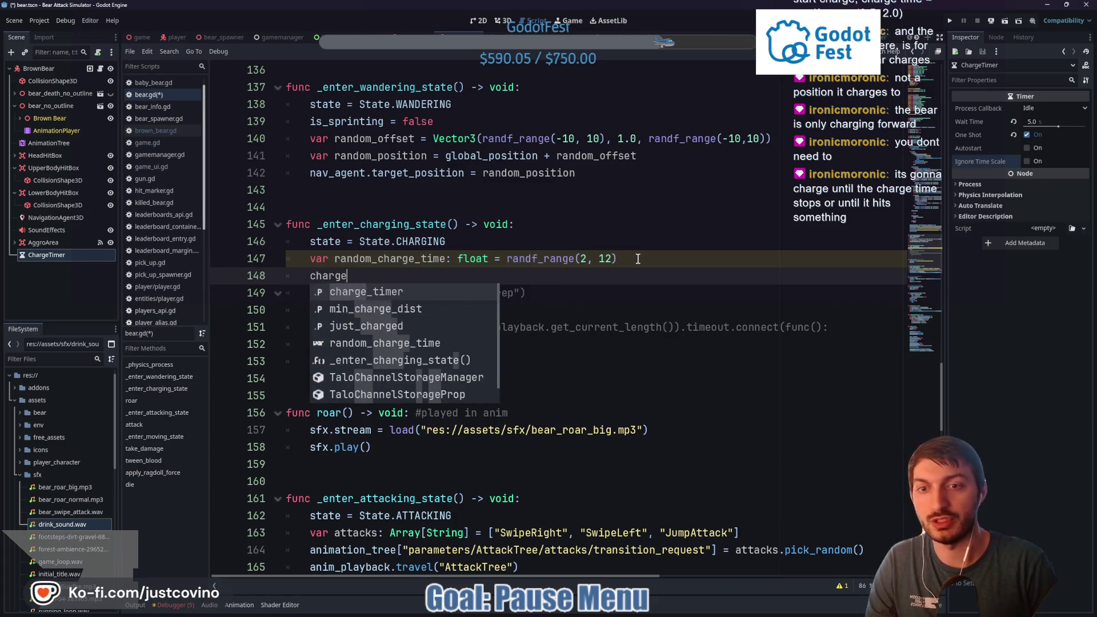
type("_timer.wait_time ")
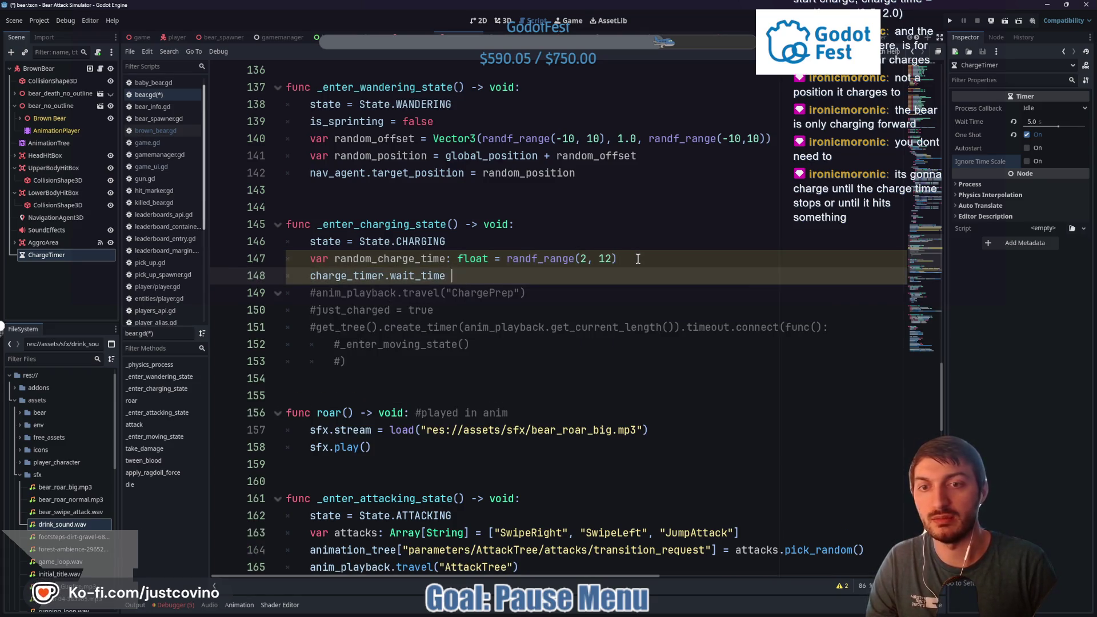
type("= random")
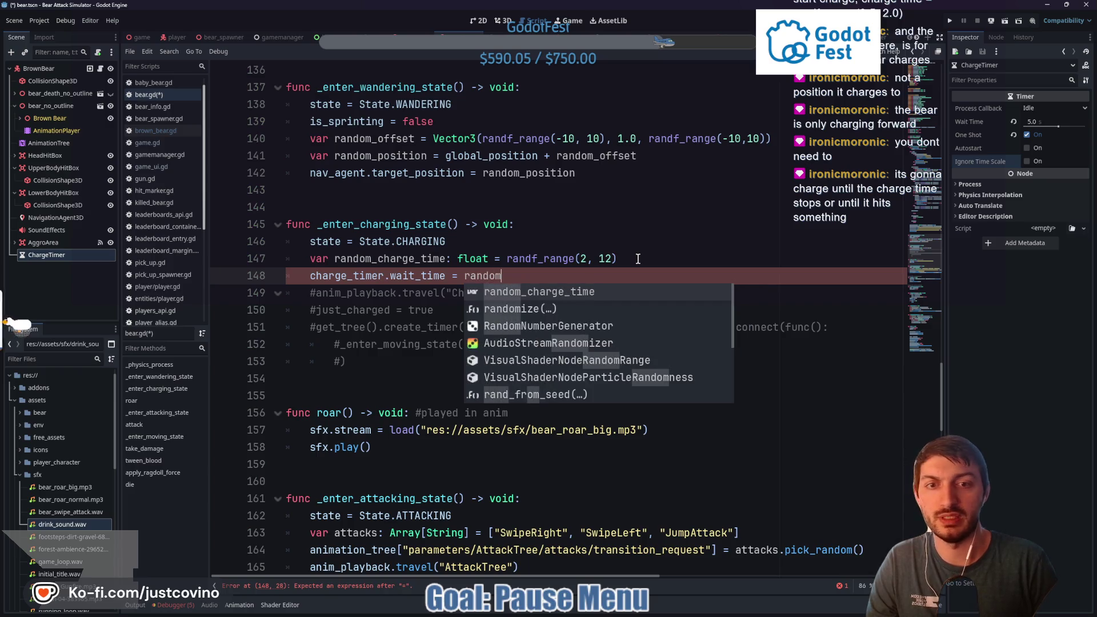
key("Return")
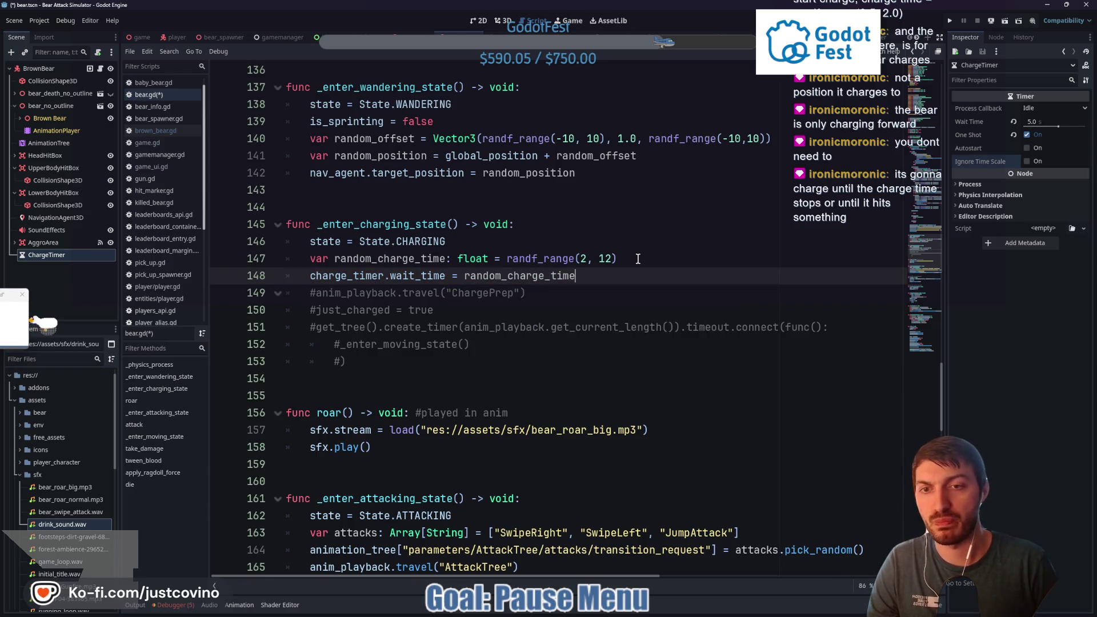
key("Return")
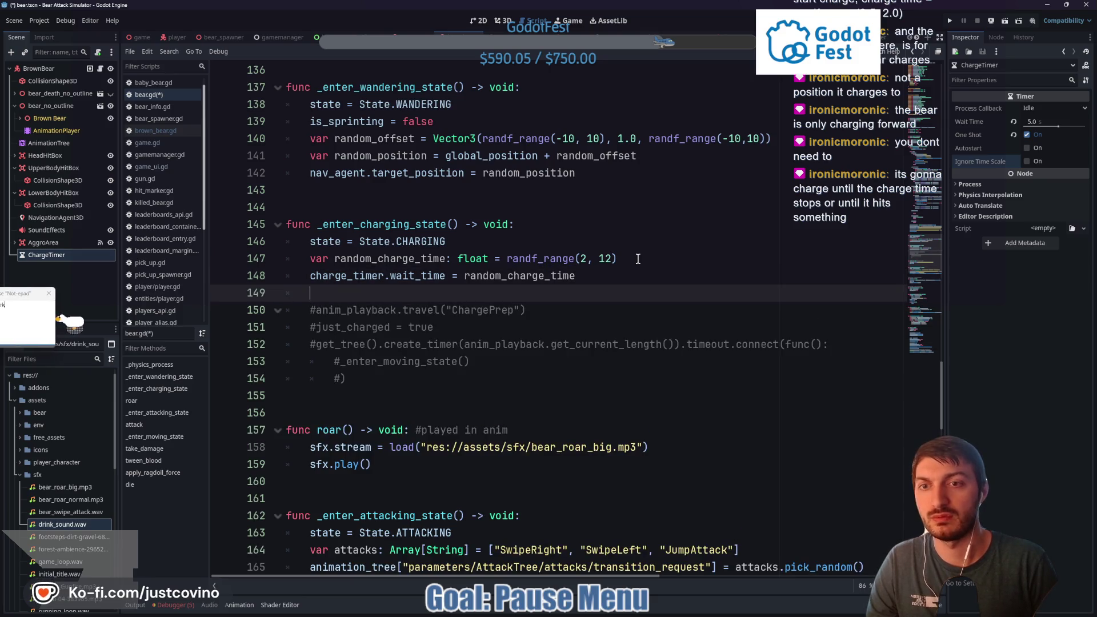
type("charg")
key("Return")
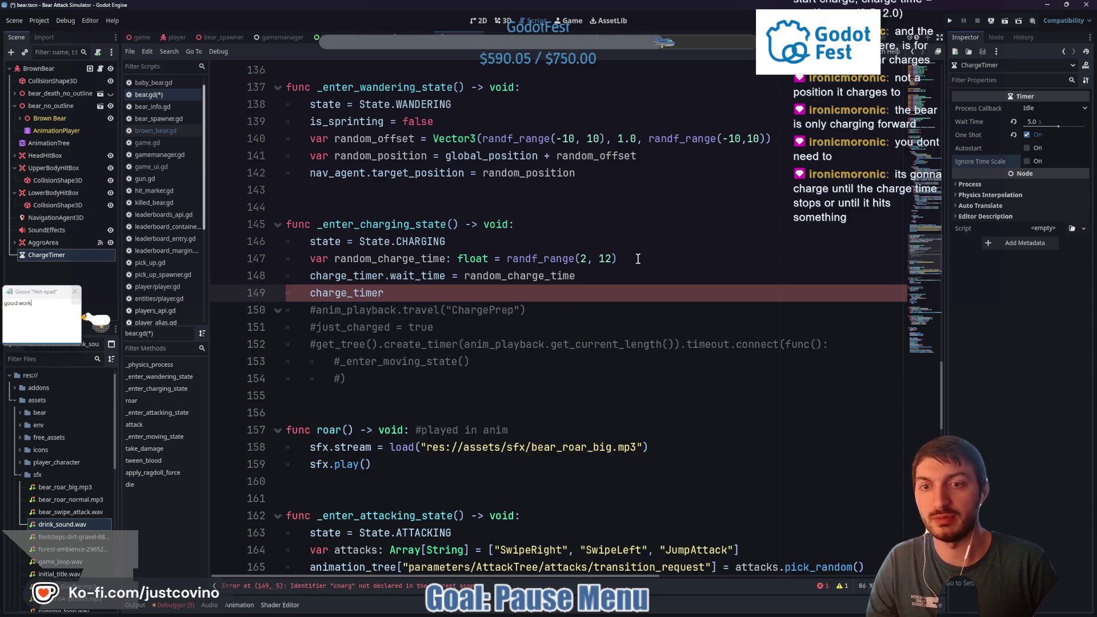
type(".star")
key("Return")
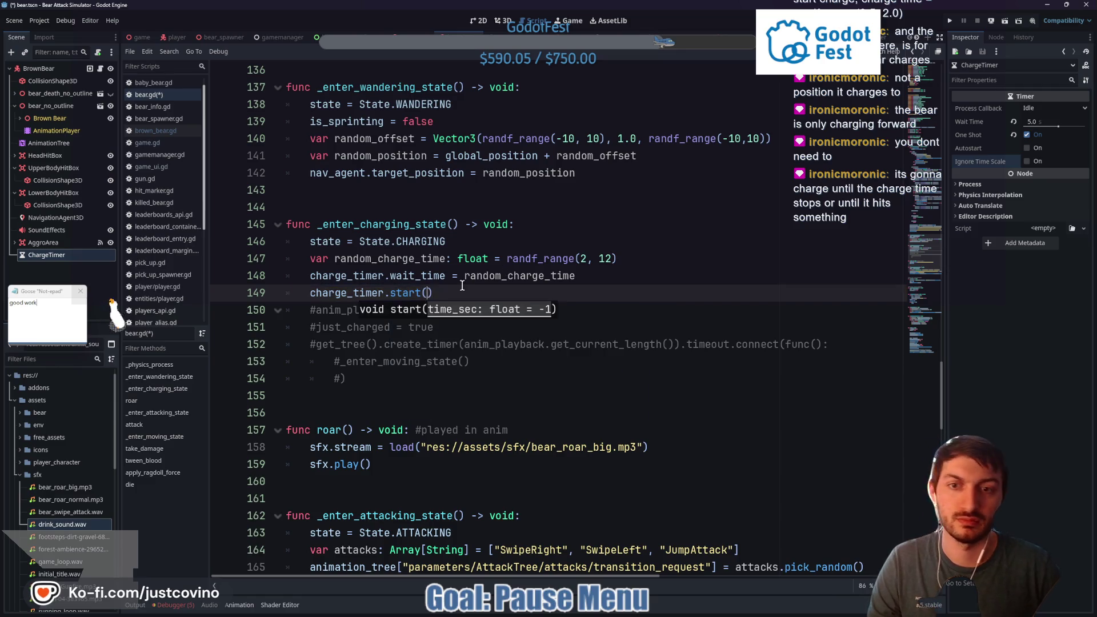
Make the CHARGING branch return early with 'if charge_timer.is_stopped(): return'
scroll(413, 295, "up", 10)
left_click(412, 291)
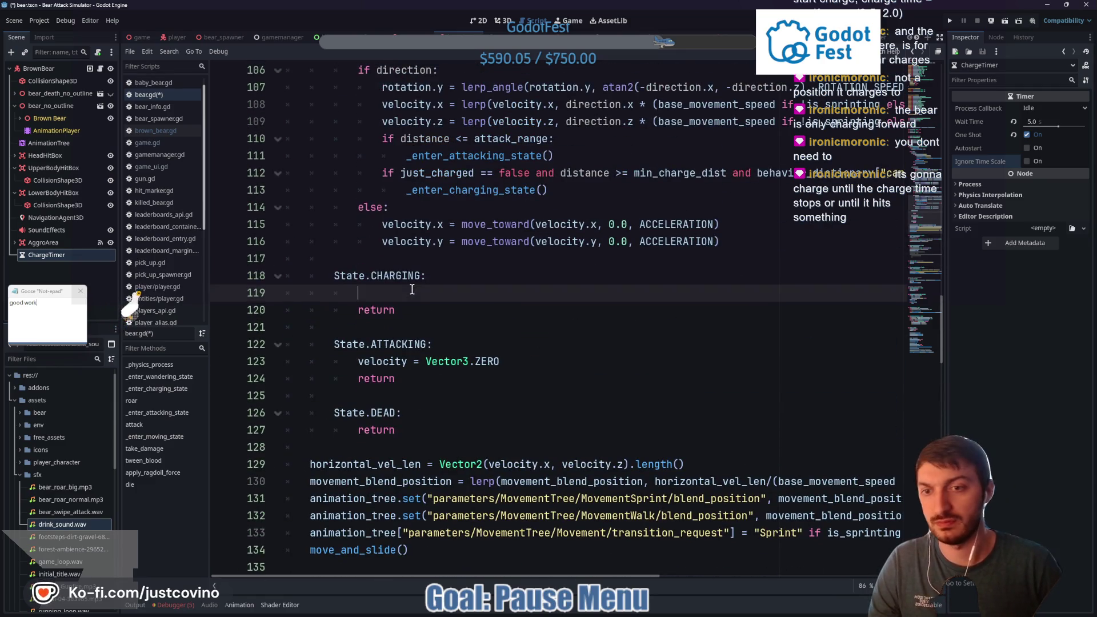
type("ifcharge")
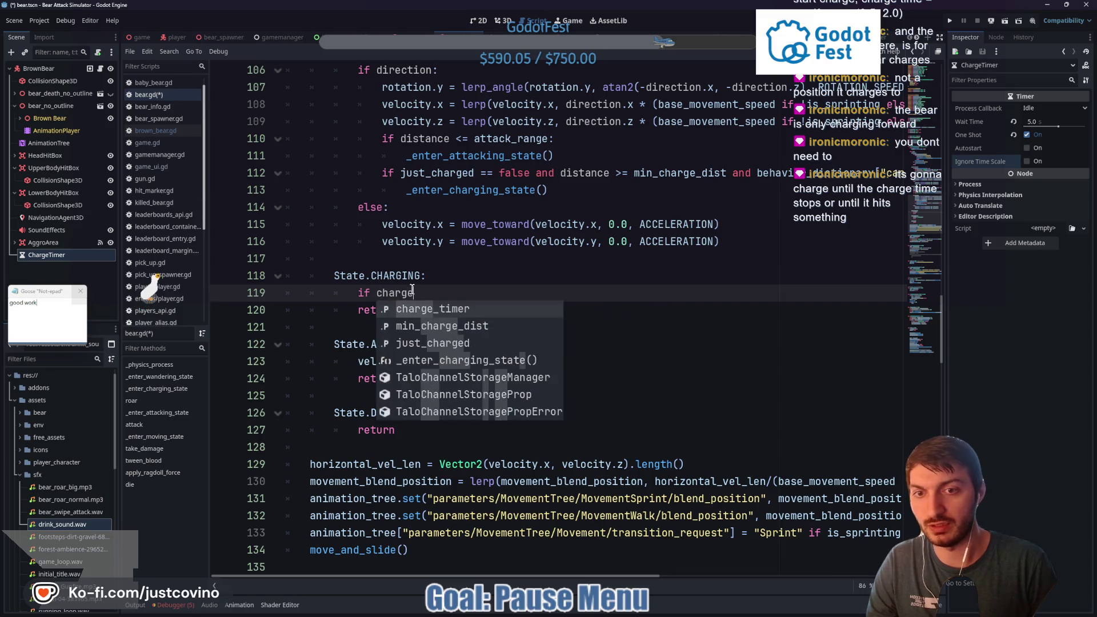
key("Return")
type(".is")
key("Return")
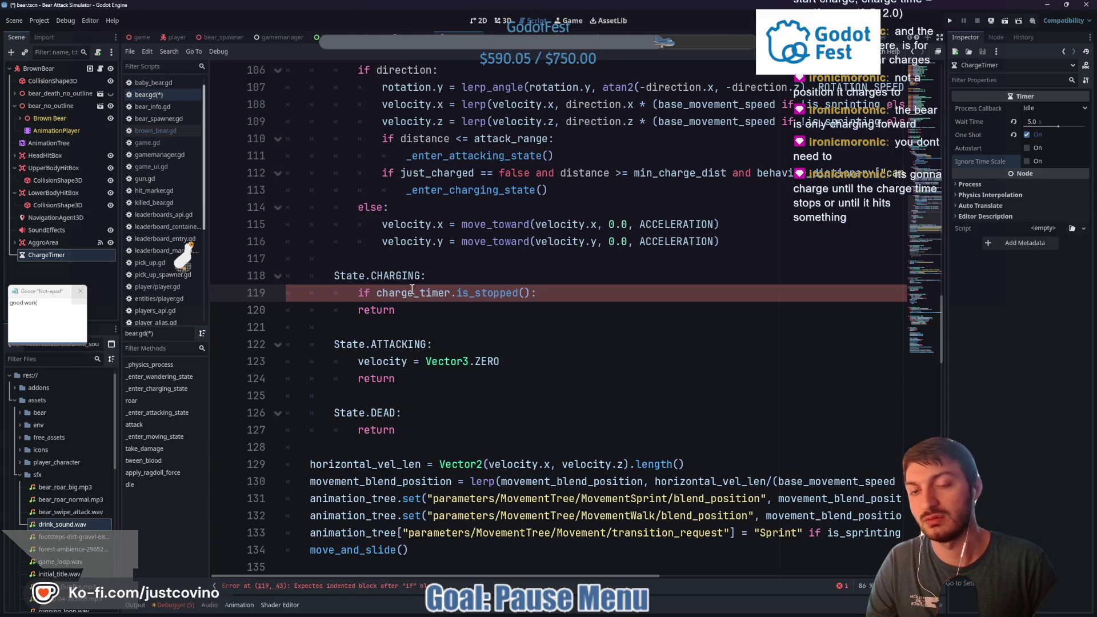
type(" ret")
key("Return")
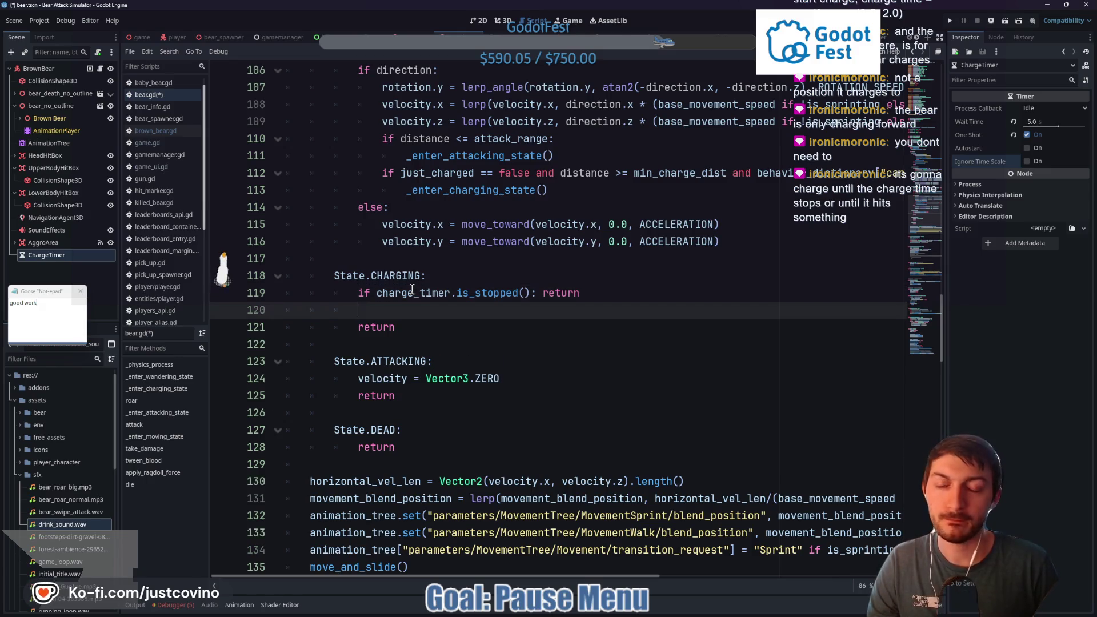
key("Return")
Connect charge_timer.timeout to _enter_moving_state in _enter_charging_state and save bear.gd
scroll(412, 290, "down", 9)
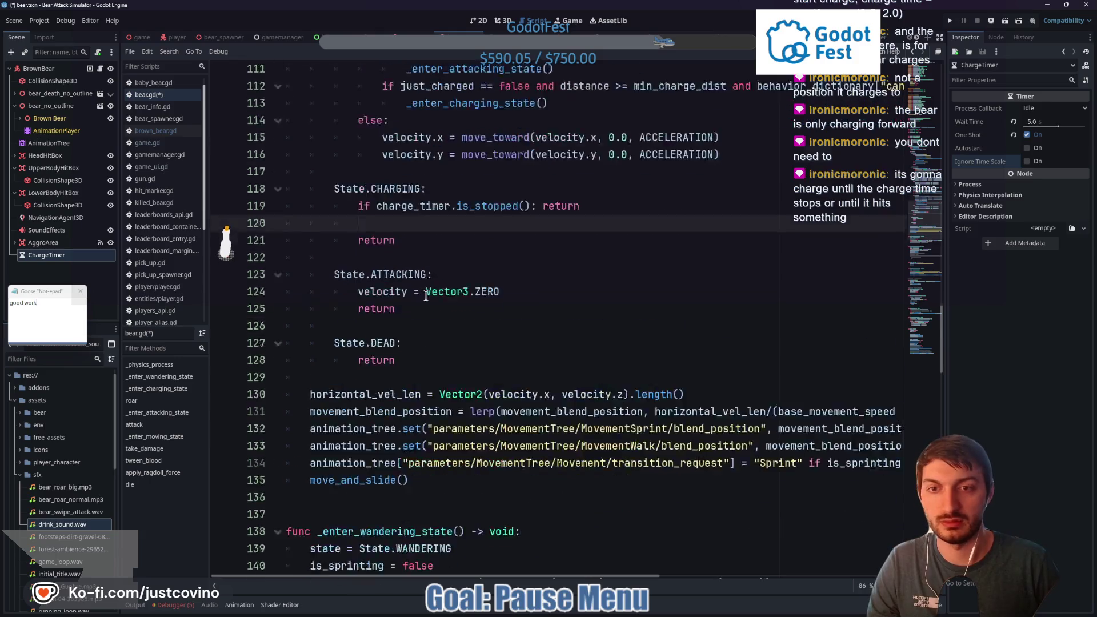
left_click(459, 361)
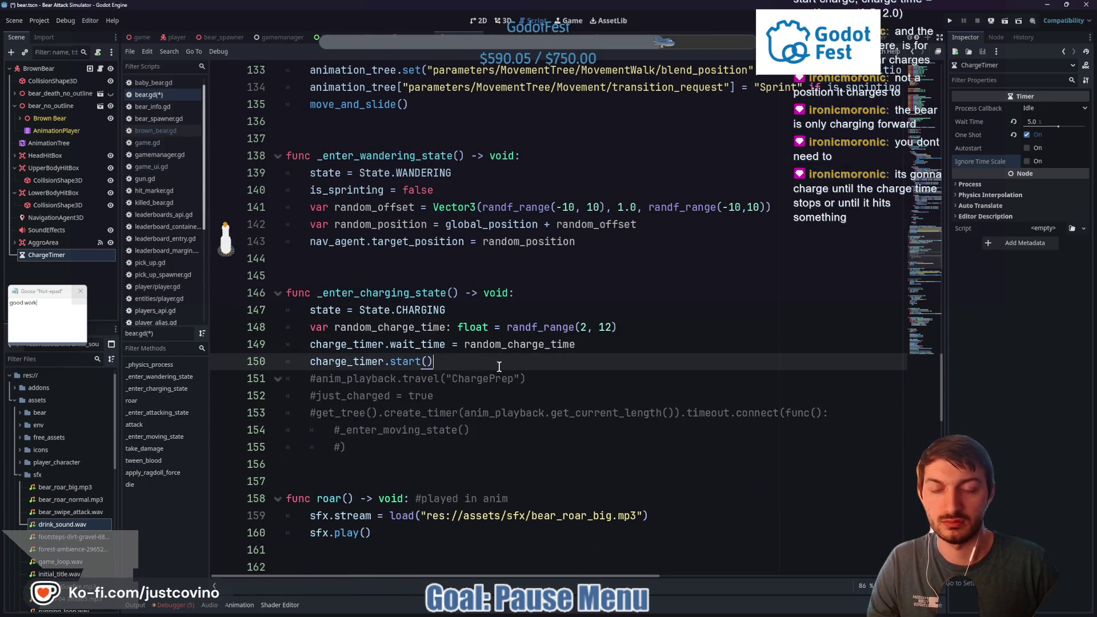
key("Return")
type("charge")
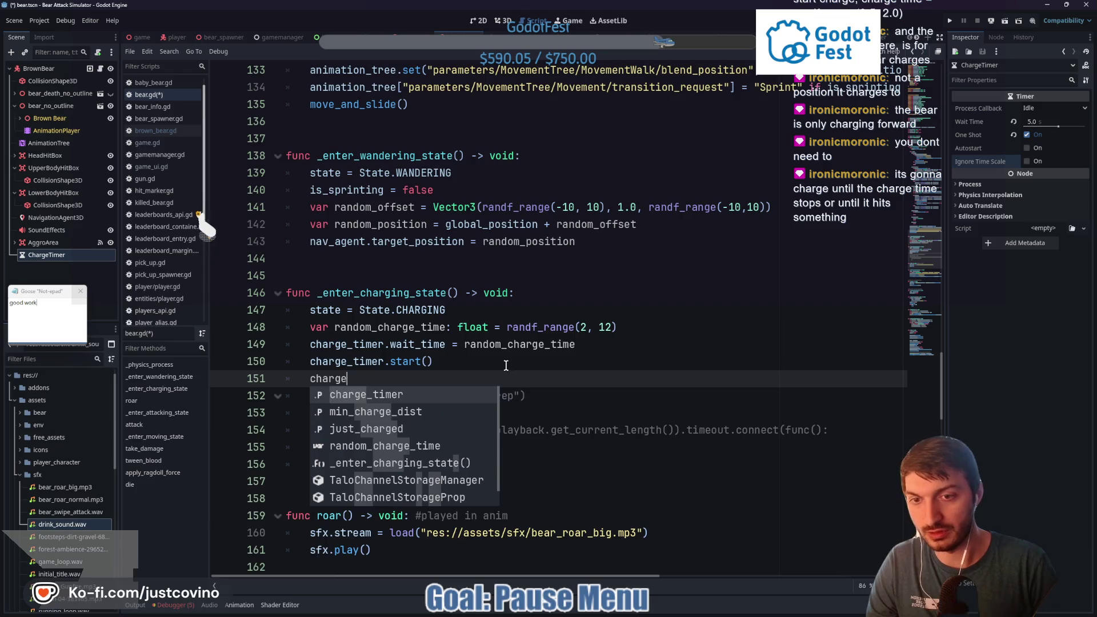
type("_timer.timeout.co")
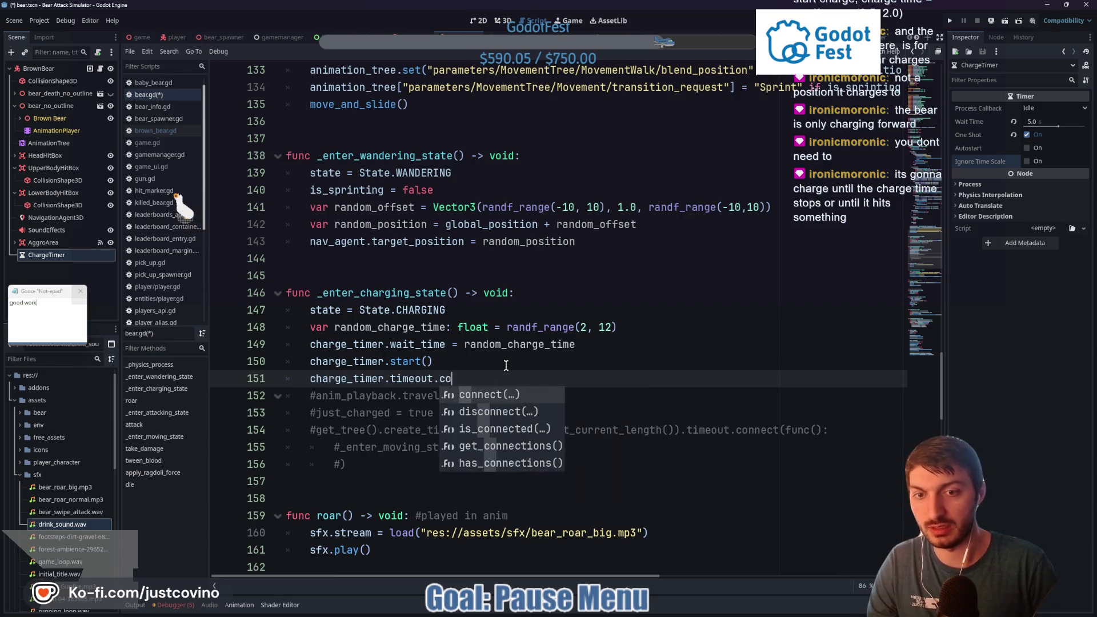
key("Return")
type("ntermo")
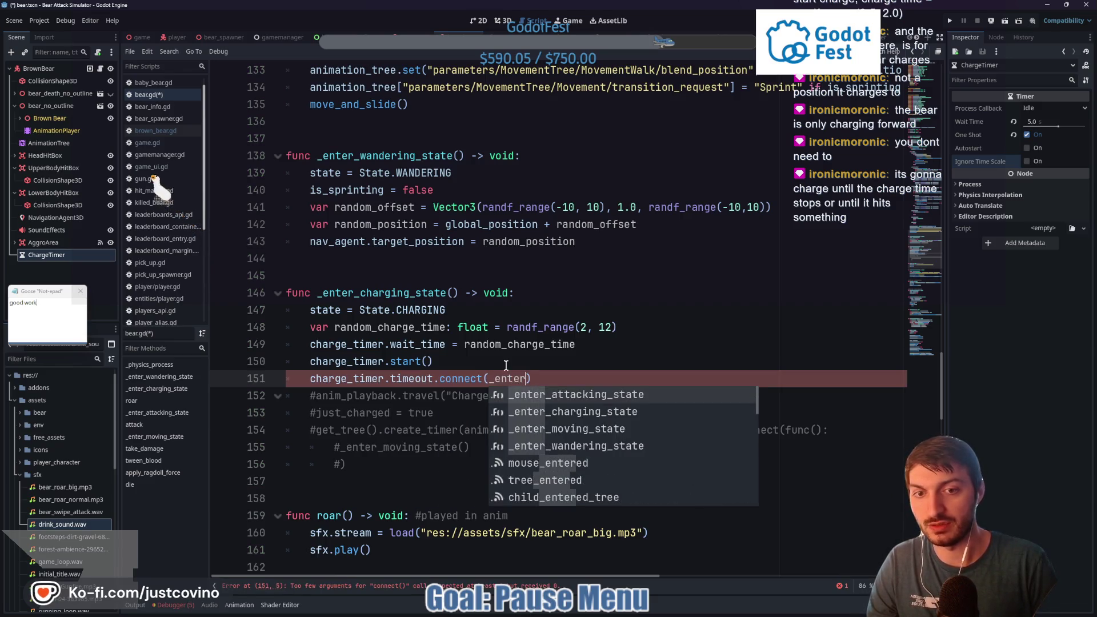
key("Return")
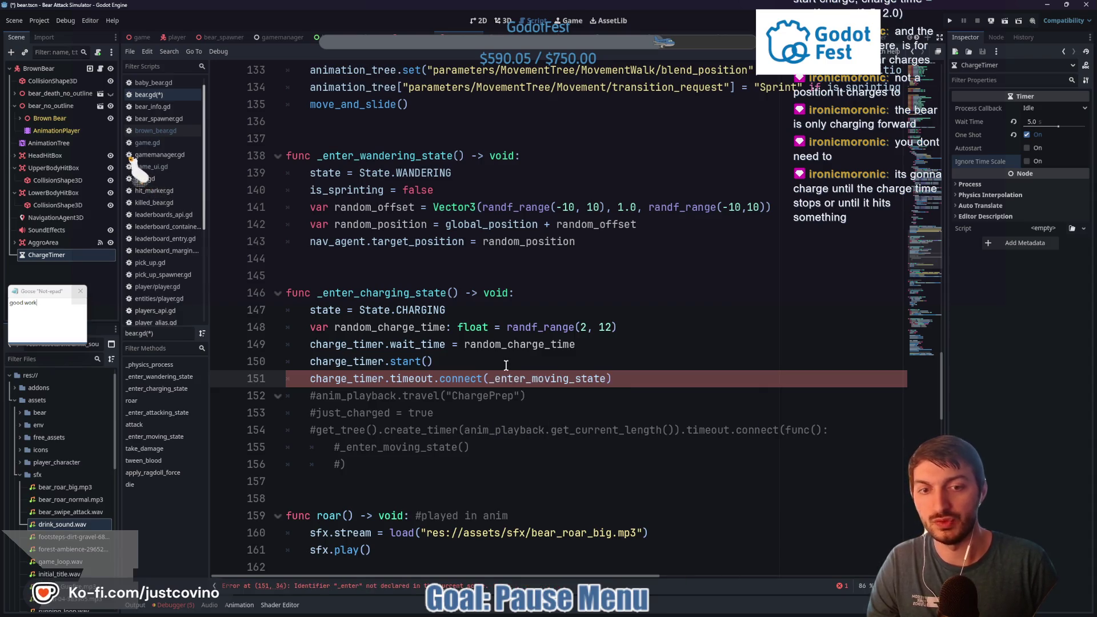
key("ctrl+s")
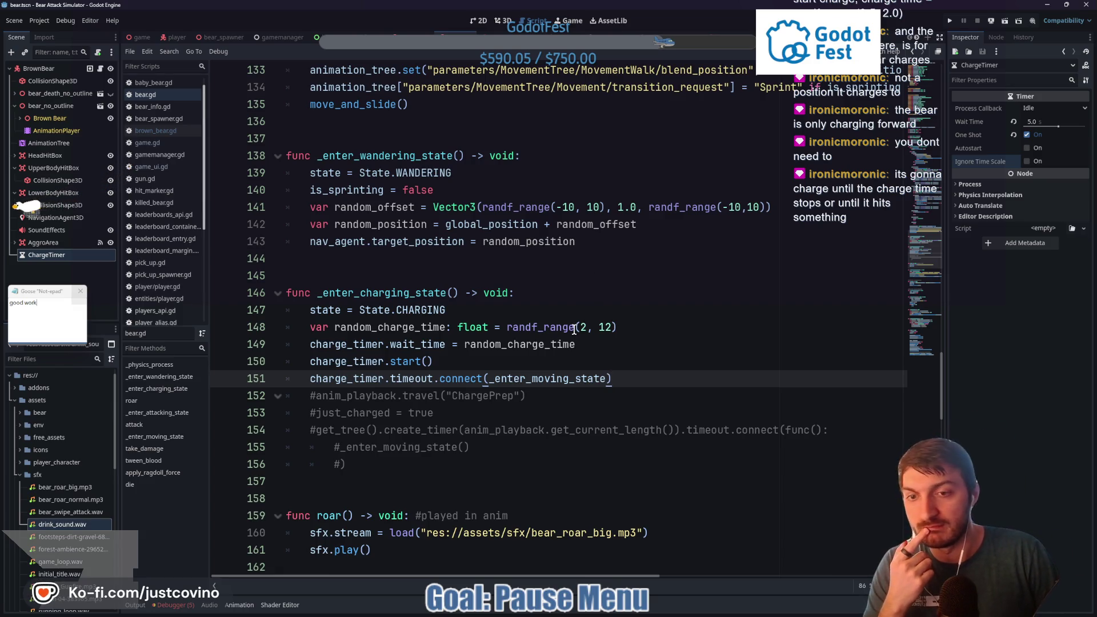
scroll(437, 258, "up", 8)
left_click(437, 259)
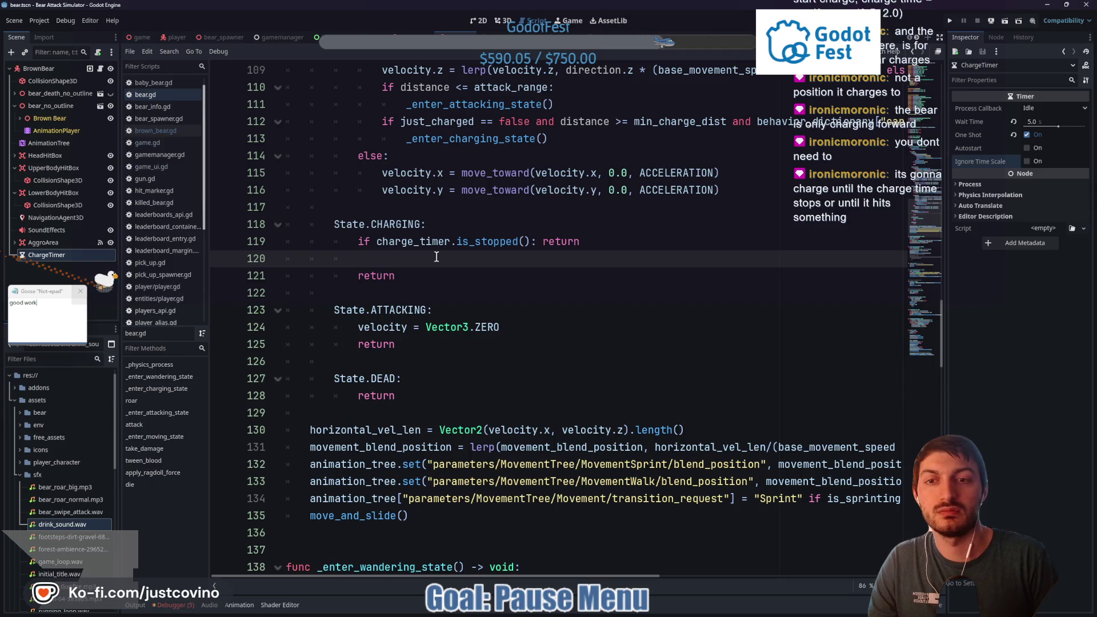
Declare direction: Vector3 as global_position.direction_to the current player's global position
type("v")
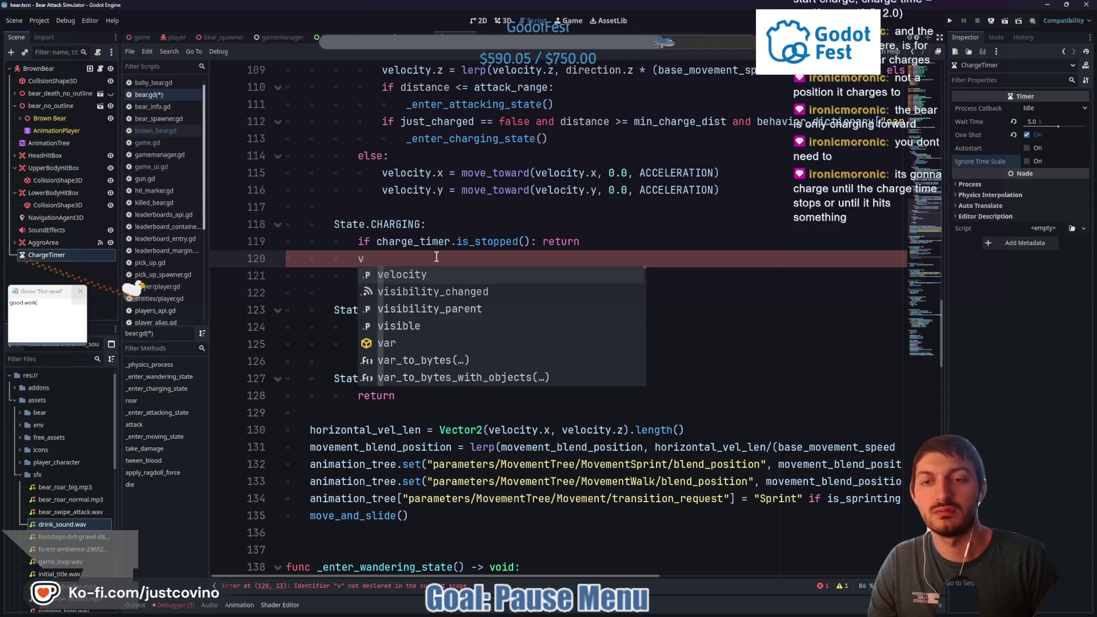
key("BackSpace")
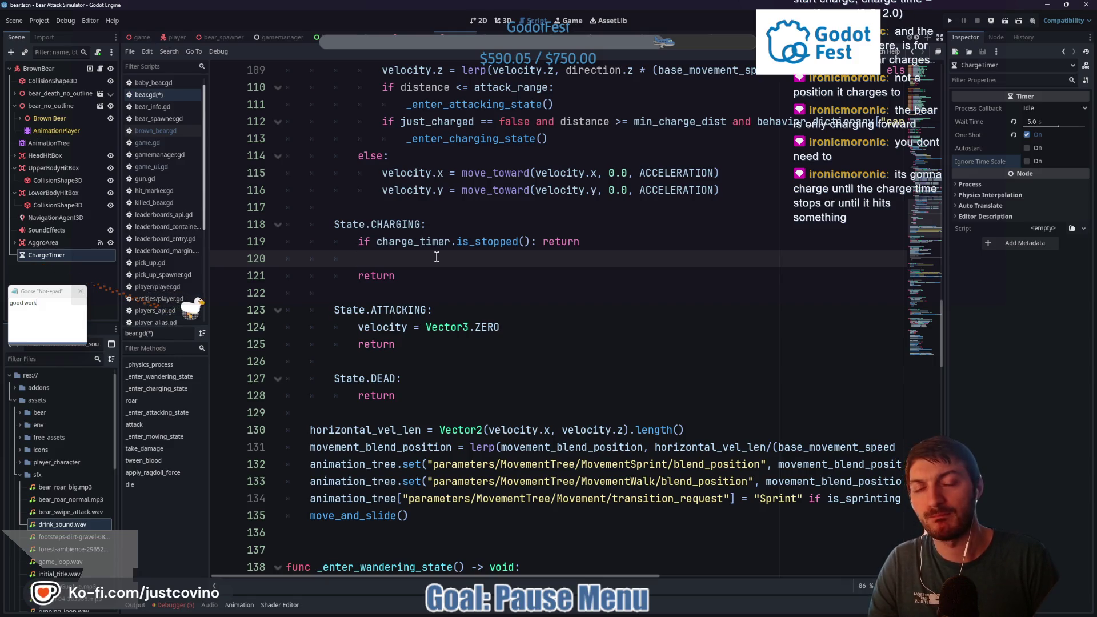
scroll(481, 324, "up", 3)
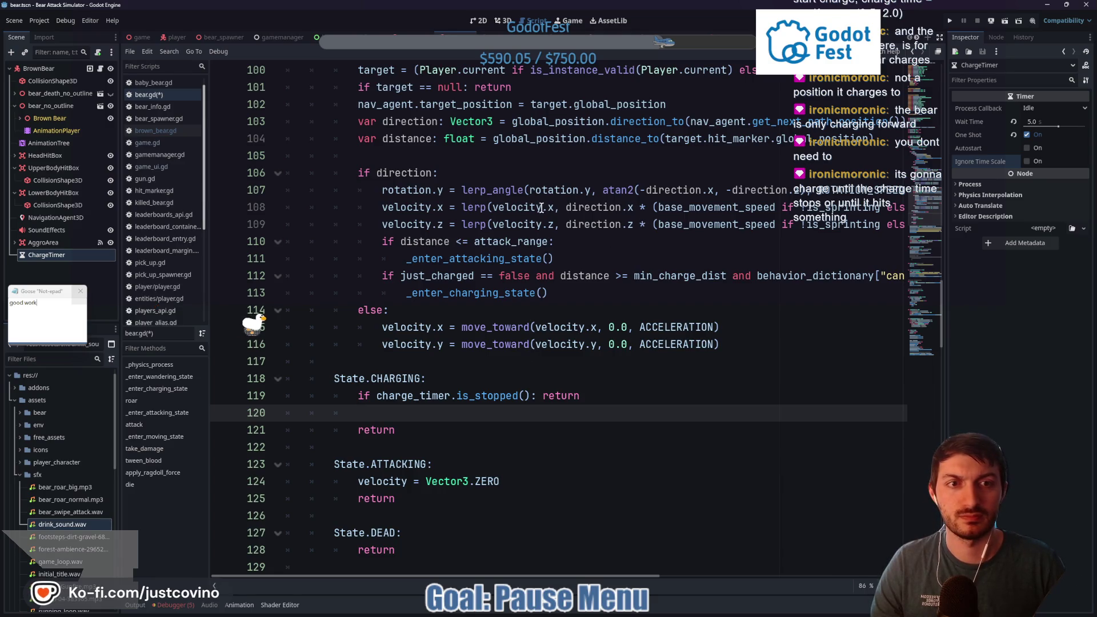
mouse_move(376, 189)
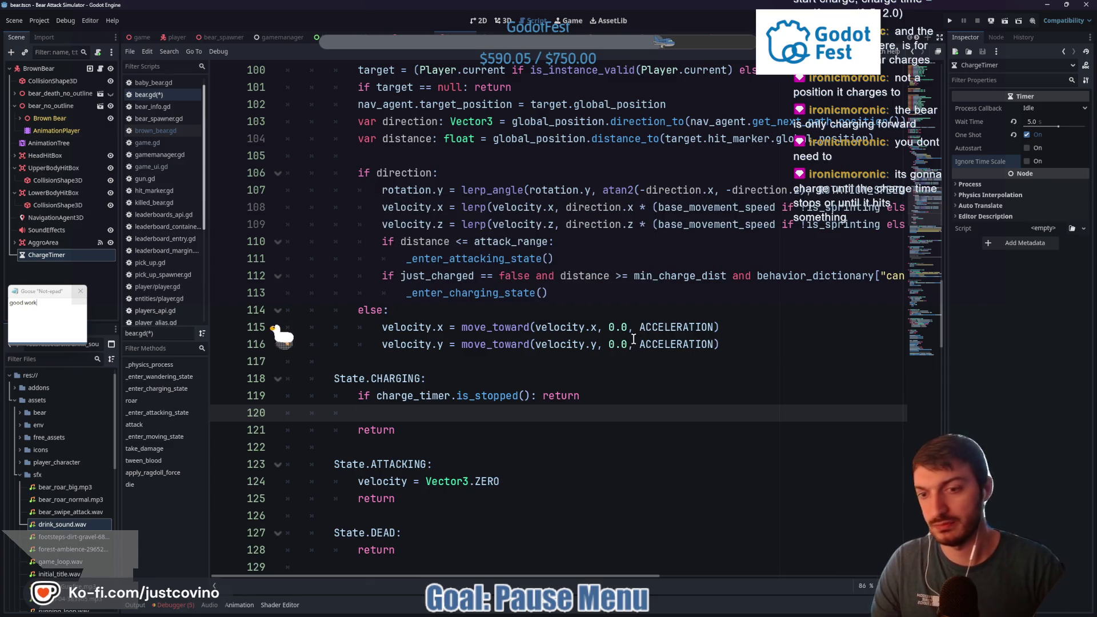
type("vardirection")
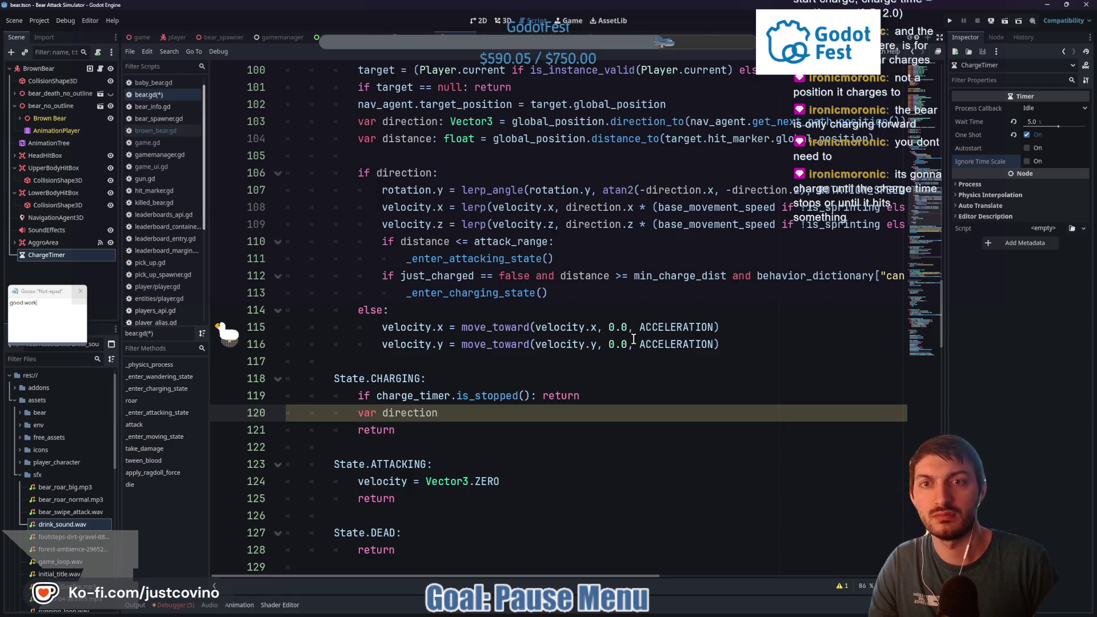
type(": Vetc")
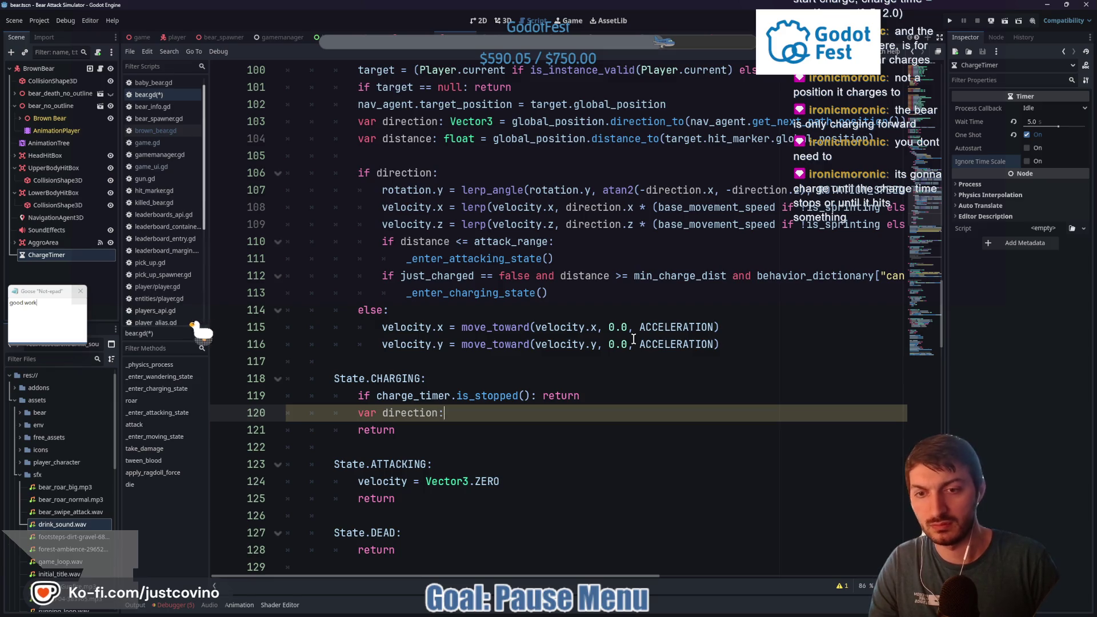
key("BackSpace")
key("BackSpace")
type("c")
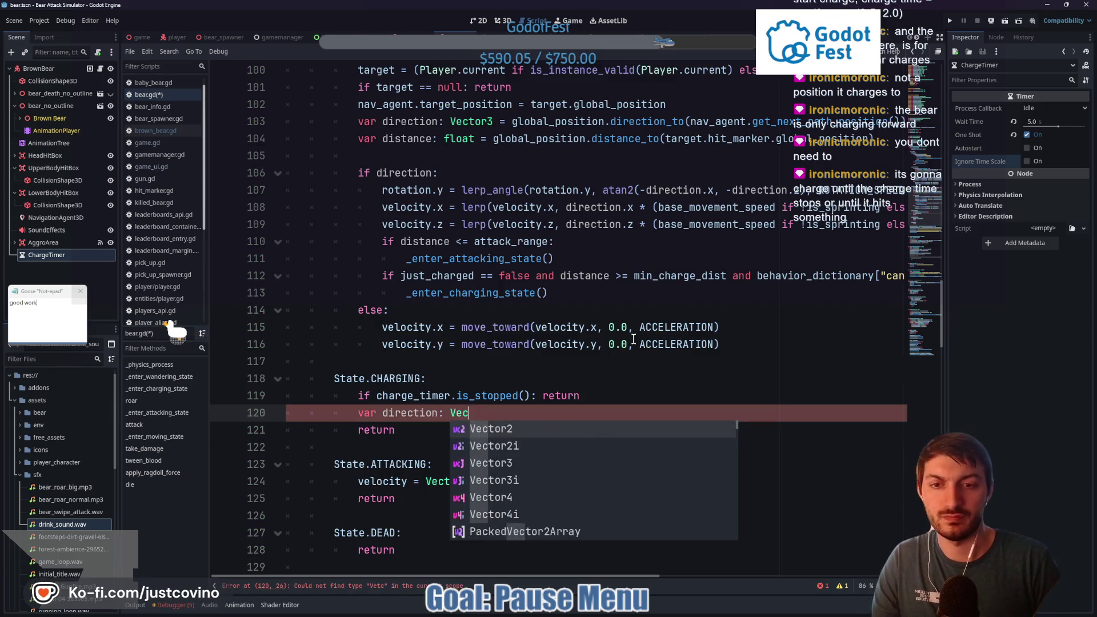
type("tor3 =")
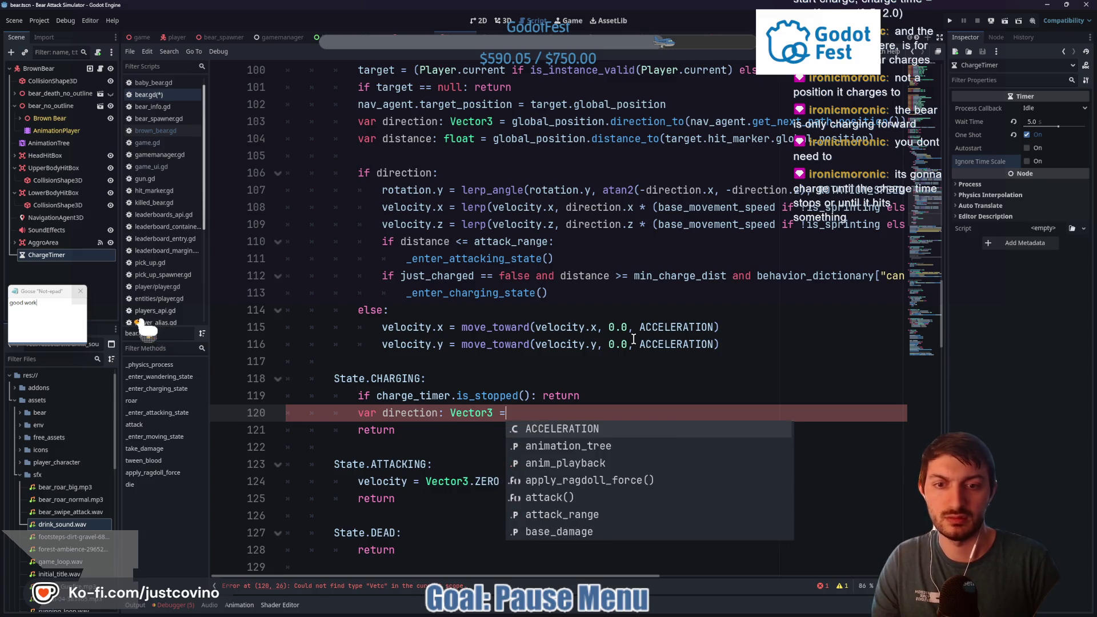
type(" glob")
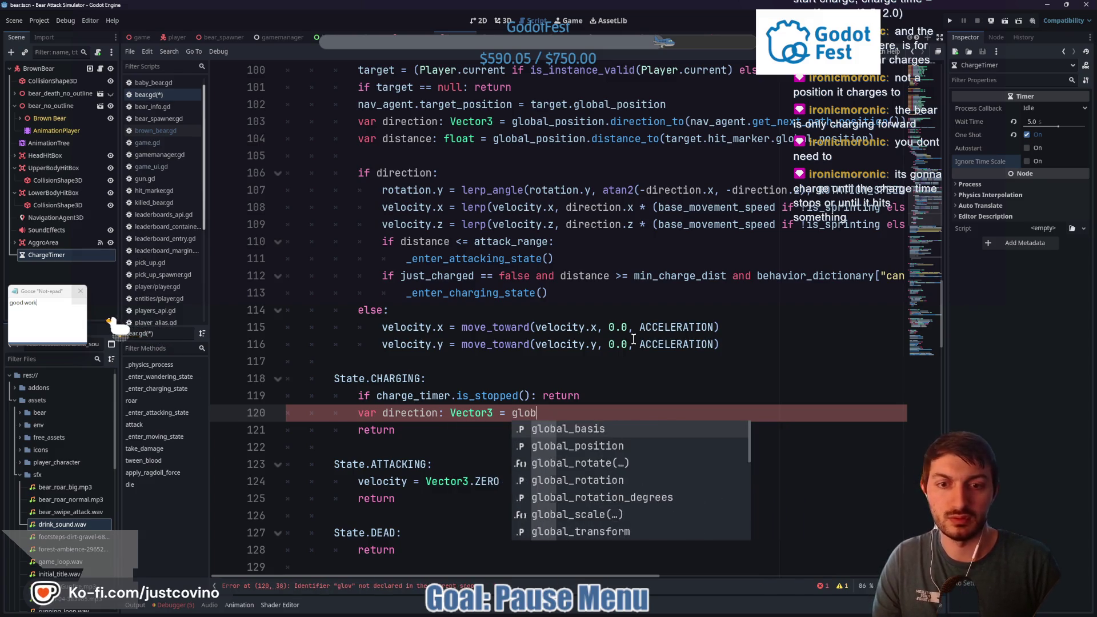
type("al_p")
key("Return")
type(".direction")
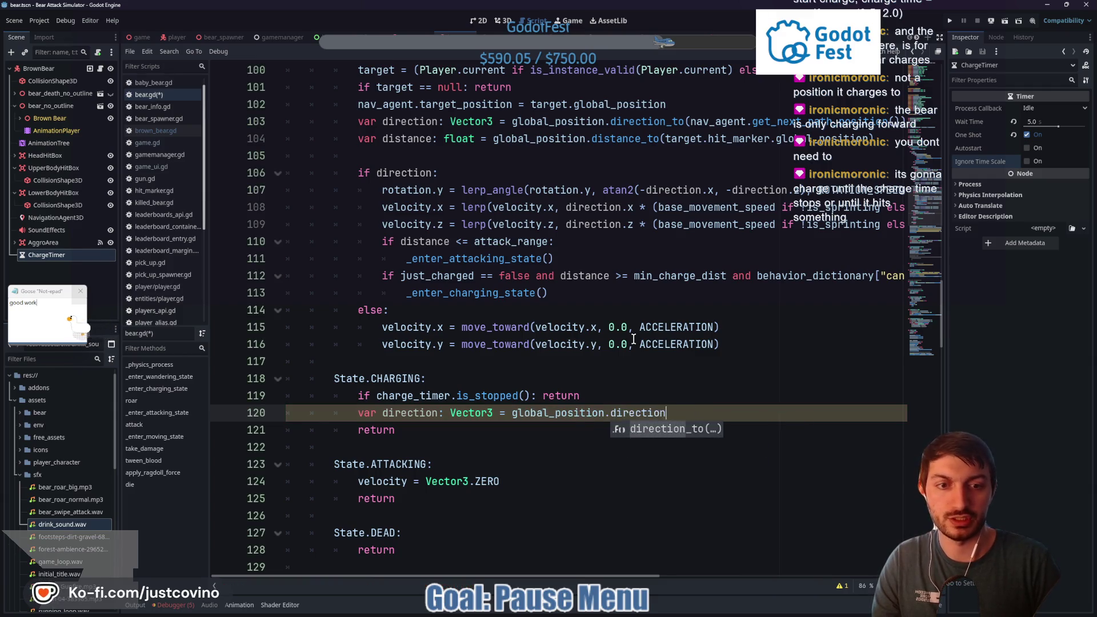
key("Return")
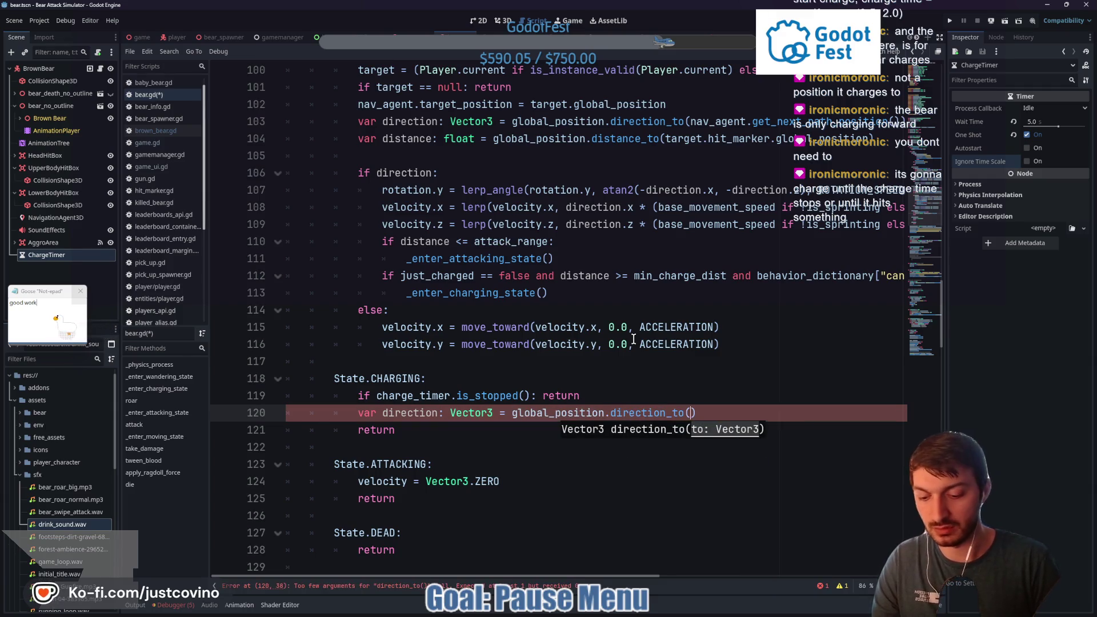
type("Player.curr")
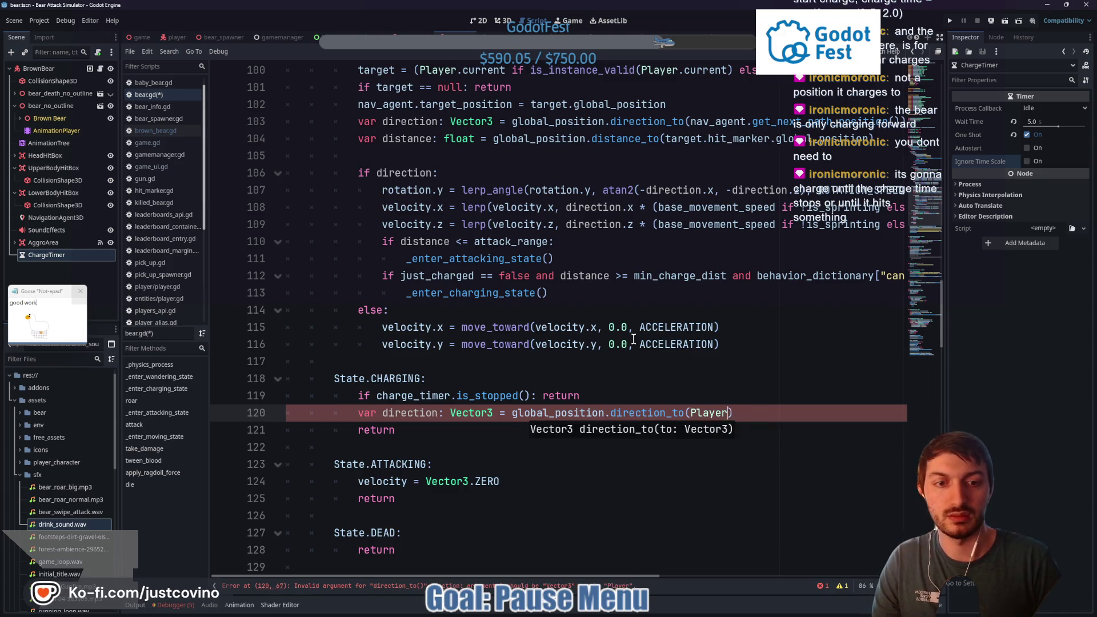
key("Return")
type(".hit_m")
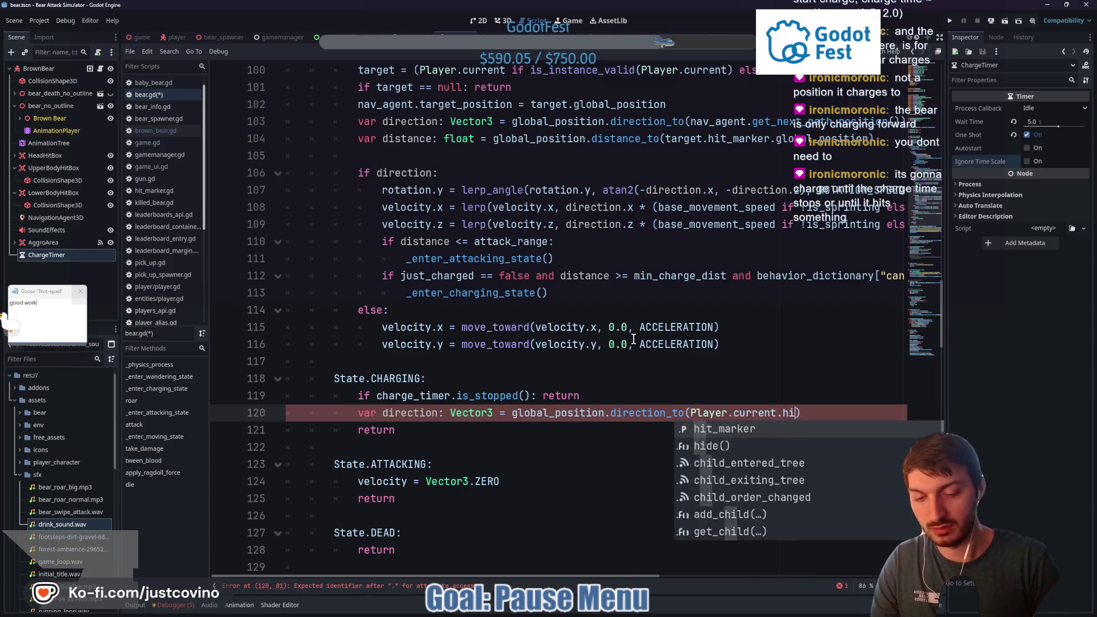
key("Return")
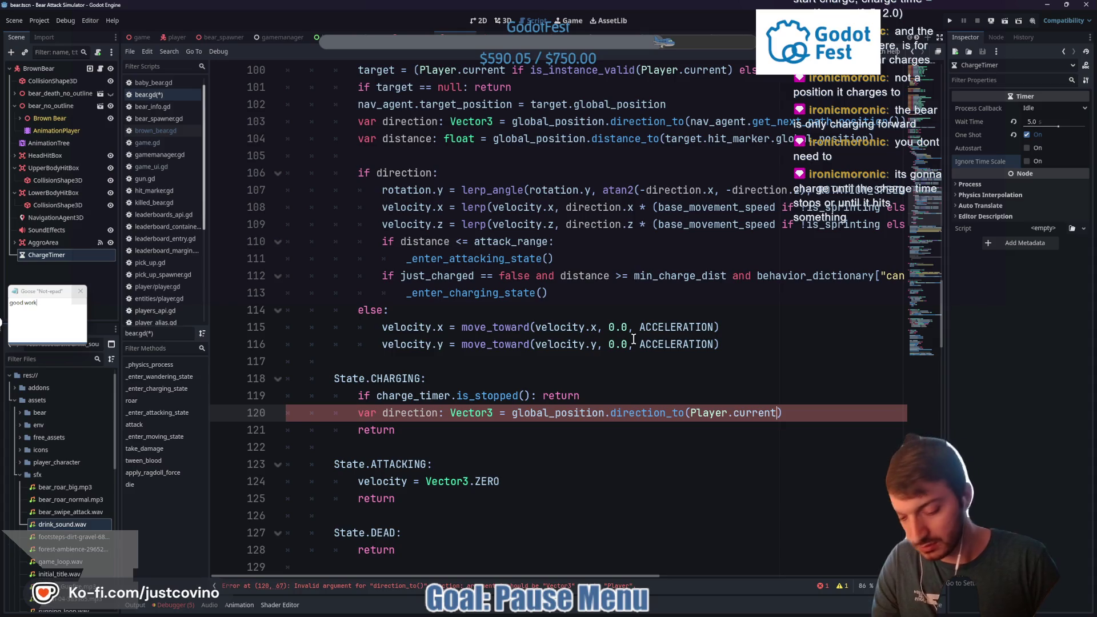
type(".")
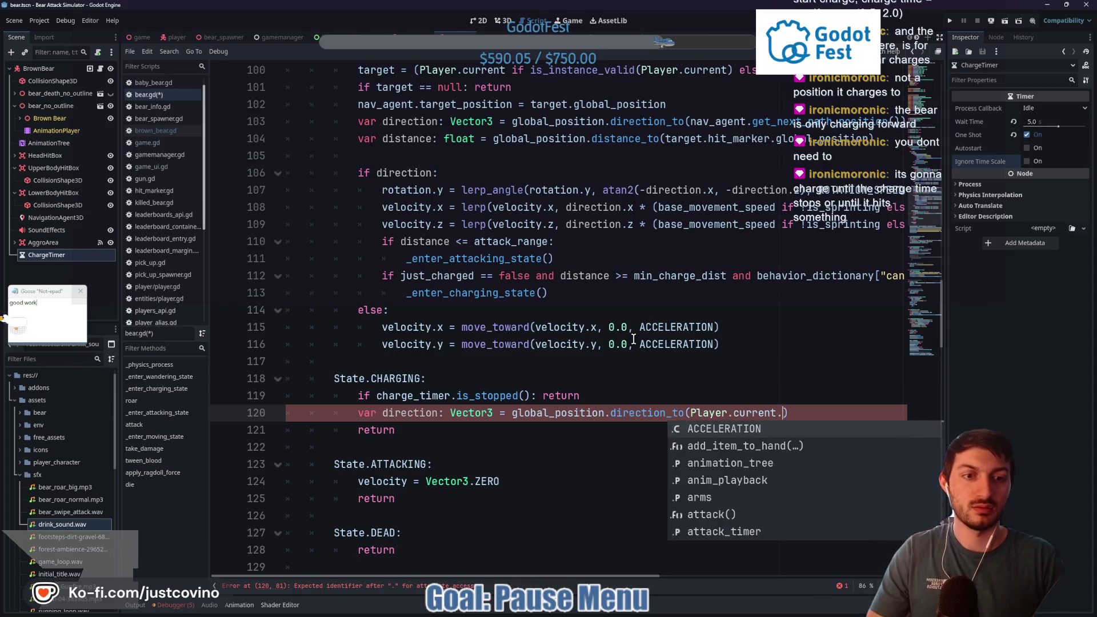
type("globa")
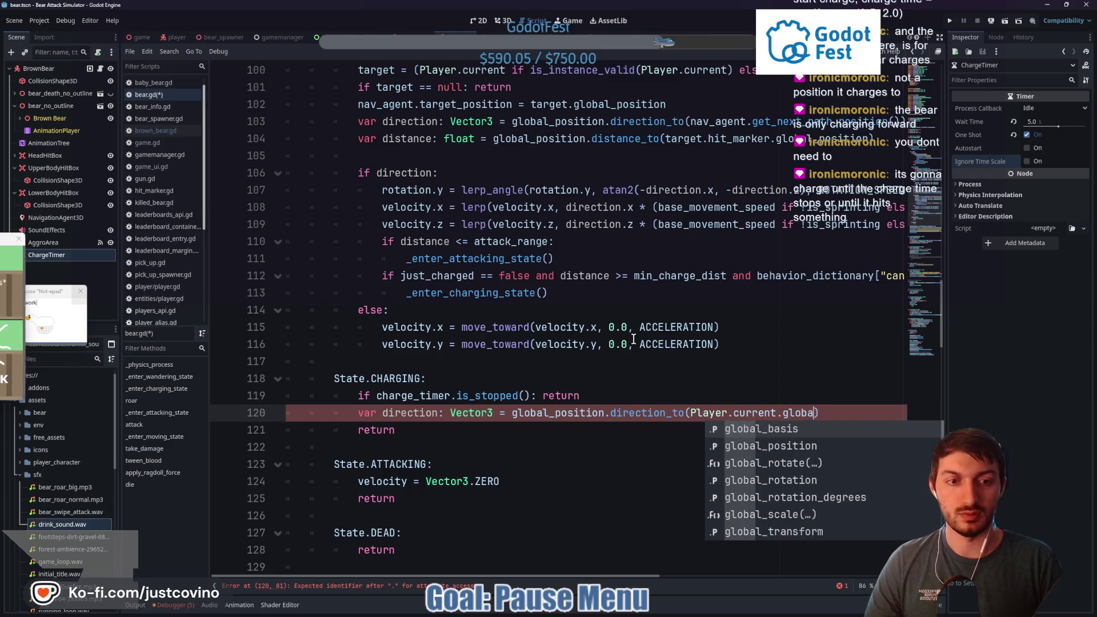
type("l_posi")
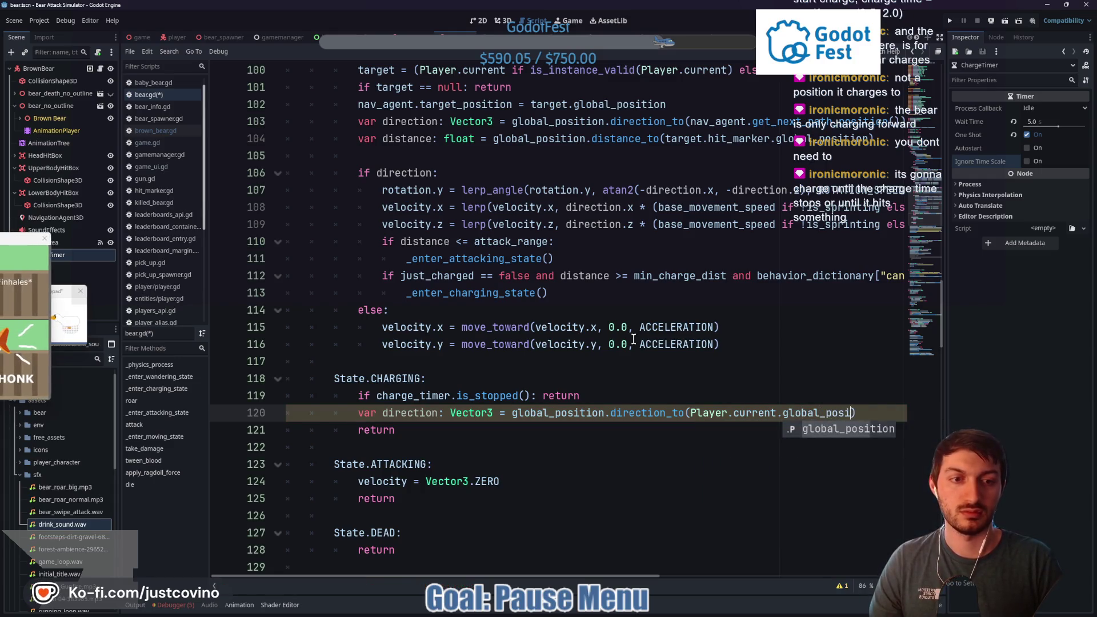
key("Return")
key("Return")
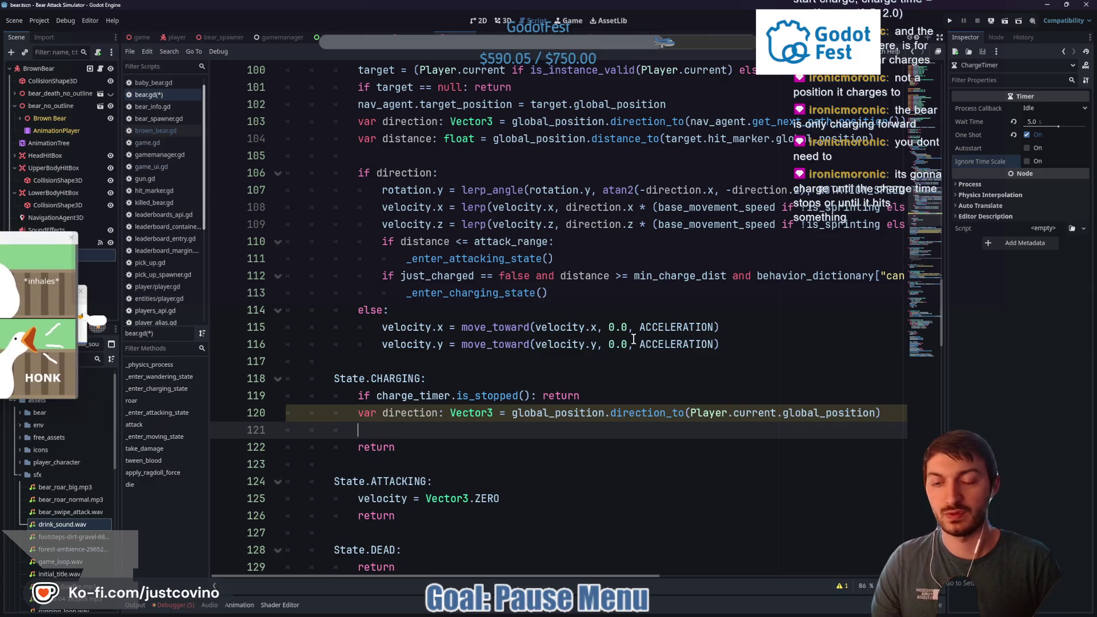
Turn rotation.y toward atan2(-direction.x, -direction.z) via lerp_angle at ROTATION_SPEED * delta
type("rotation.")
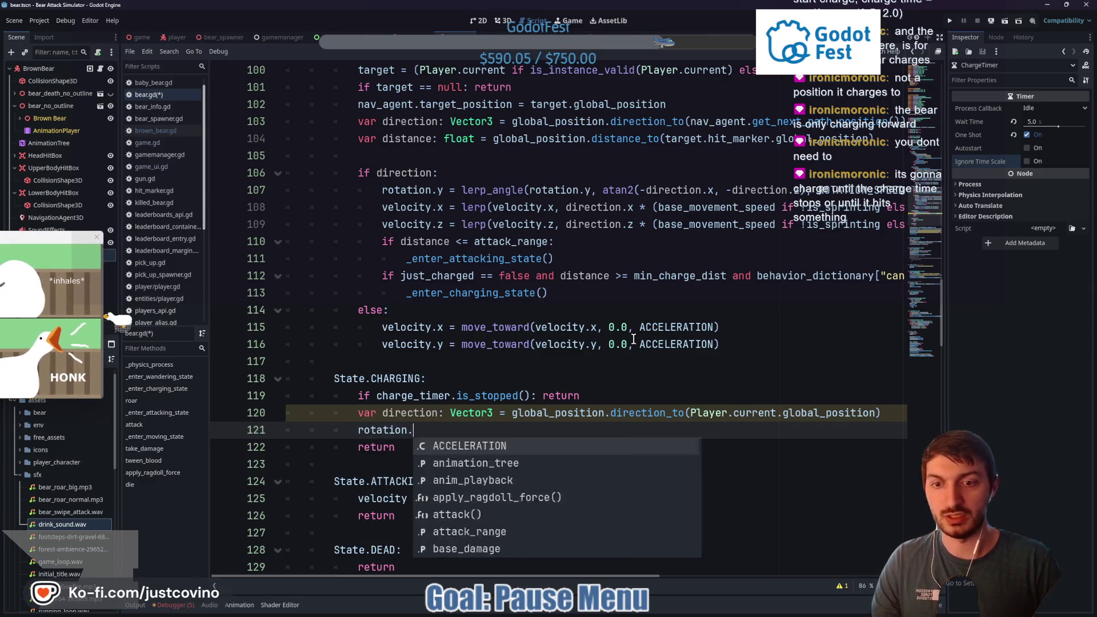
type("y = lerp")
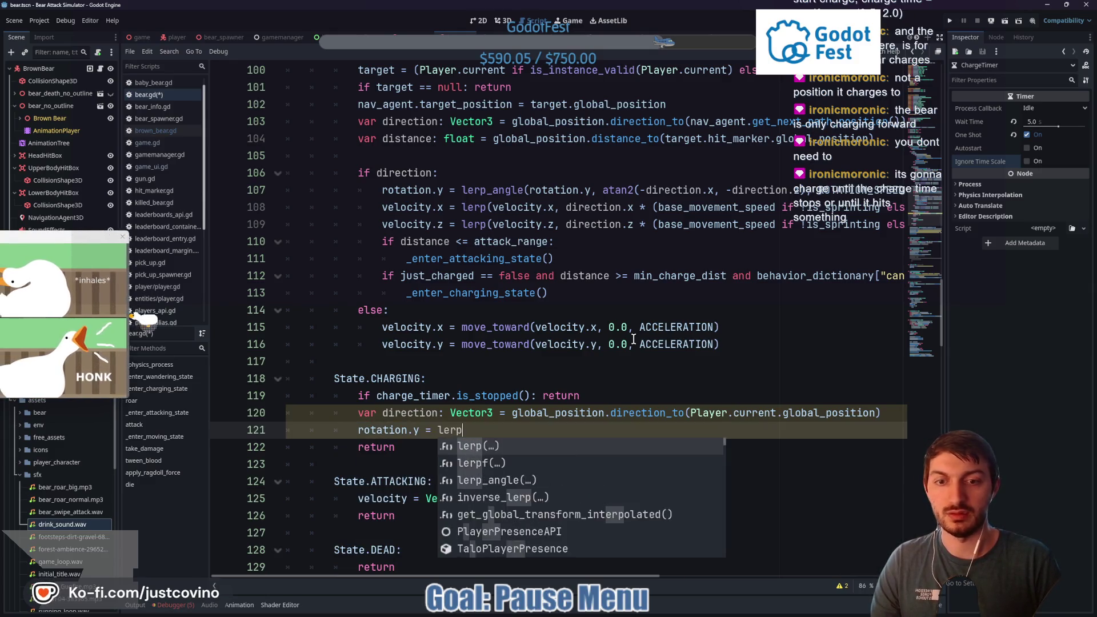
type("_angle(")
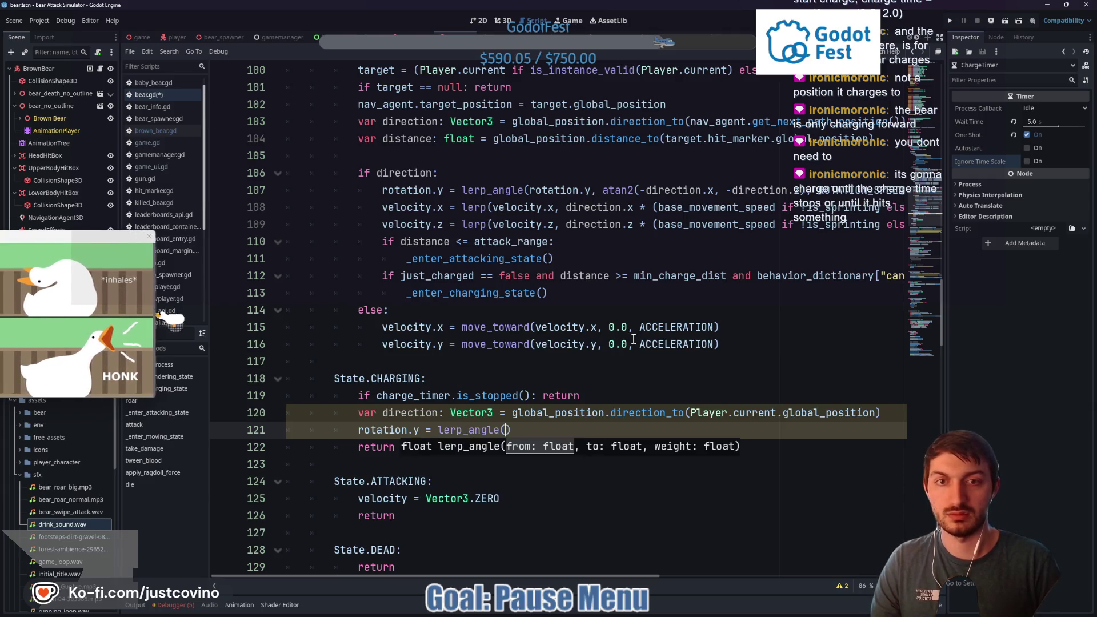
type("rotation.y, ")
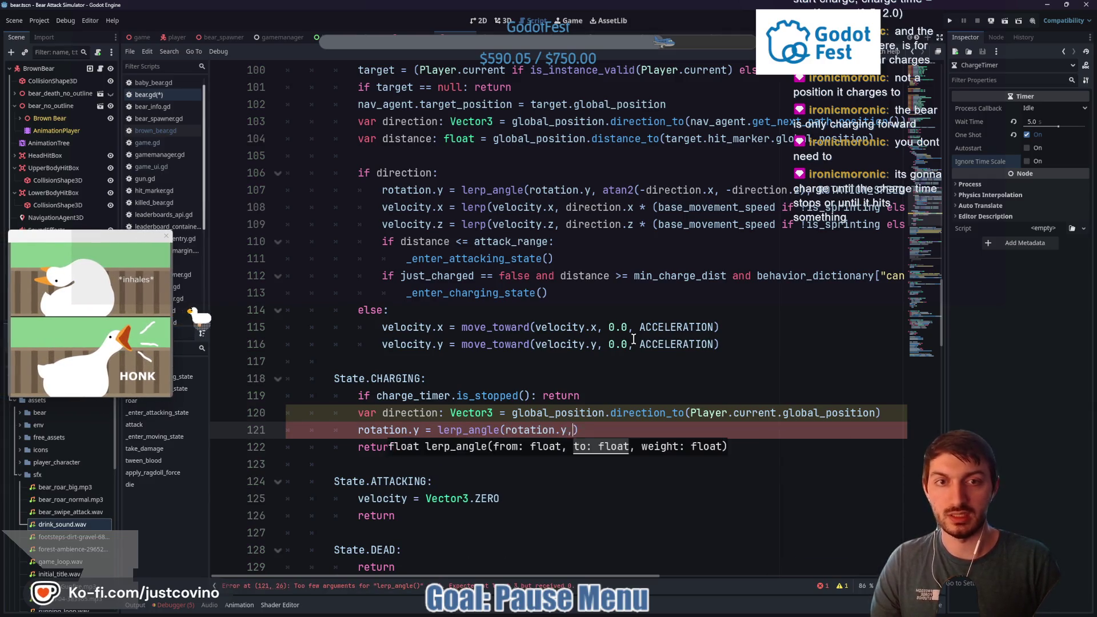
type("atan2(-")
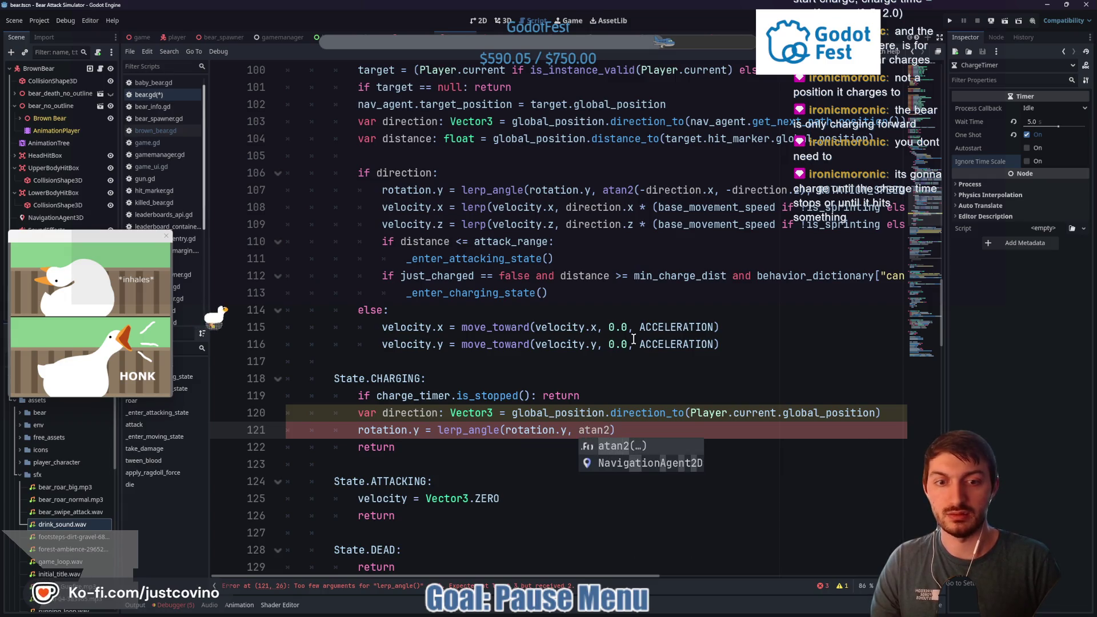
type("direction.x")
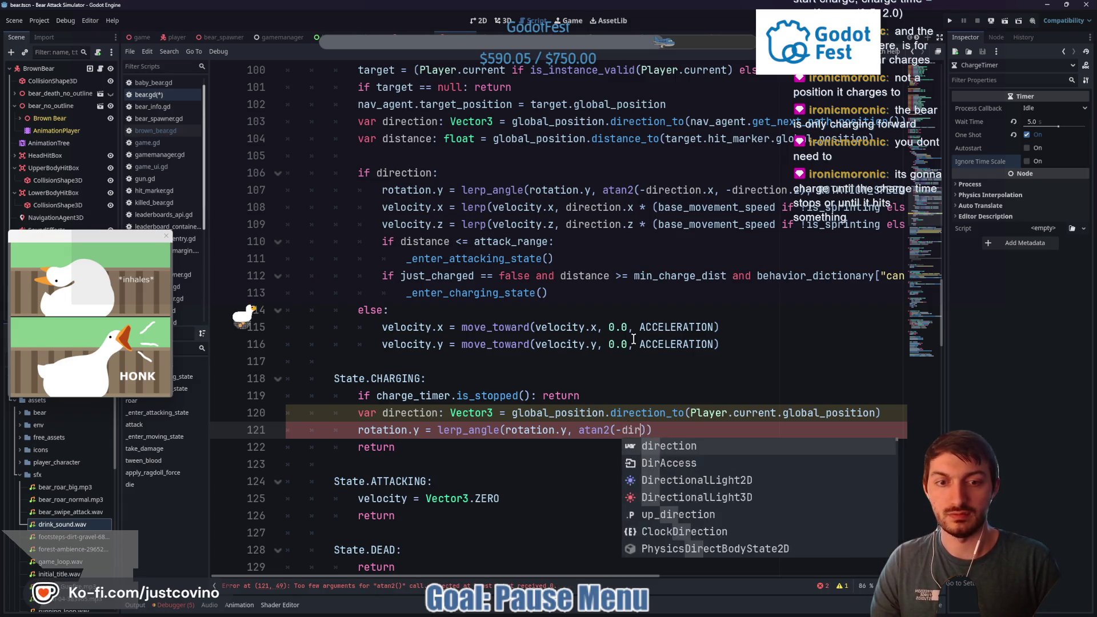
type(", -")
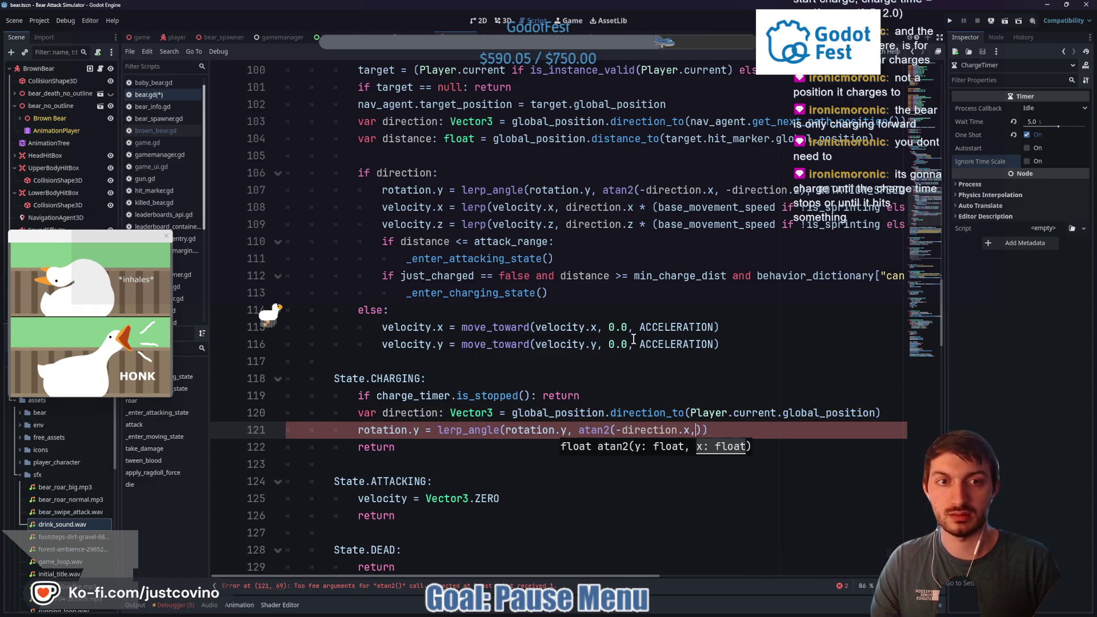
type("direction.z")
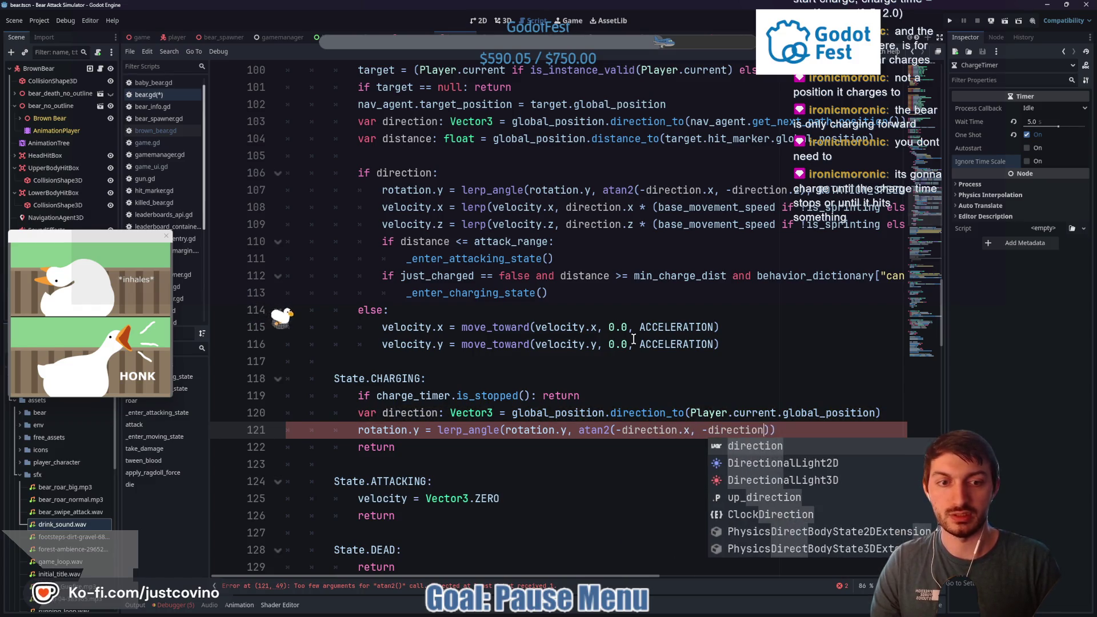
type(")")
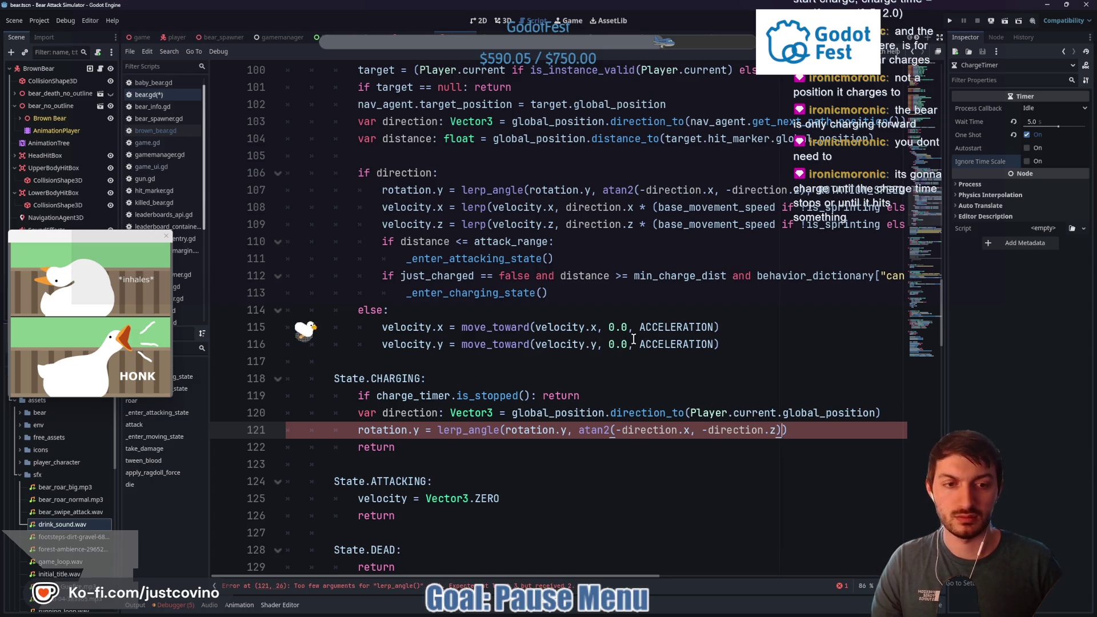
type(", ROTA")
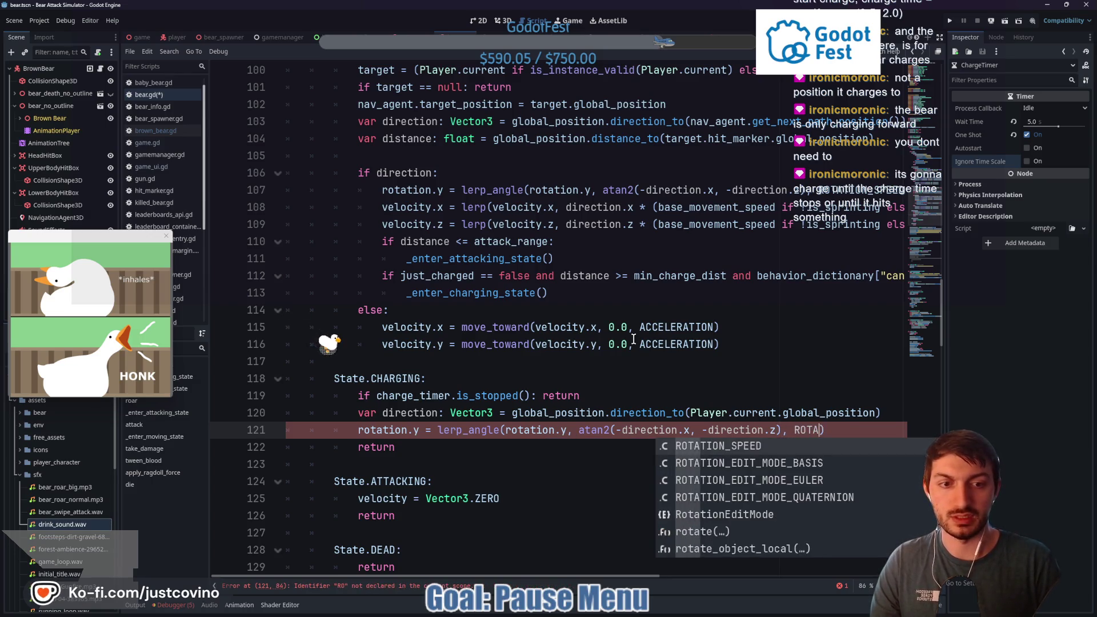
key("Return")
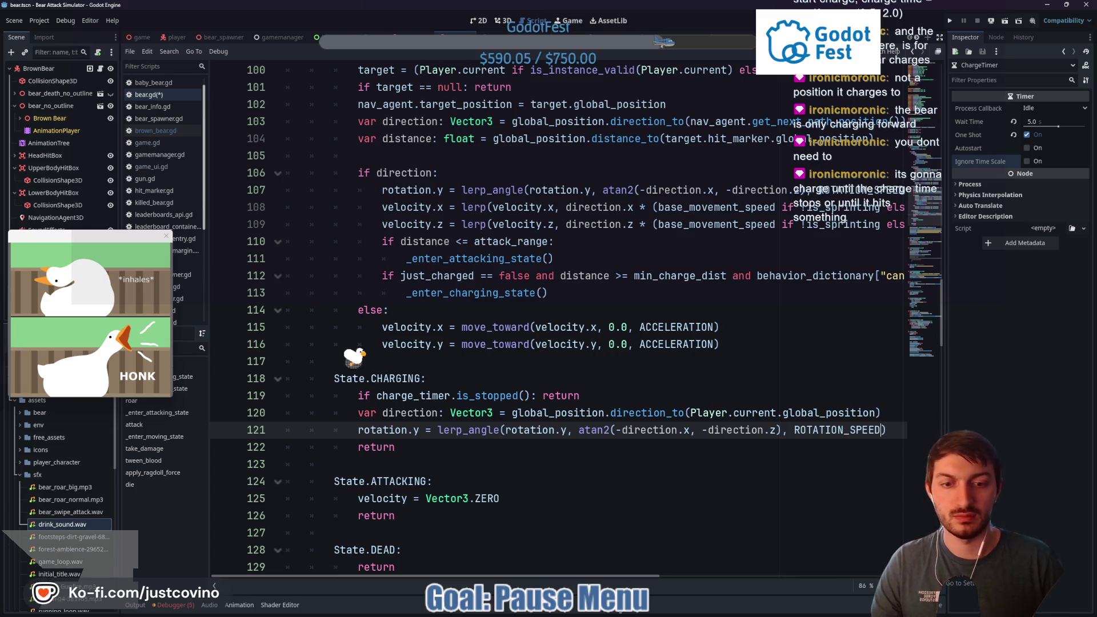
left_click_drag(598, 572, 684, 573)
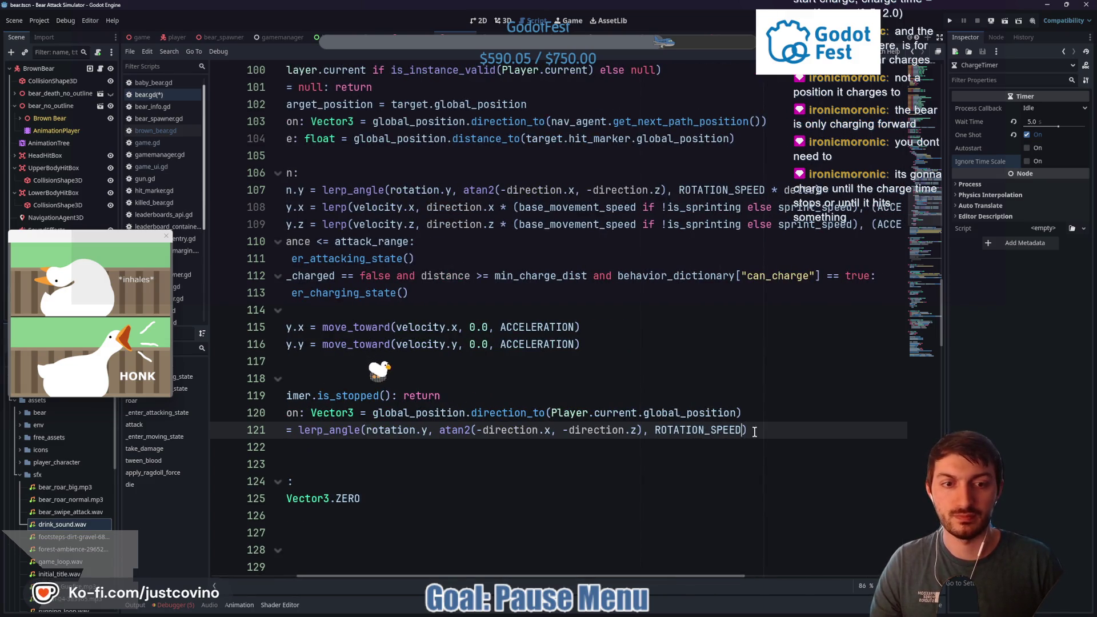
type("* delta")
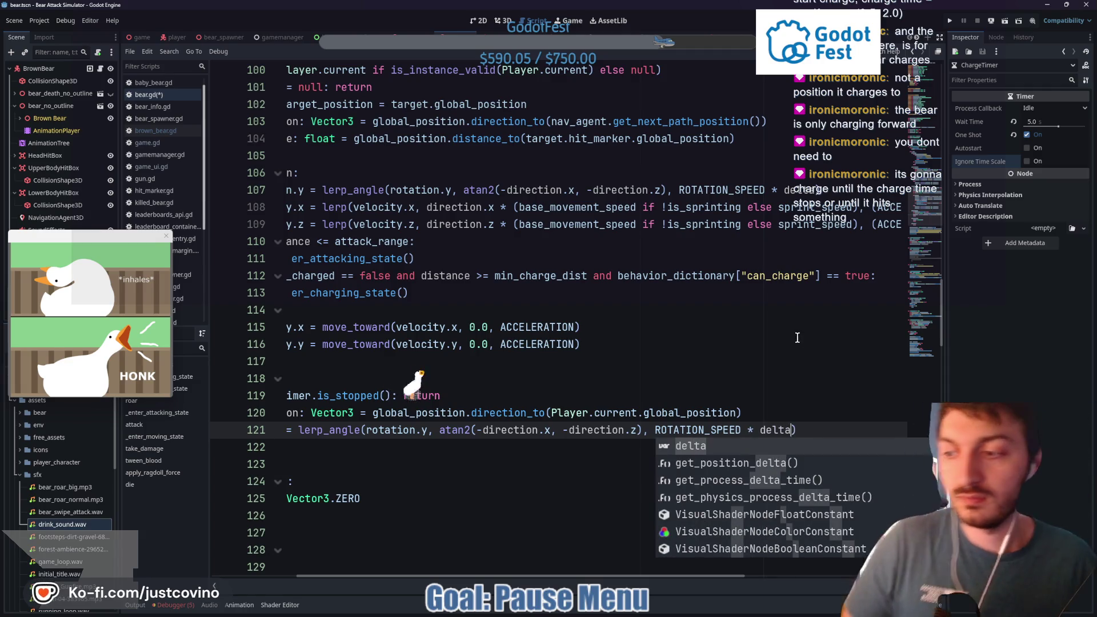
left_click(806, 430)
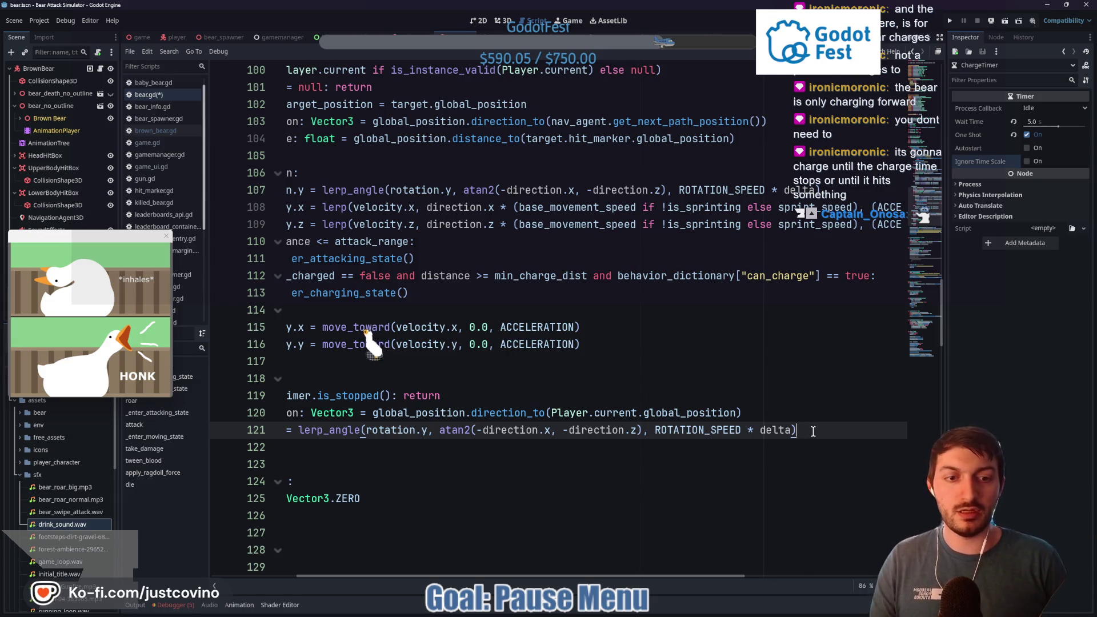
key("Return")
scroll(439, 580, "left", 3)
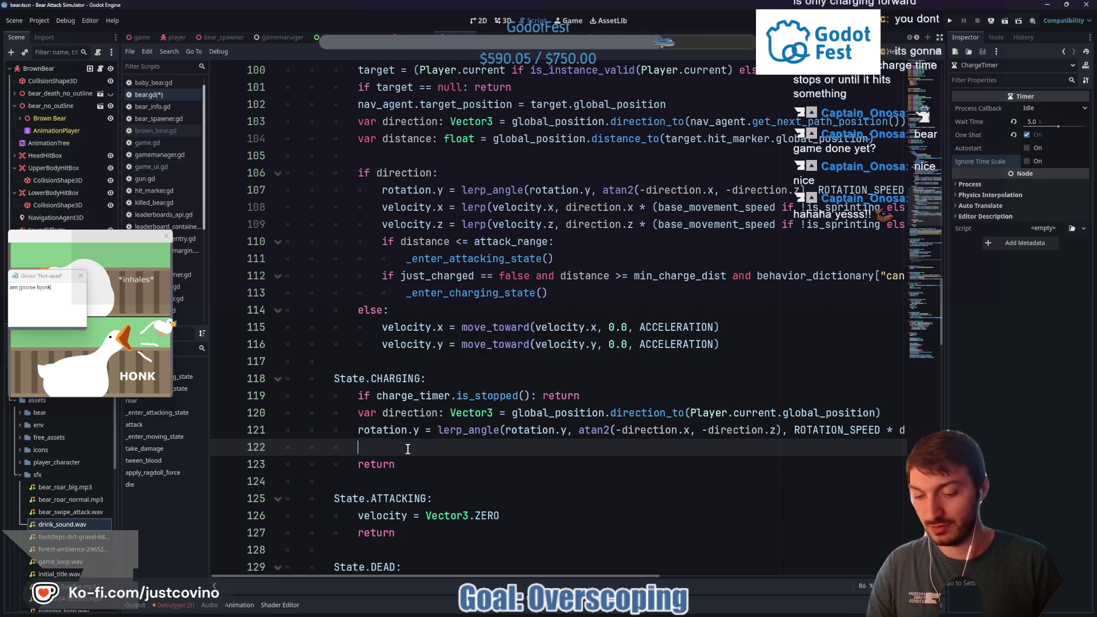
Replace the unfinished velocity.x lerp line with velocity = -global_basis.z on line 122
type("velocity.")
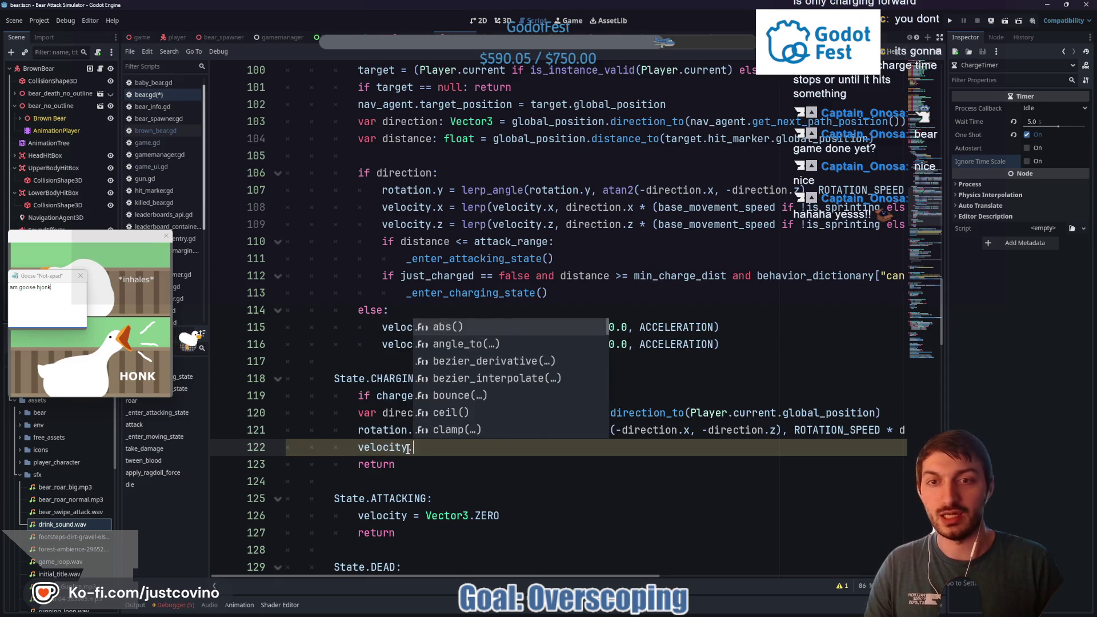
type("x = ")
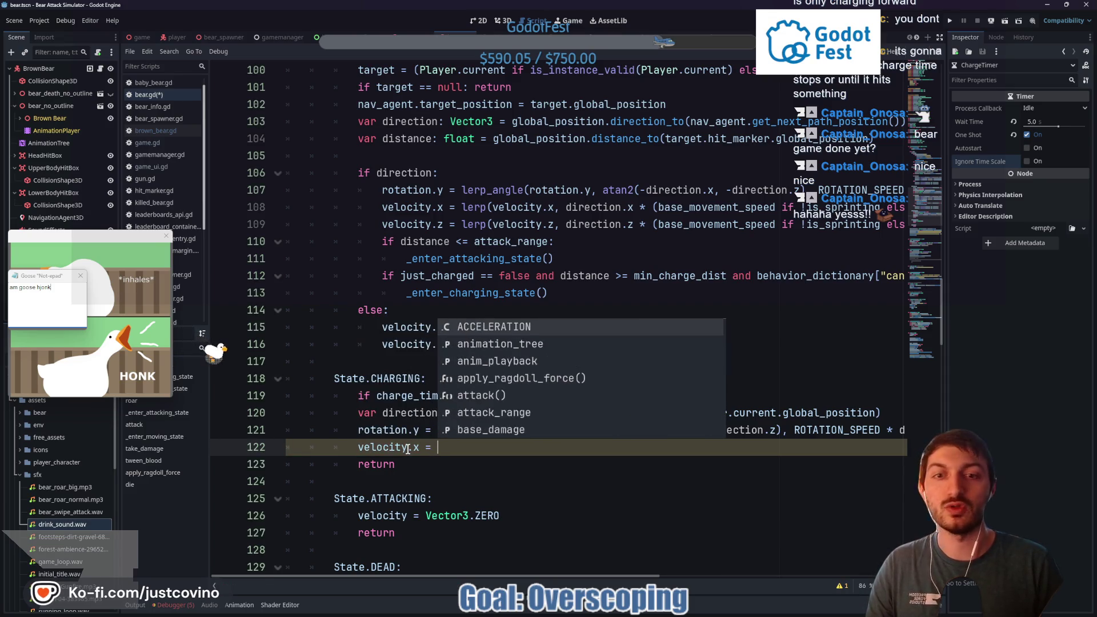
type("ler")
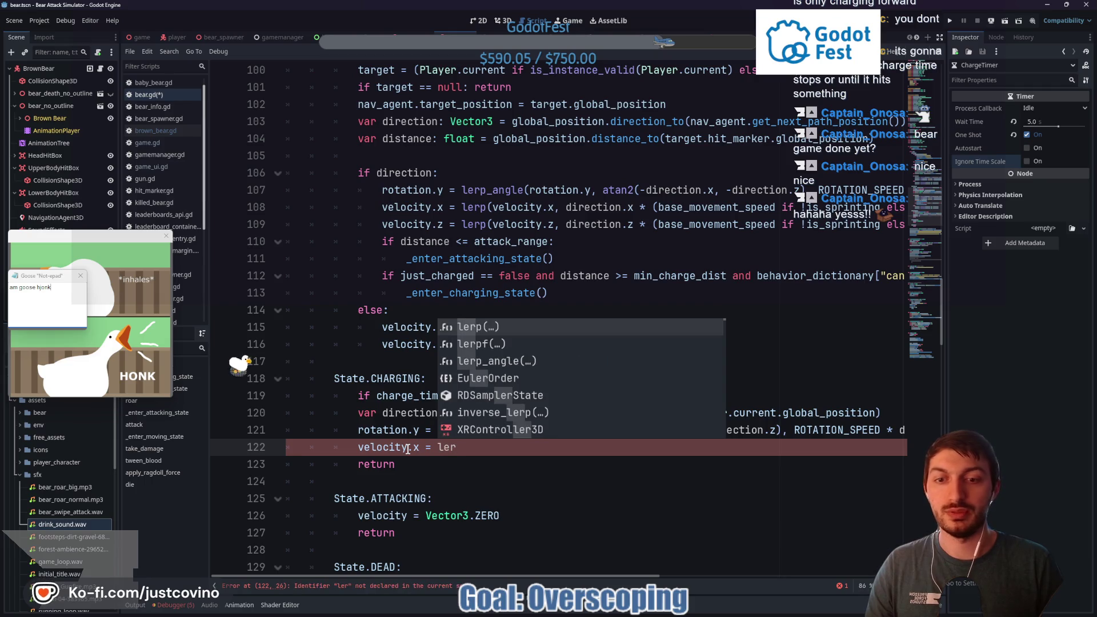
type("p")
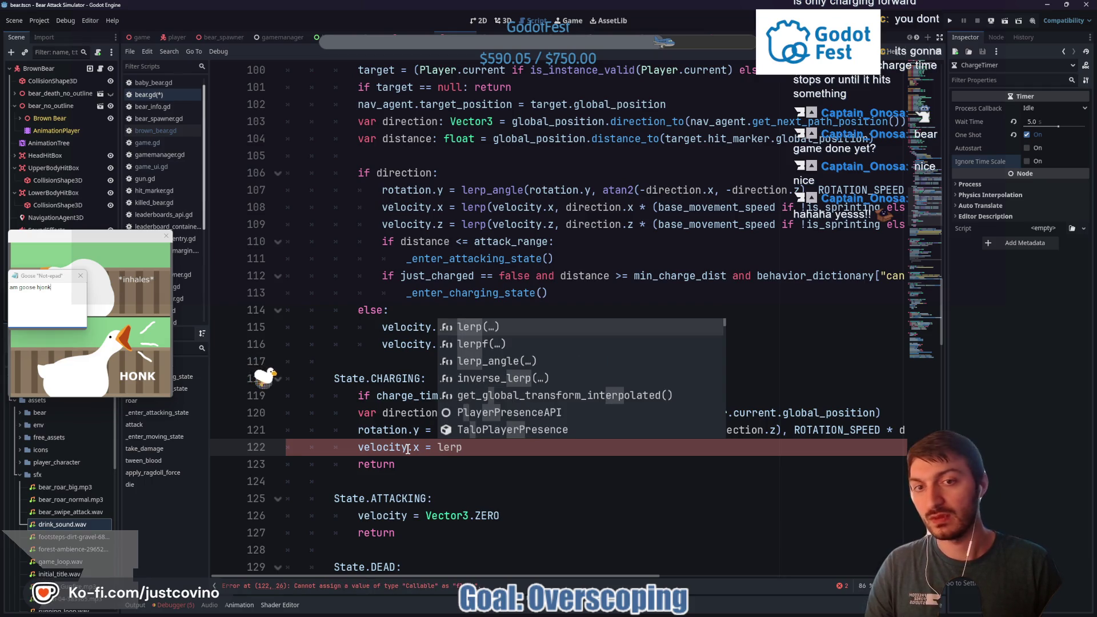
key("Return")
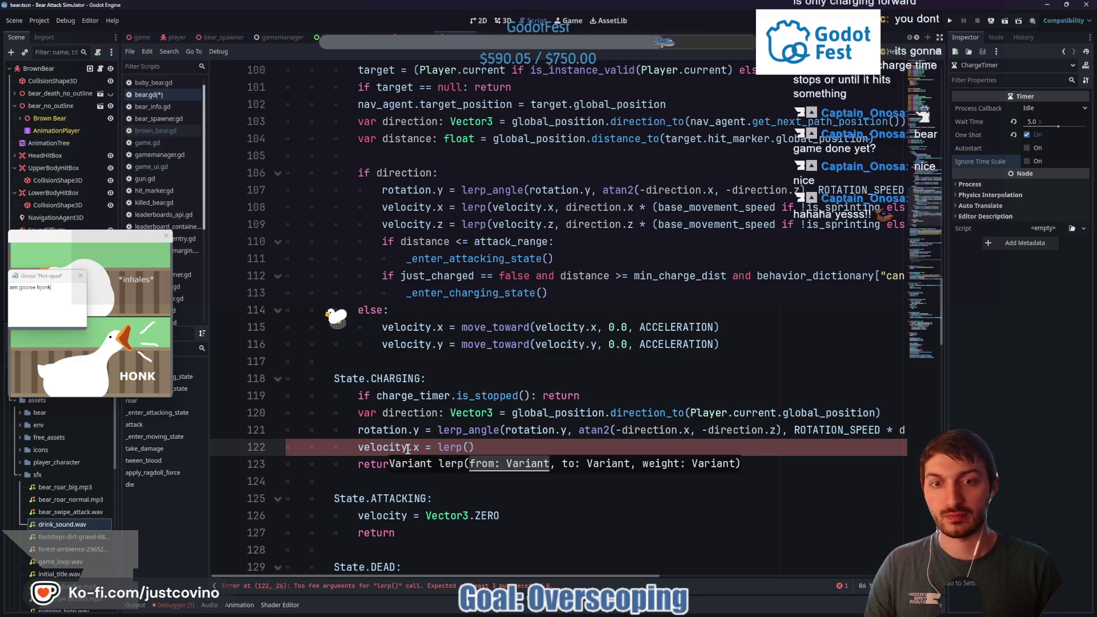
left_click(489, 446)
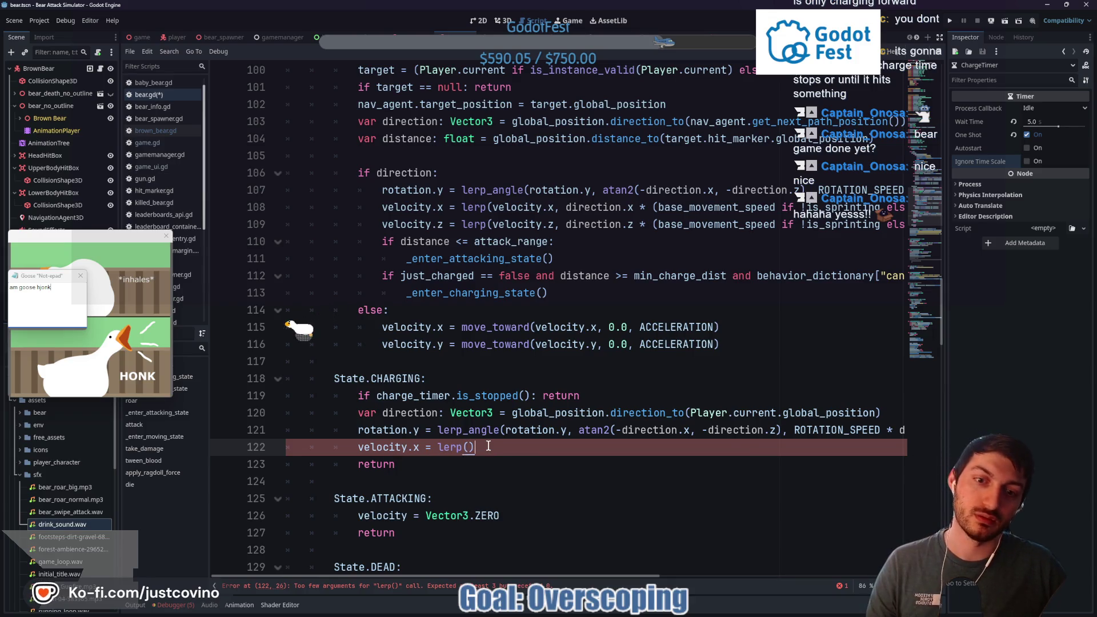
key("shift+Home")
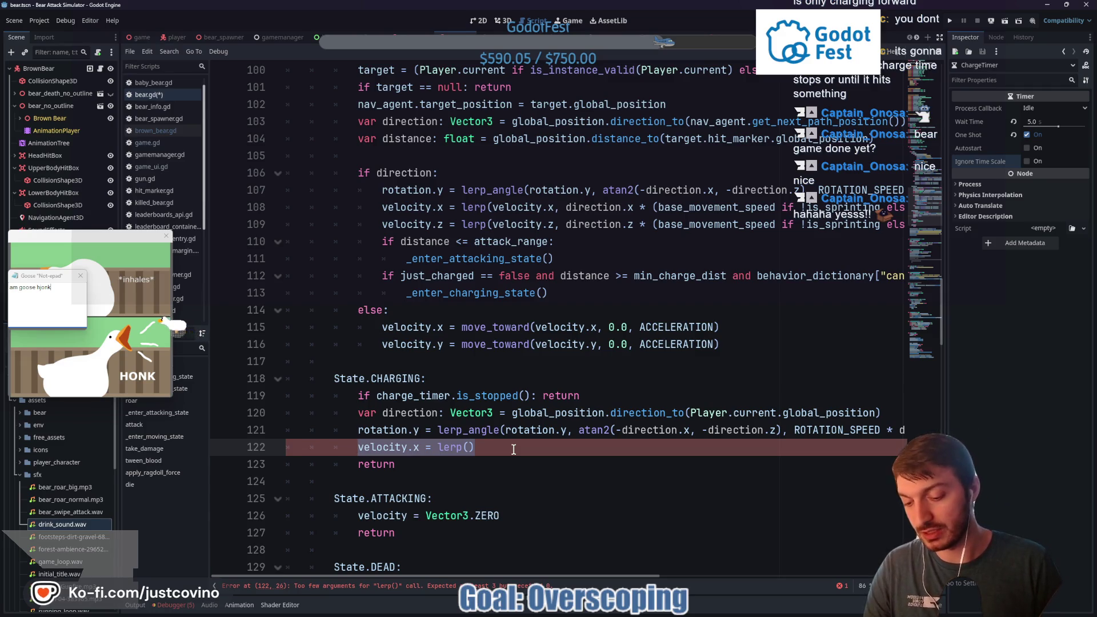
type("velocity =")
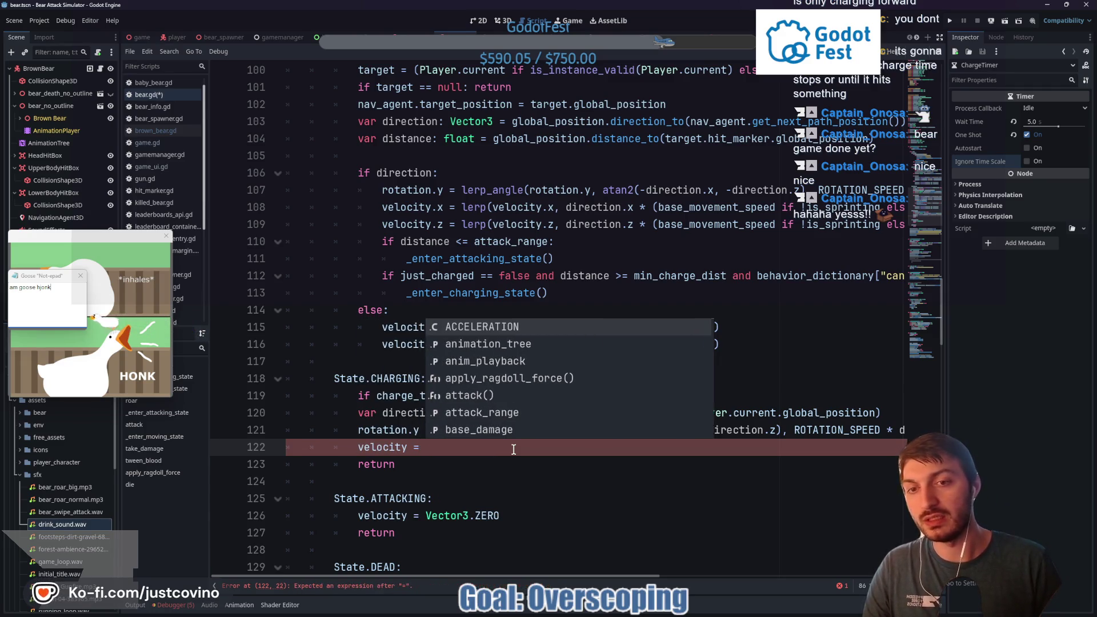
type(" global_basis.z")
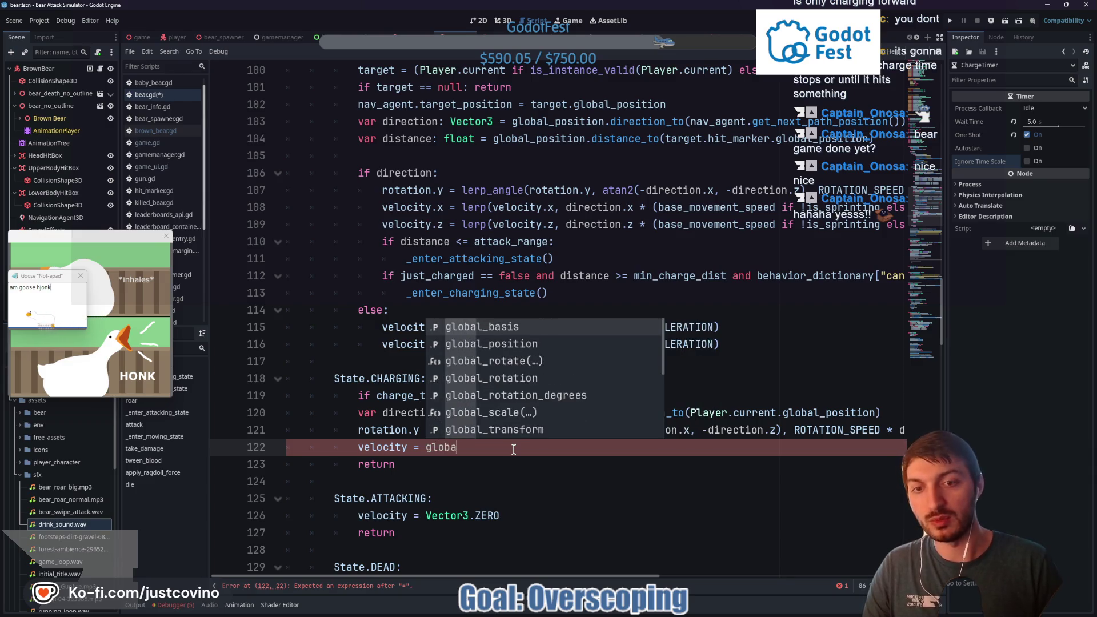
key("Left")
key("Left")
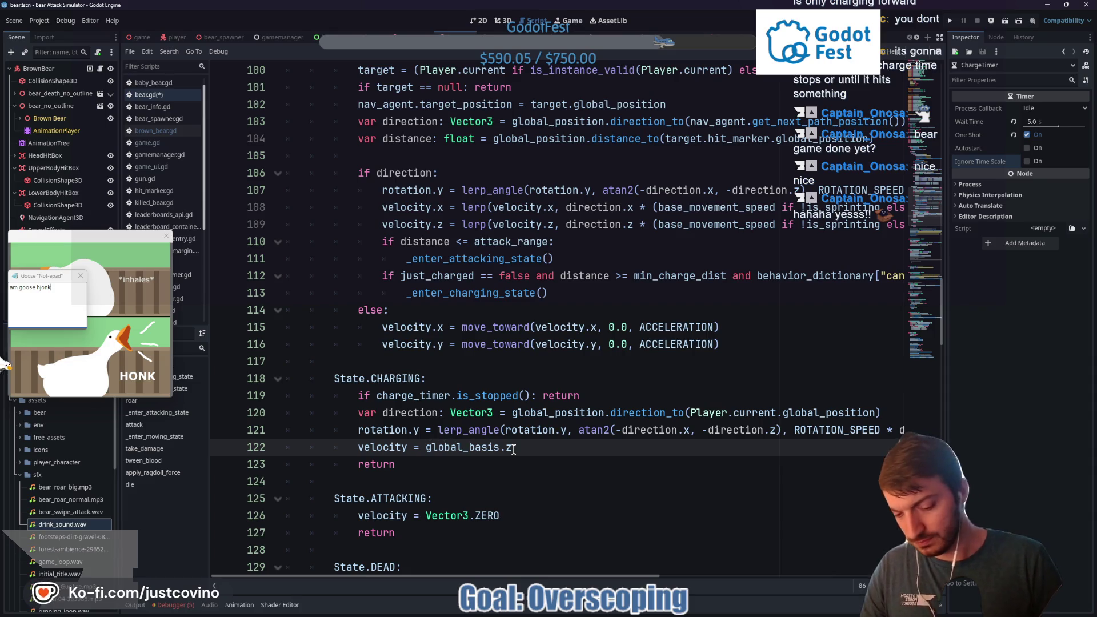
type("-")
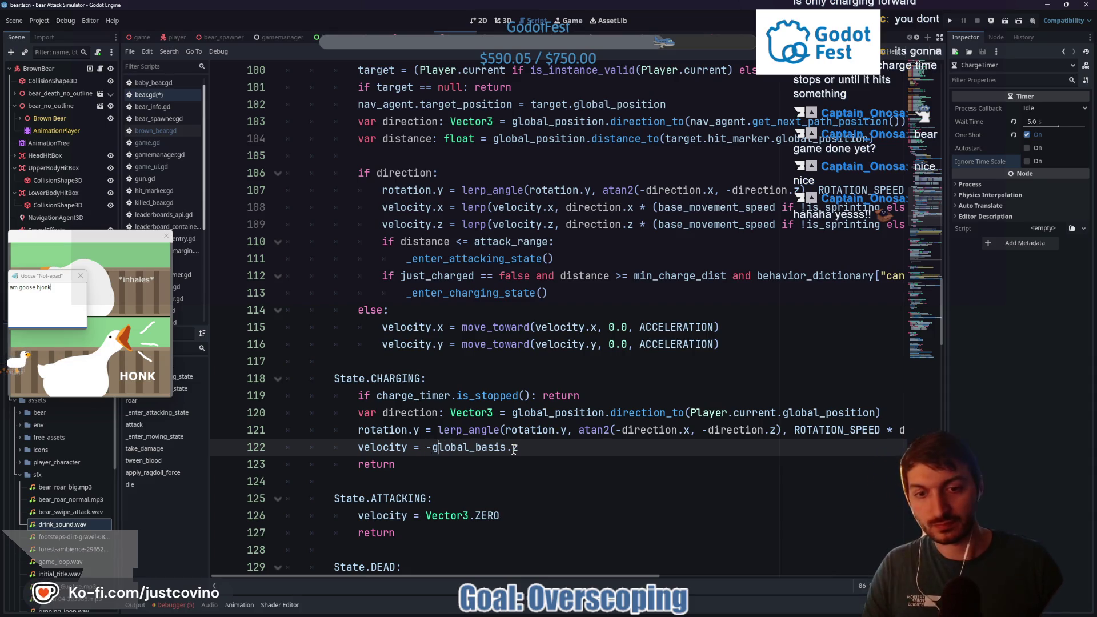
key("Down")
left_click(530, 448)
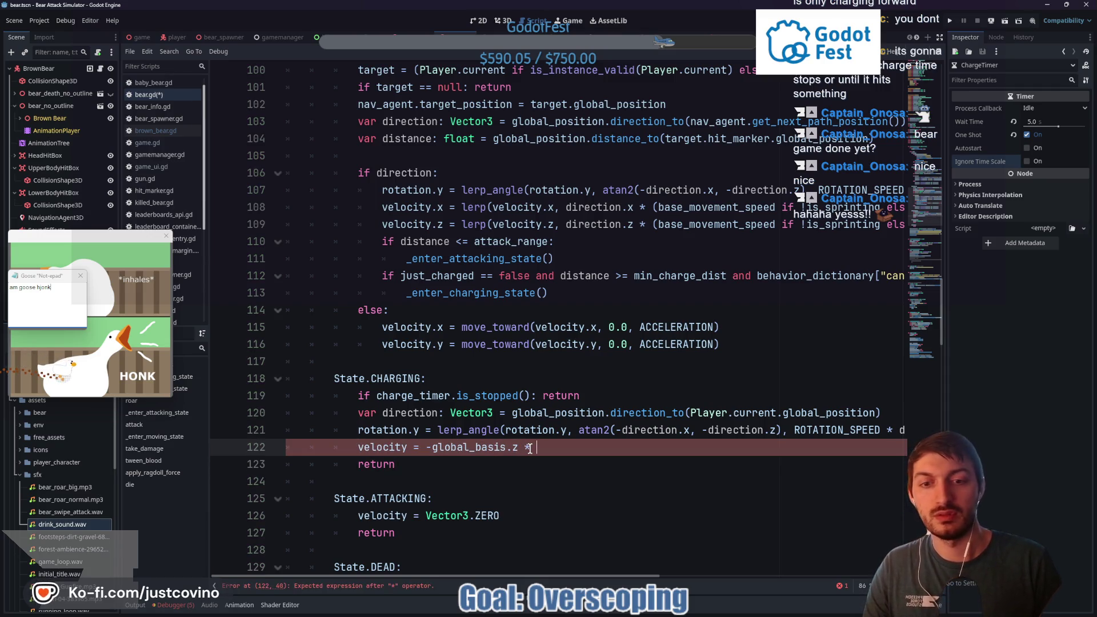
Multiply the forward velocity by sprint_speed instead of the undeclared CHARGE_SPEED
type("CHARGE")
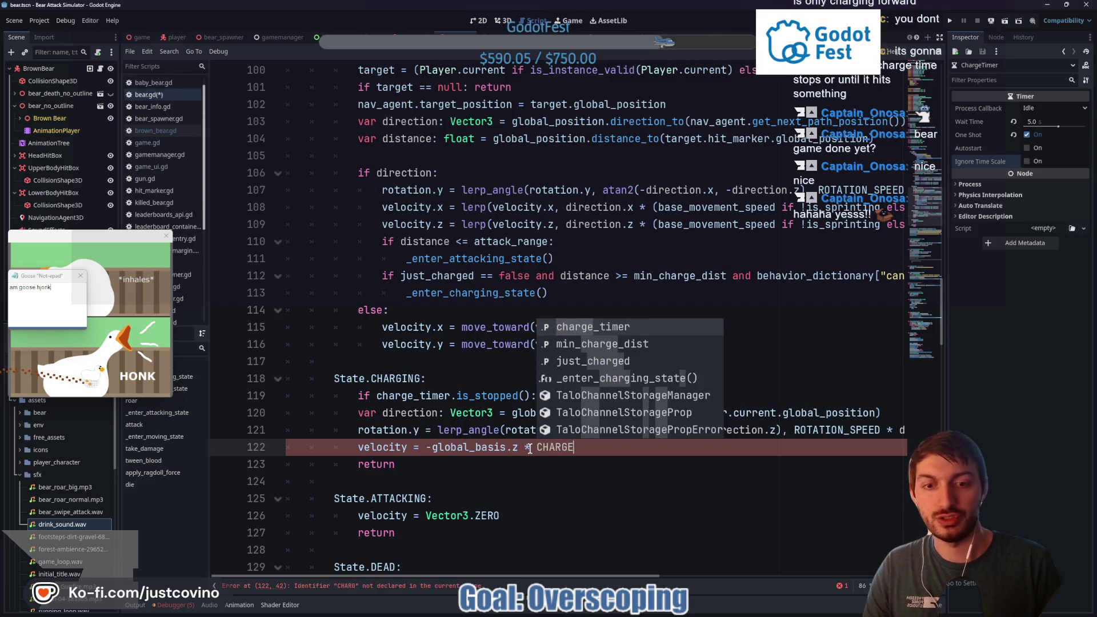
type("_S")
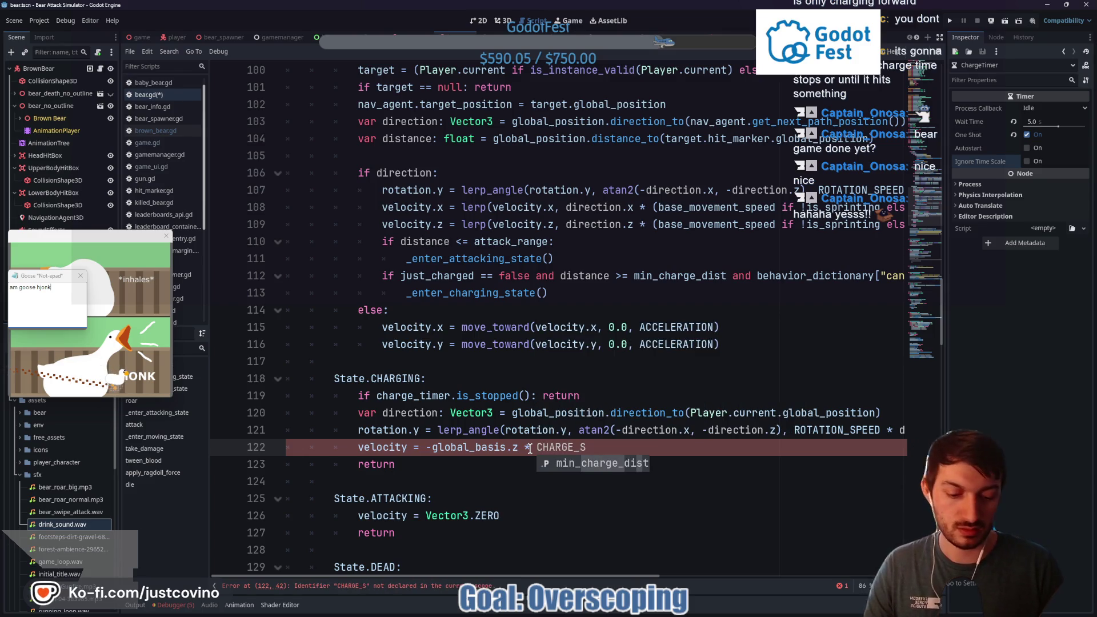
type("PEED")
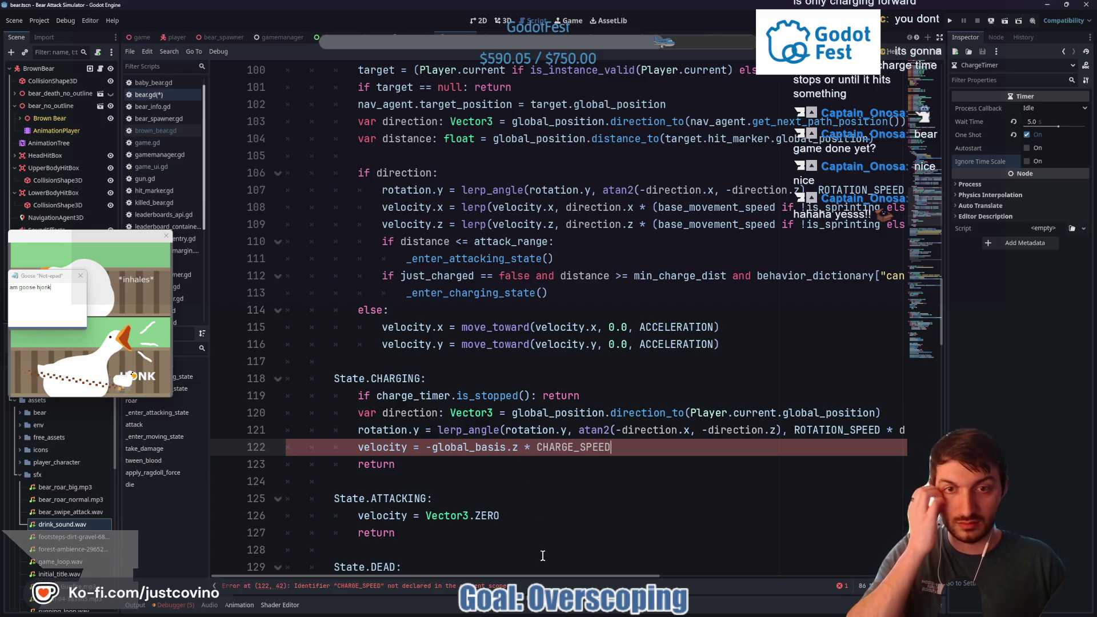
scroll(550, 576, "right", 2)
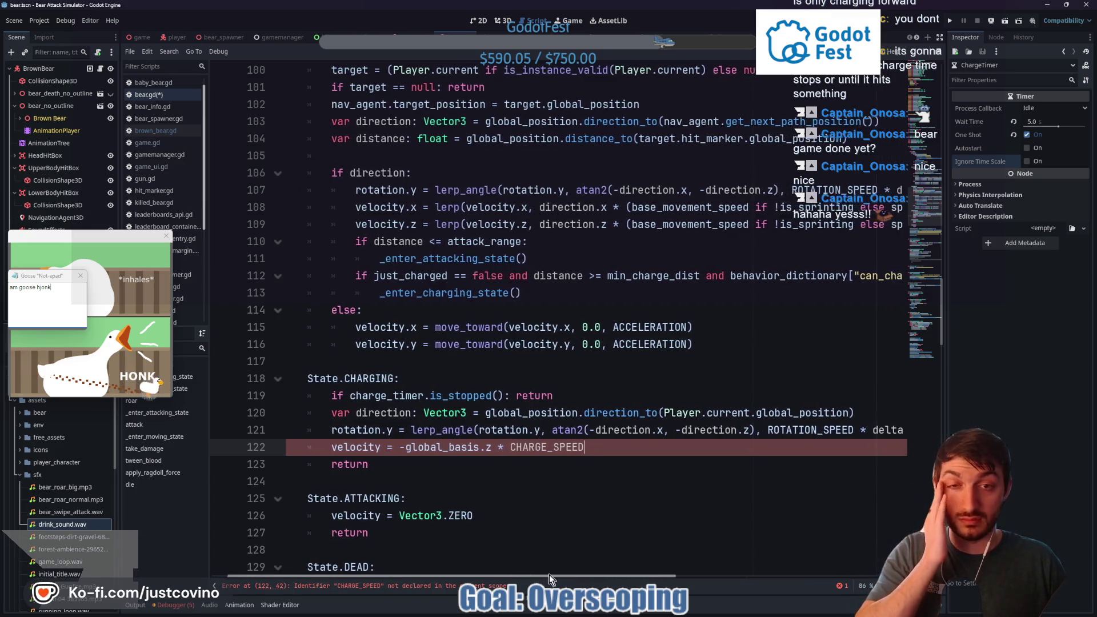
scroll(551, 576, "left", 1)
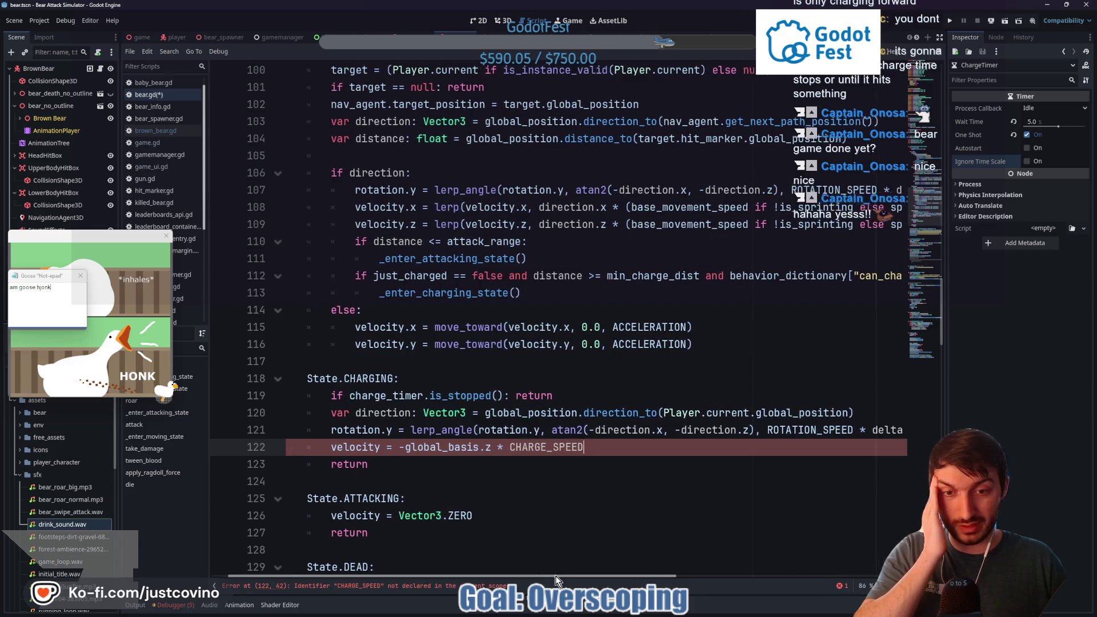
scroll(546, 576, "left", 1)
double_click(523, 449)
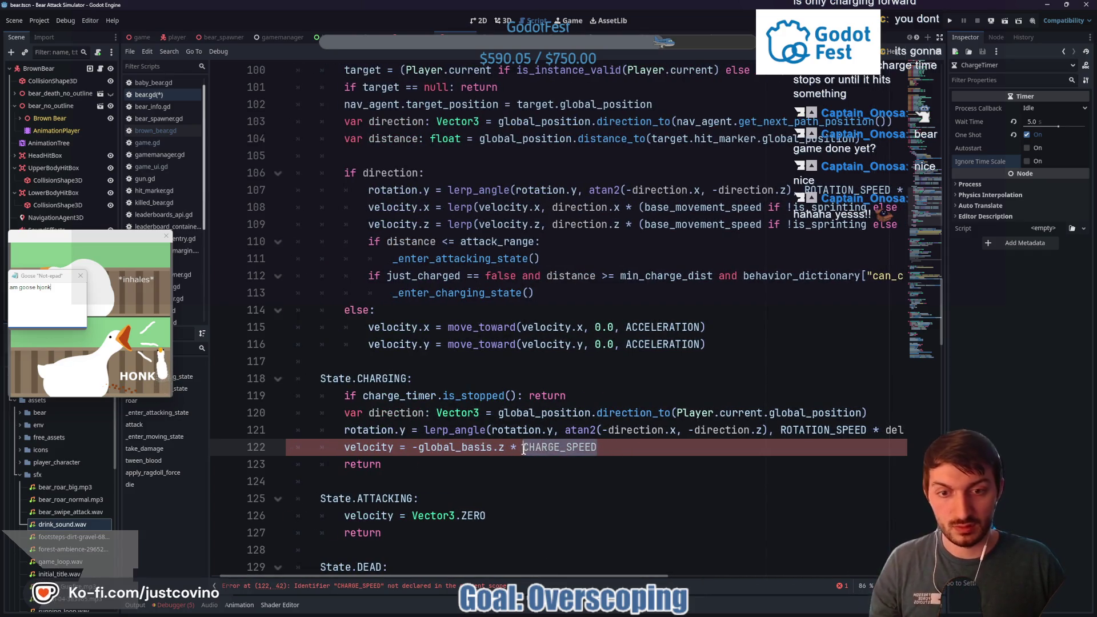
type("sprint_speed")
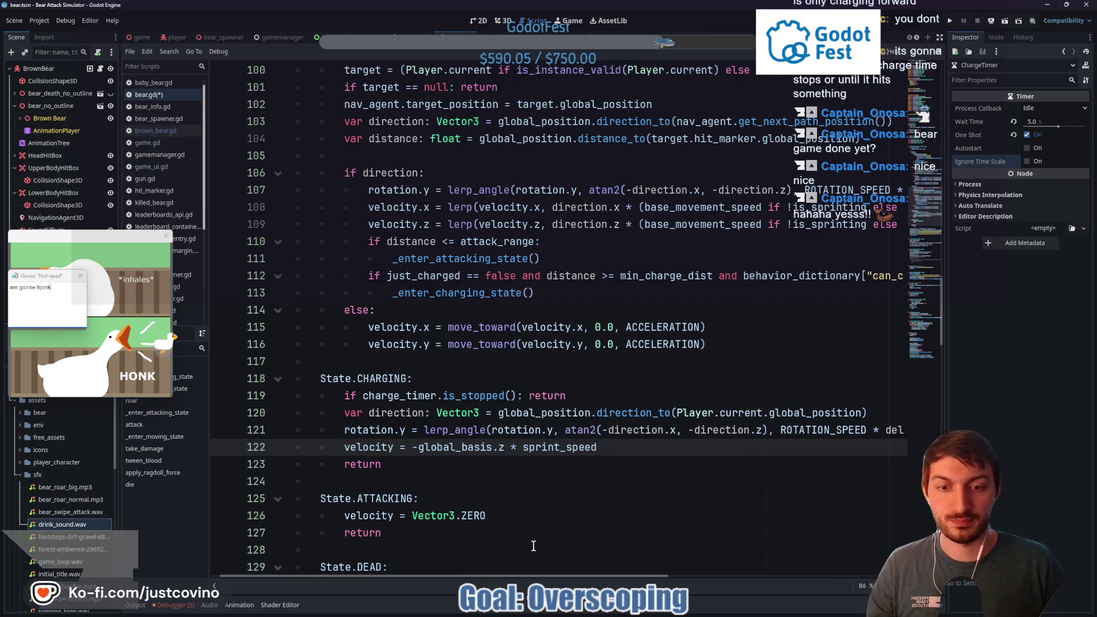
mouse_move(525, 577)
left_mouse_down()
mouse_move(817, 567)
mouse_move(503, 561)
left_mouse_up()
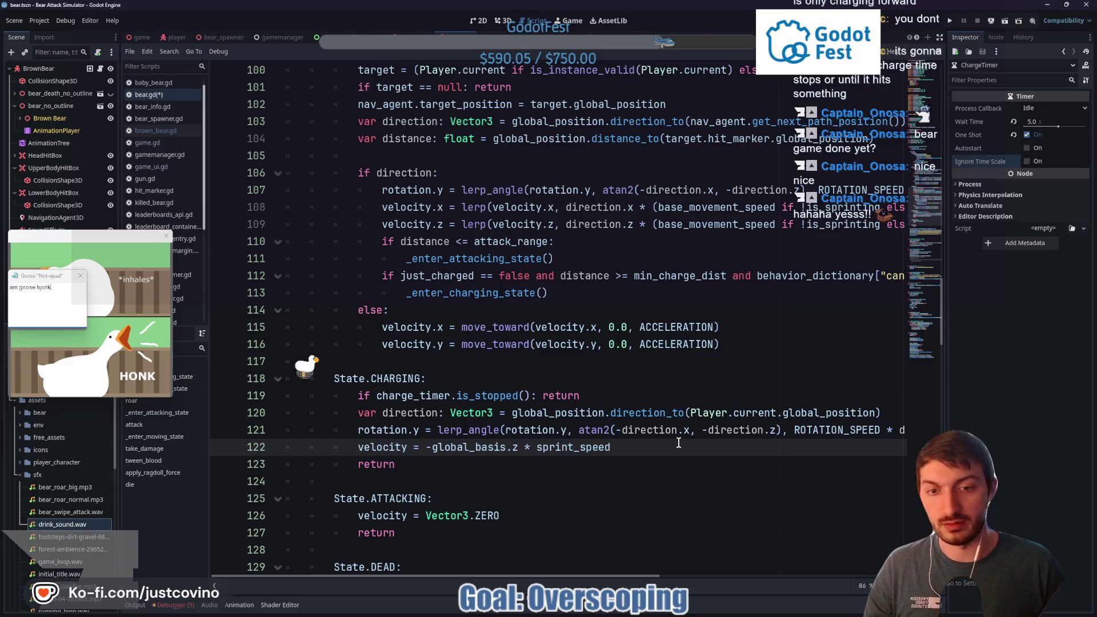
Make charging velocity lerp toward -global_basis.z * sprint_speed with SPRINT_ACCELERATION, then save
type(", SPRINT")
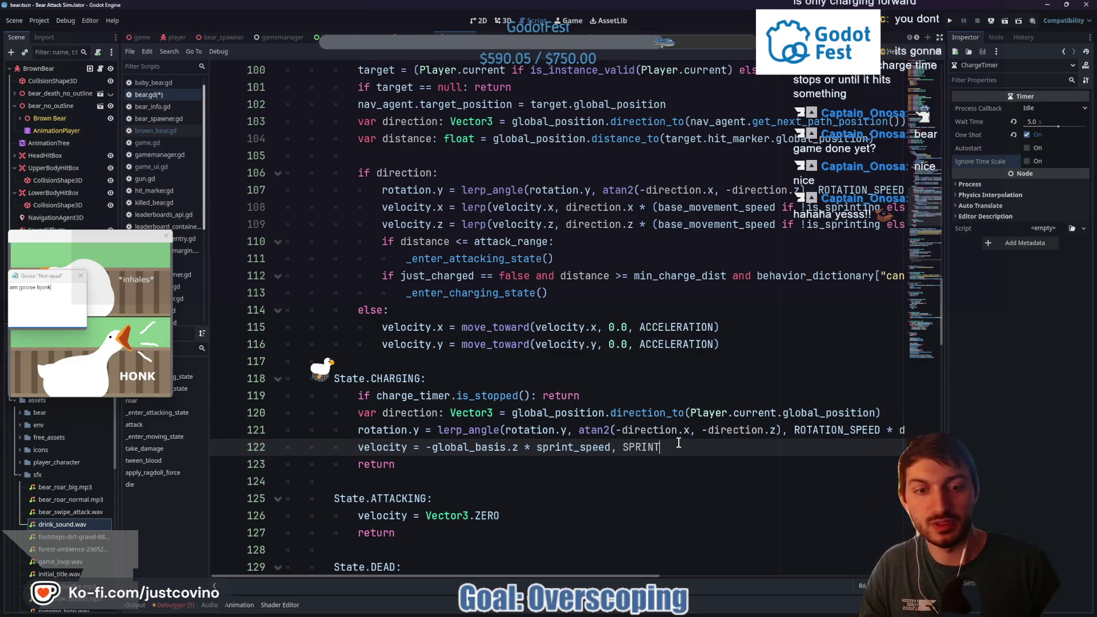
type("_ACCELERTION")
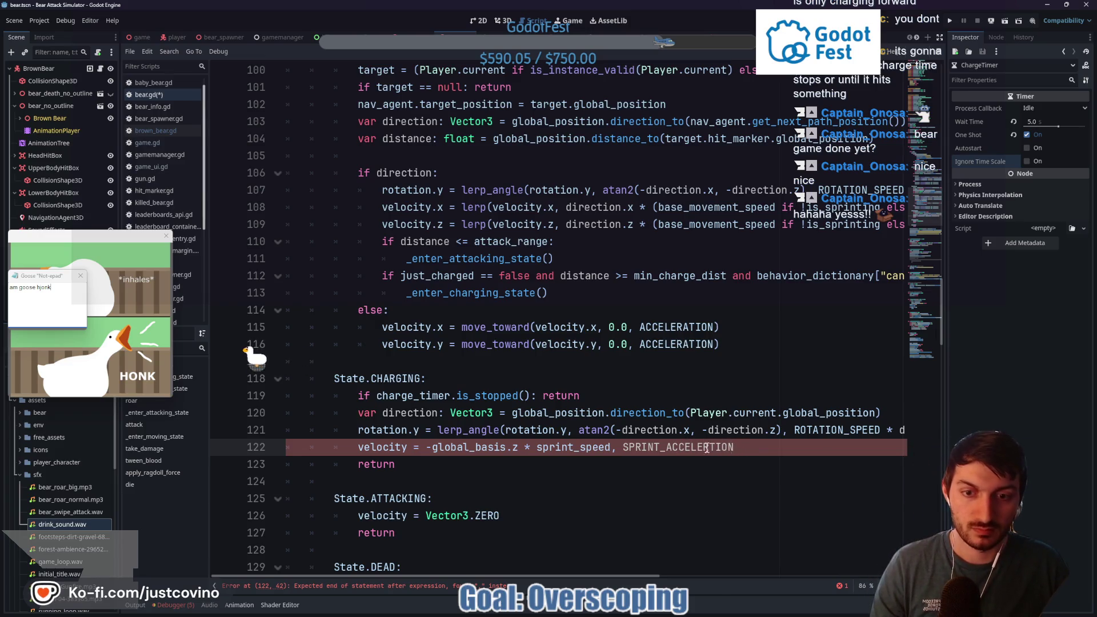
left_click_drag(735, 447, 616, 451)
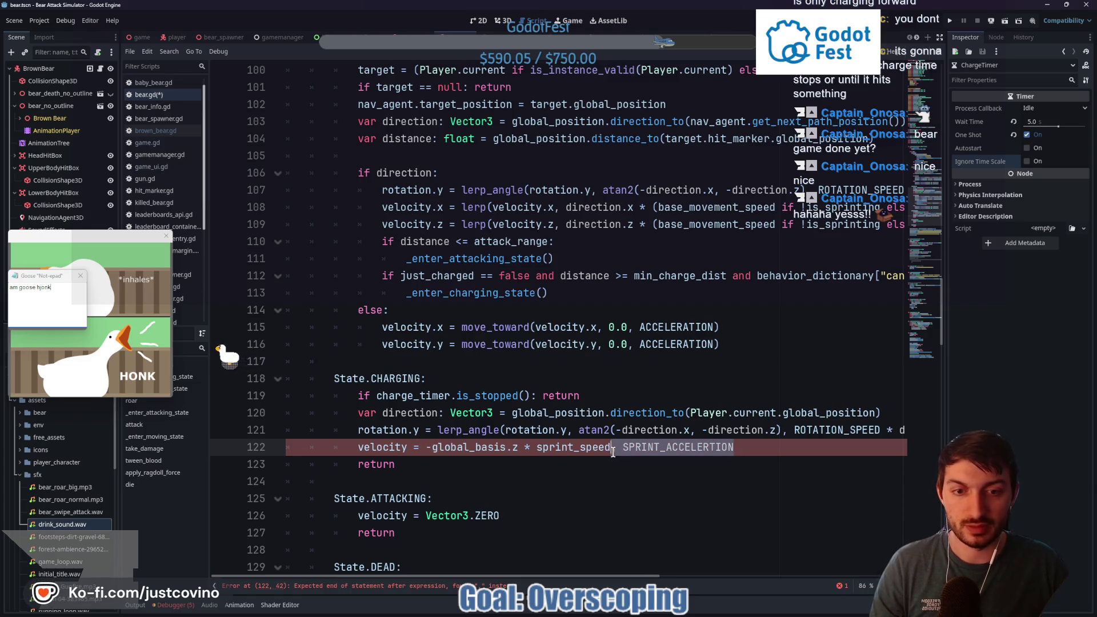
key("BackSpace")
key("BackSpace")
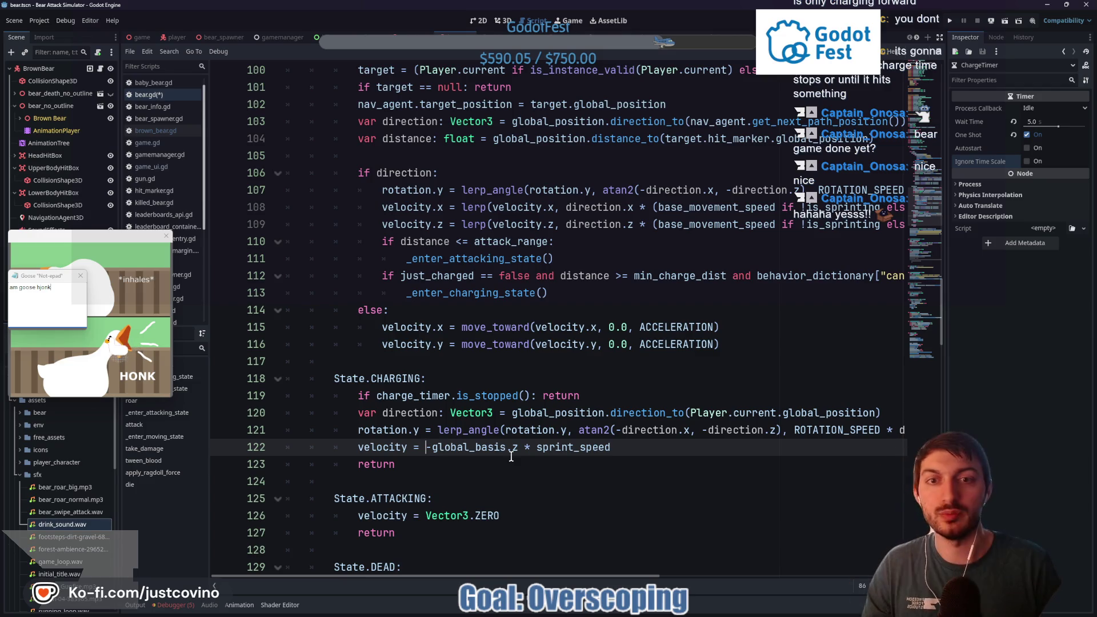
type("lerp")
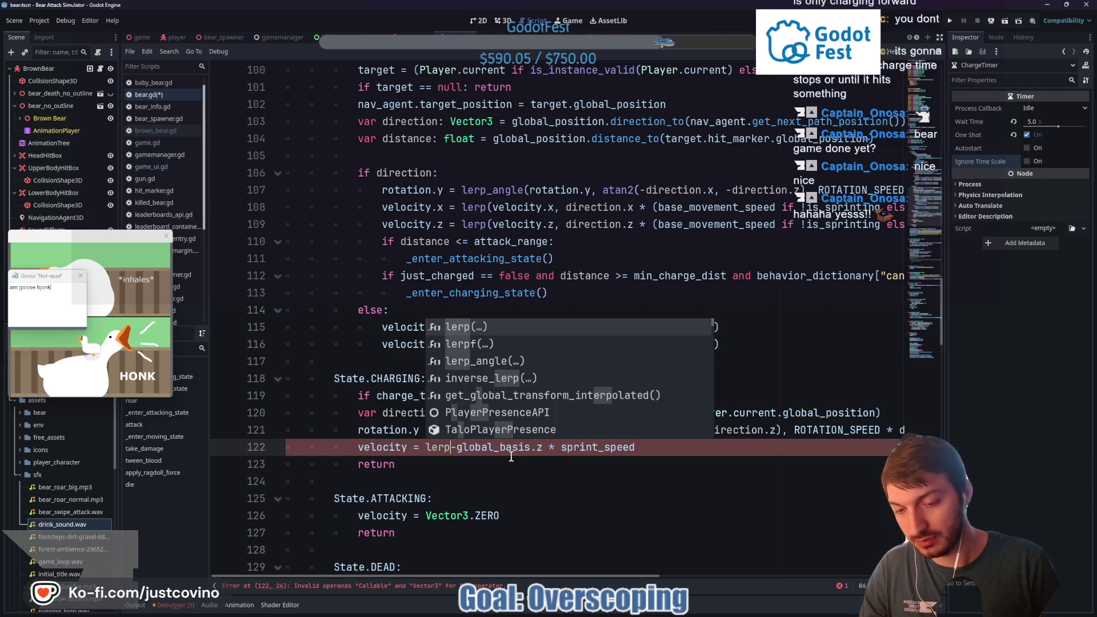
key("Return")
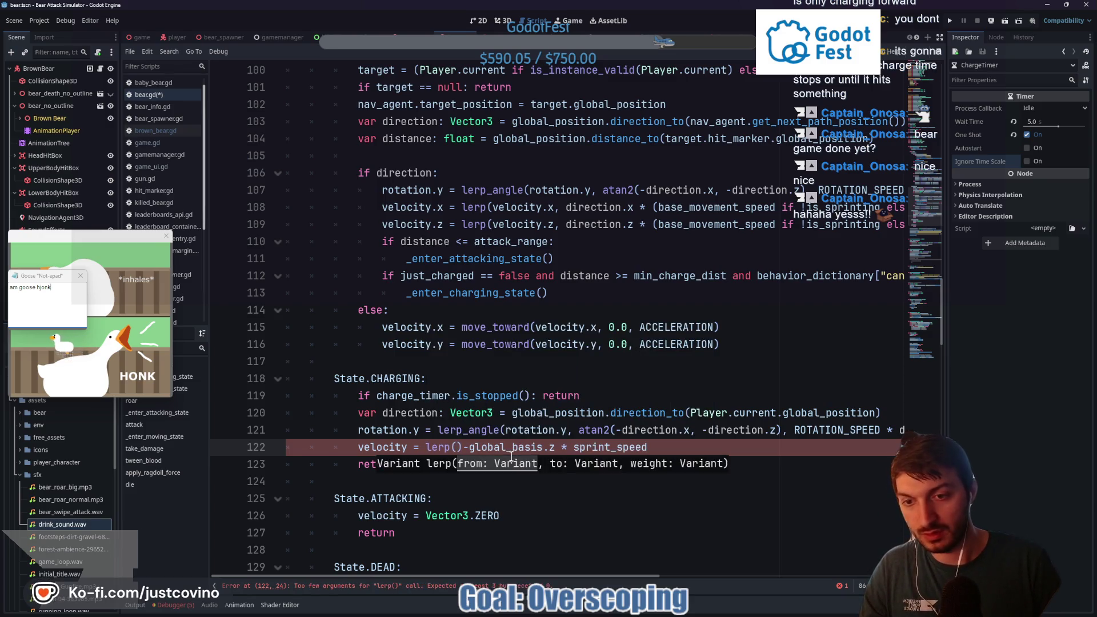
type("velocity")
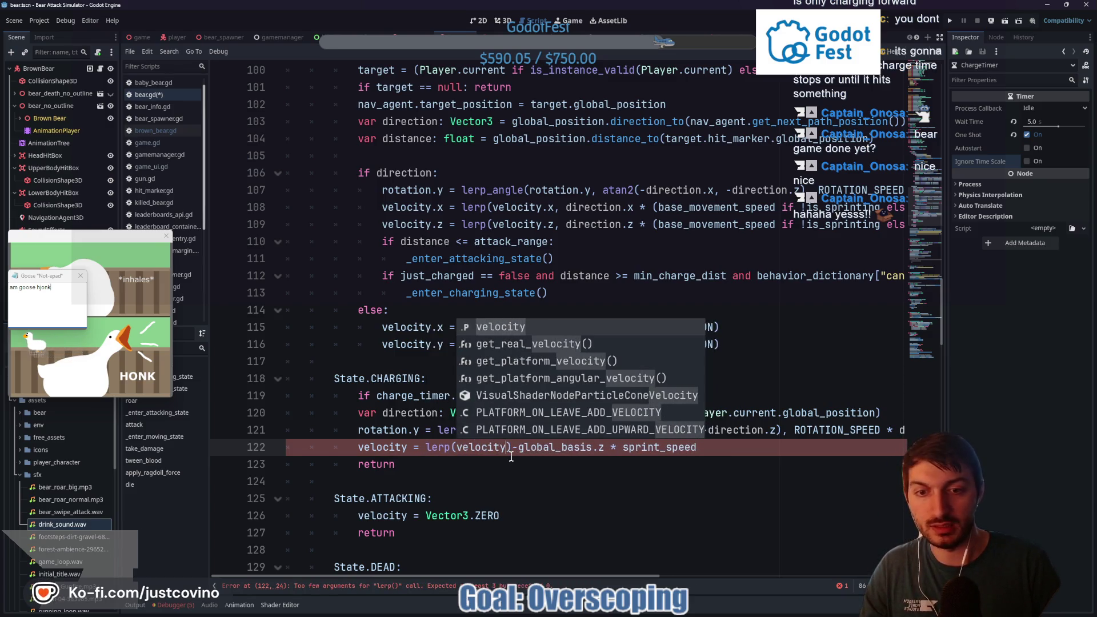
key("Delete")
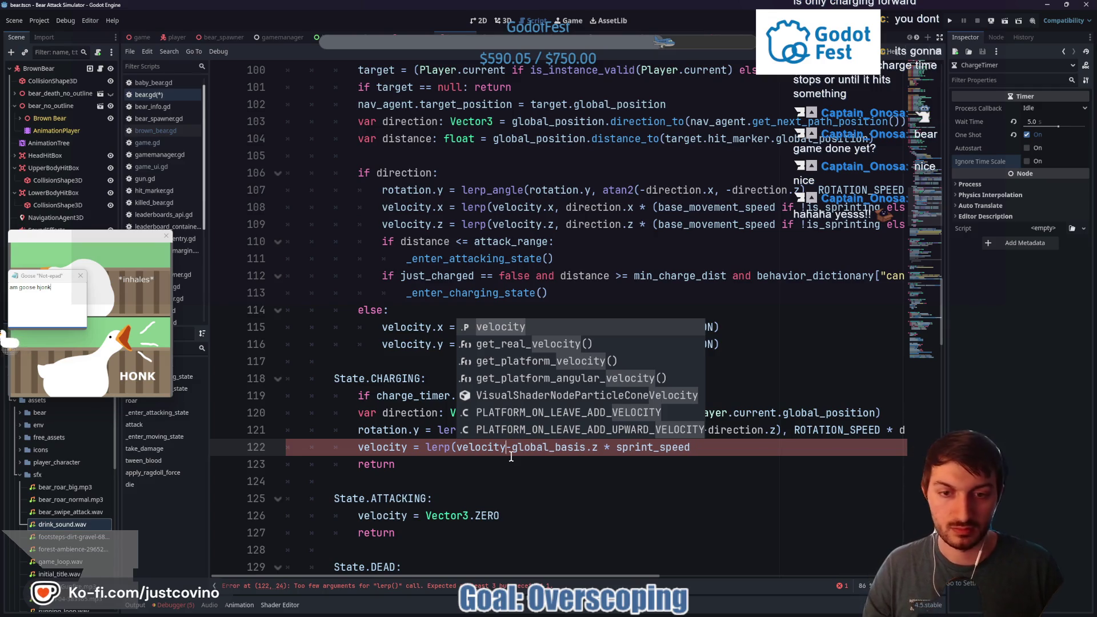
type(",")
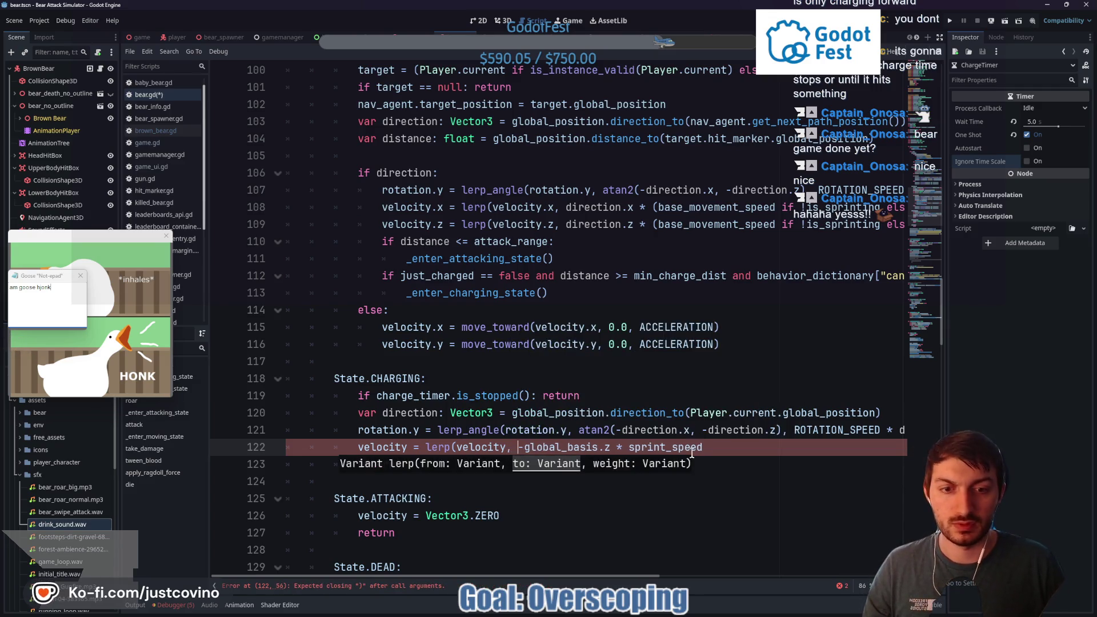
left_click(707, 448)
type(", ")
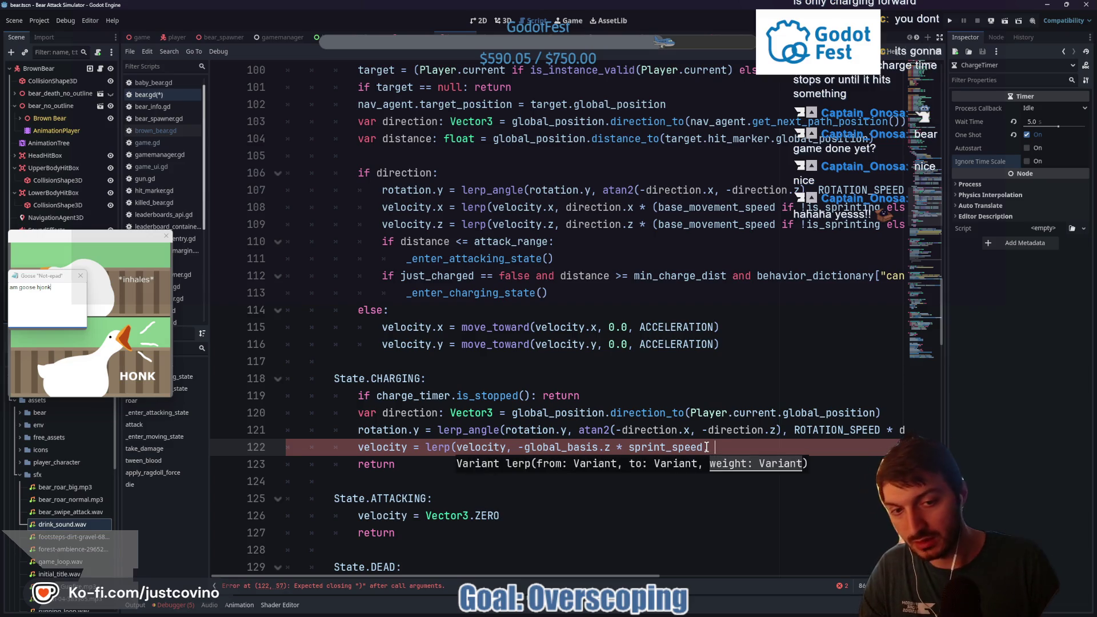
type("SPRINT")
key("Return")
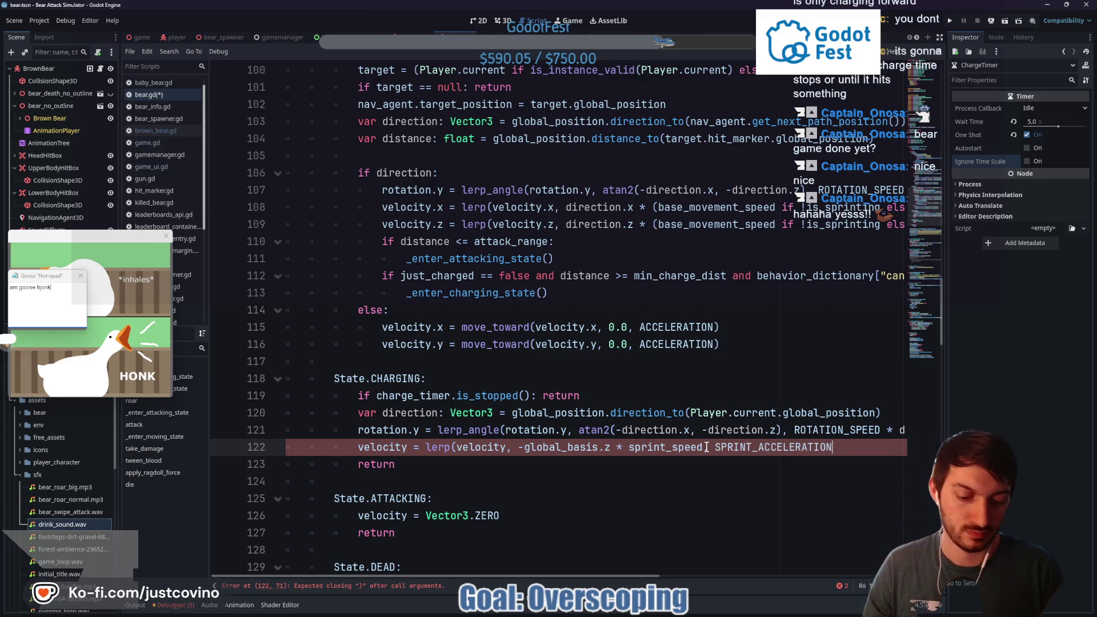
type(")")
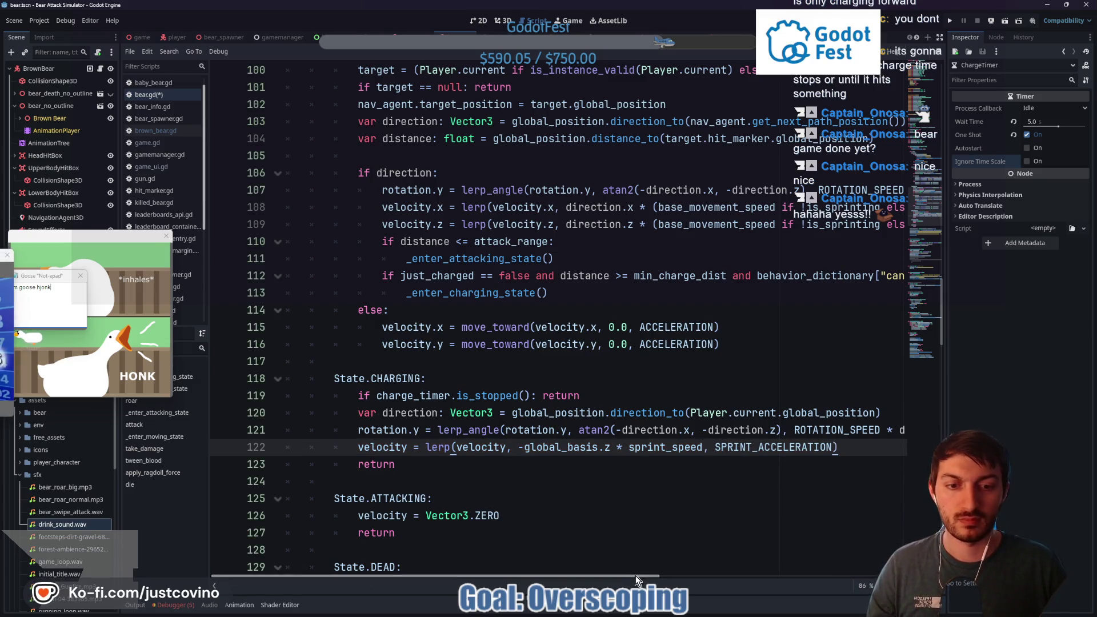
mouse_move(635, 575)
left_mouse_down()
mouse_move(884, 575)
mouse_move(625, 575)
left_mouse_up()
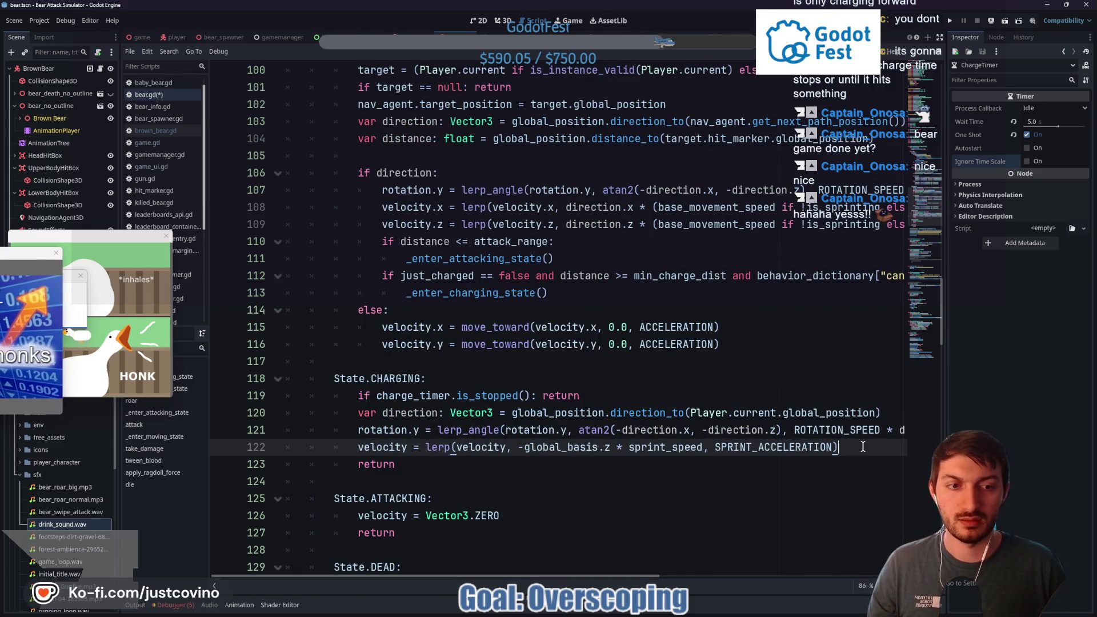
key("ctrl+s")
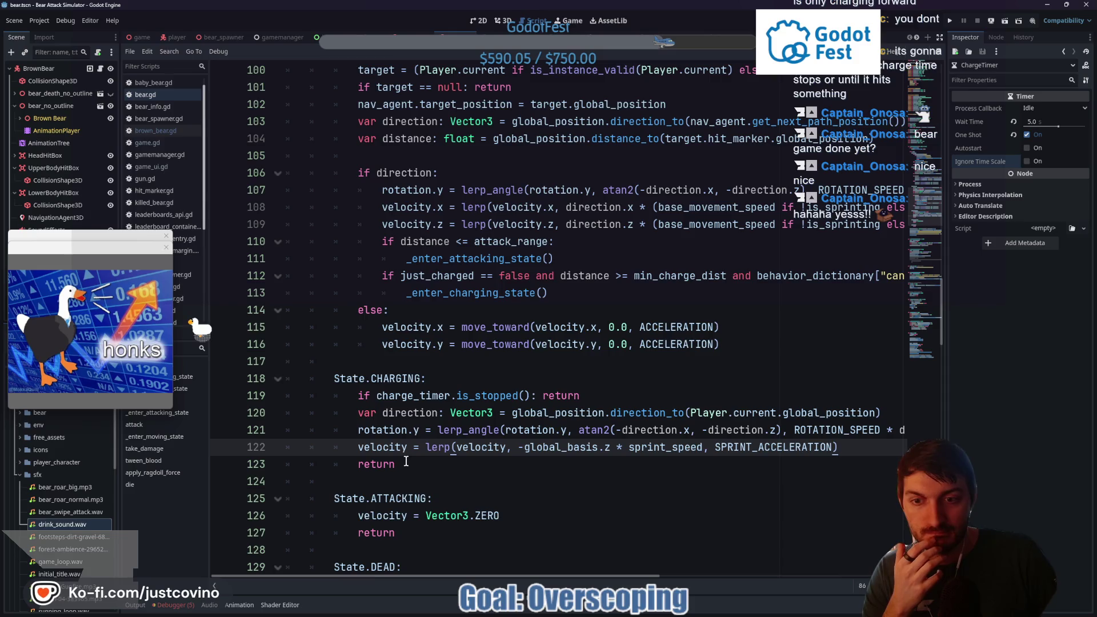
Delete the trailing return at the end of the charging branch
double_click(355, 463)
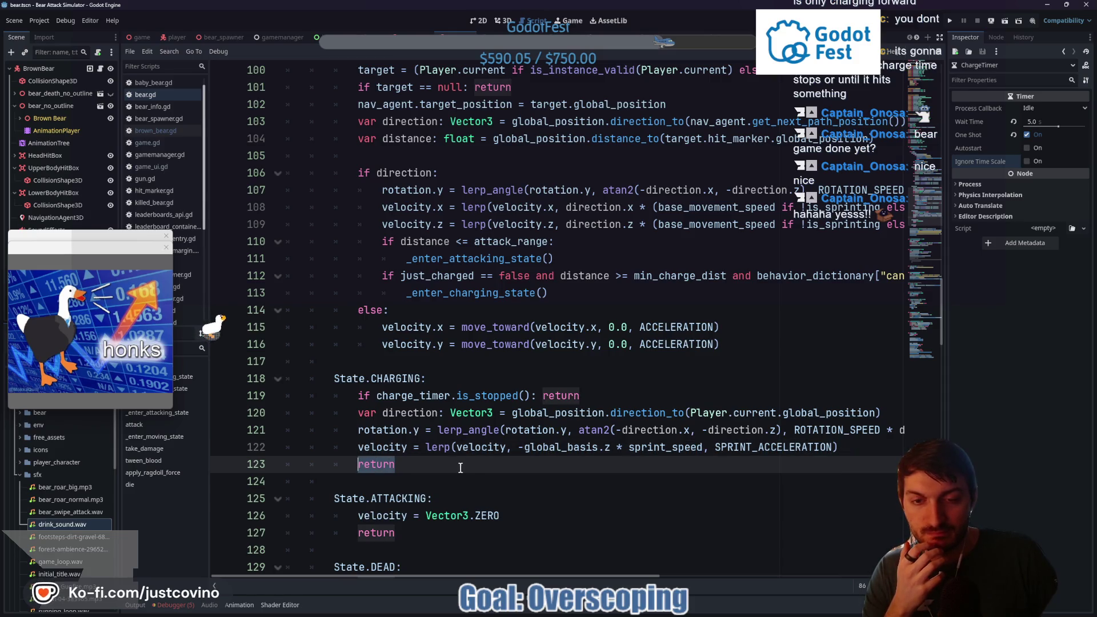
scroll(469, 467, "up", 2)
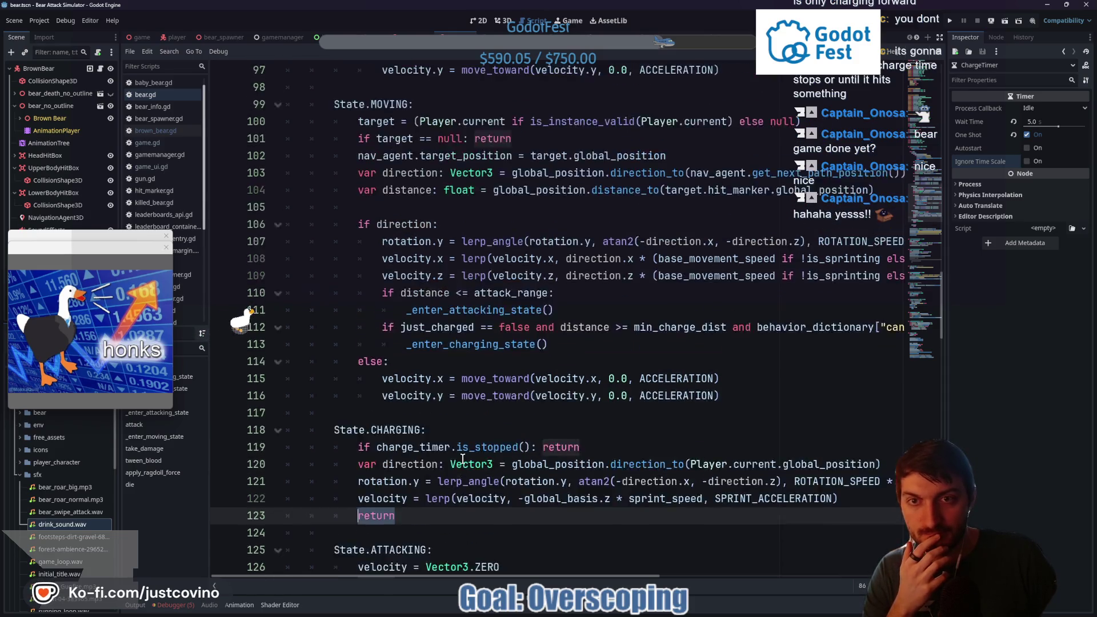
scroll(463, 459, "down", 2)
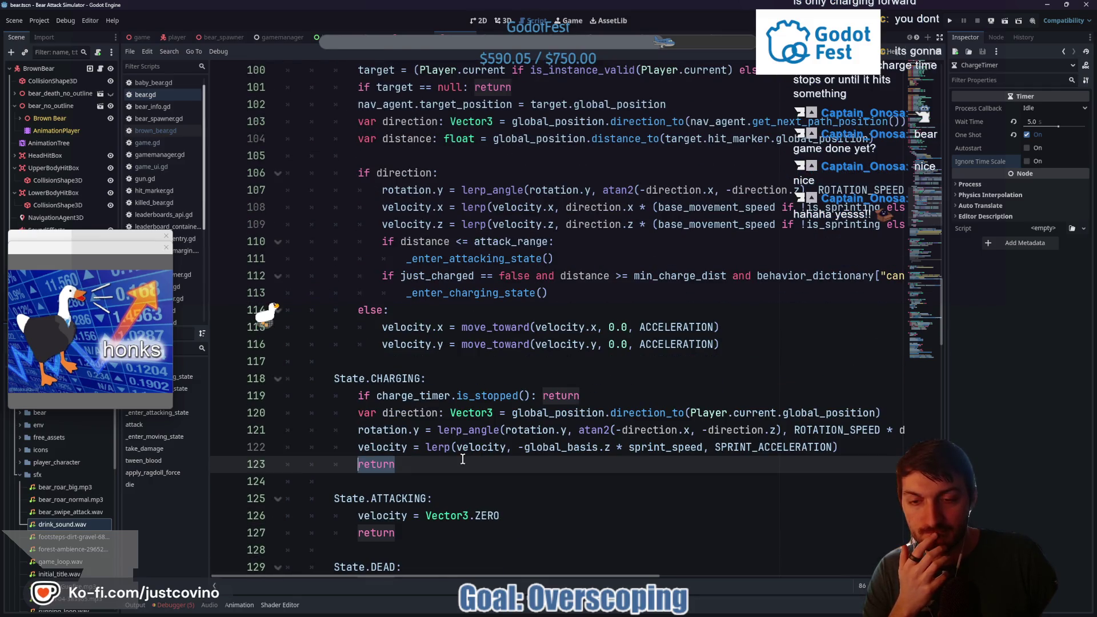
key("BackSpace")
scroll(457, 458, "down", 7)
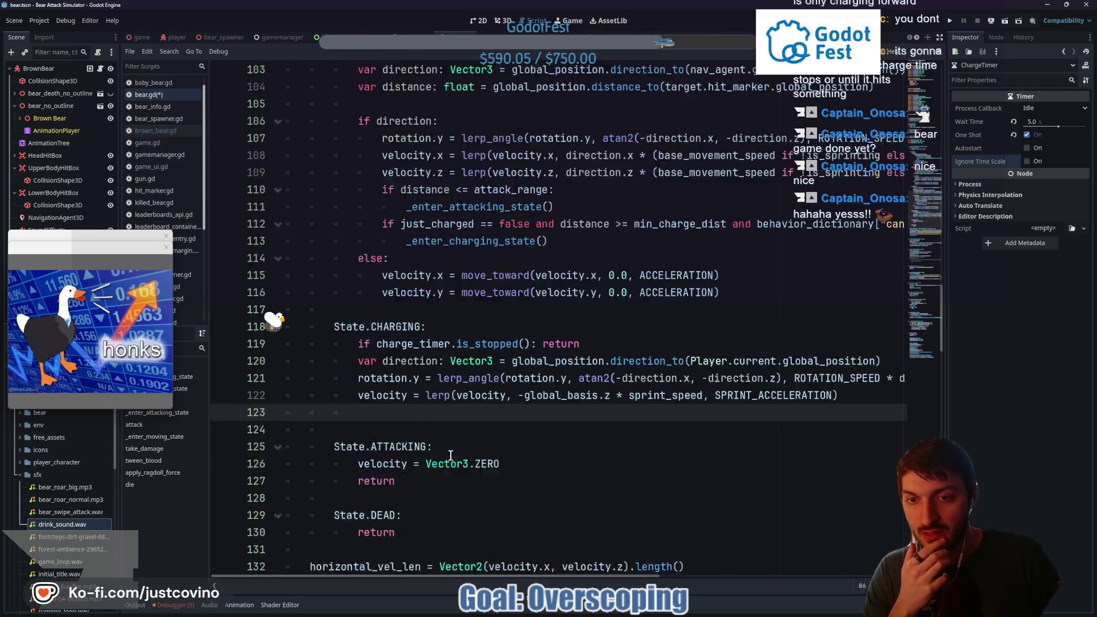
scroll(497, 409, "up", 10)
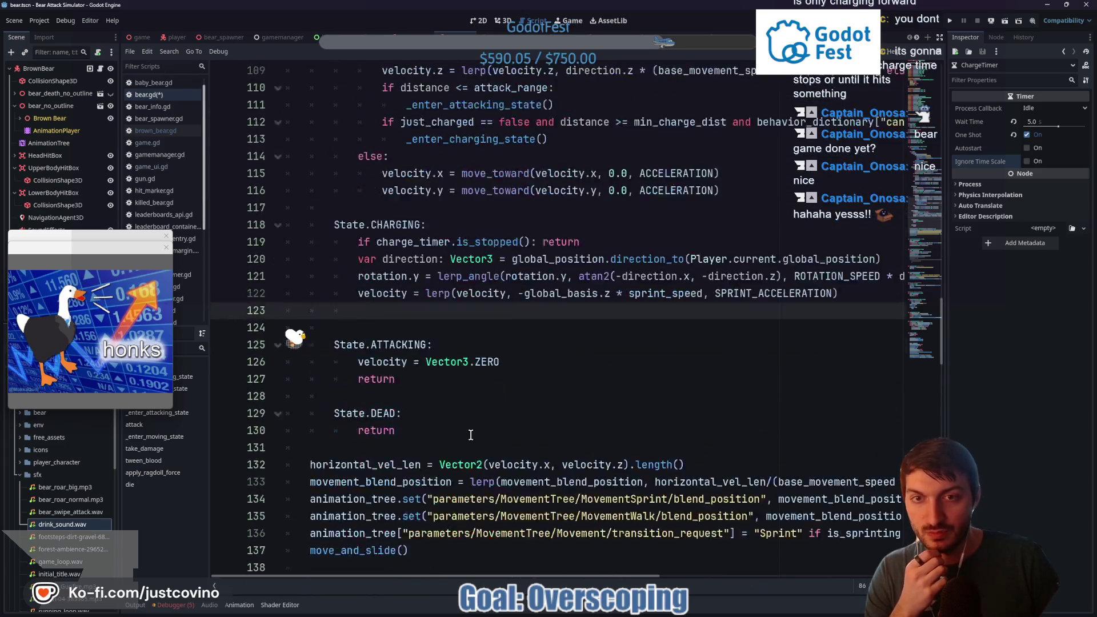
Select the two charge-trigger lines in the MOVING state
left_click(553, 396)
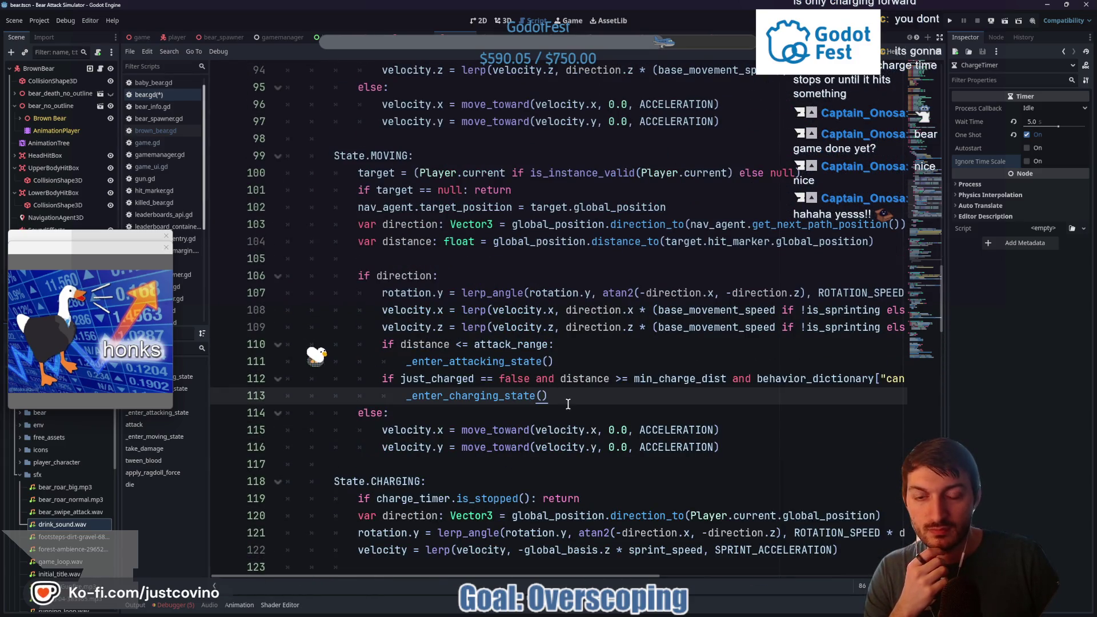
mouse_move(490, 576)
left_mouse_down()
mouse_move(601, 579)
mouse_move(474, 526)
left_mouse_up()
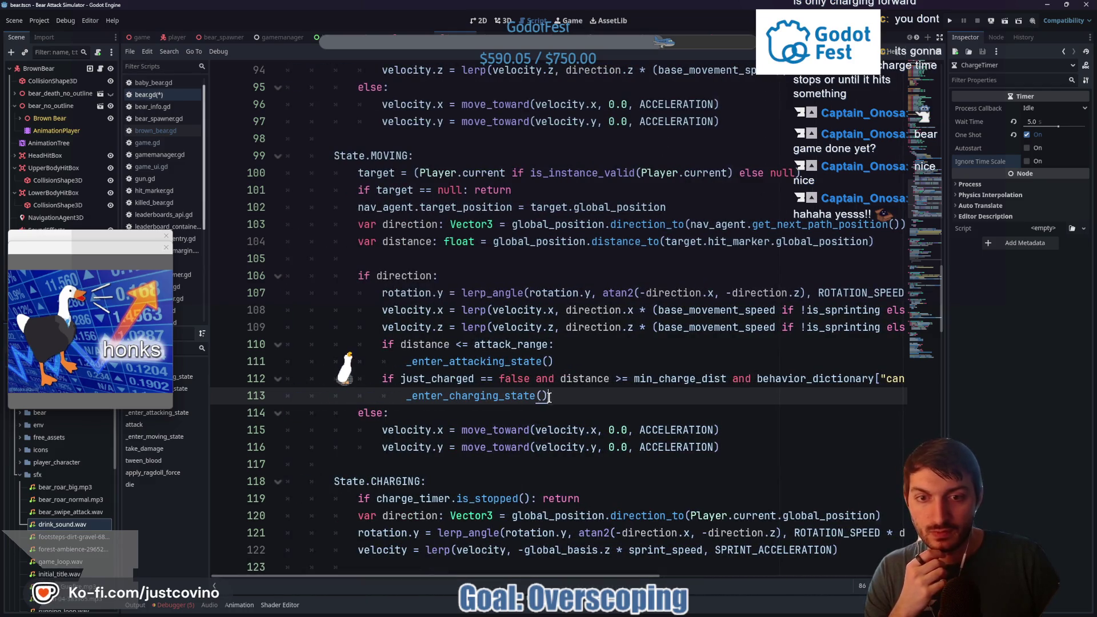
left_click_drag(549, 396, 274, 384)
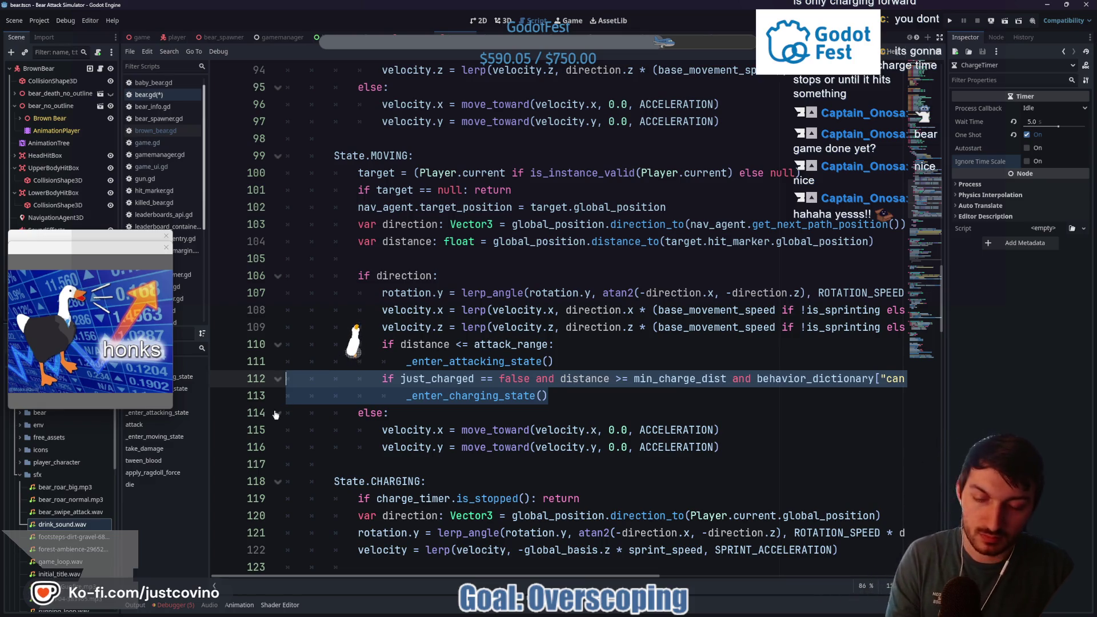
Comment out the charge-trigger lines 112–113 and save bear.gd
key("ctrl+k")
left_click(577, 395)
key("ctrl+s")
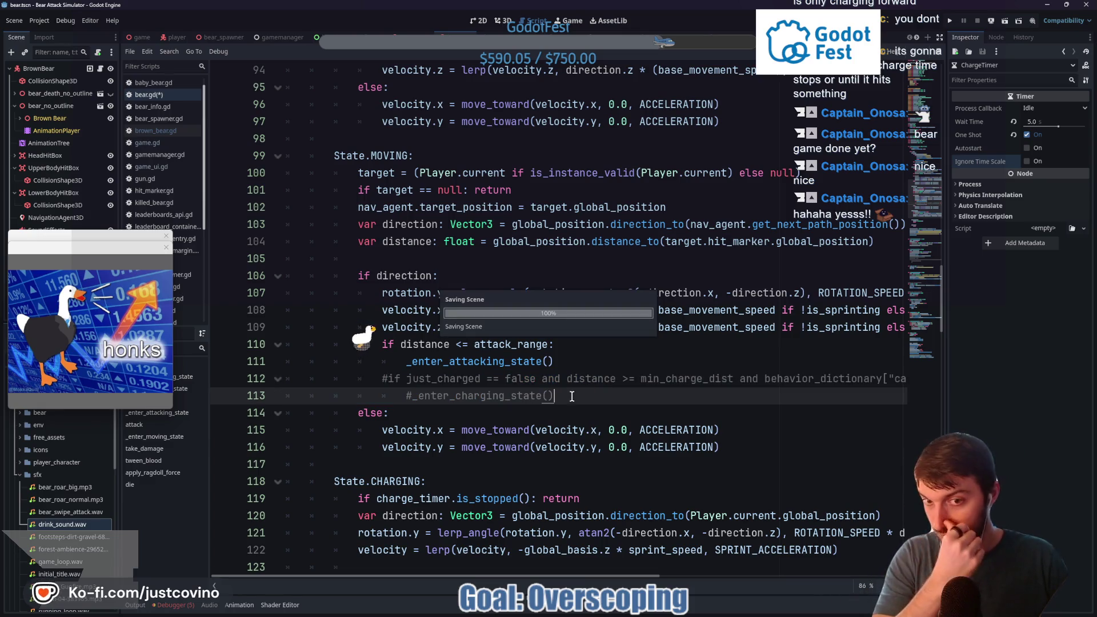
scroll(566, 400, "down", 8)
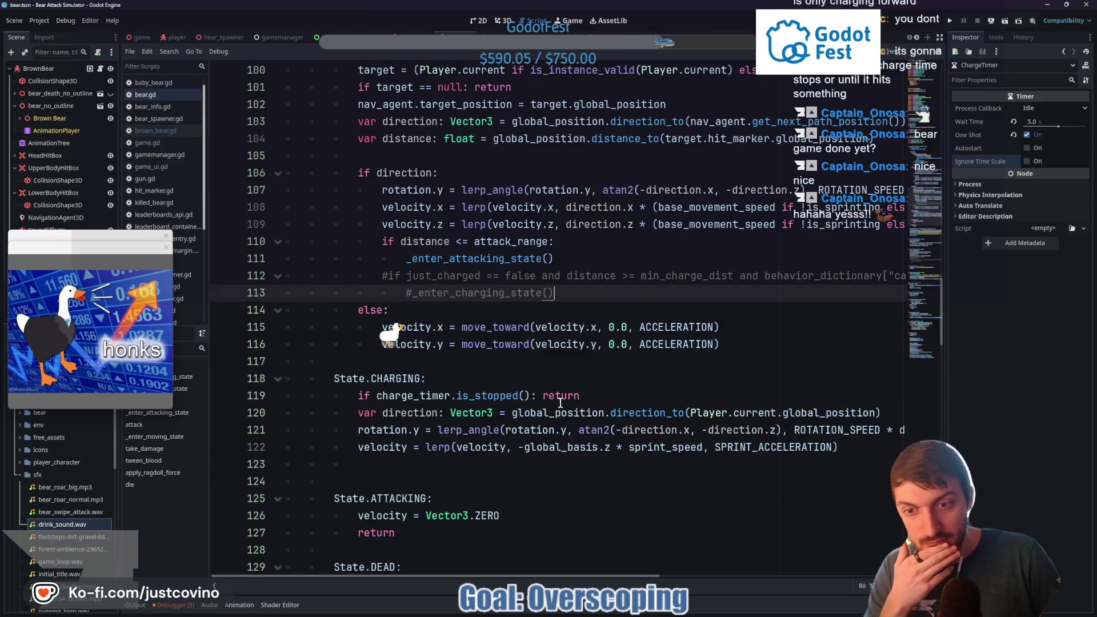
scroll(554, 409, "down", 5)
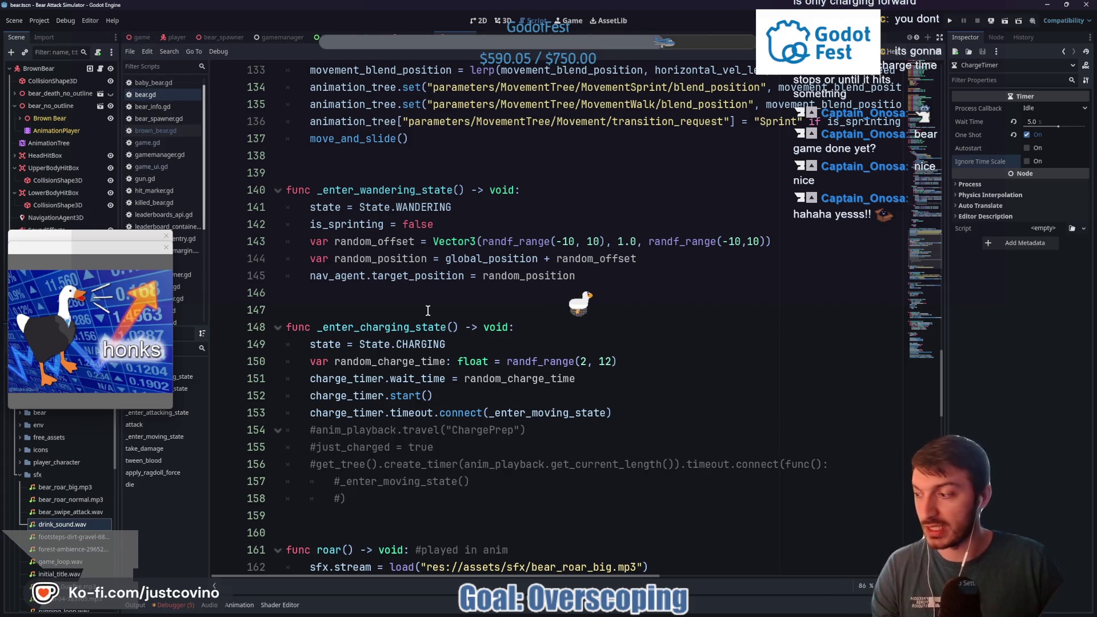
Dismiss the desktop goose overlay and run the project from the game scene
key("Escape")
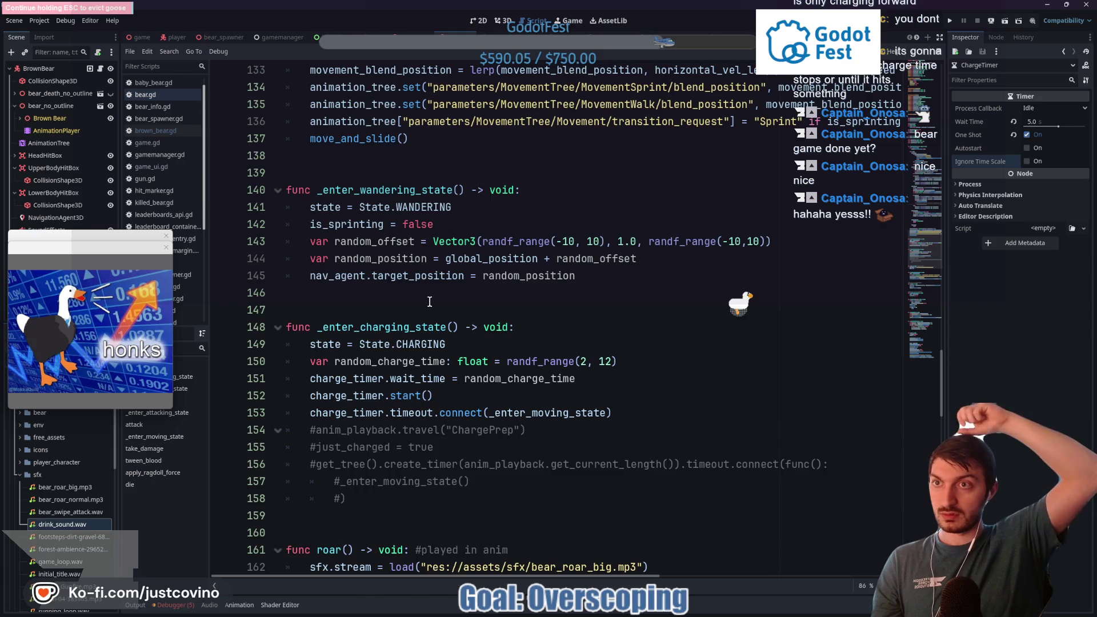
key("Escape")
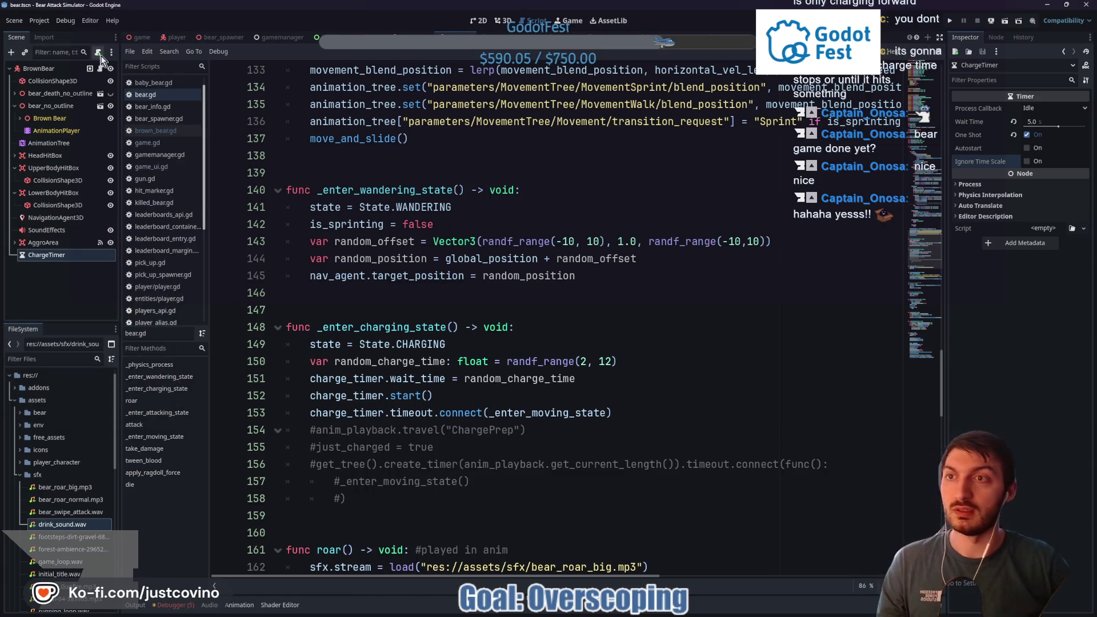
left_click(142, 37)
key("F5")
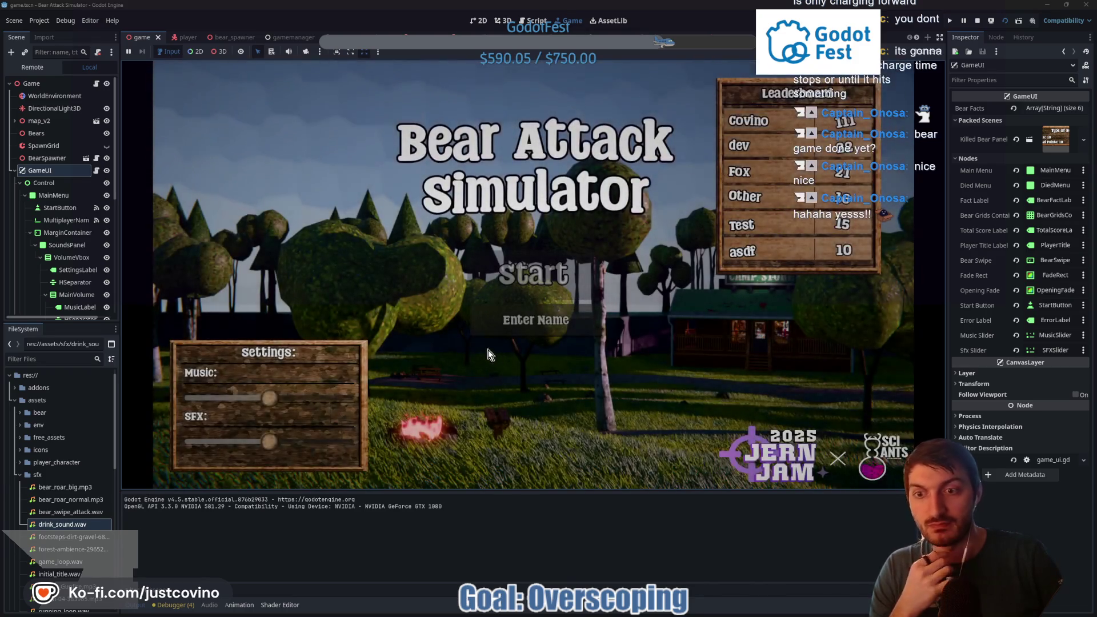
Enter a player name in the main menu and start a round
left_click(517, 331)
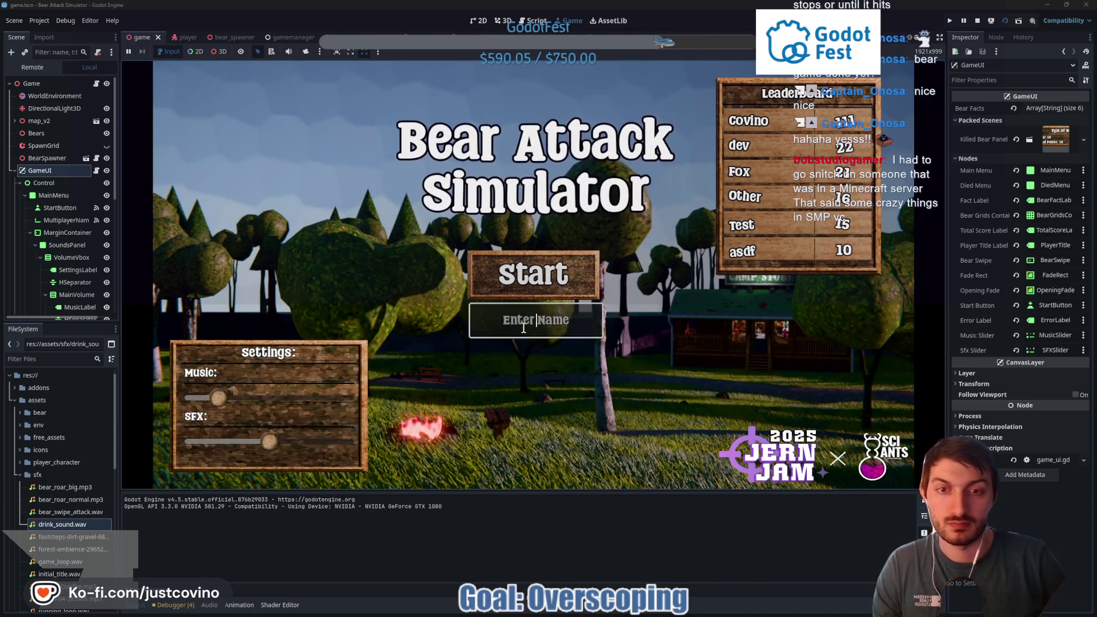
type("sfggf")
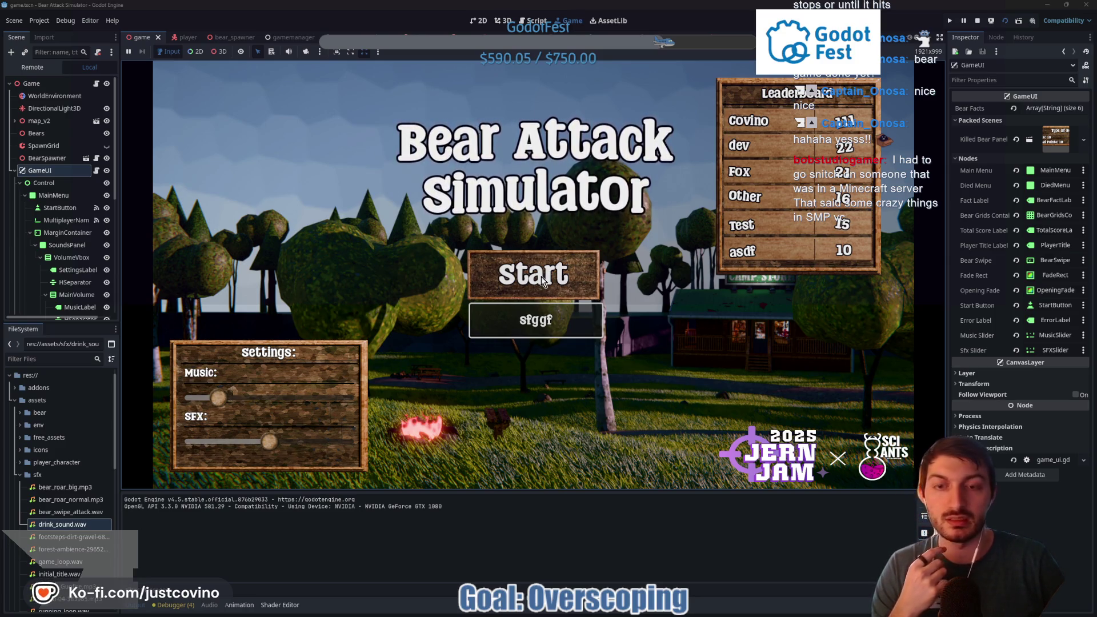
left_click(523, 274)
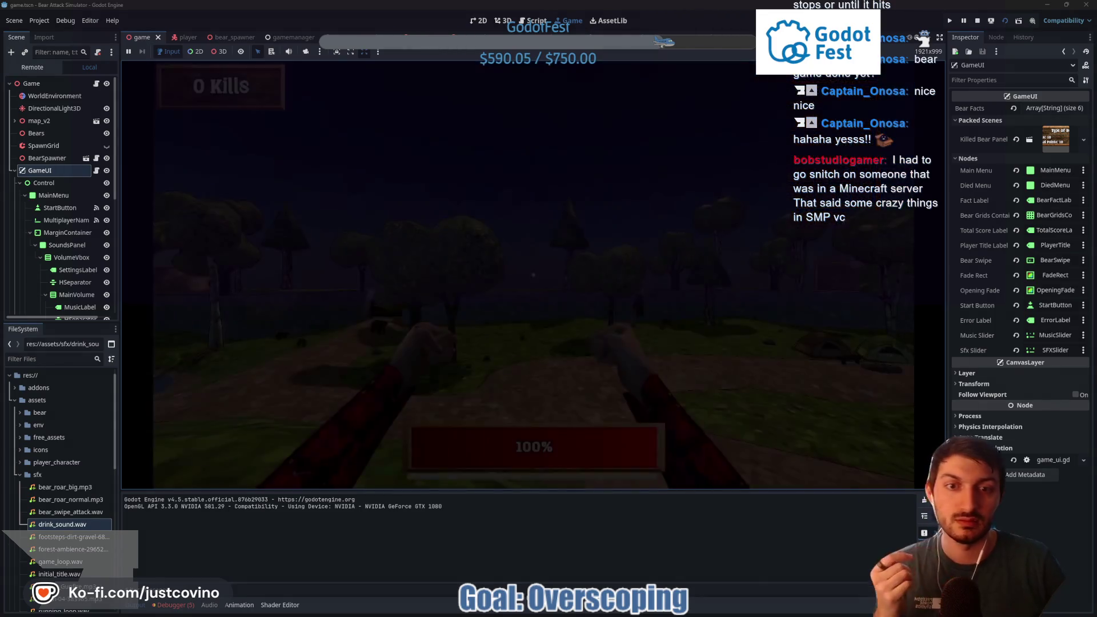
Walk among the charging bears, punching them, then stop the running game
key("w")
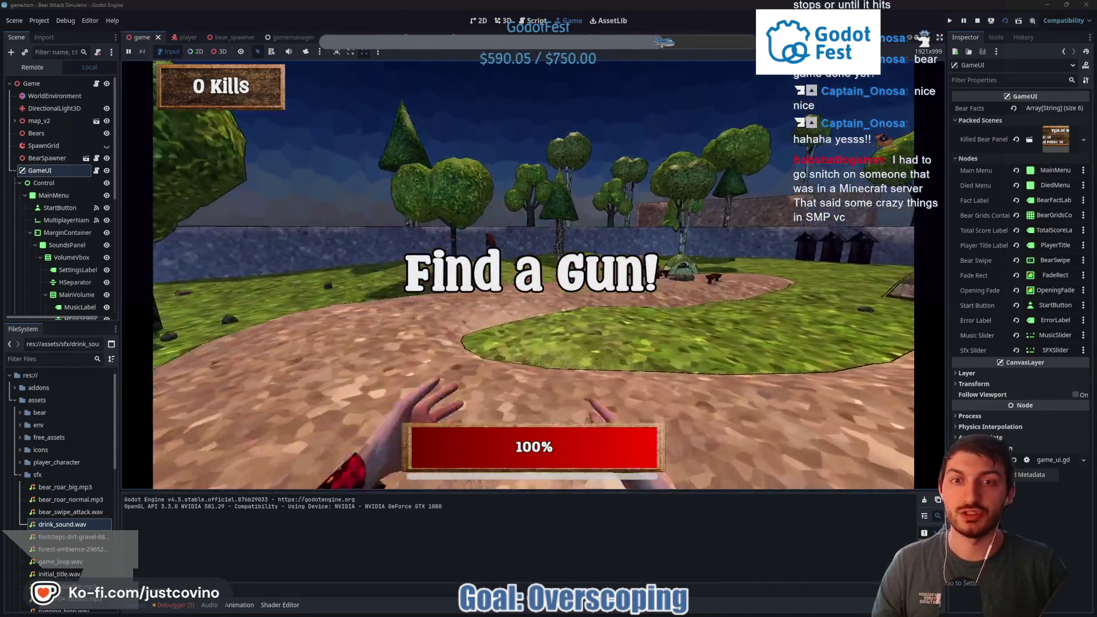
key("w")
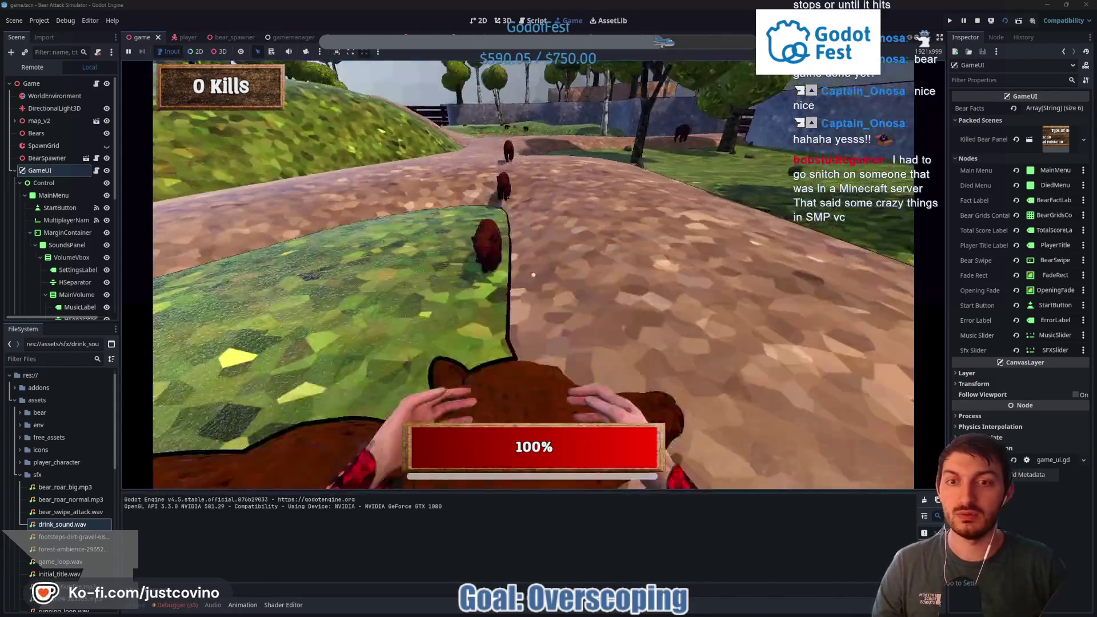
key("w")
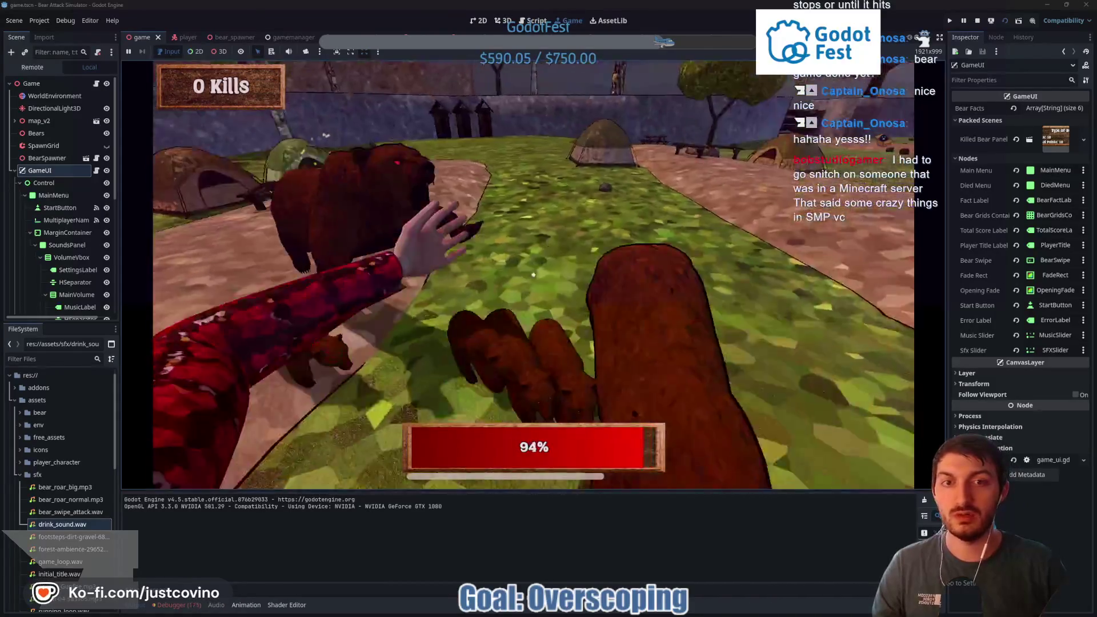
key("w")
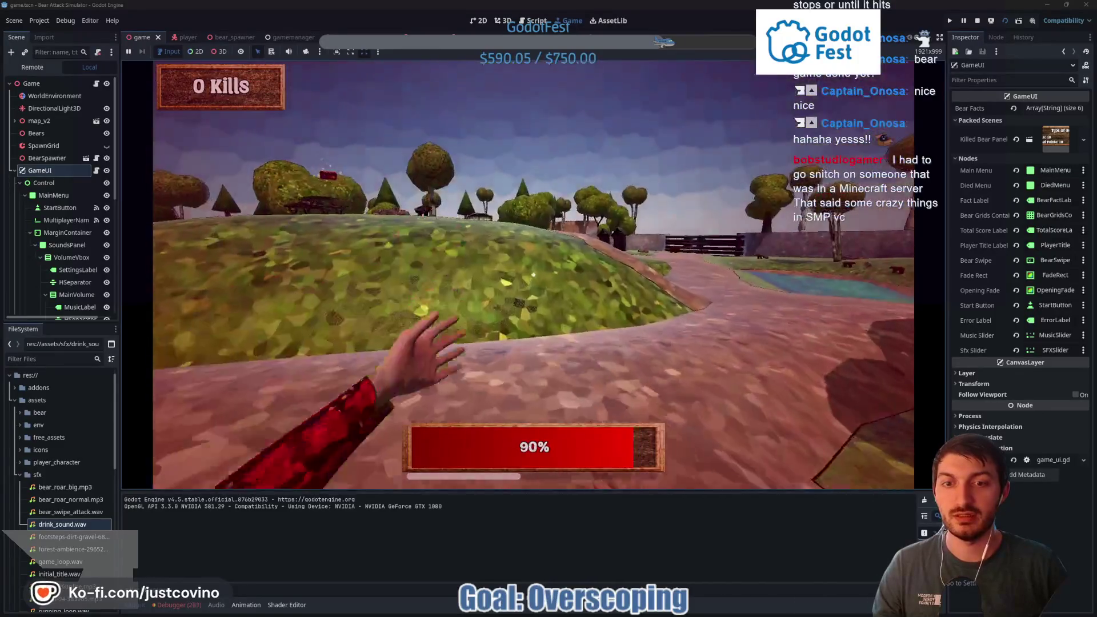
key("w")
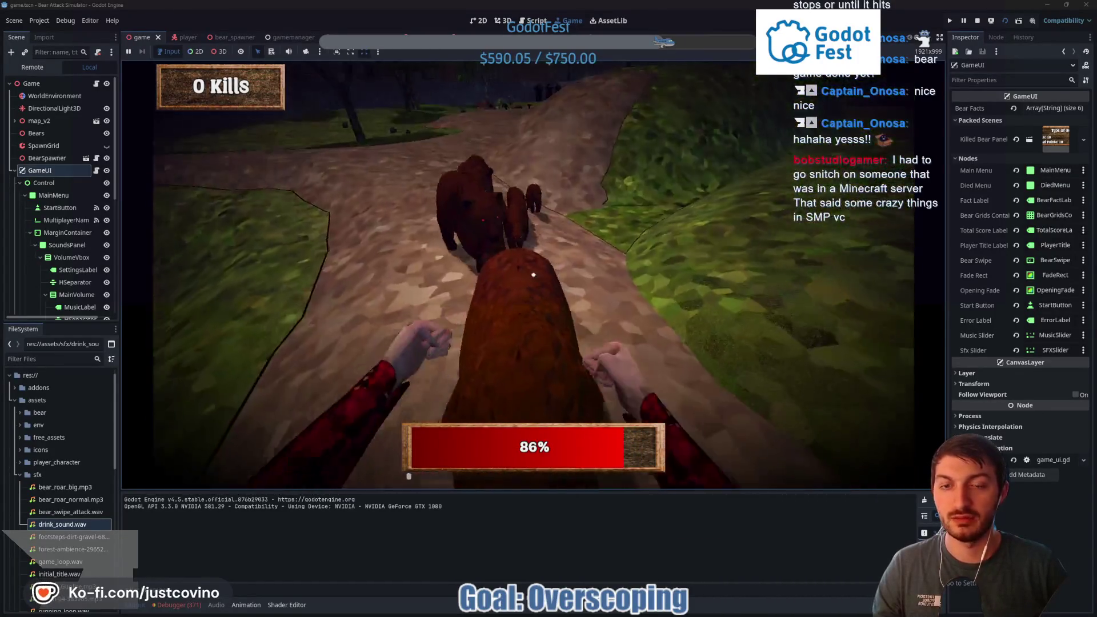
left_click(533, 275)
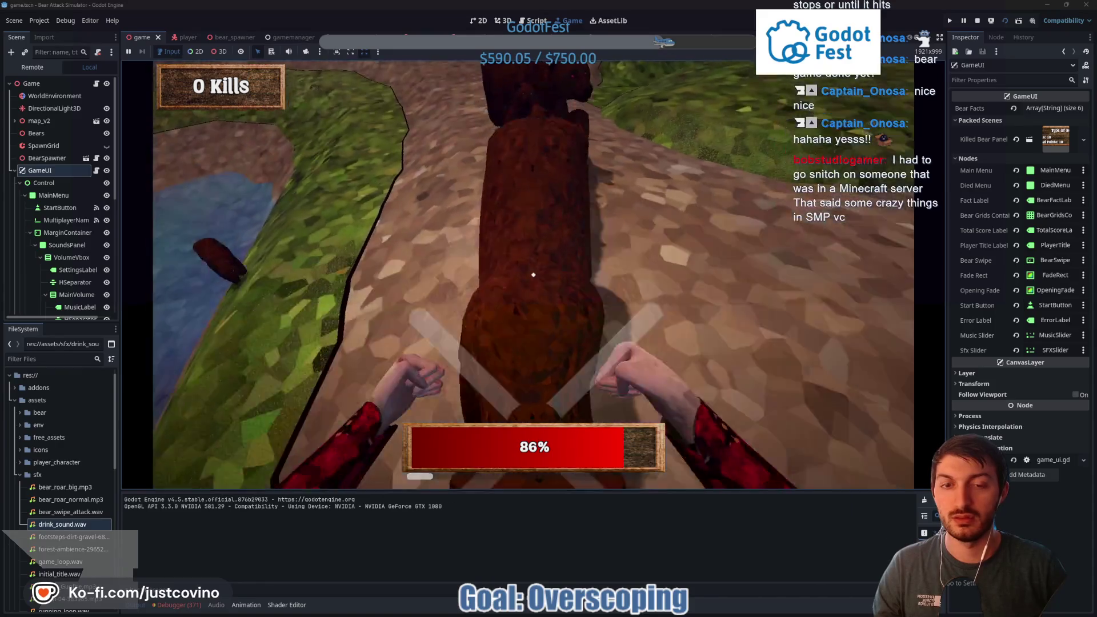
left_click(533, 275)
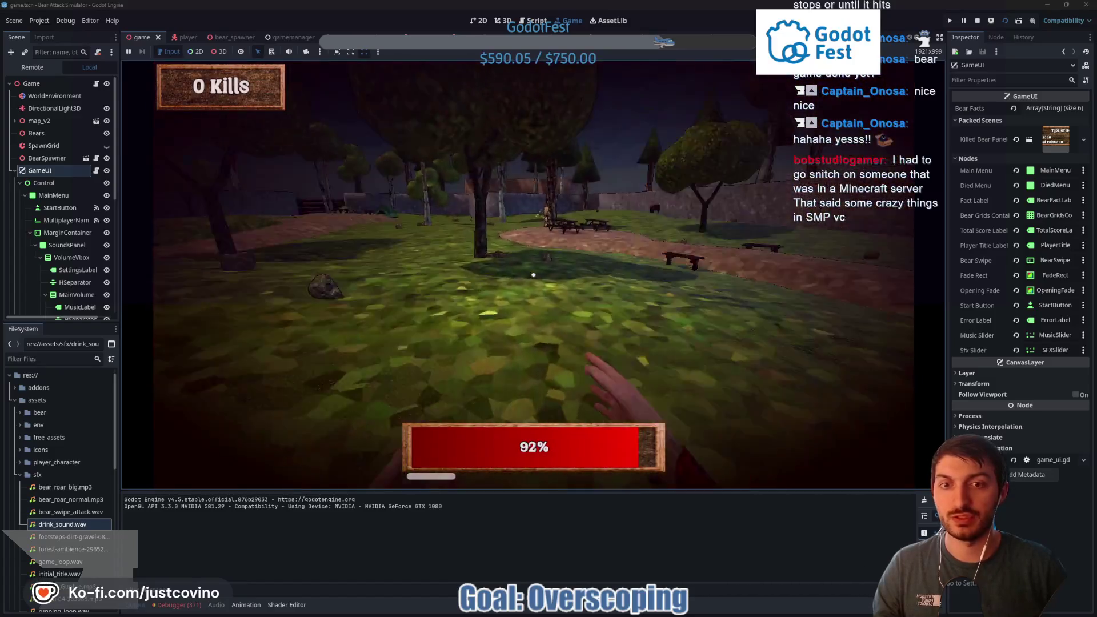
left_click(533, 275)
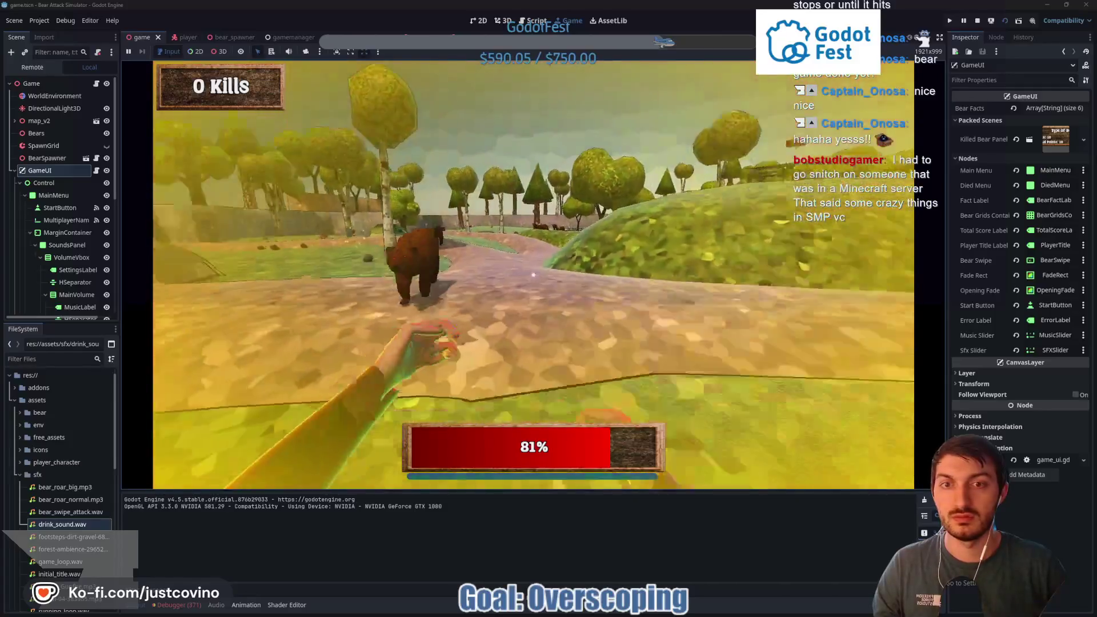
left_click(533, 275)
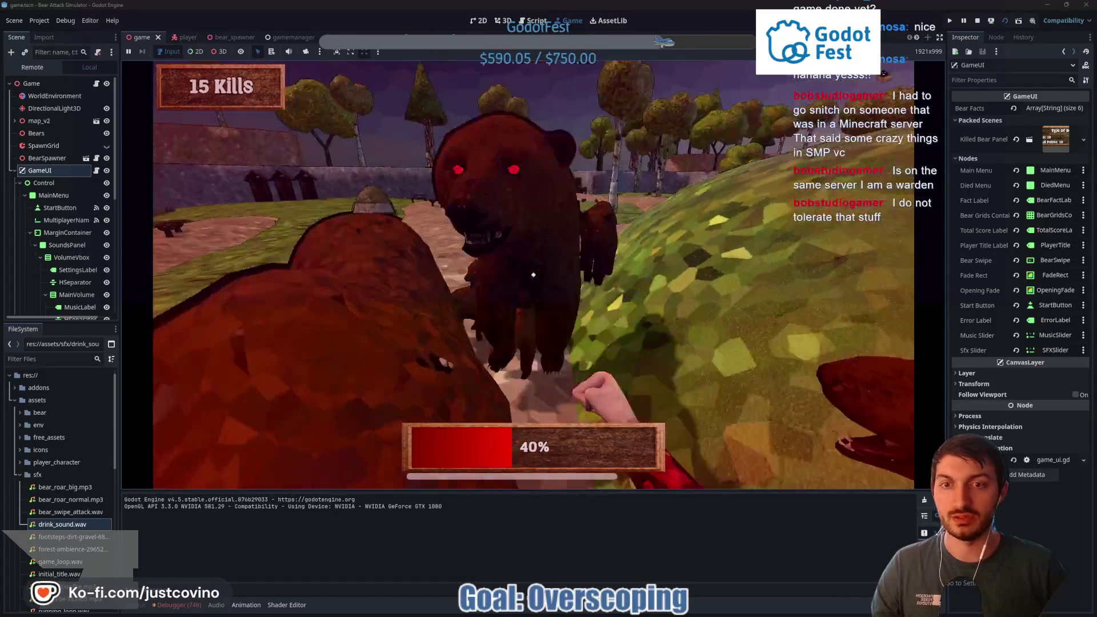
key("F8")
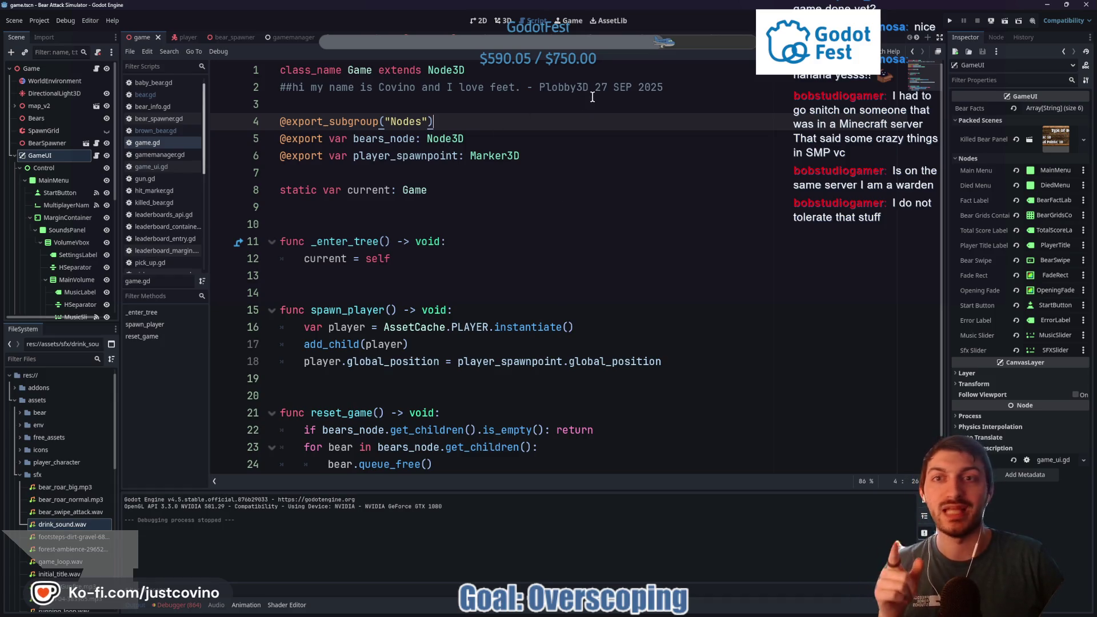
In bear.gd, cut the CHARGING branch's direction and rotation.y lines and clear the leftover line
left_click(464, 46)
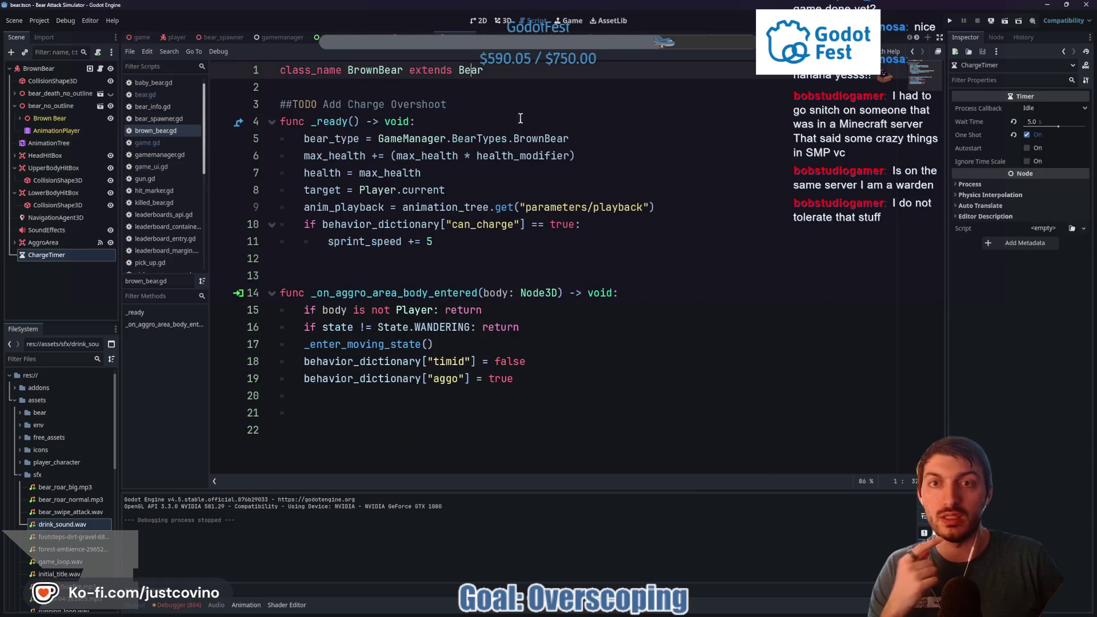
left_click(470, 82, "ctrl")
scroll(530, 162, "down", 3)
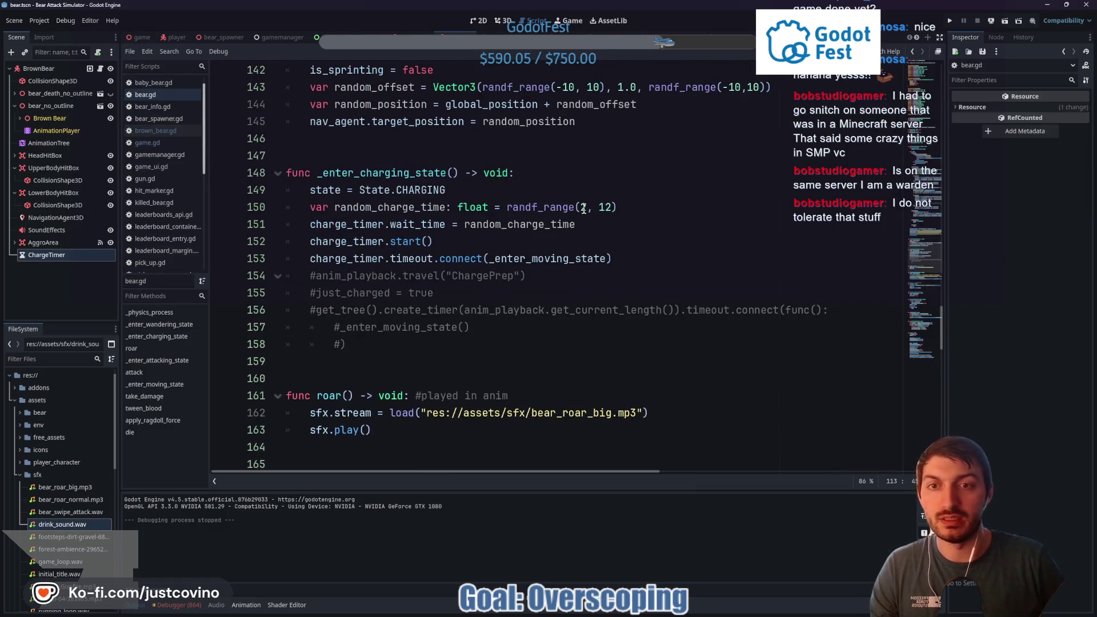
scroll(548, 200, "up", 11)
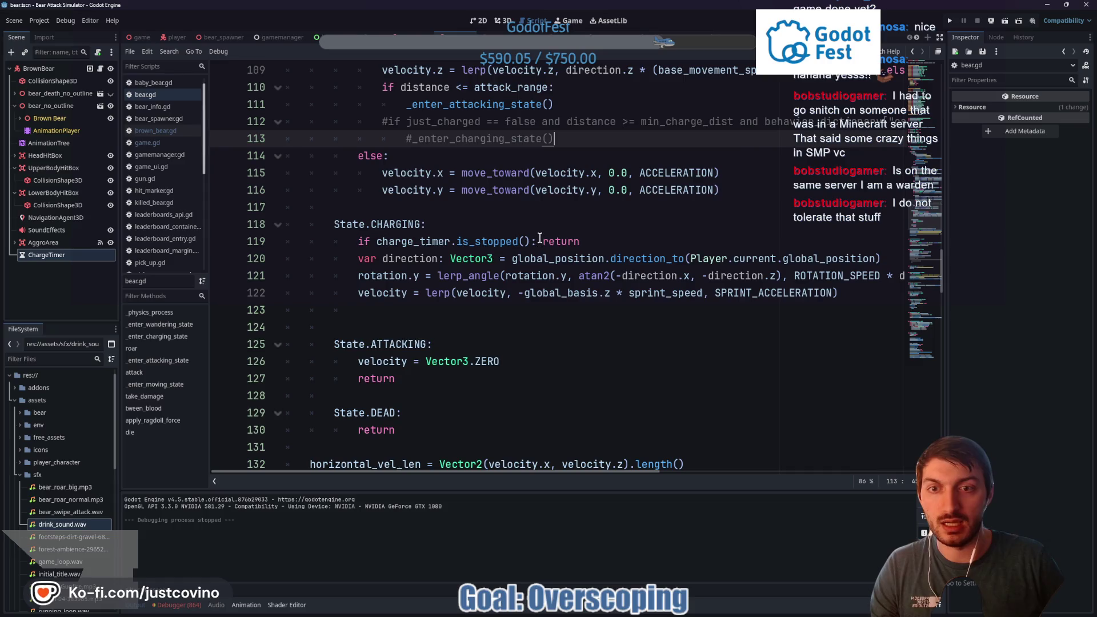
scroll(565, 236, "up", 3)
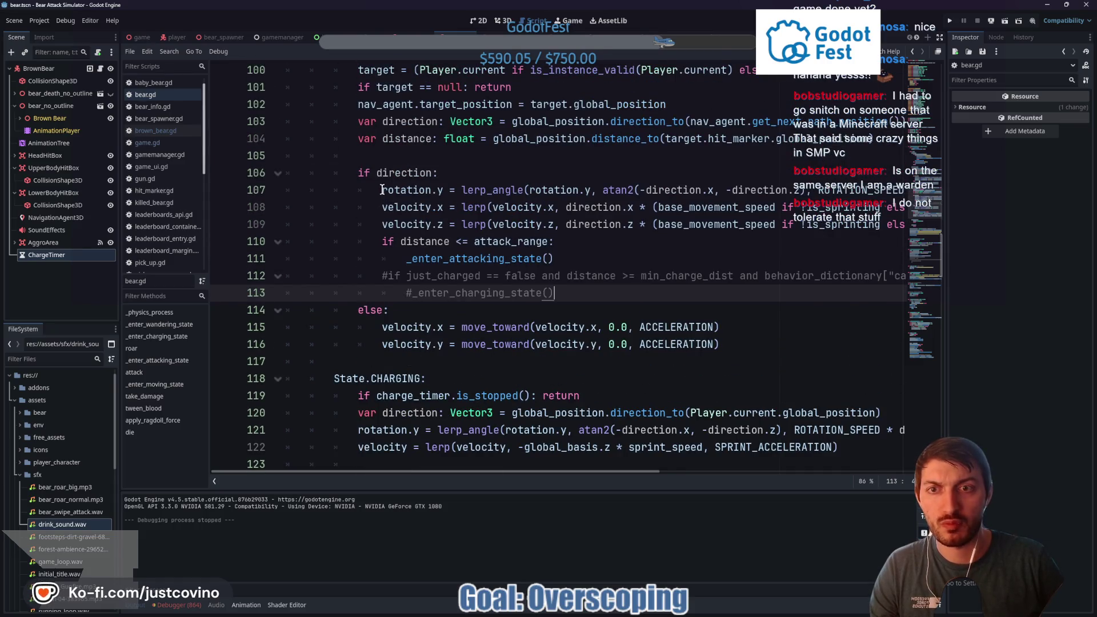
left_click_drag(382, 190, 502, 193)
scroll(458, 260, "down", 3)
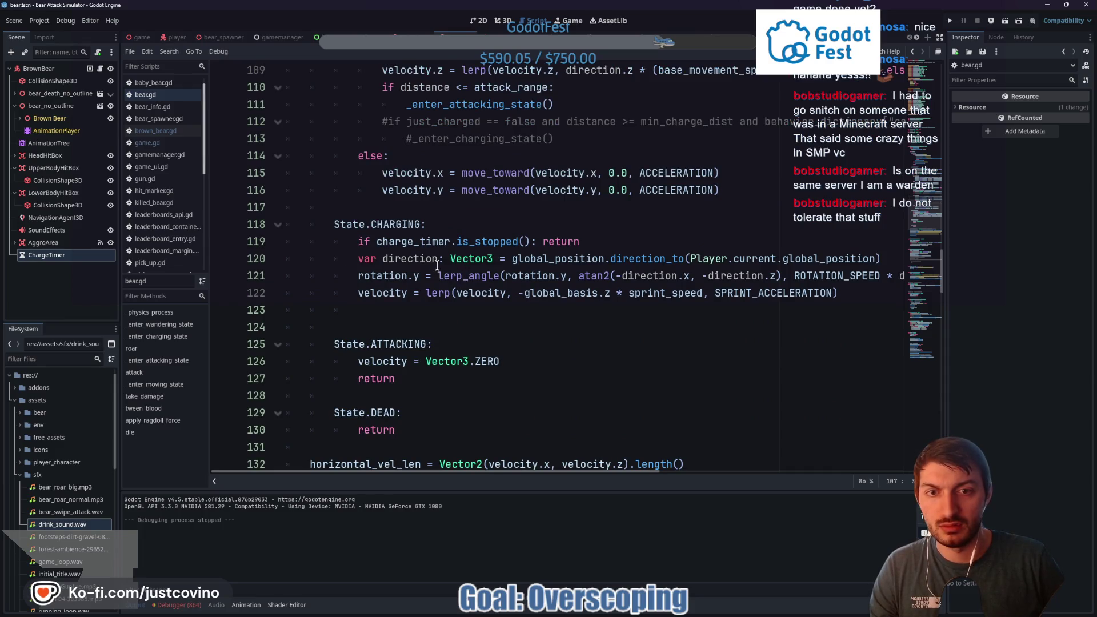
mouse_move(355, 258)
left_mouse_down()
mouse_move(600, 276)
mouse_move(905, 278)
left_mouse_up()
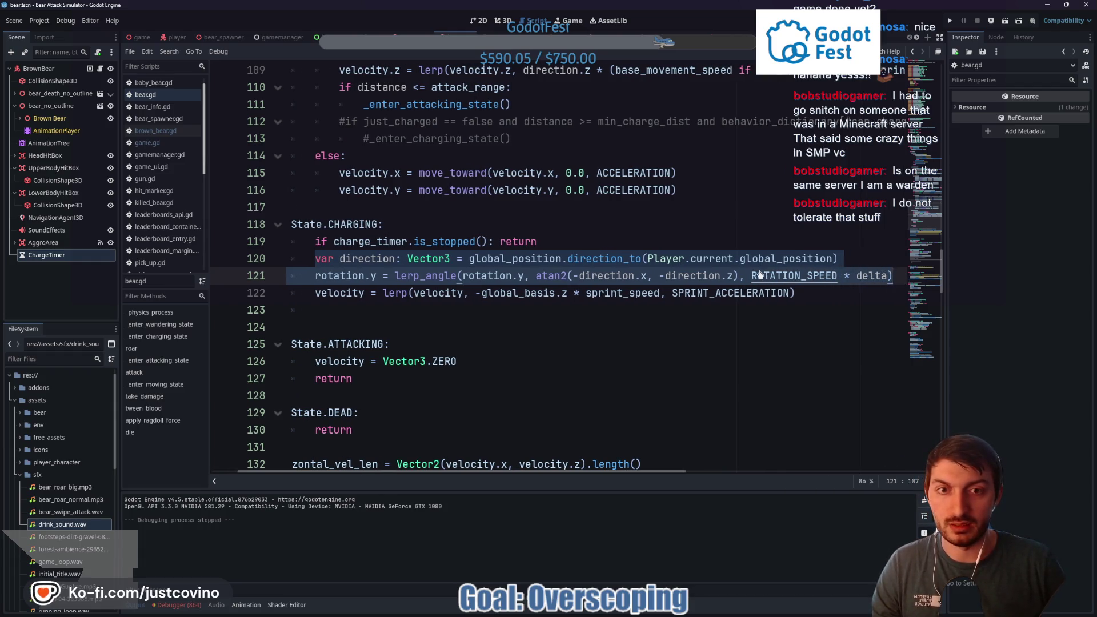
key("ctrl+x")
key("BackSpace")
key("BackSpace")
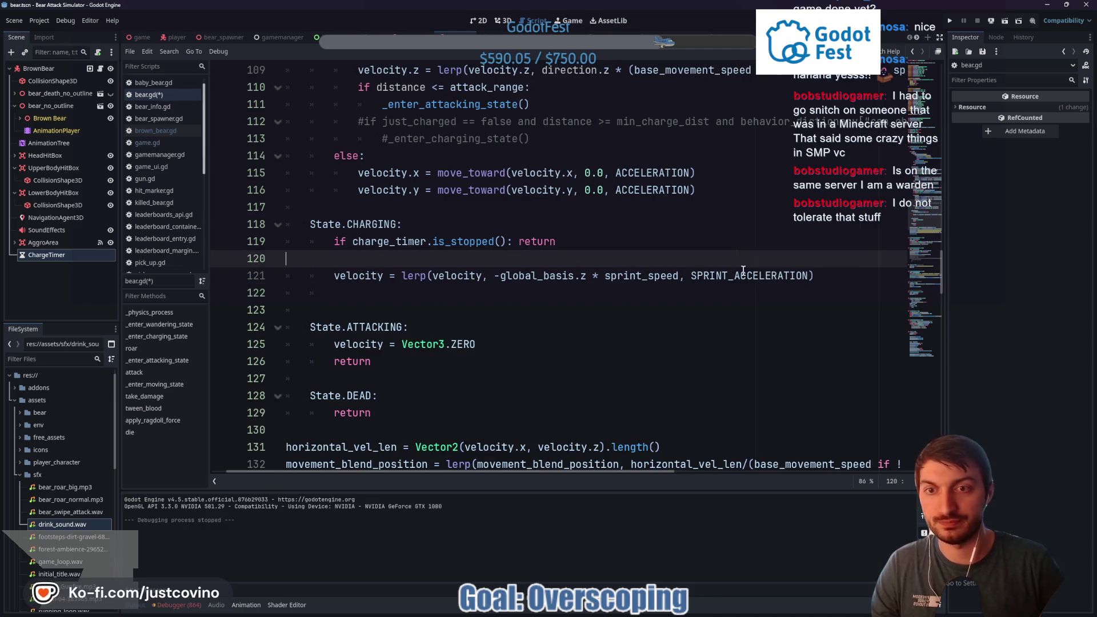
key("BackSpace")
scroll(628, 309, "down", 9)
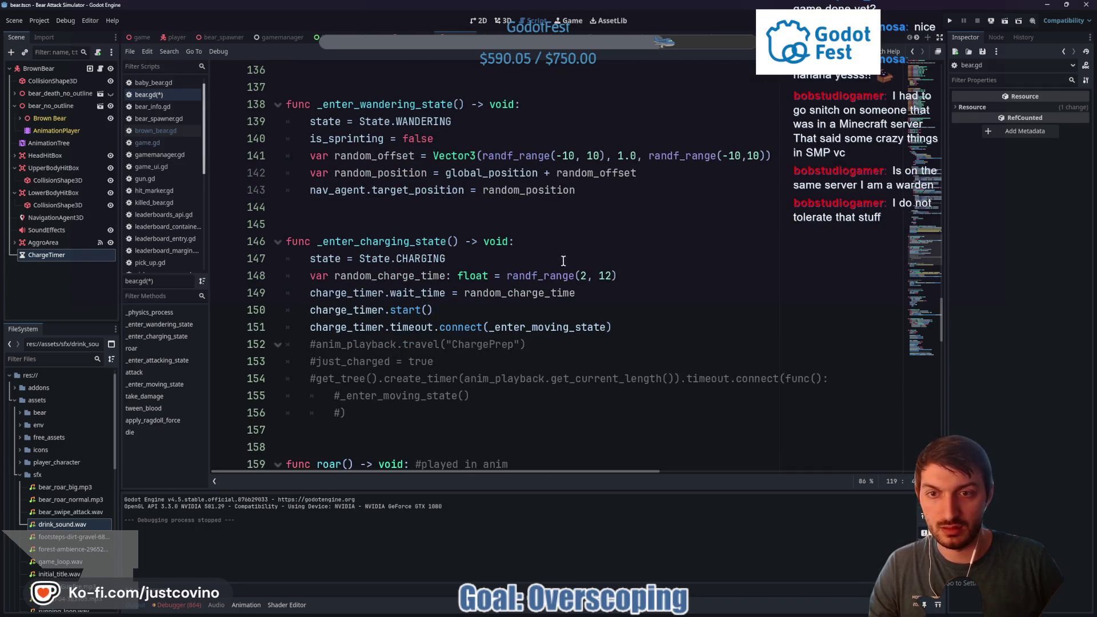
Paste the direction and rotation lines into _enter_charging_state, fix indentation, and place them above charge_timer.start()
left_click(644, 282)
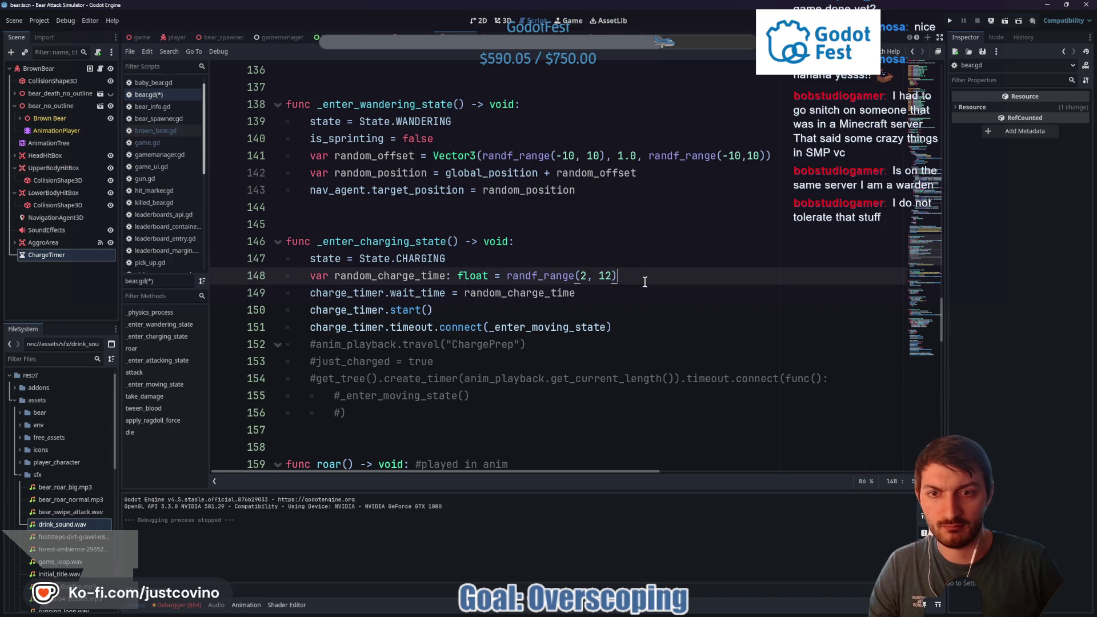
left_click(486, 311)
key("Return")
key("ctrl+v")
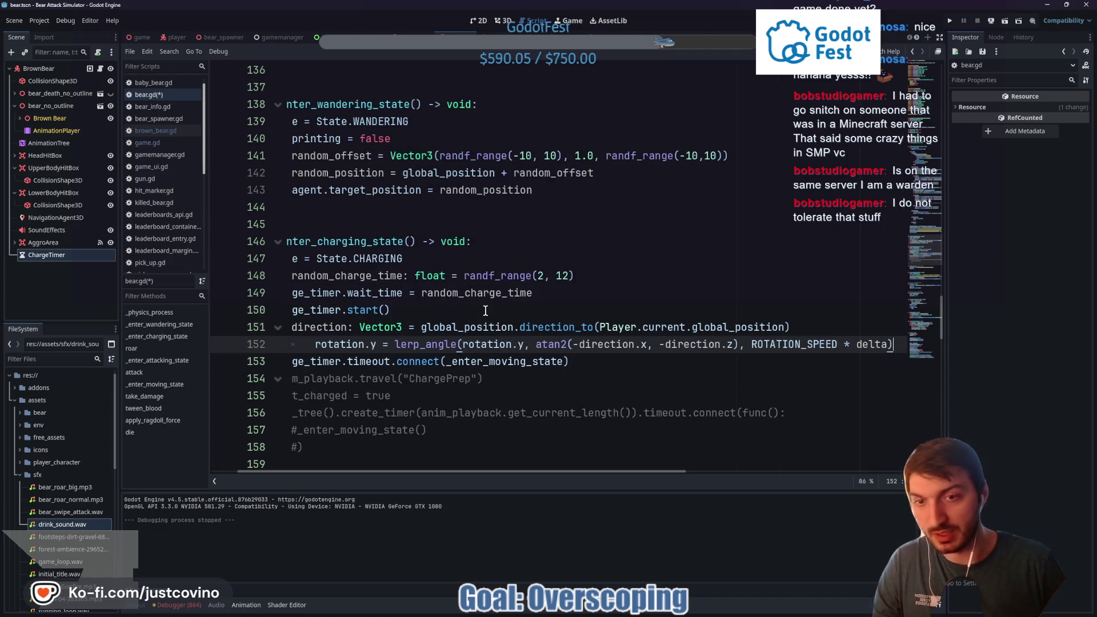
left_click(315, 344)
key("BackSpace")
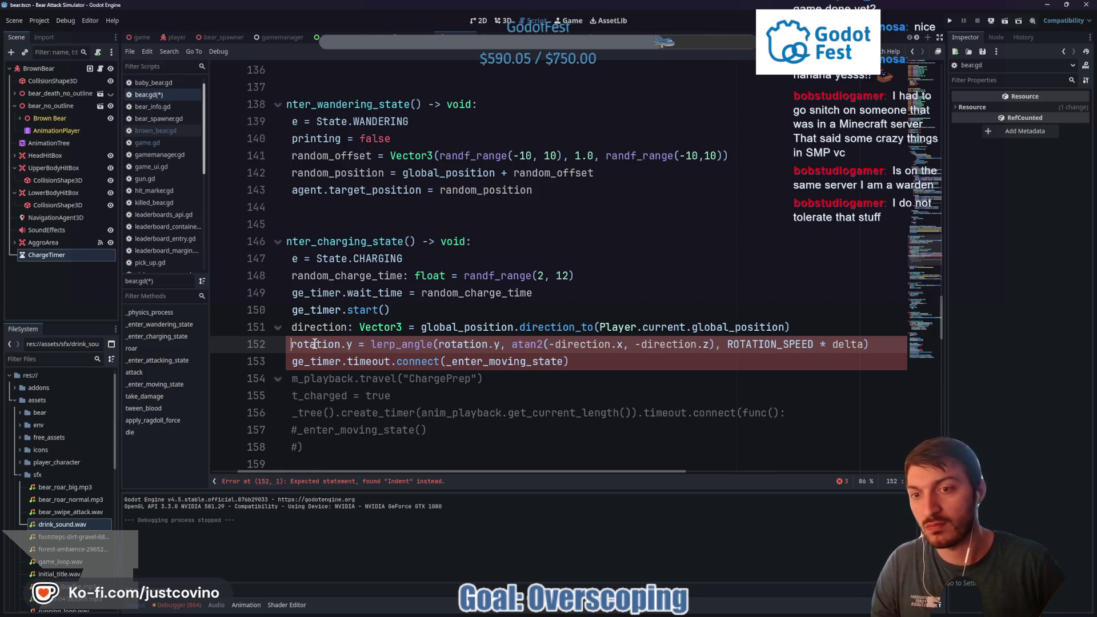
scroll(420, 472, "left", 2)
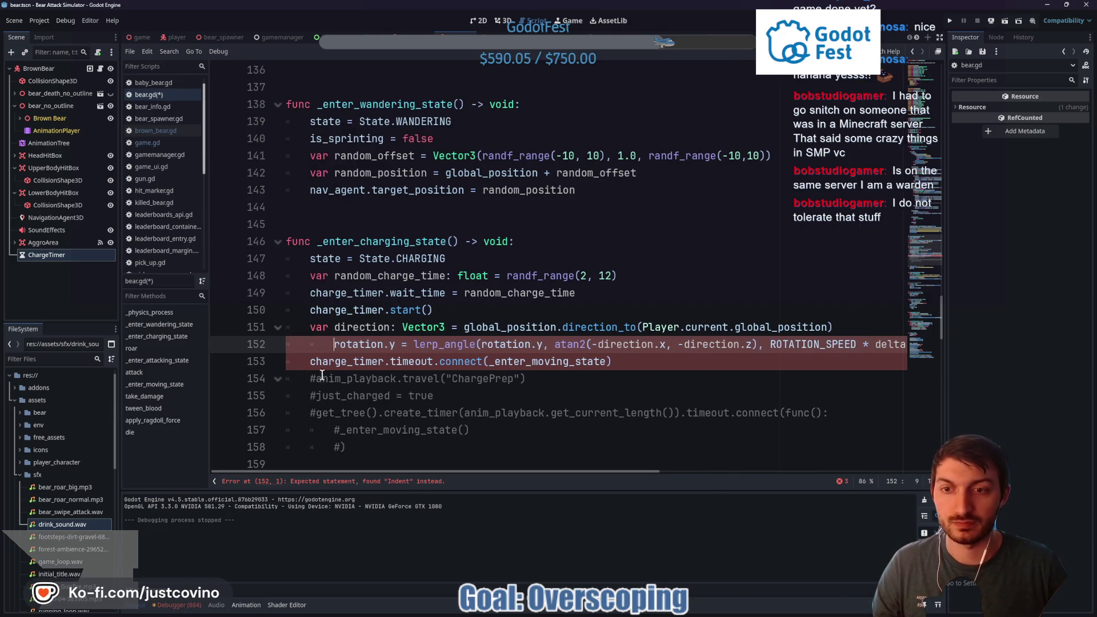
key("BackSpace")
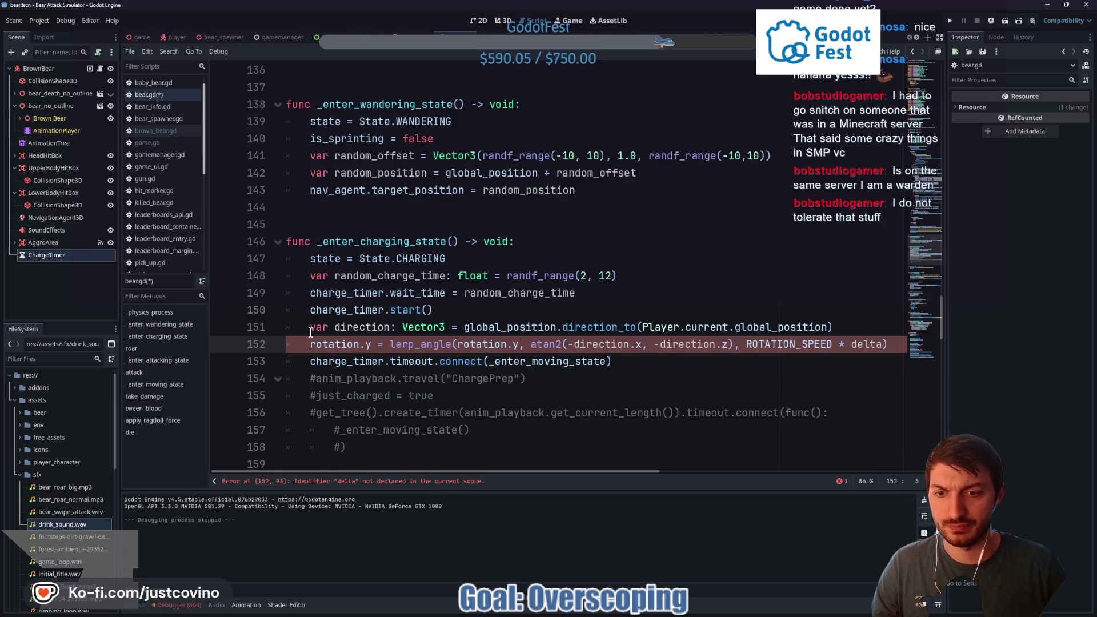
mouse_move(309, 329)
left_mouse_down()
mouse_move(588, 355)
mouse_move(903, 347)
left_mouse_up()
key("alt+Up")
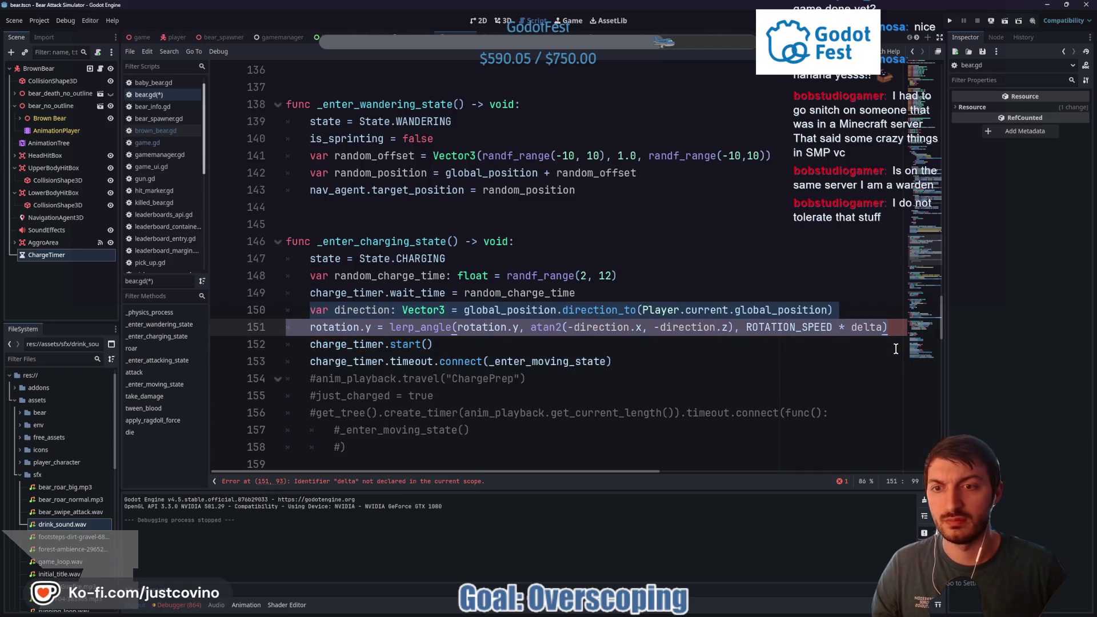
Set rotation.y directly to atan2 of direction, dropping lerp_angle and delta, save, and run the game
left_click_drag(887, 327, 838, 328)
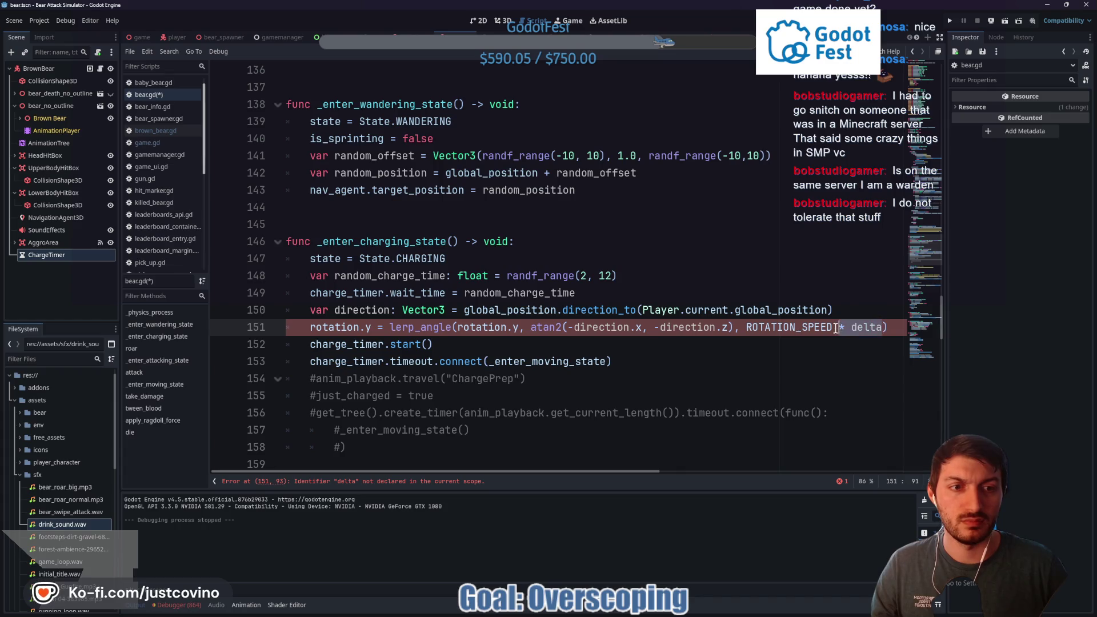
key("BackSpace")
key("BackSpace")
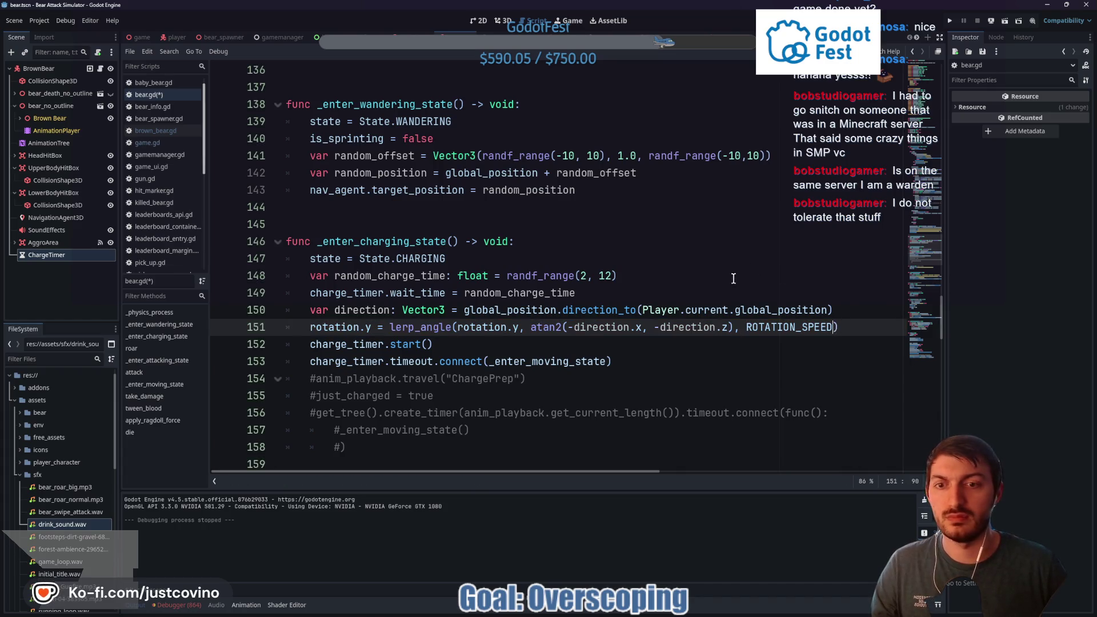
key("ctrl+s")
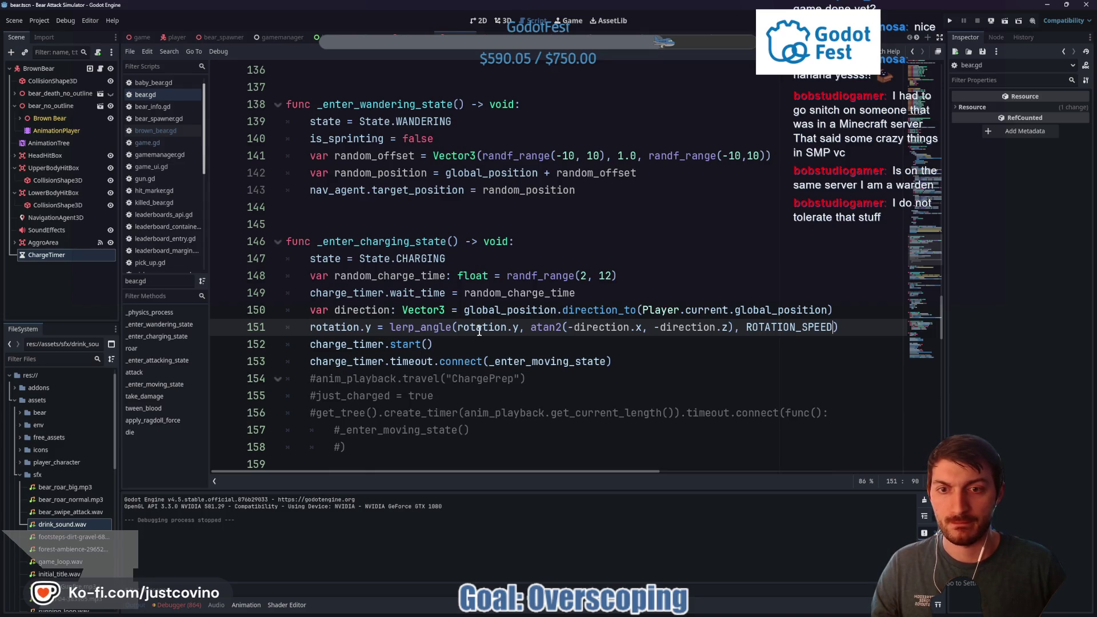
left_click_drag(456, 327, 390, 326)
left_click_drag(525, 328, 390, 327)
key("BackSpace")
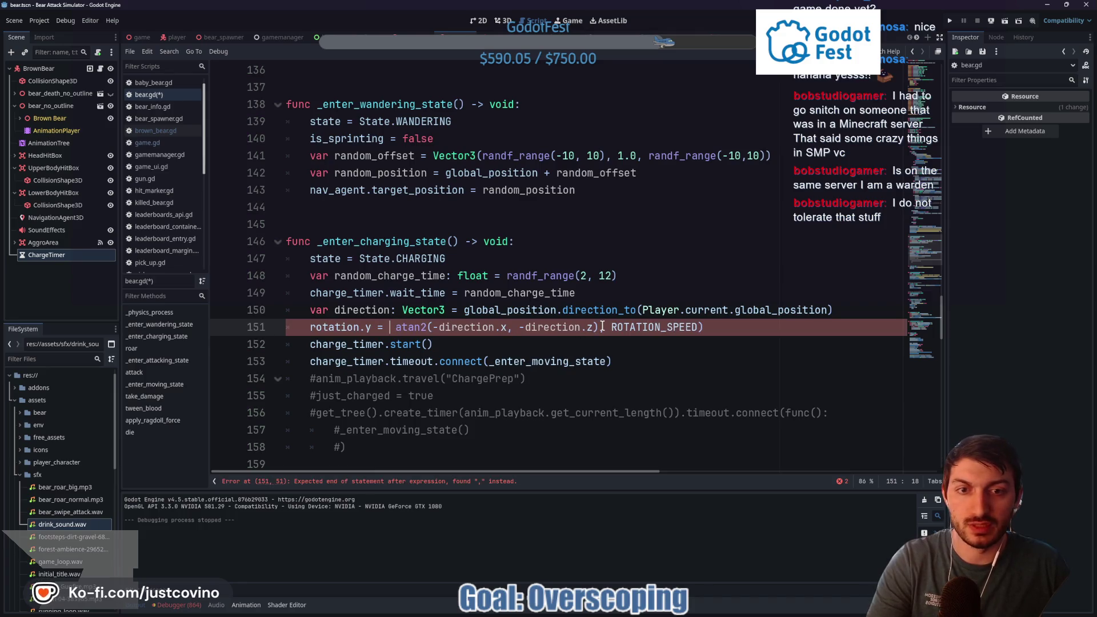
left_click_drag(635, 328, 704, 328)
key("BackSpace")
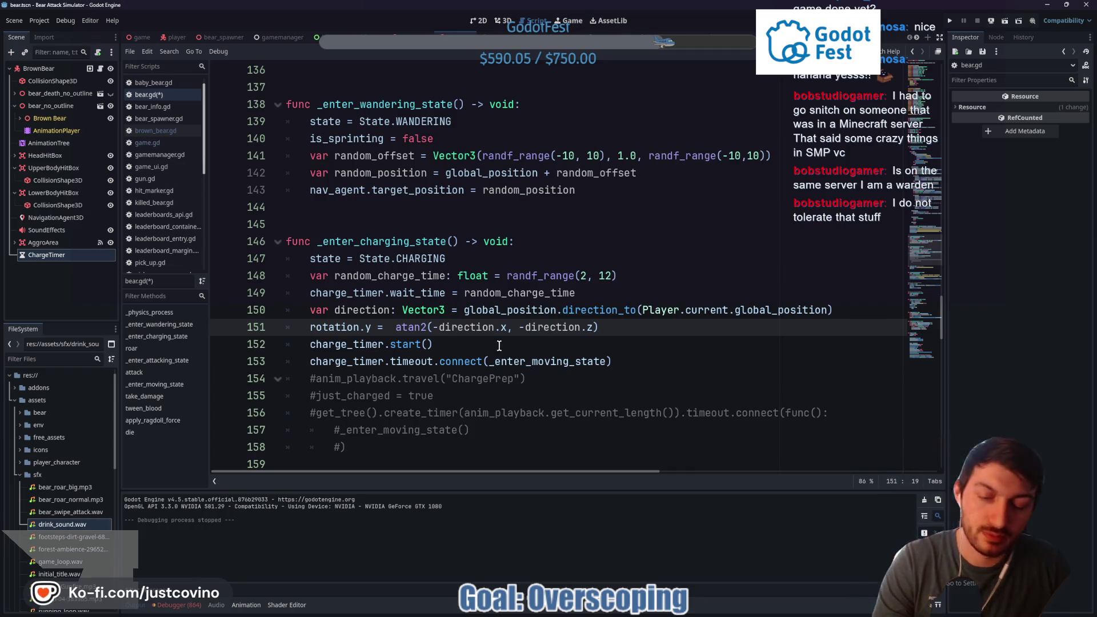
key("BackSpace")
key("ctrl+s")
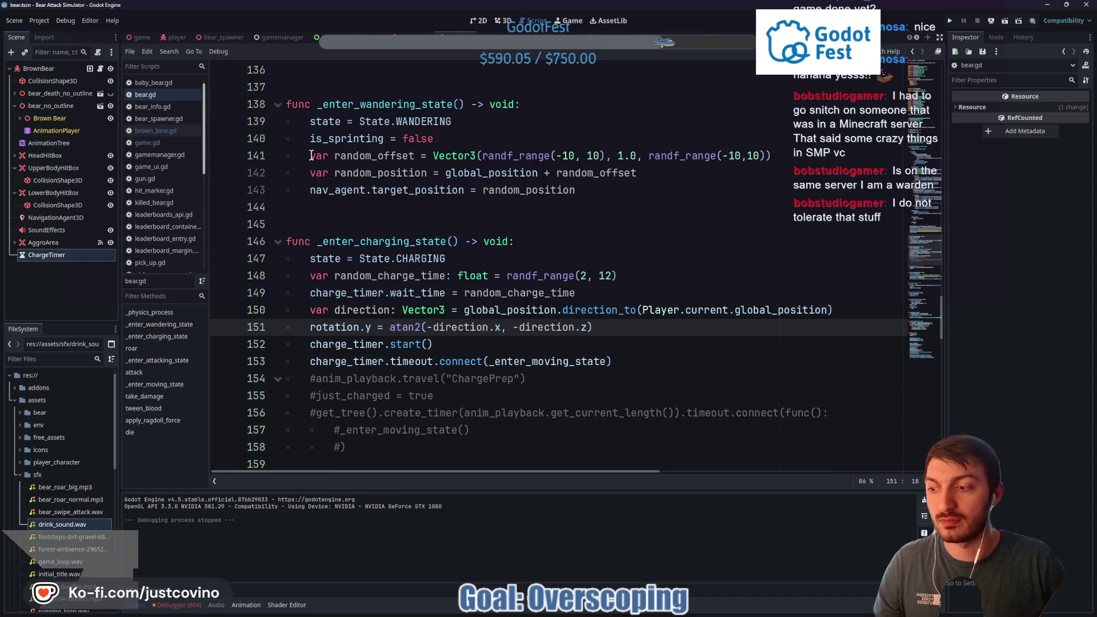
left_click(147, 39)
key("F5")
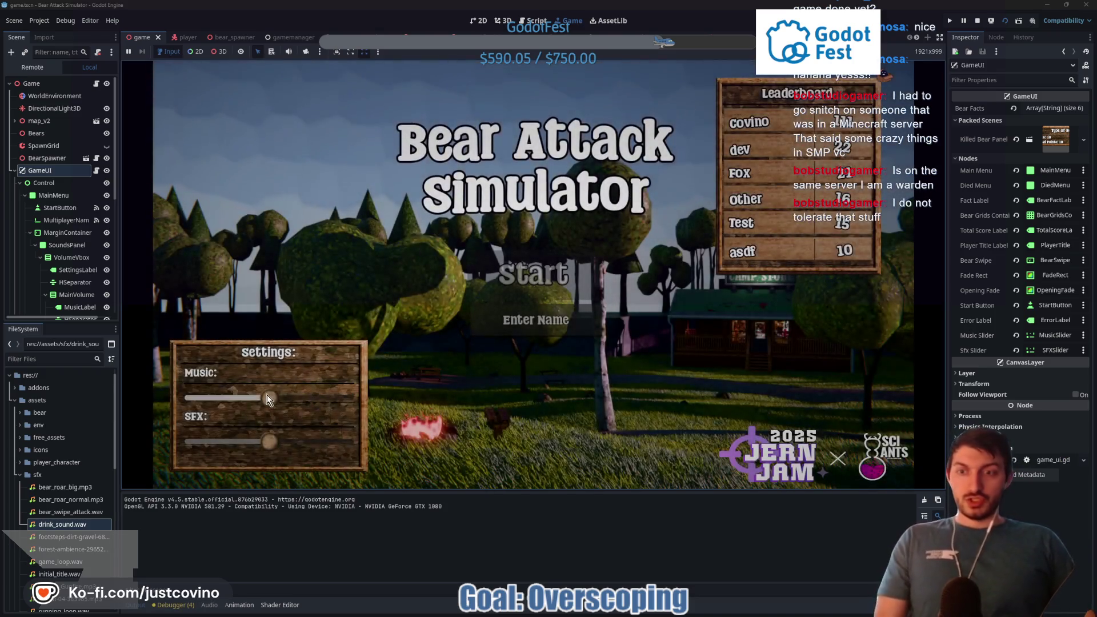
Enter a player name and start the game from the main menu
left_click(522, 321)
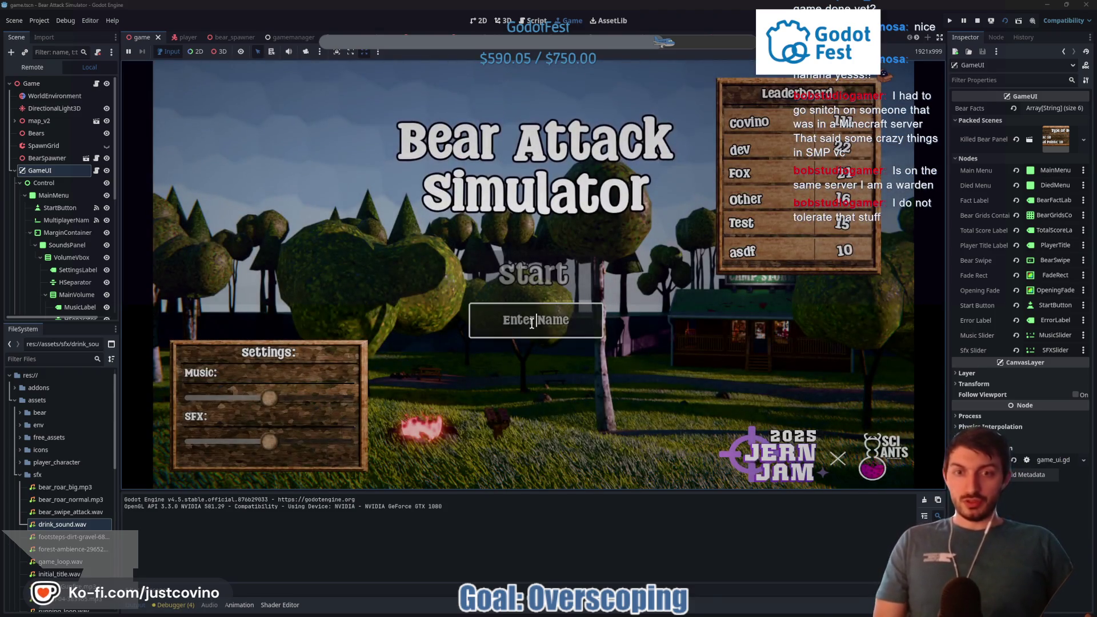
type("asdasd")
left_click(514, 277)
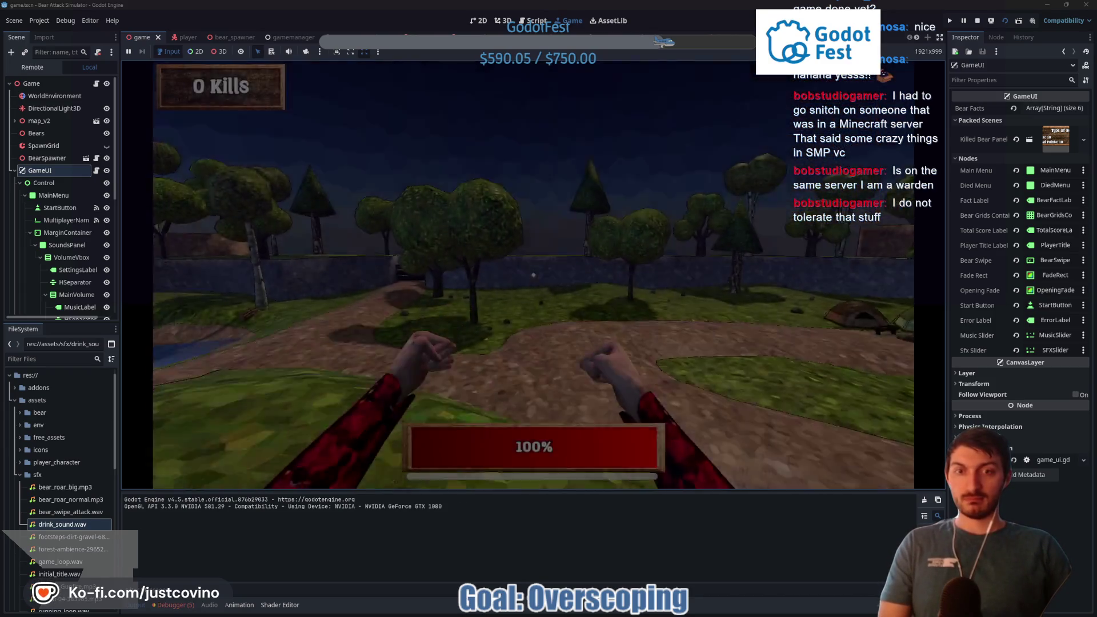
Walk across the park past the picnic table and fire pit toward the bears
key("w")
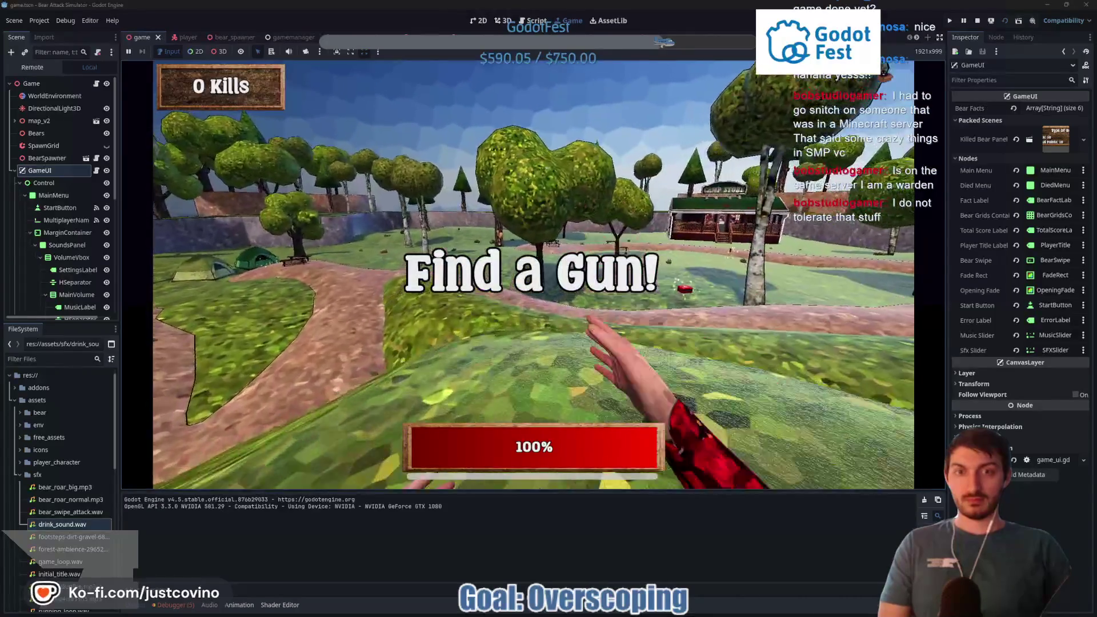
key("w")
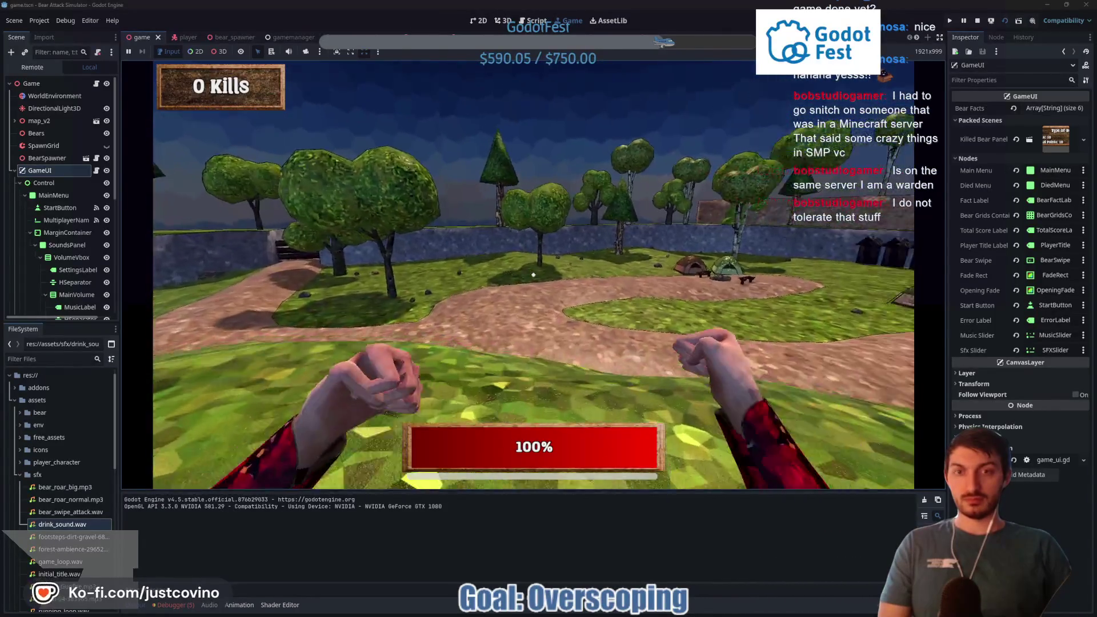
key("w")
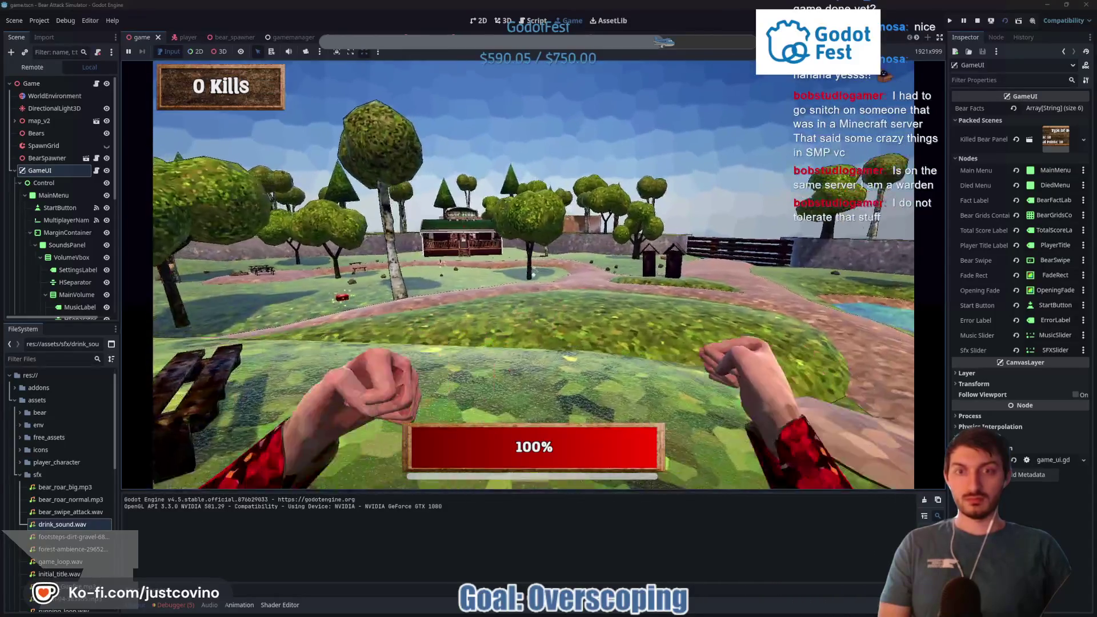
key("w")
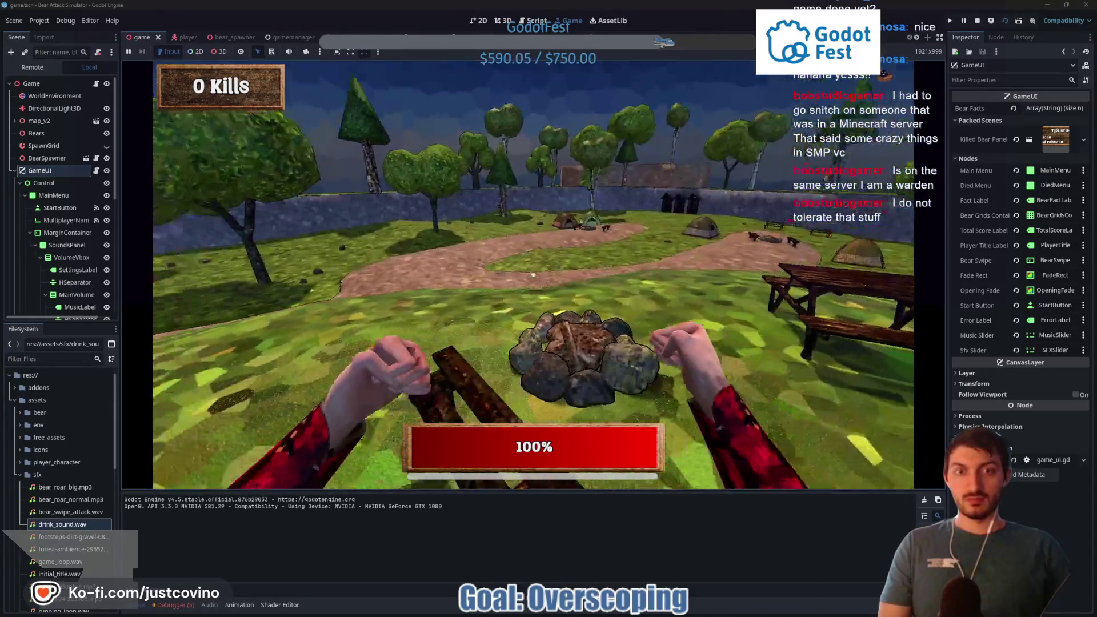
key("w")
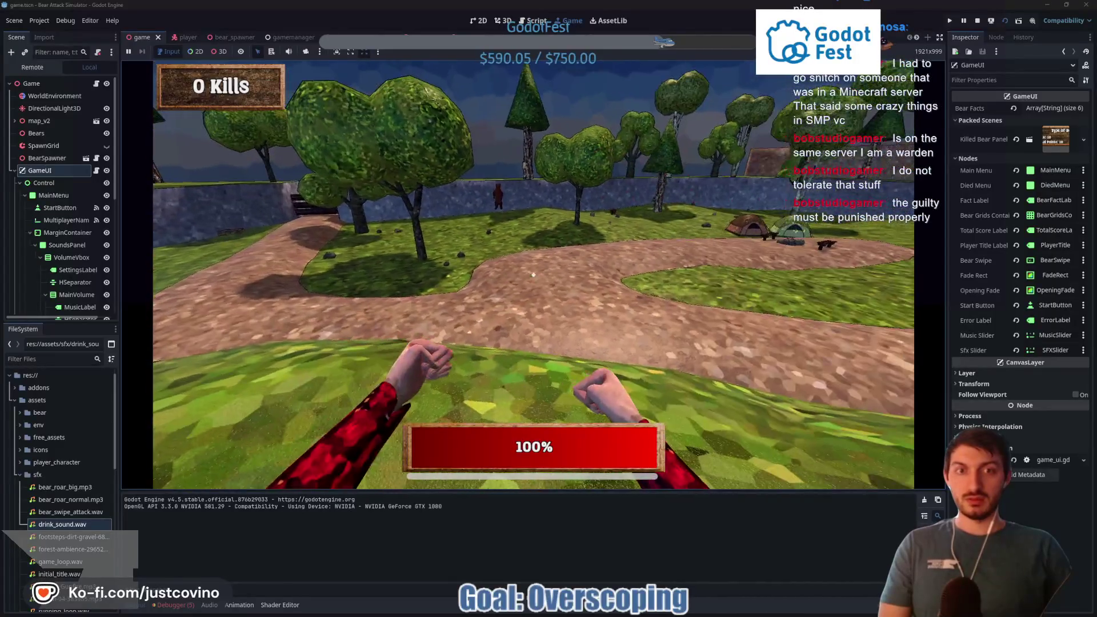
key("w")
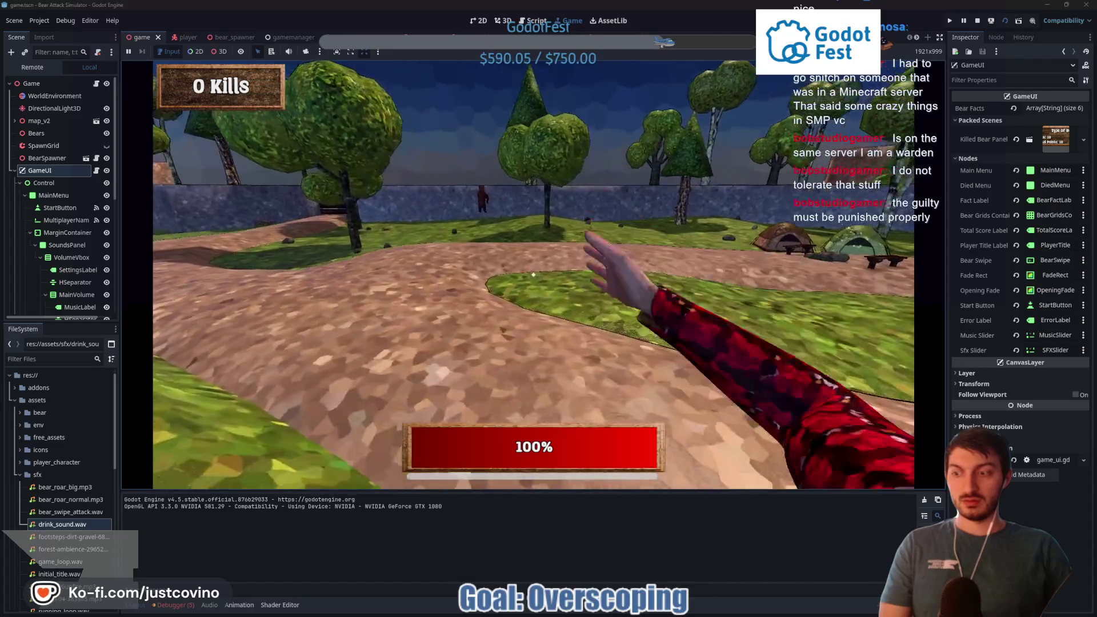
key("w")
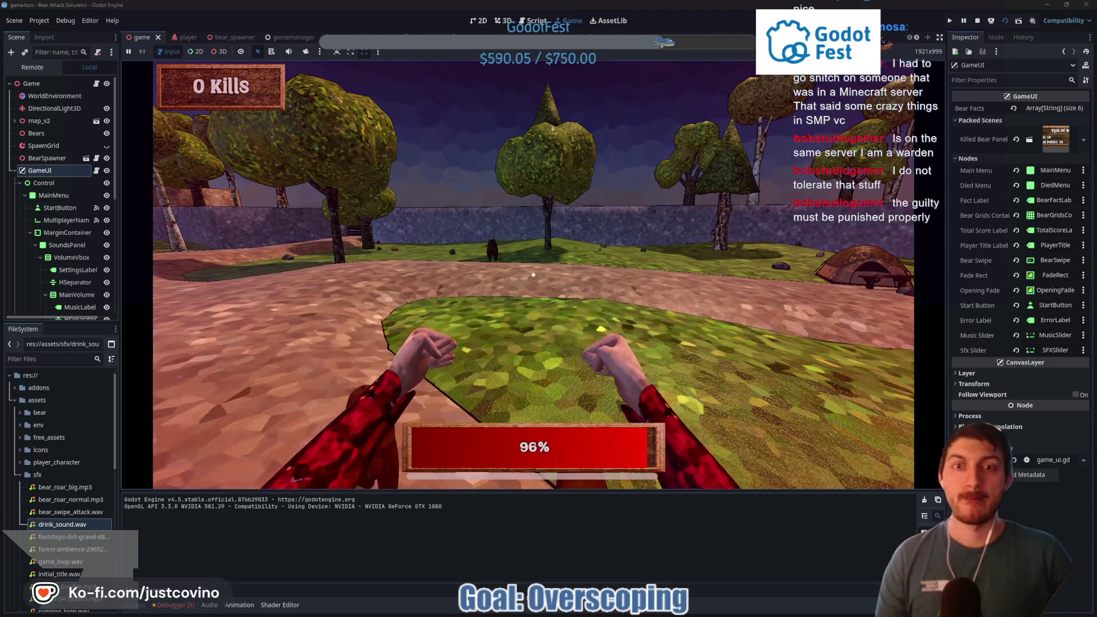
Punch the charging bears near the pond, then stop the running game
left_click(533, 275)
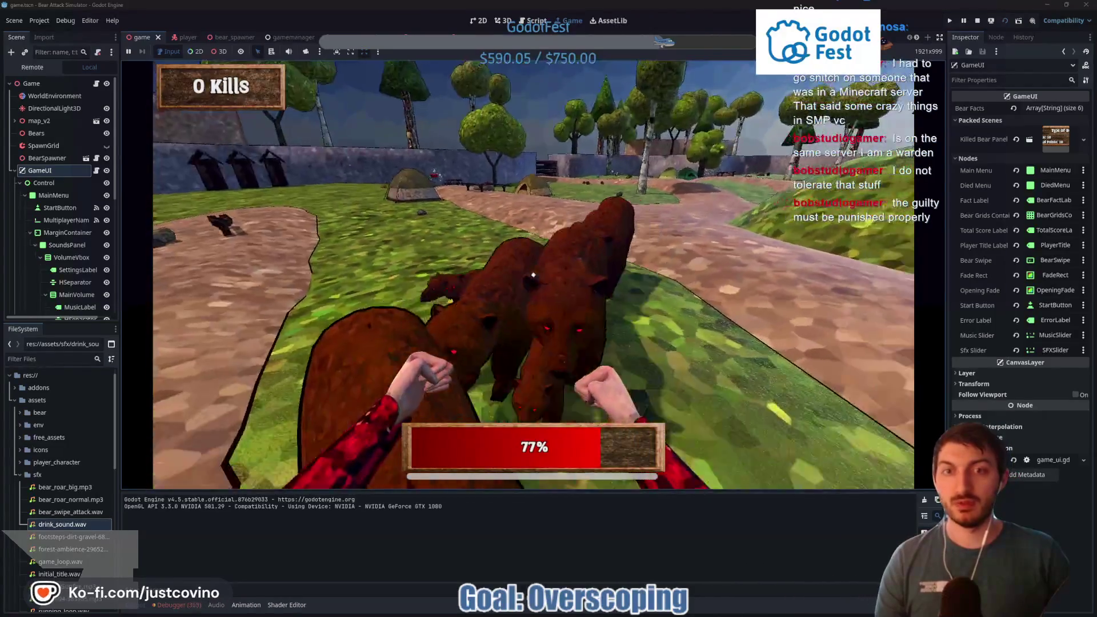
left_click(533, 274)
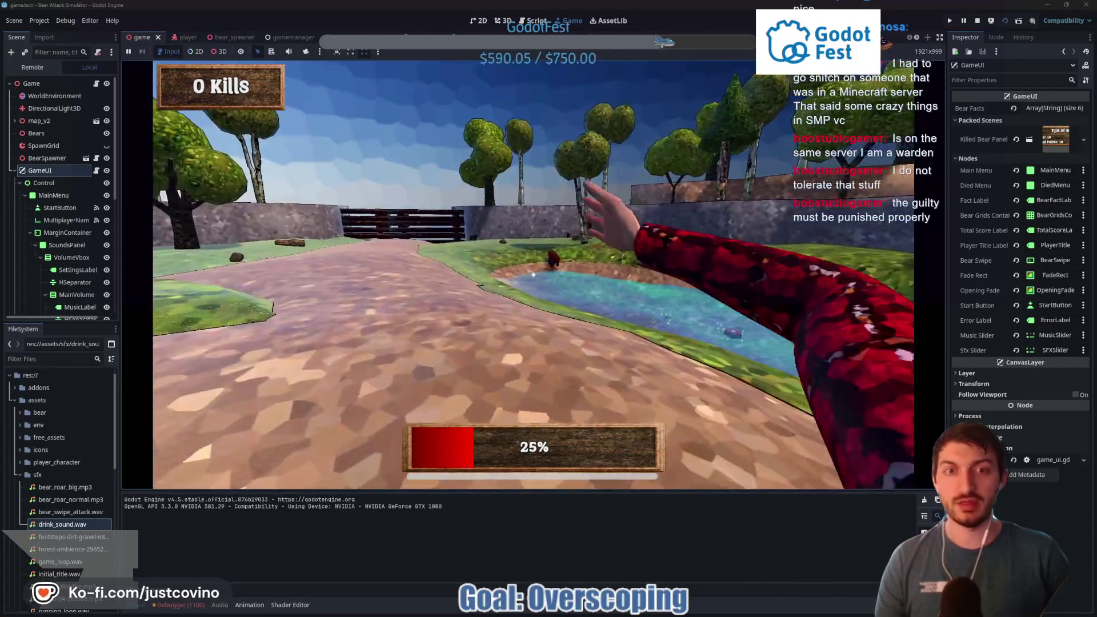
left_click(534, 275)
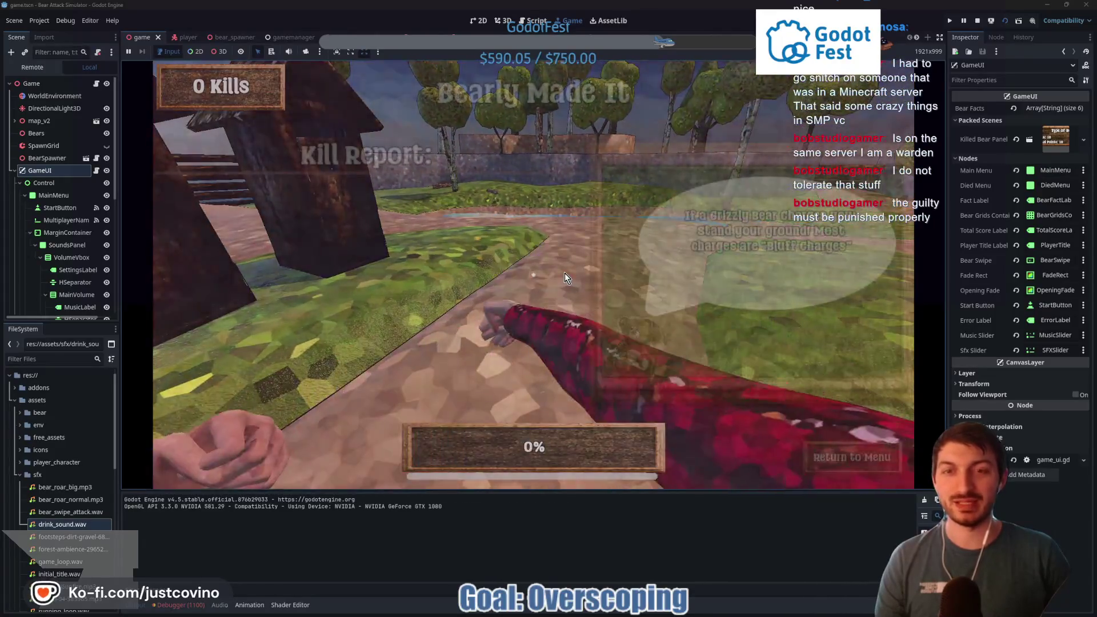
left_click(978, 21)
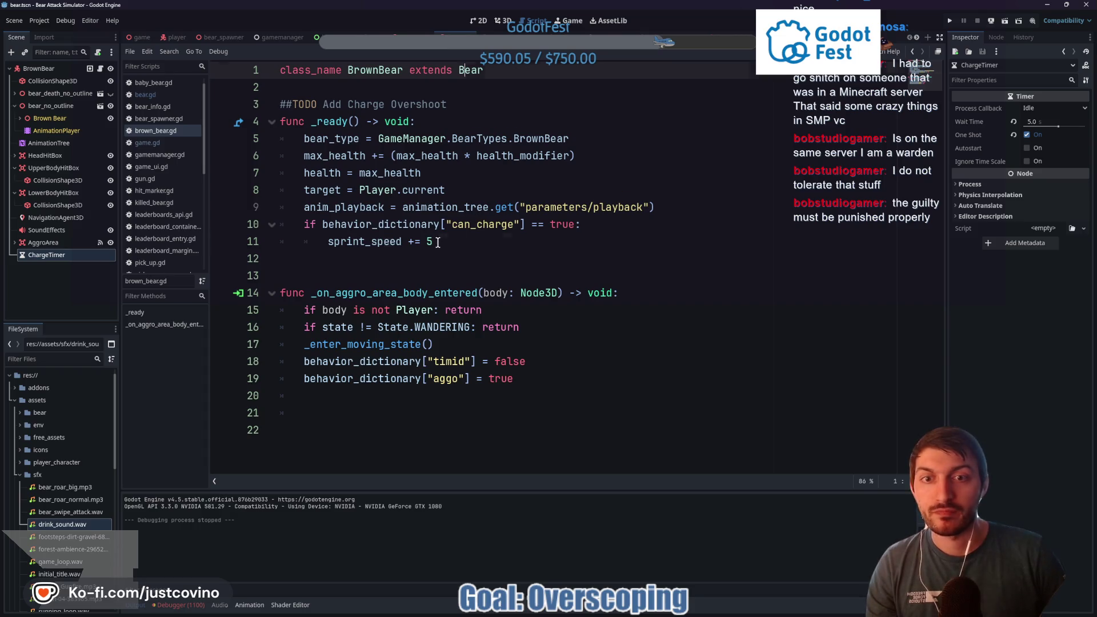
Delete the 'if can_charge: sprint_speed += 5' lines from brown_bear.gd, save, and reopen bear.gd
left_click_drag(433, 242, 319, 240)
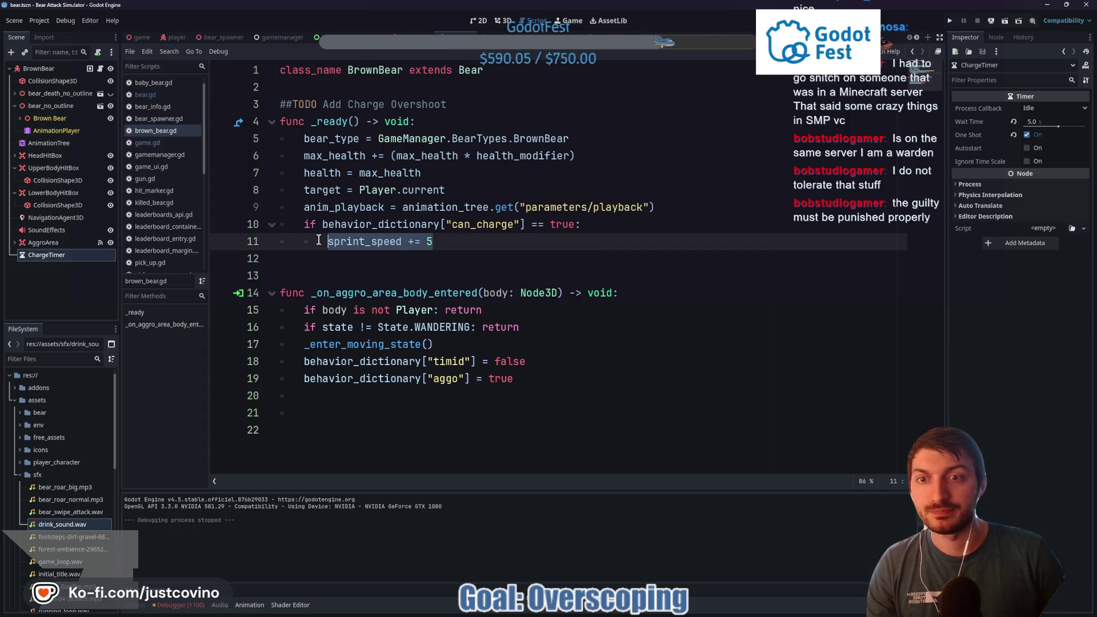
left_click(454, 242)
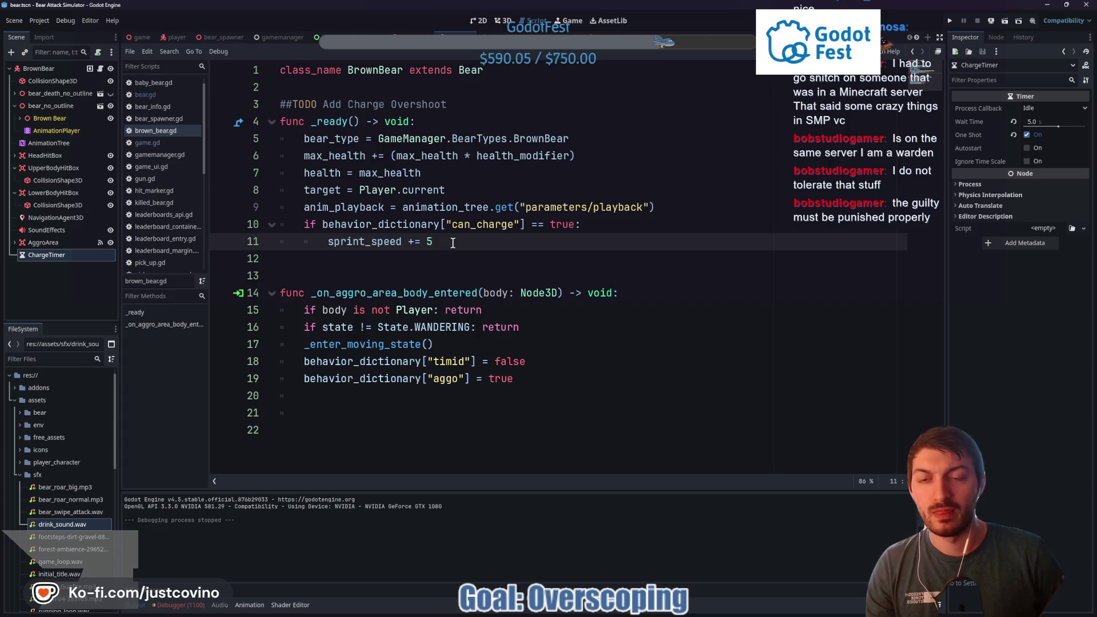
left_click_drag(450, 244, 278, 224)
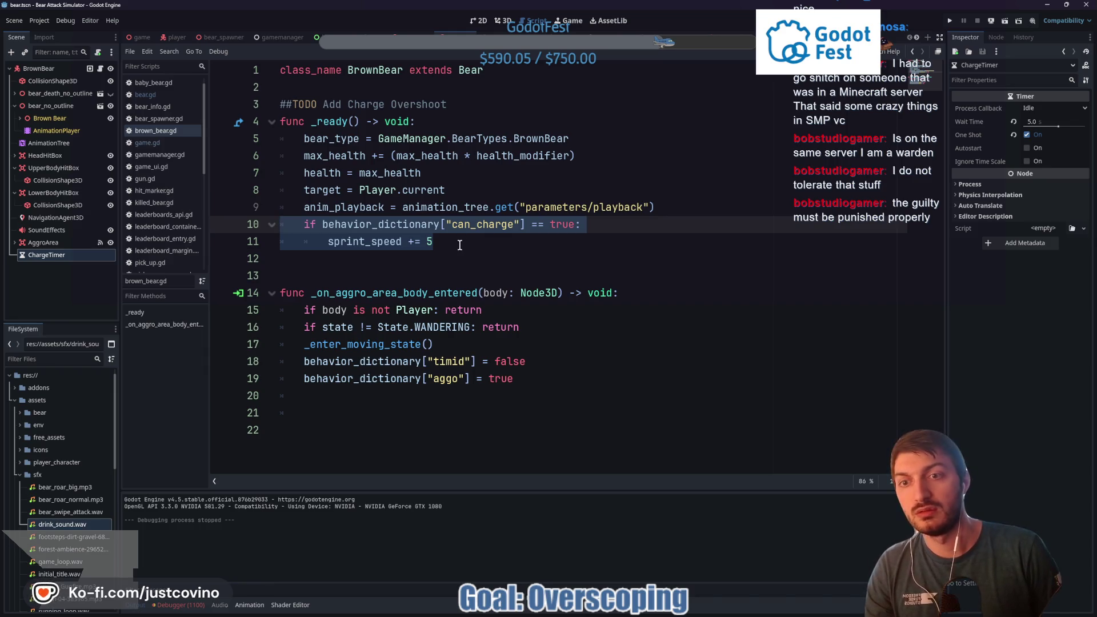
key("BackSpace")
key("BackSpace")
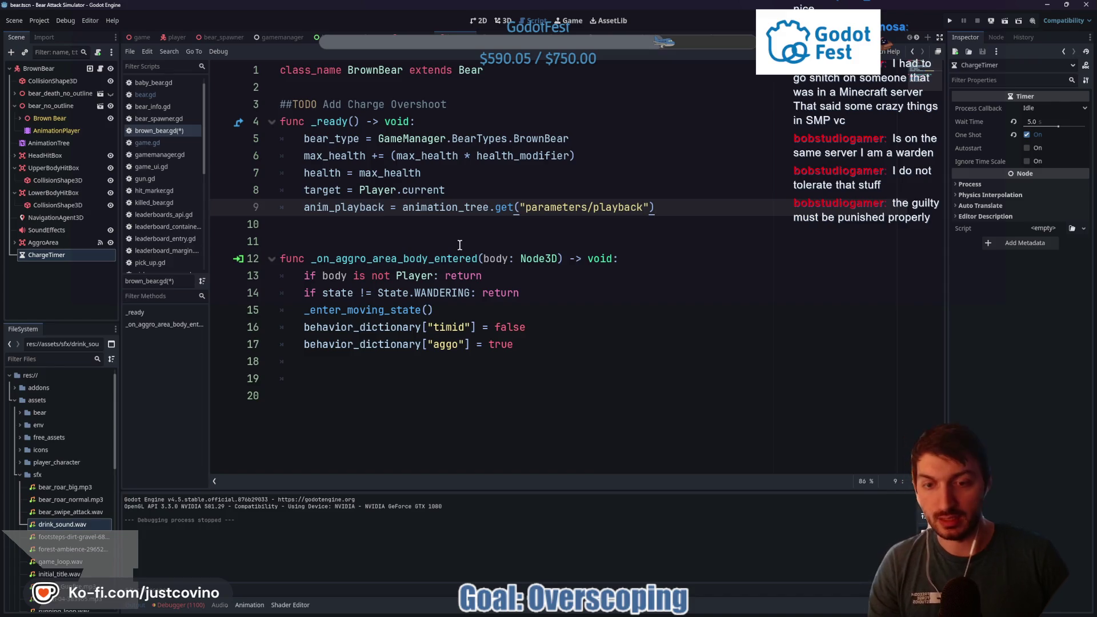
key("ctrl+s")
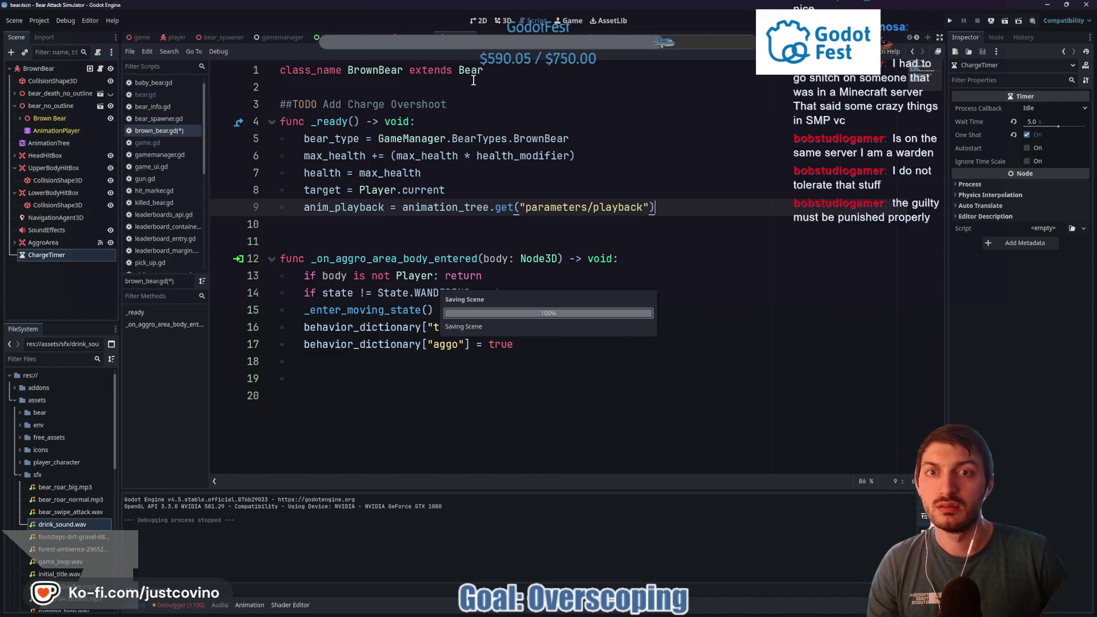
left_click(471, 70, "ctrl")
scroll(516, 251, "down", 1)
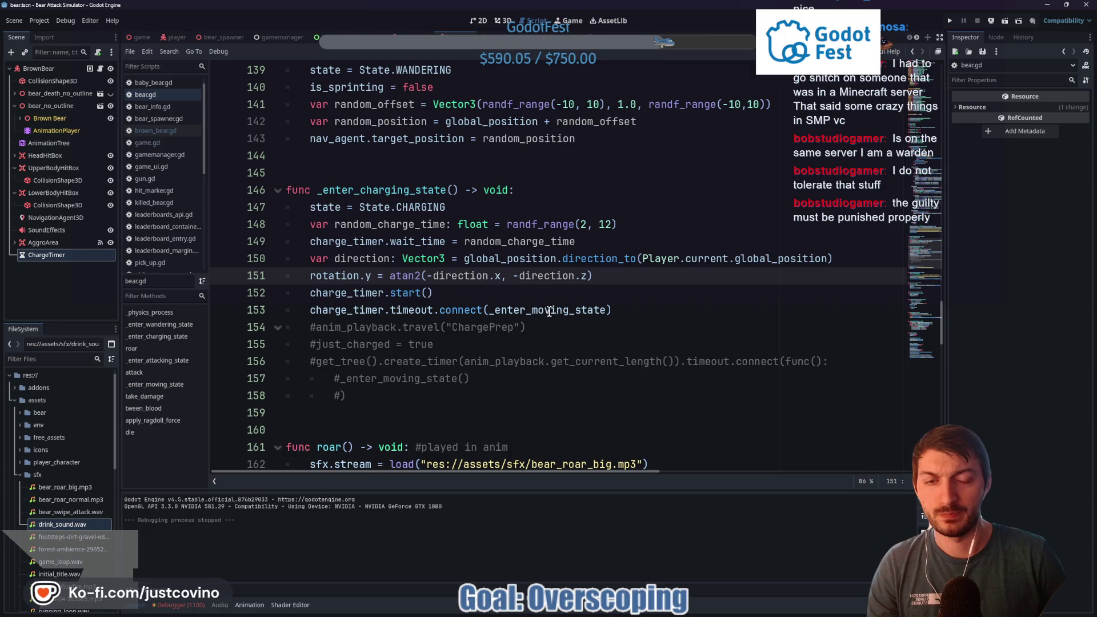
Wrap the timeout connect argument in a func(): lambda calling _enter_moving_state(), adding a line below State.CHARGING
left_click(489, 309)
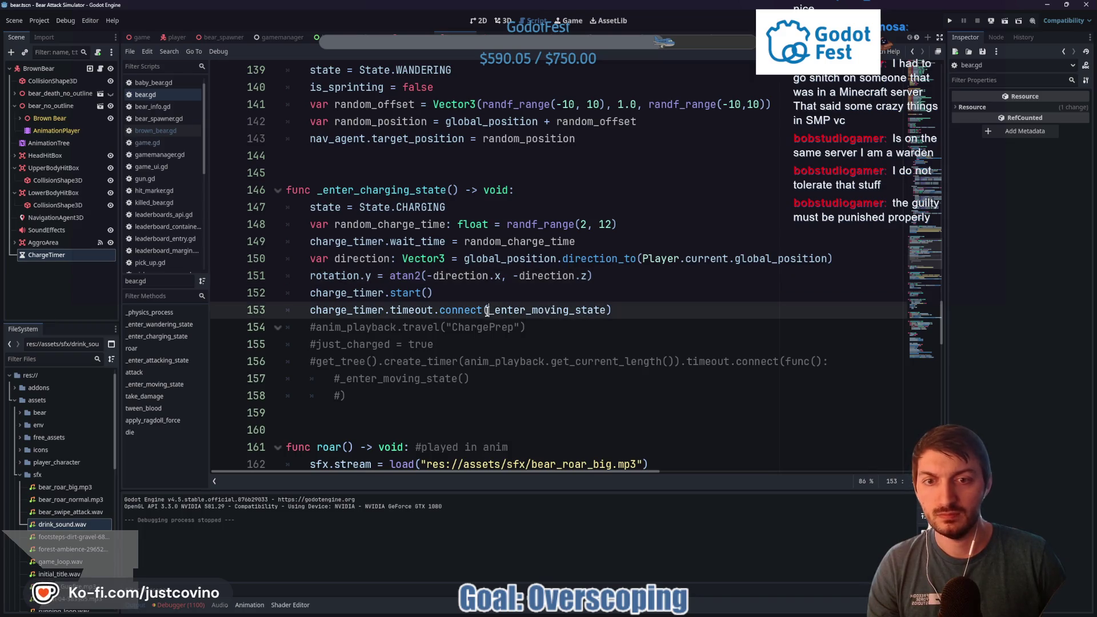
type("func():")
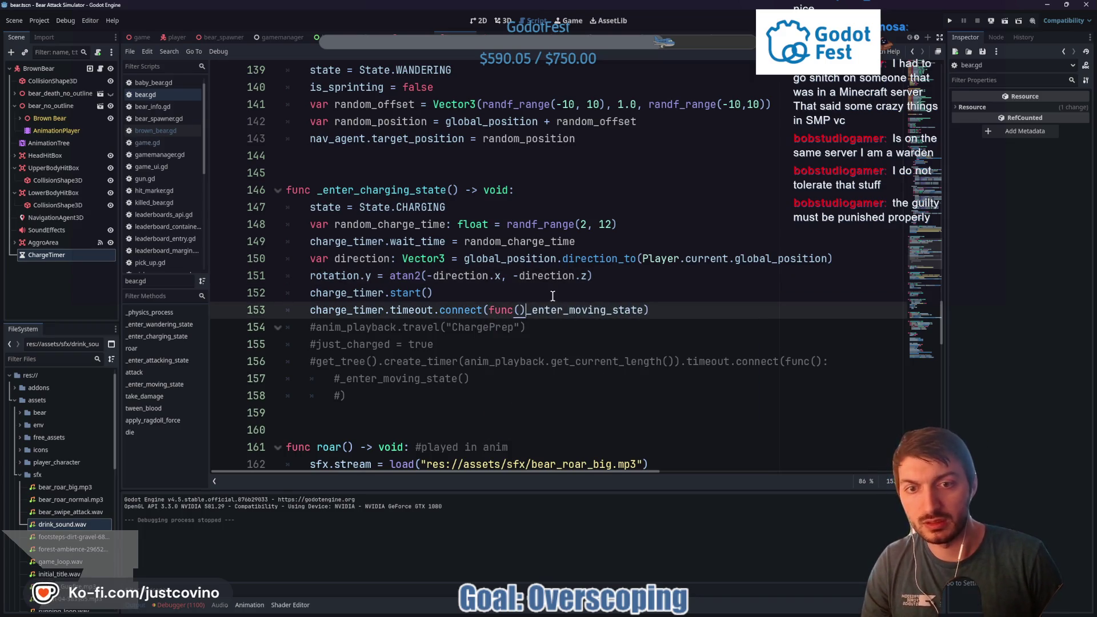
key("Return")
key("Return")
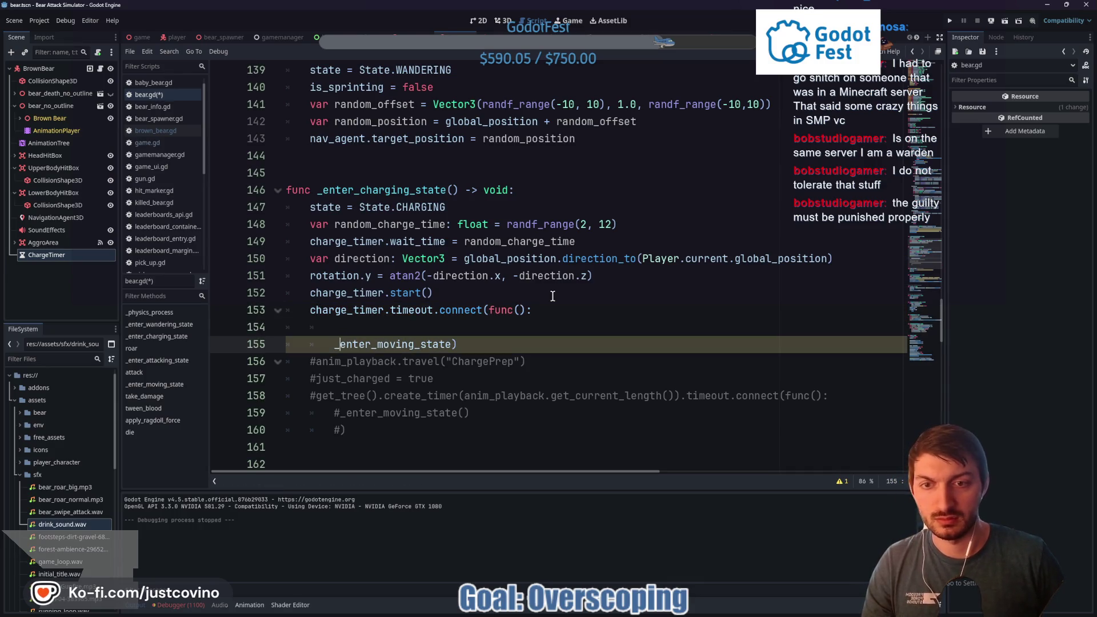
key("Down")
key("Up")
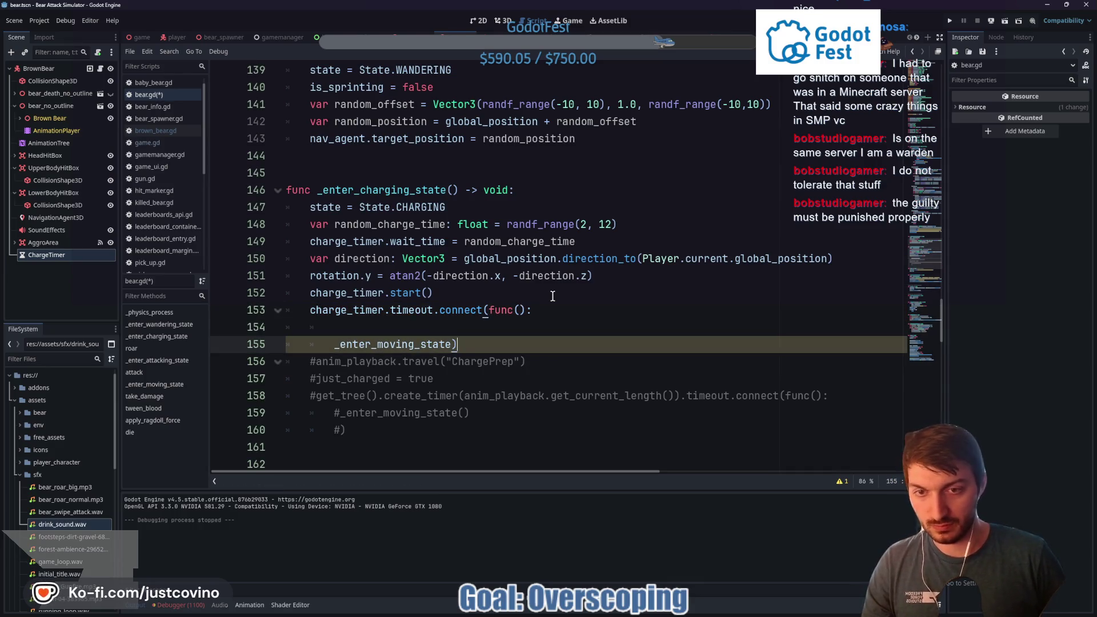
key("Return")
left_click(469, 342)
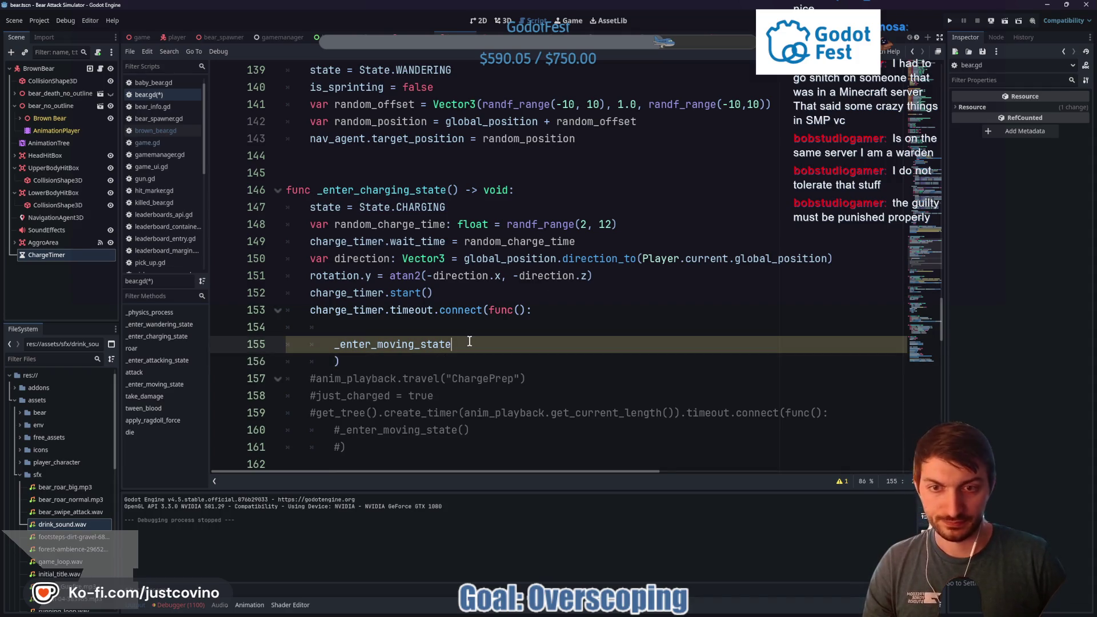
type("()")
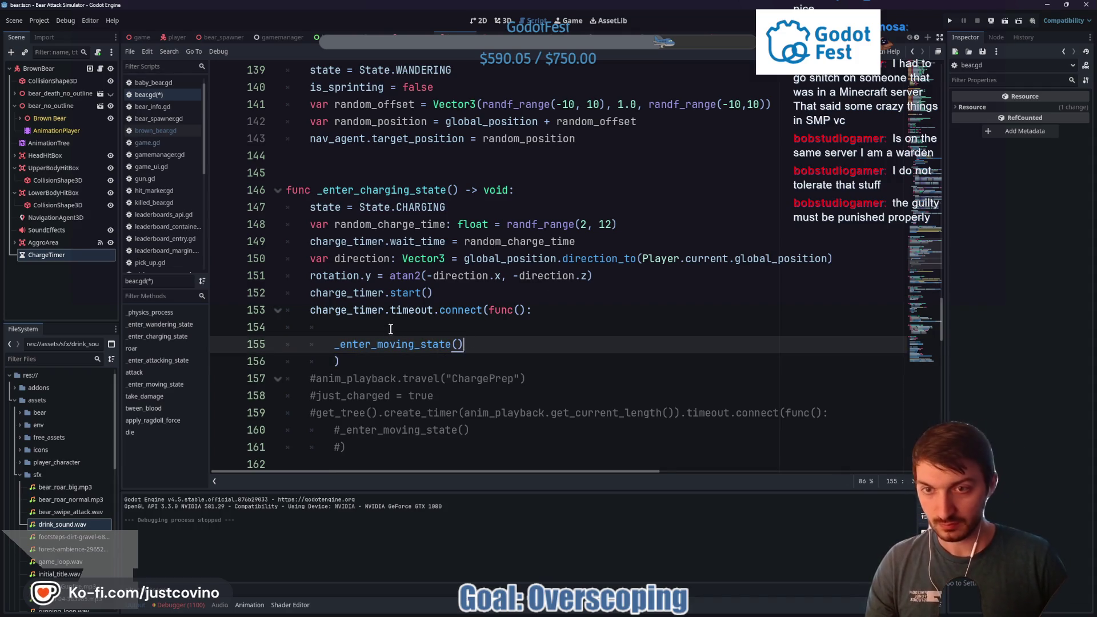
left_click(468, 209)
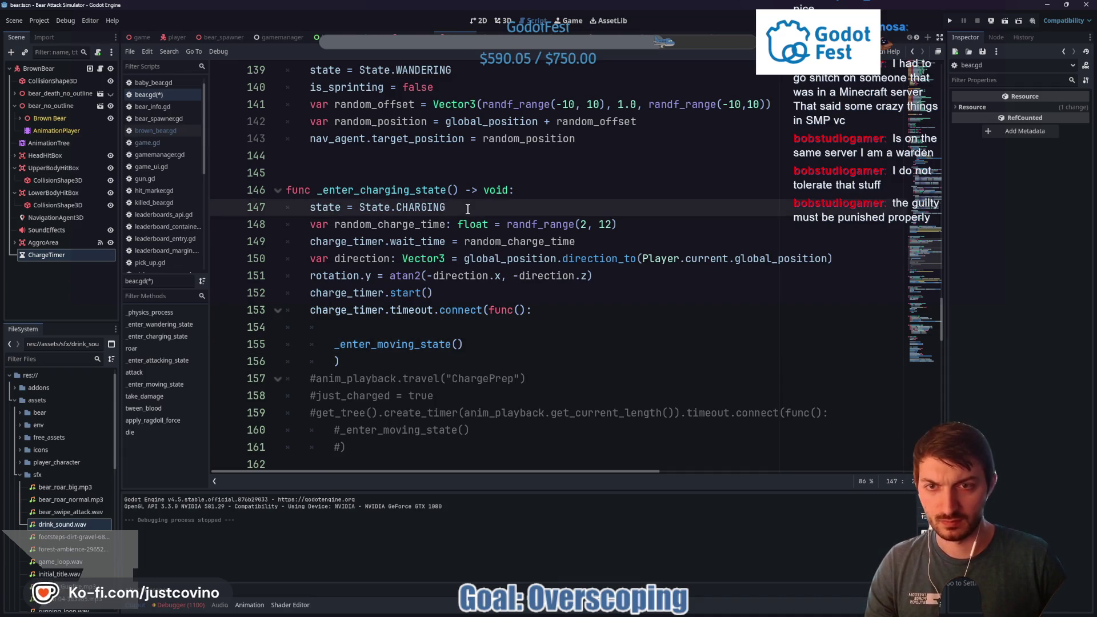
key("Return")
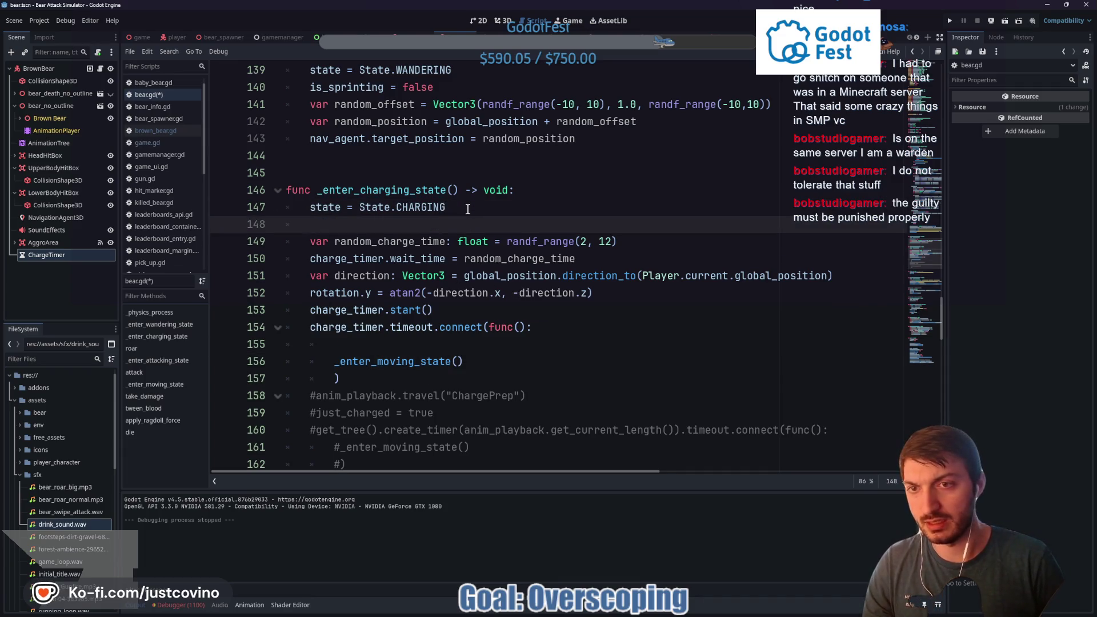
Add sprint_speed += 10 on charge and sprint_speed -= 10 in the timeout lambda, save, and run with F5
type("sprint_speed ")
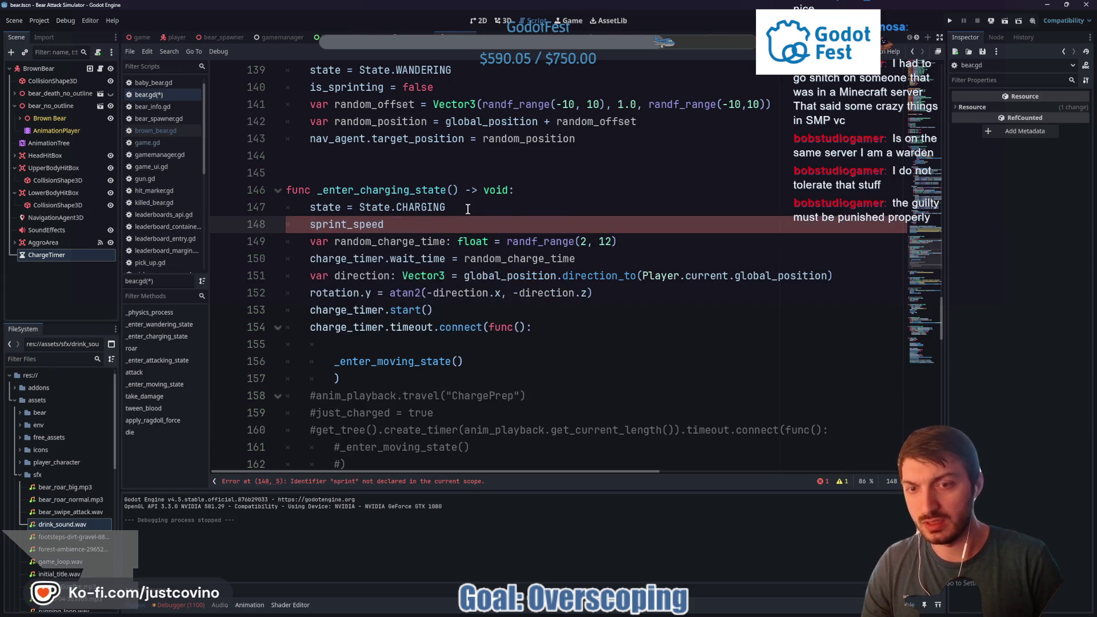
type("+= 1-")
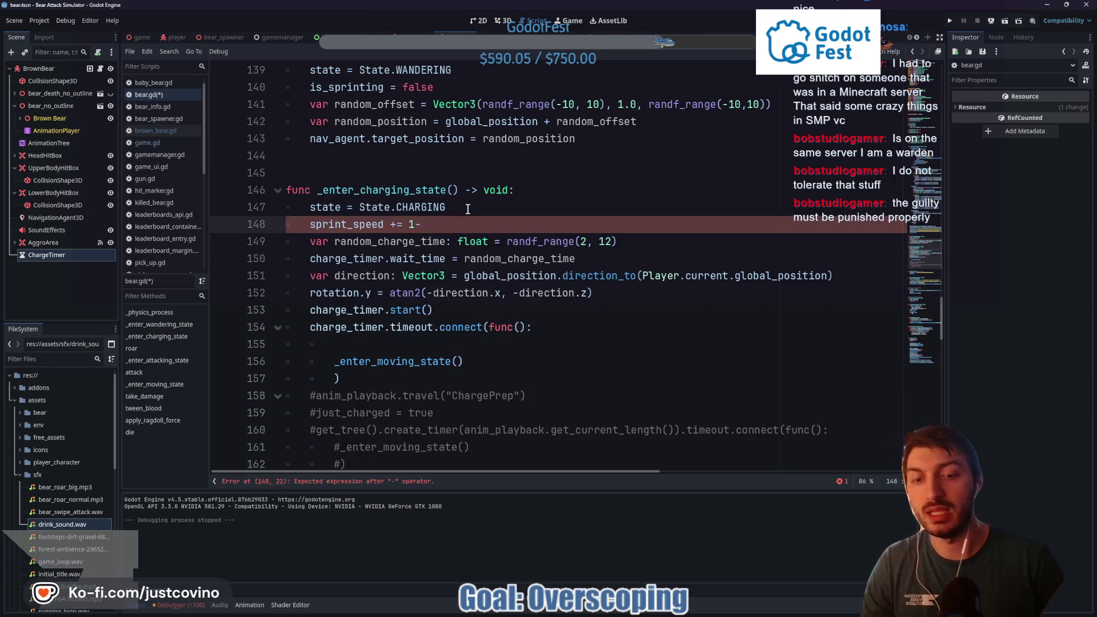
left_click(372, 345)
type("sprint_speed -=")
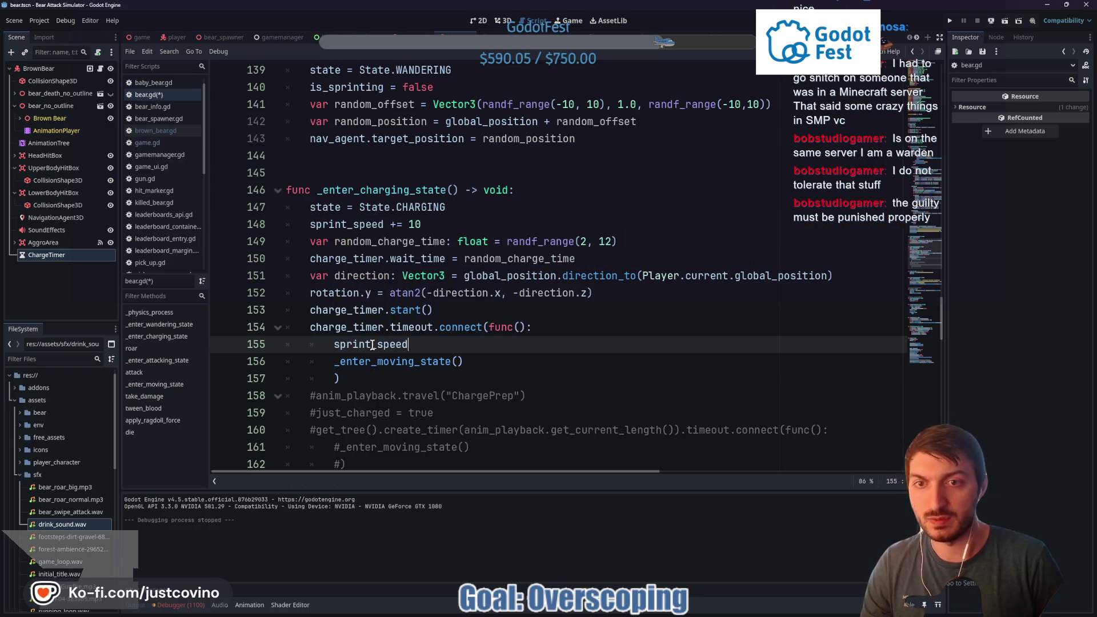
type(" 10")
key("ctrl+s")
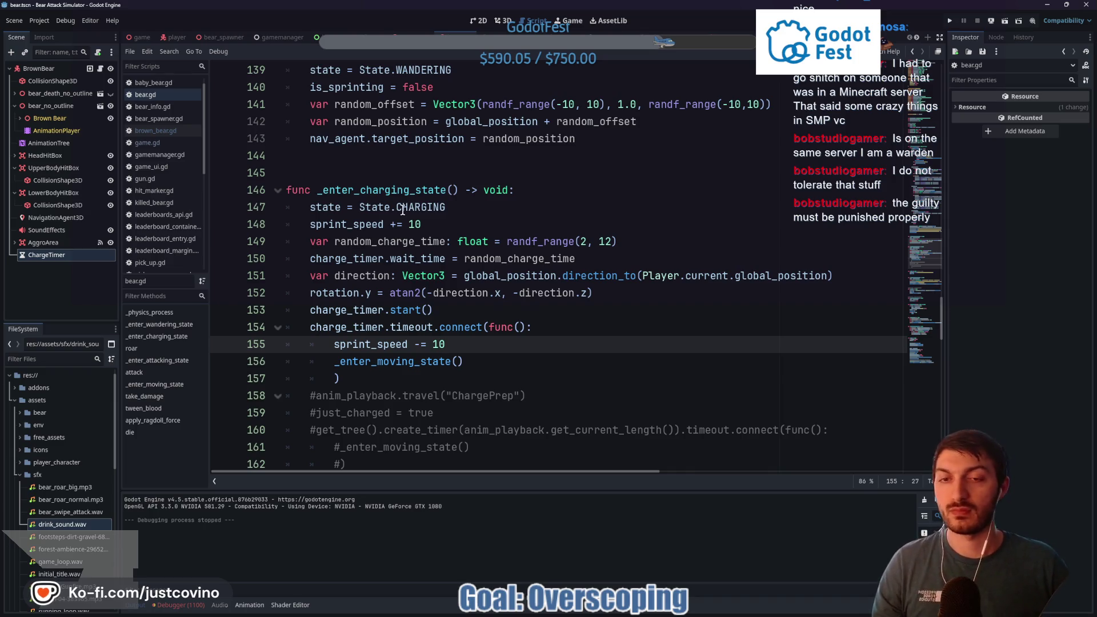
left_click(140, 37)
key("F5")
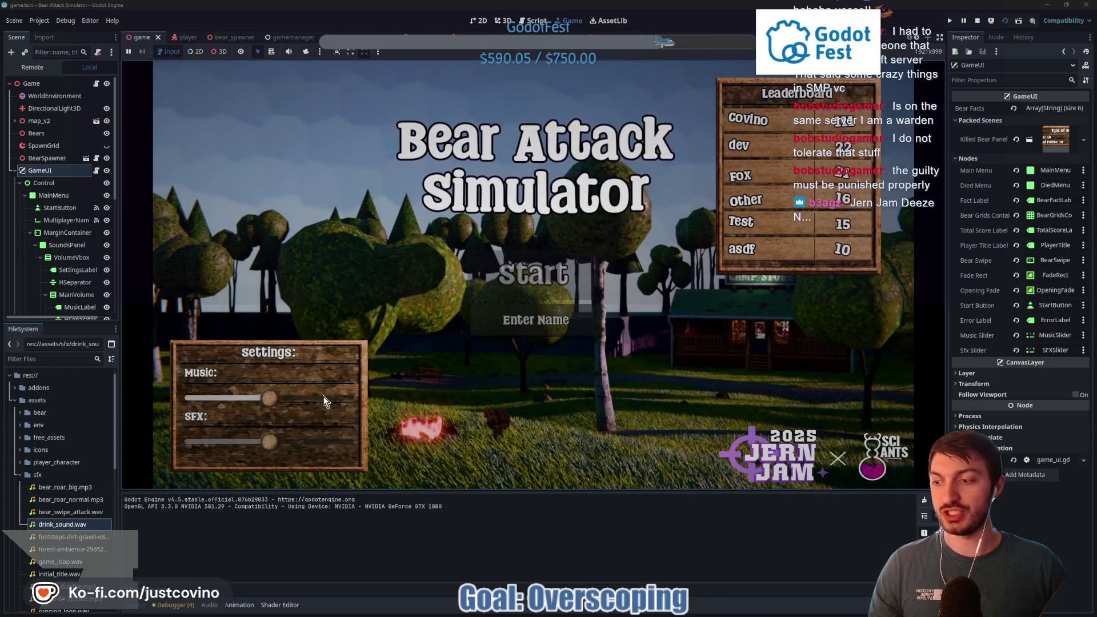
Turn the music volume all the way down, enter a player name, and start a new round
left_click_drag(269, 398, 192, 398)
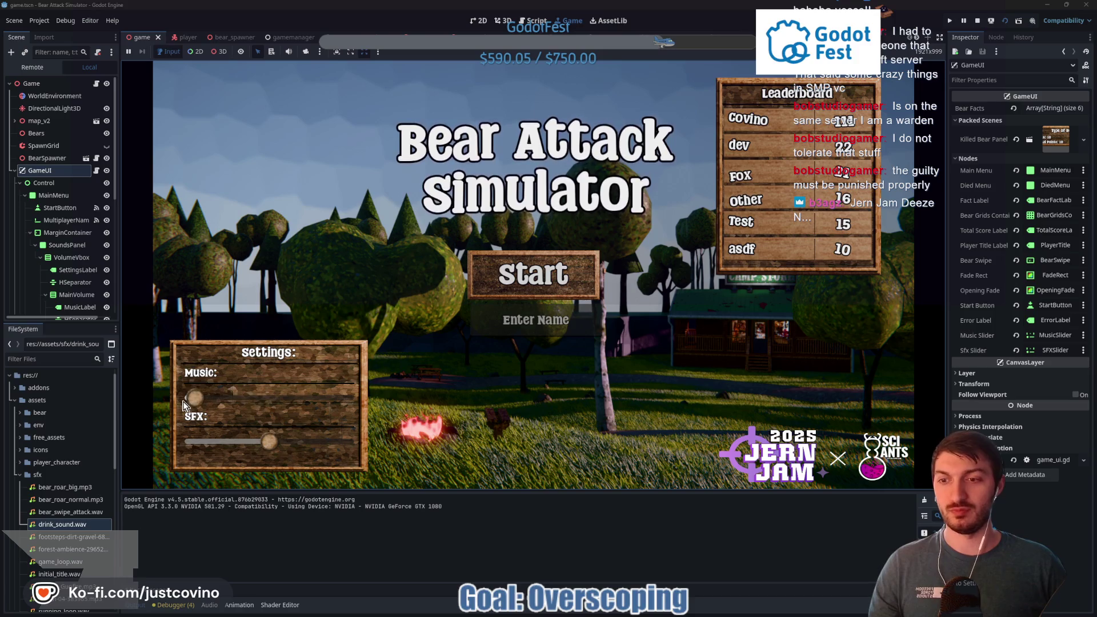
left_click(522, 321)
type("sadfadsf")
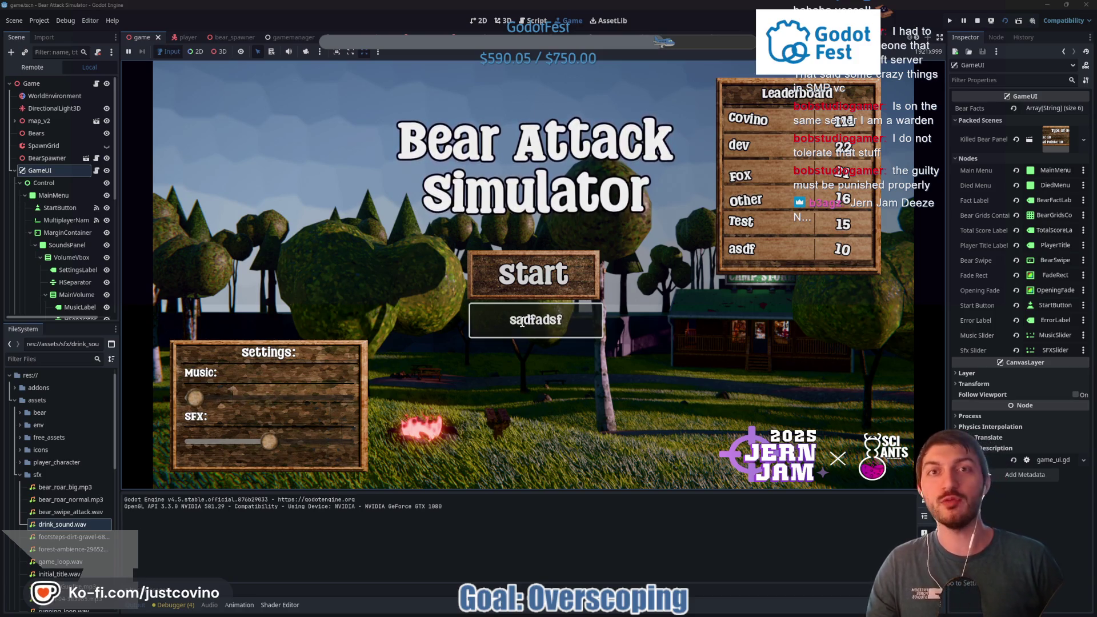
left_click(518, 280)
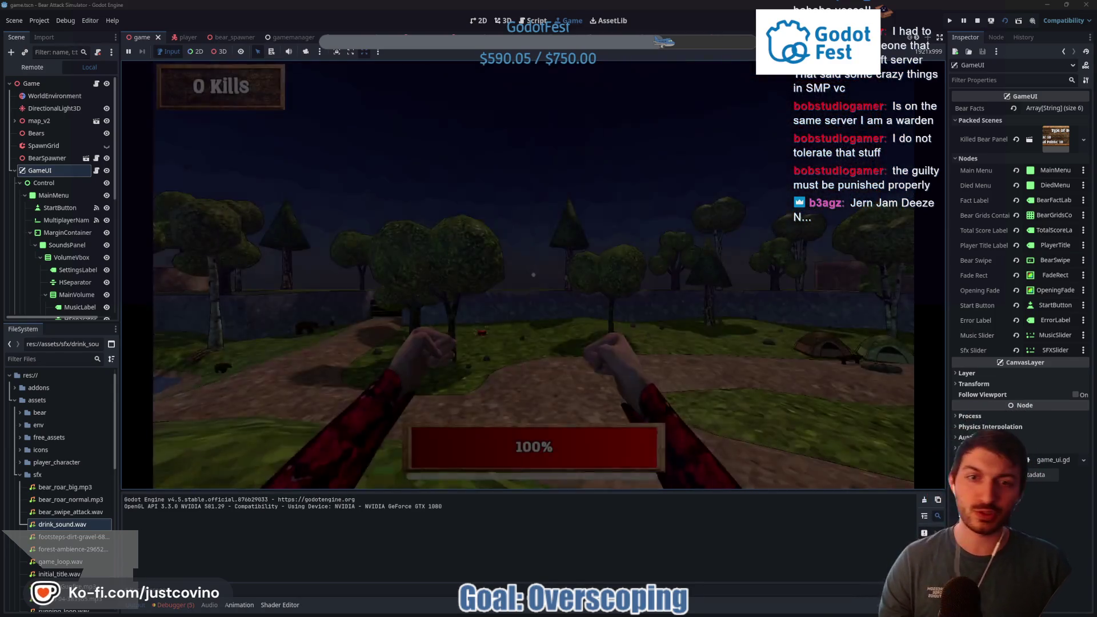
Walk along the dirt path past the tree toward the approaching bears
key("w")
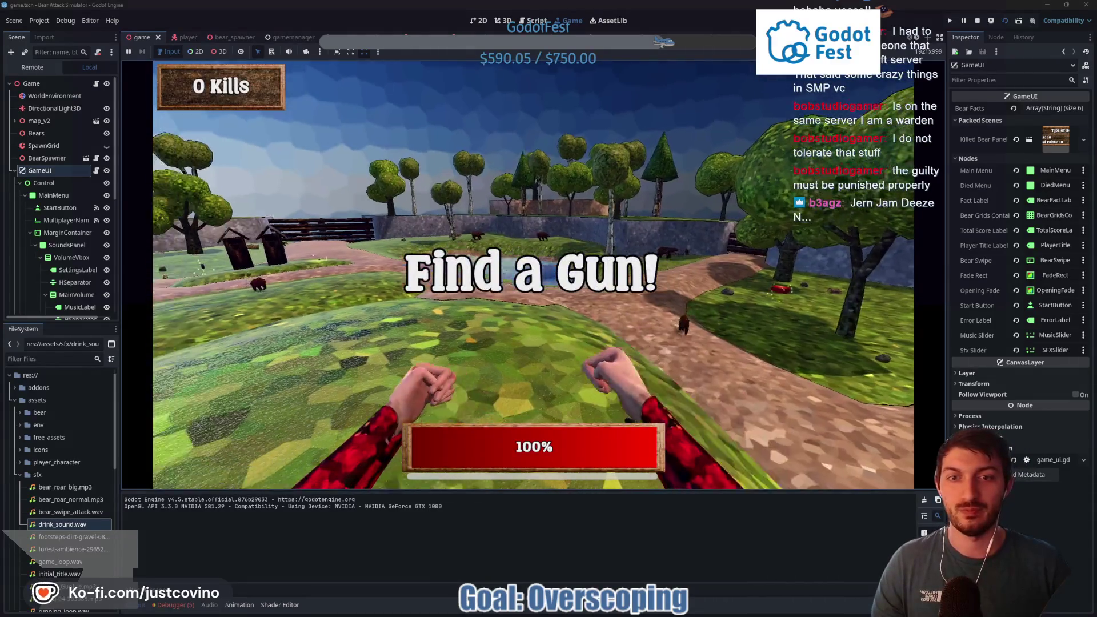
key("w")
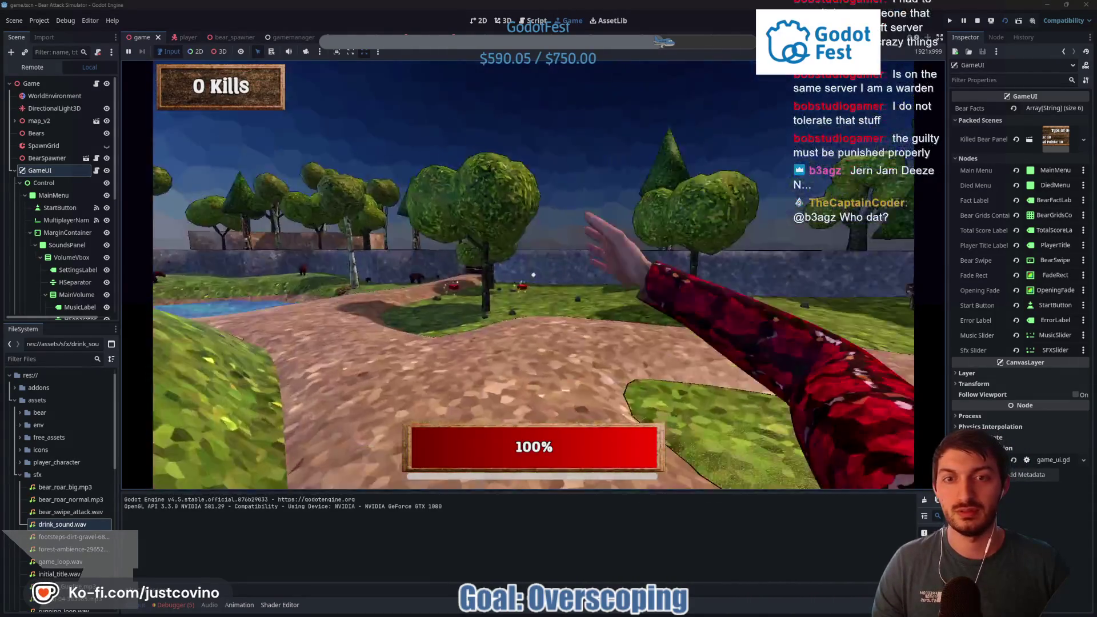
key("w")
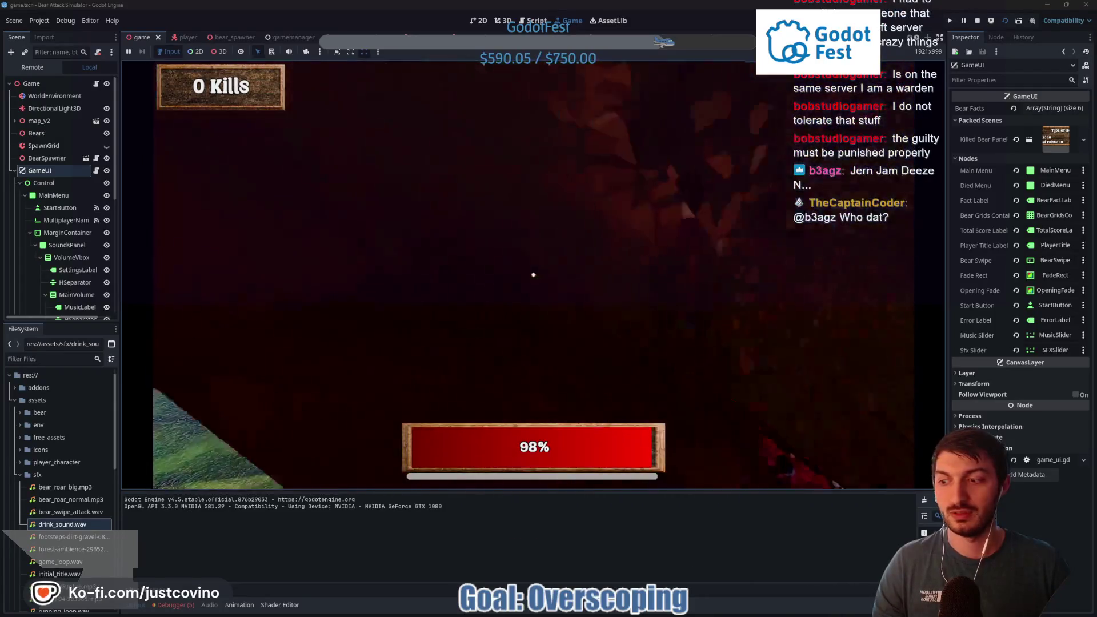
key("w")
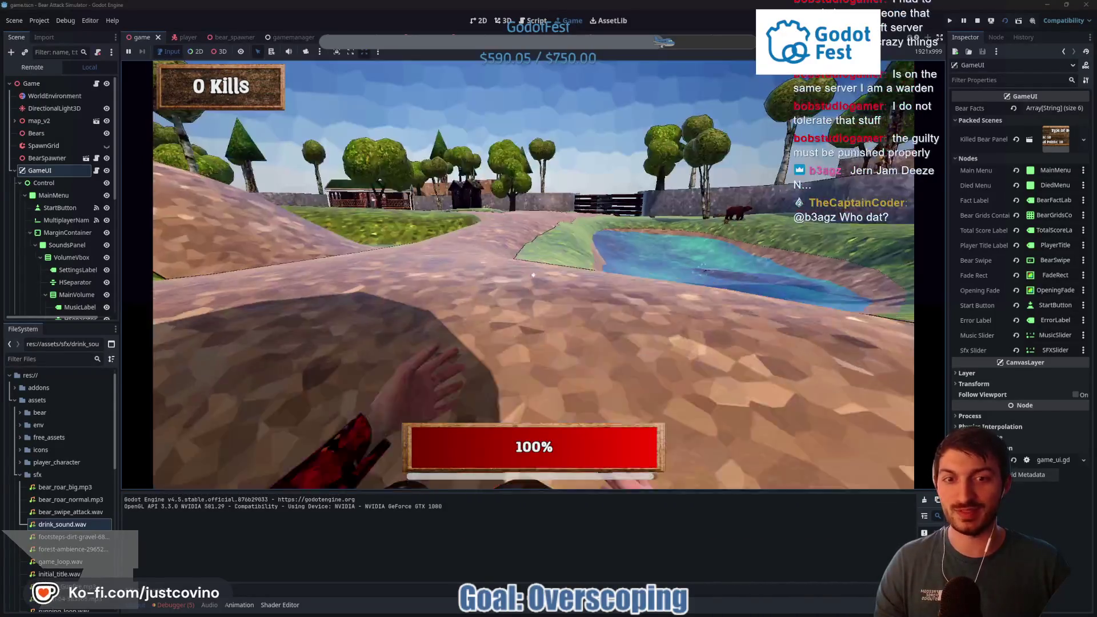
key("w")
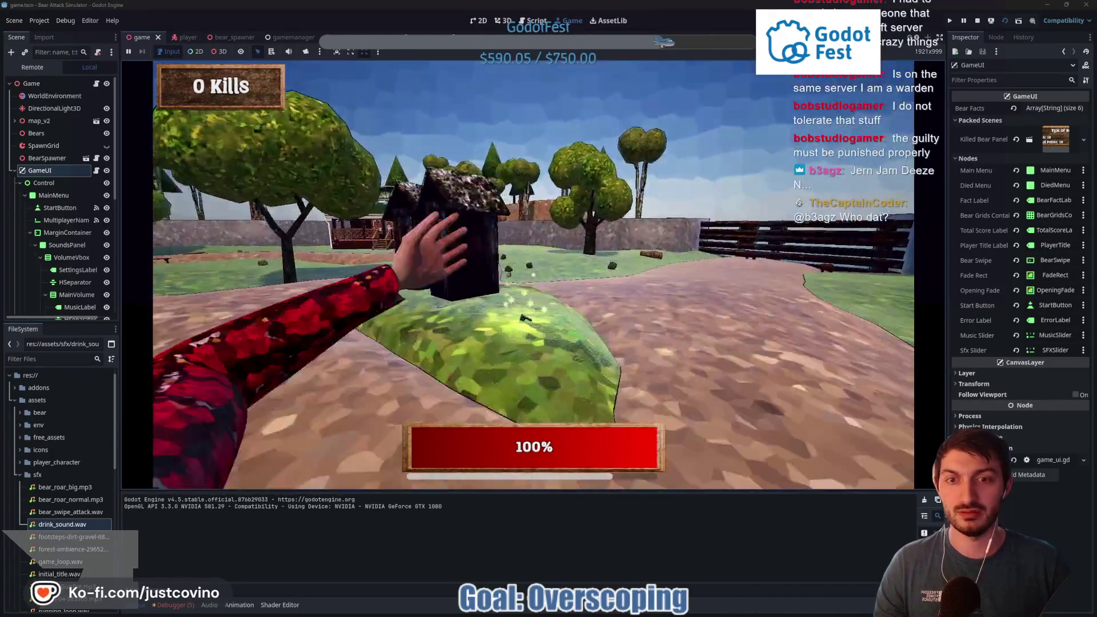
Pick up the gun, shoot and punch the charging bears, then drink a can to restore health to 100%
key("2")
left_click(533, 275)
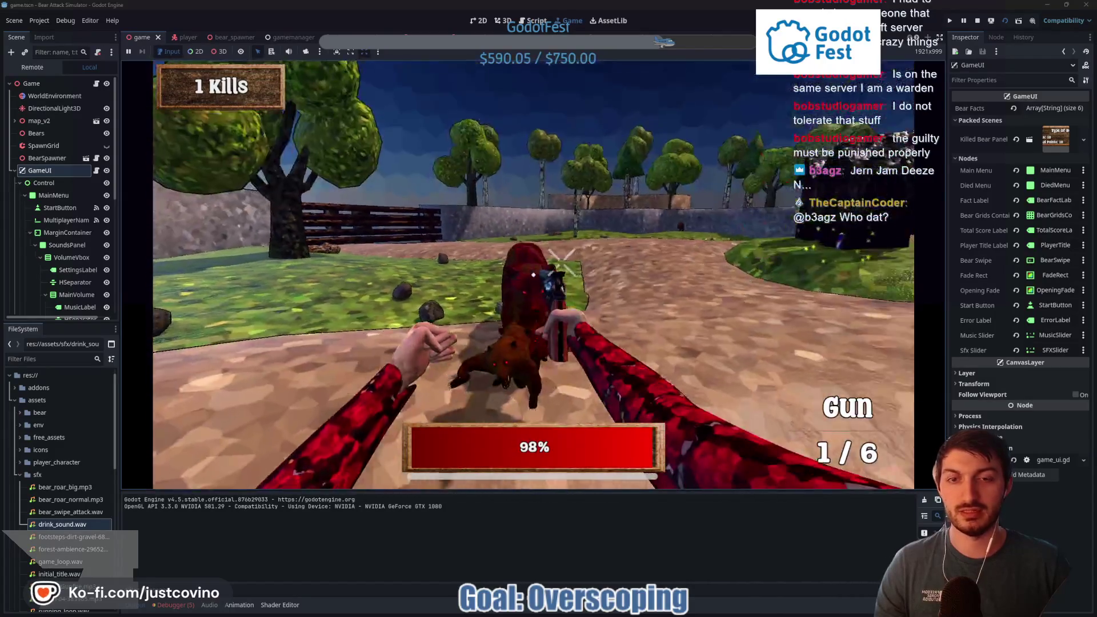
left_click(533, 275)
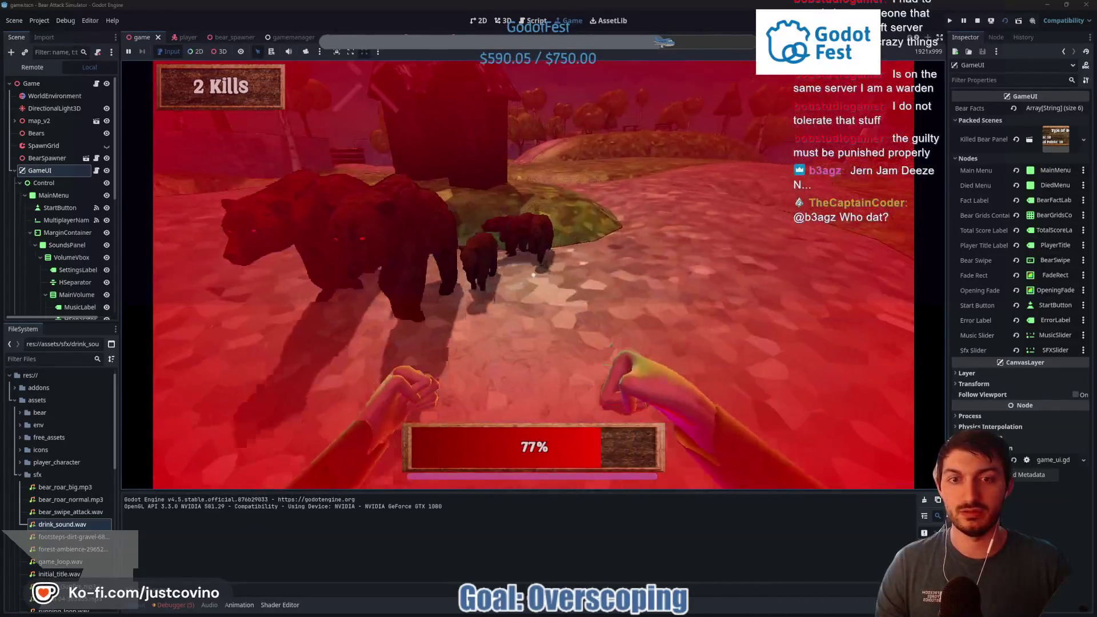
left_click(533, 274)
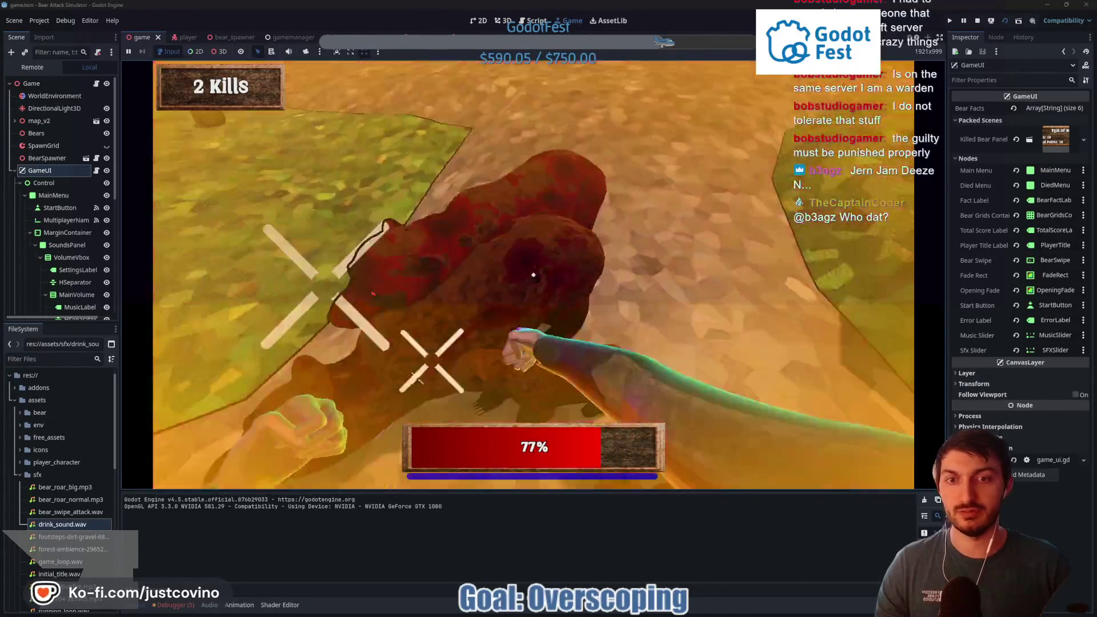
left_click(533, 274)
left_click(533, 275)
left_click(533, 275)
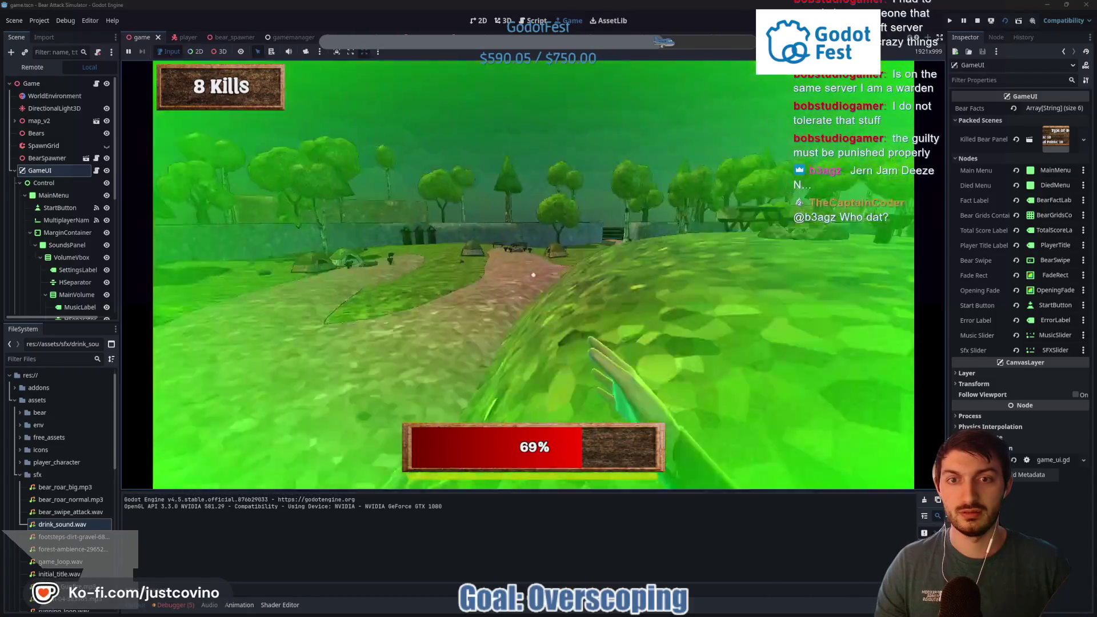
key("w")
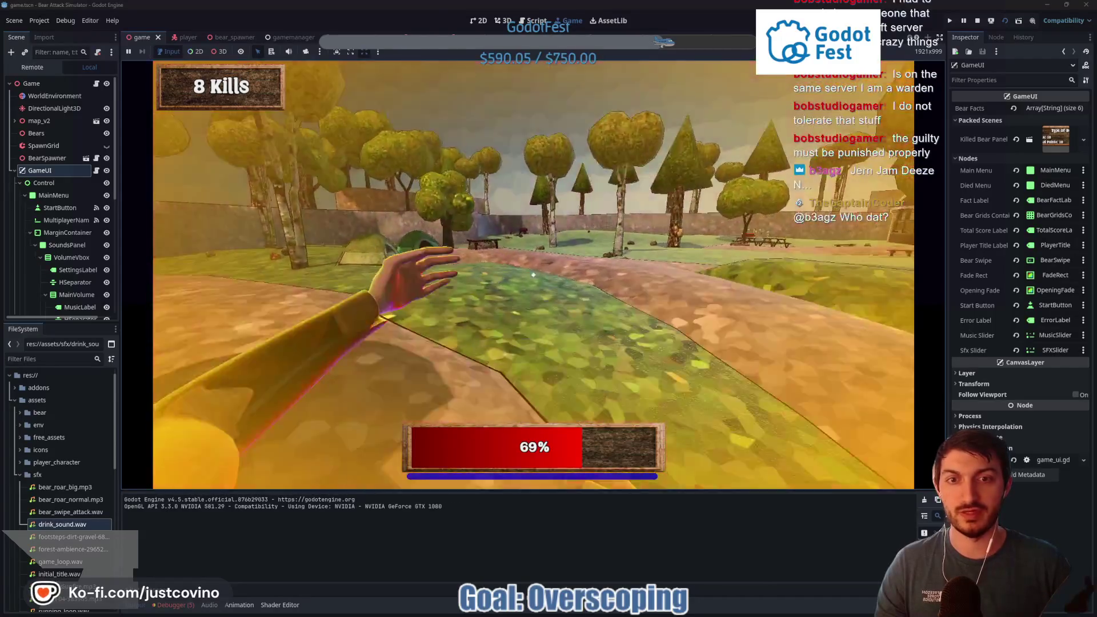
key("e")
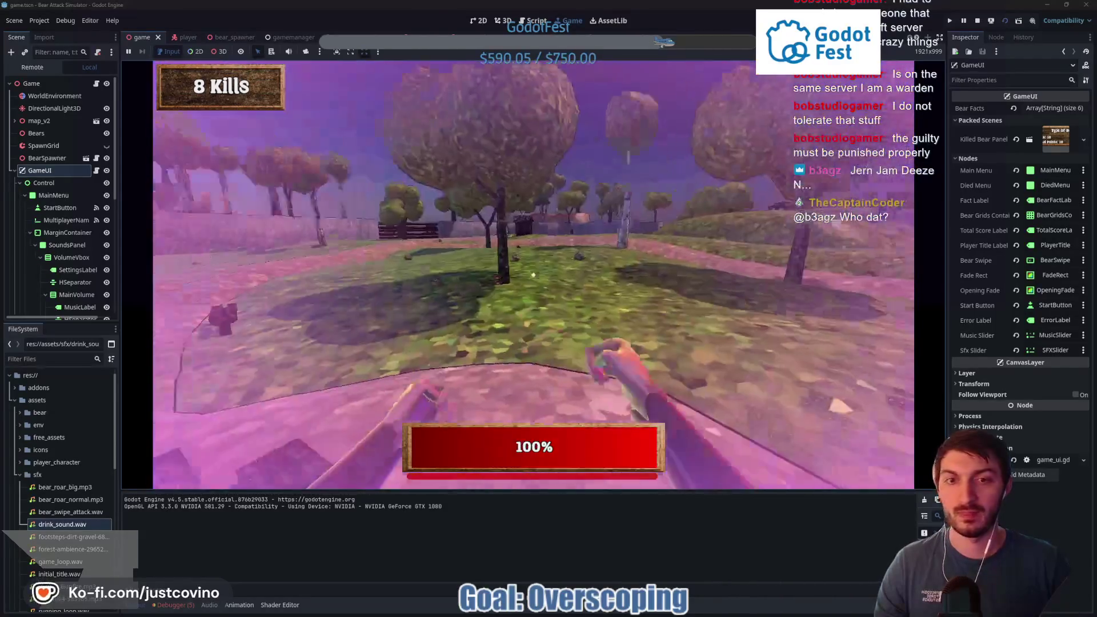
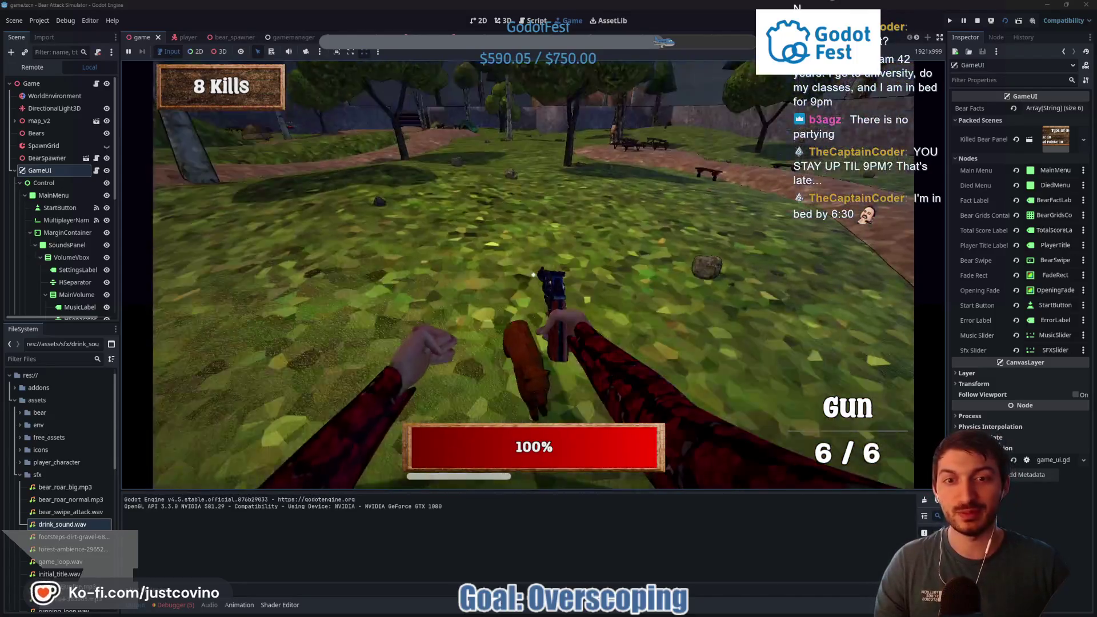
Shoot bears until the gun is at 0/6 with 10 kills, then switch to fists
left_click(534, 275)
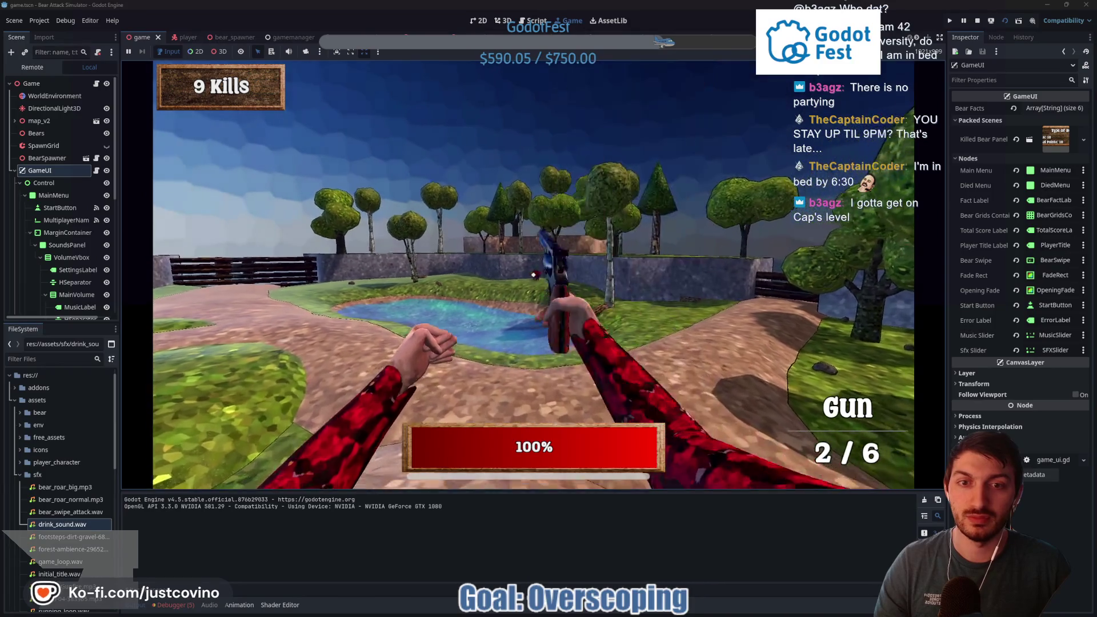
left_click(533, 275)
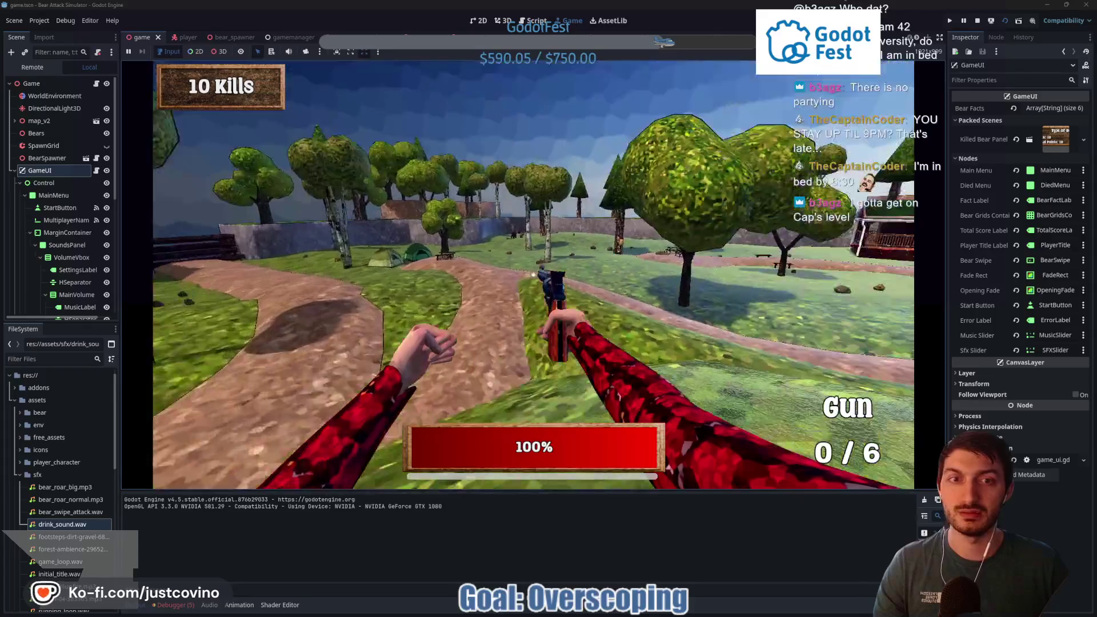
key("1")
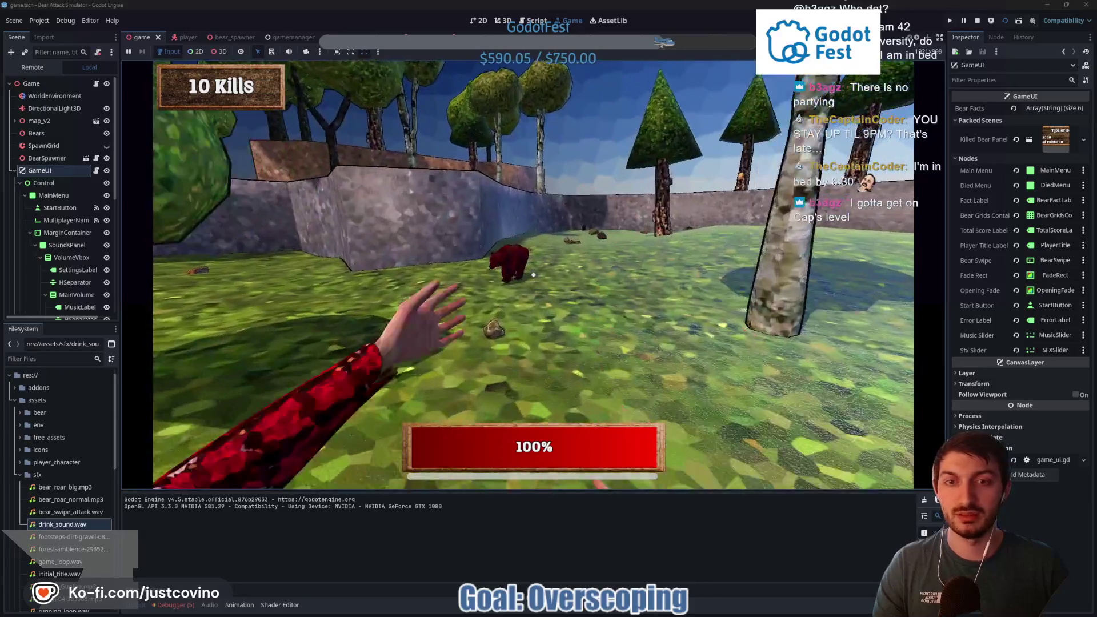
Punch the nearby bear down to bring the kill count to 11
left_click(534, 274)
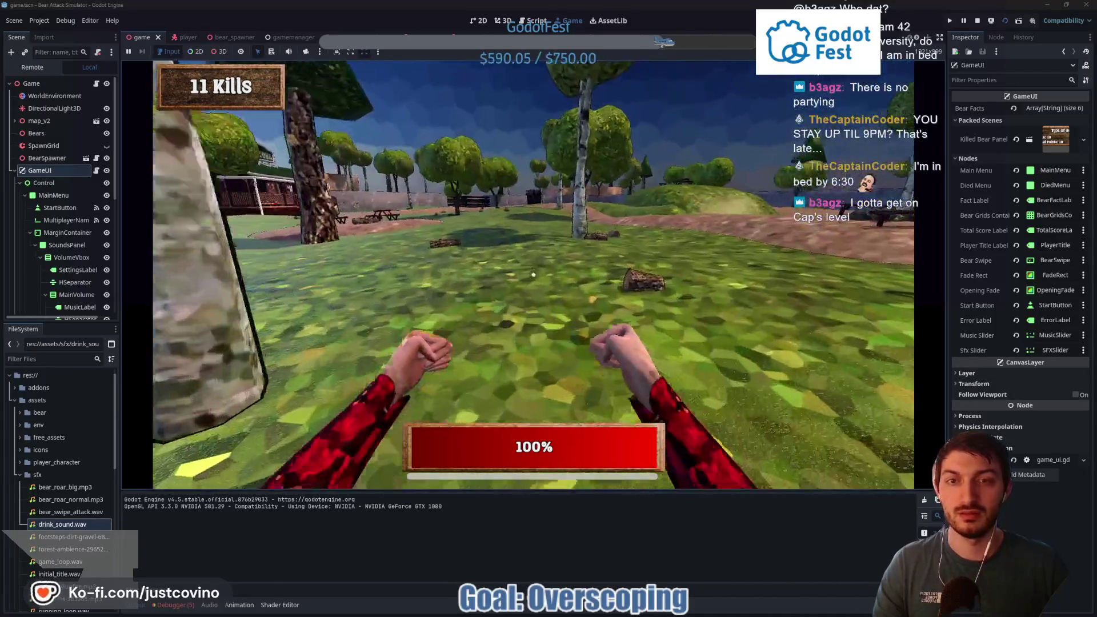
left_click(533, 274)
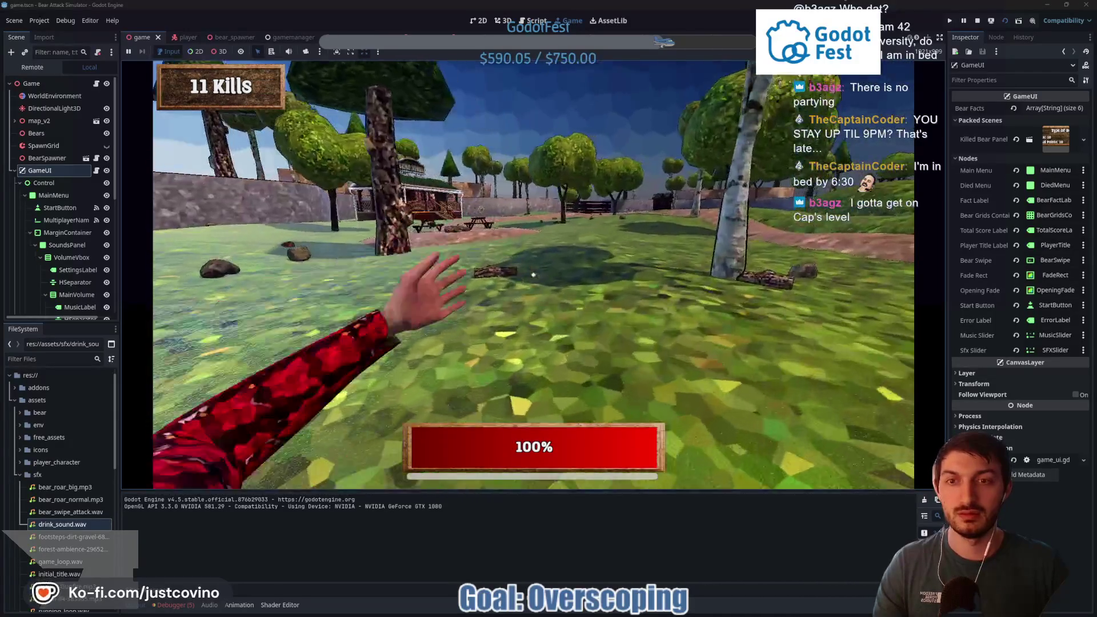
left_click(534, 275)
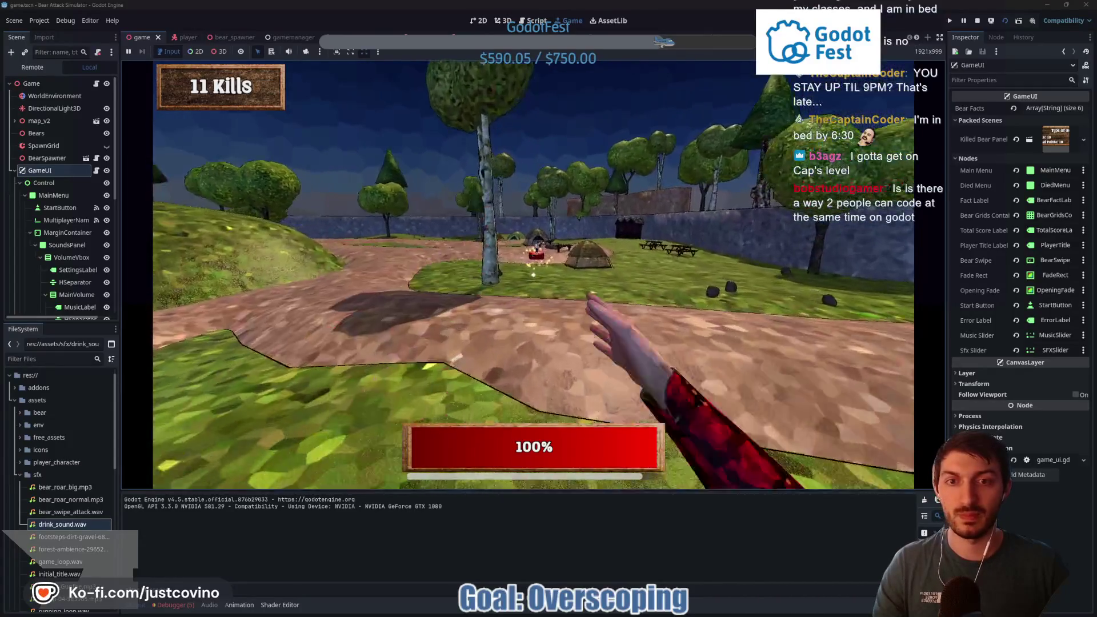
Walk around the park past the picnic table, camp store, pond and tents to check movement
key("w")
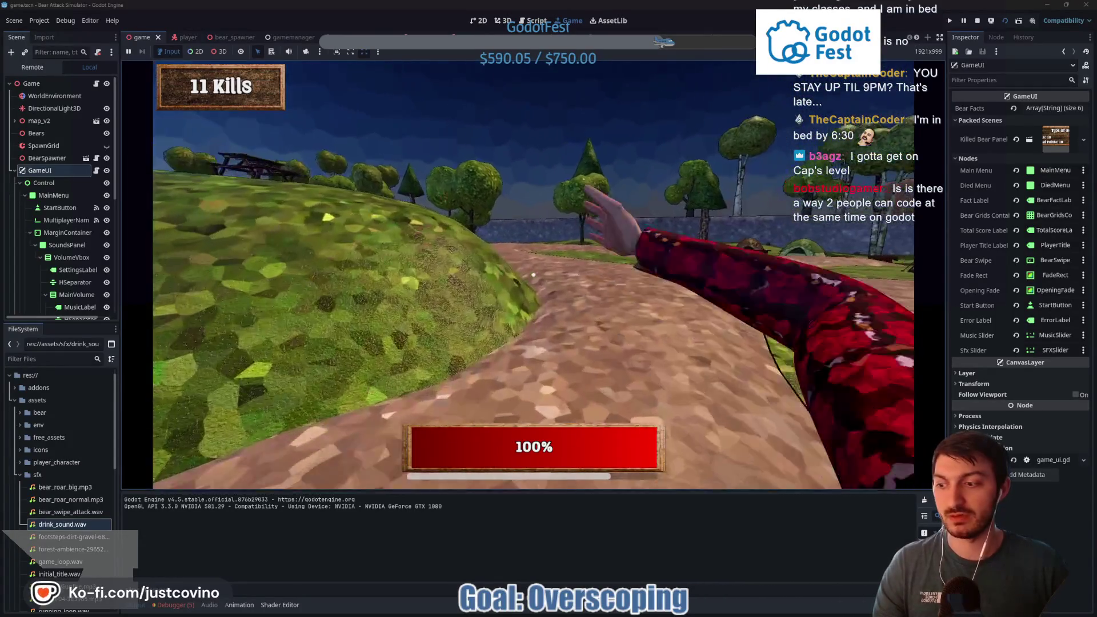
key("w")
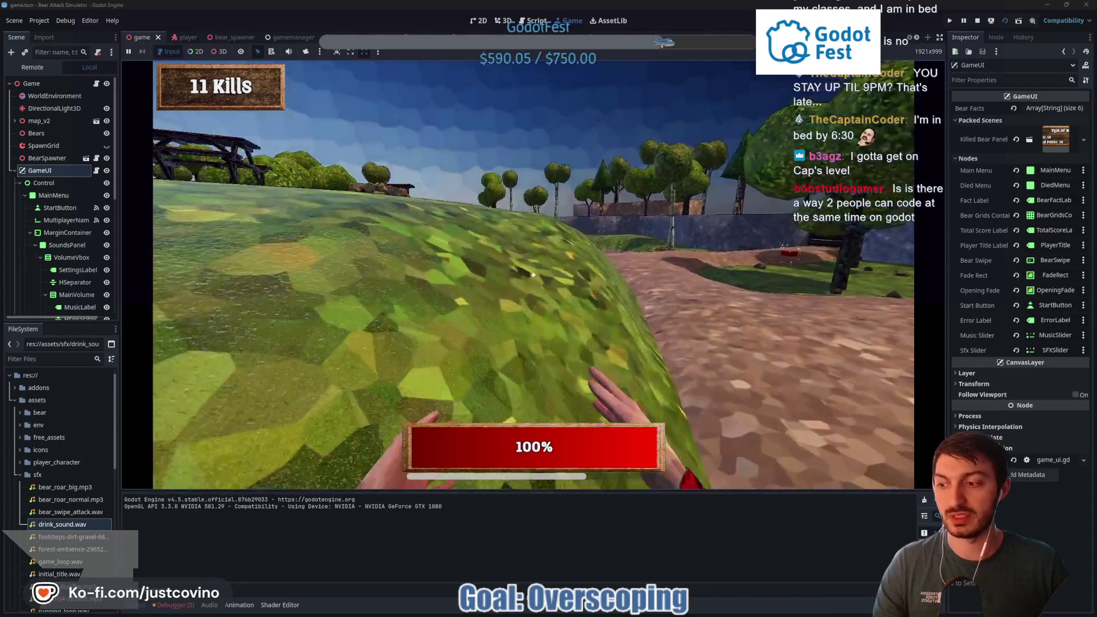
key("w")
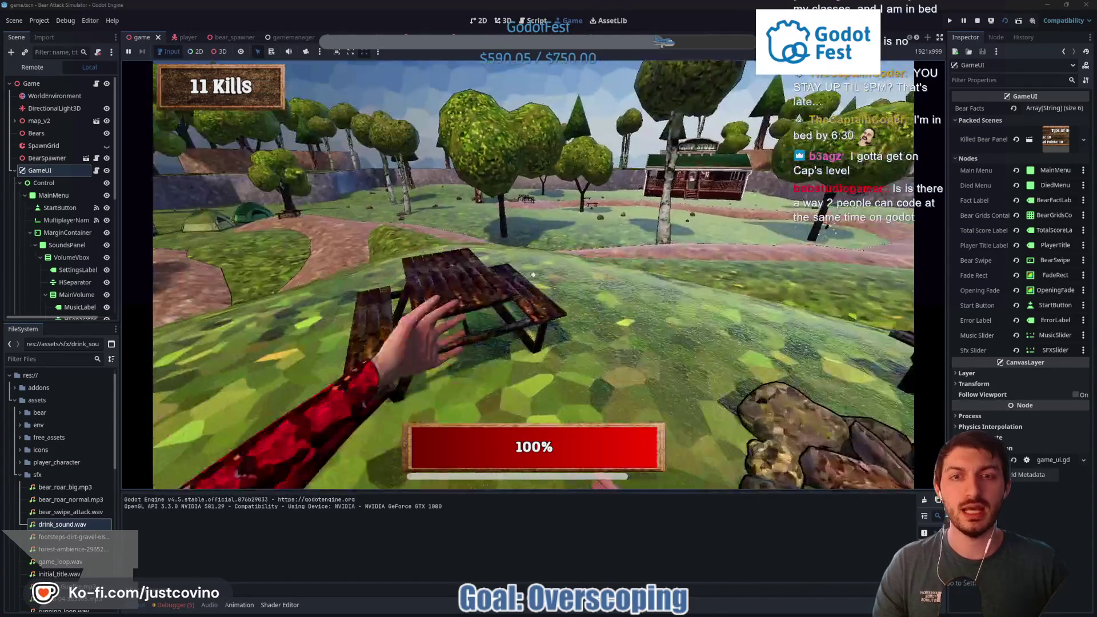
key("w")
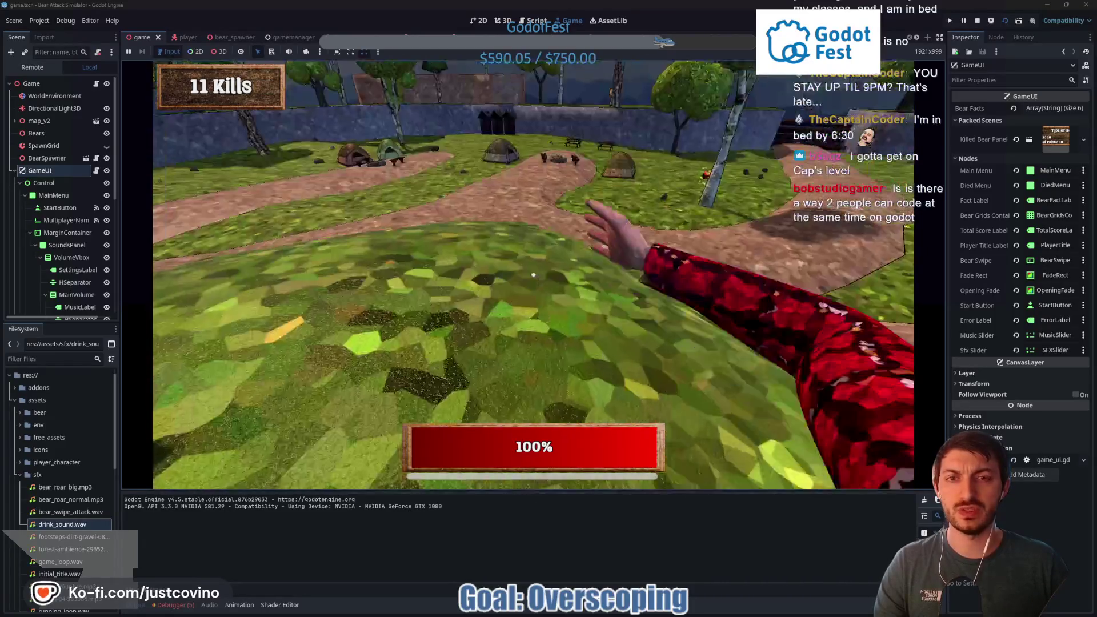
key("w")
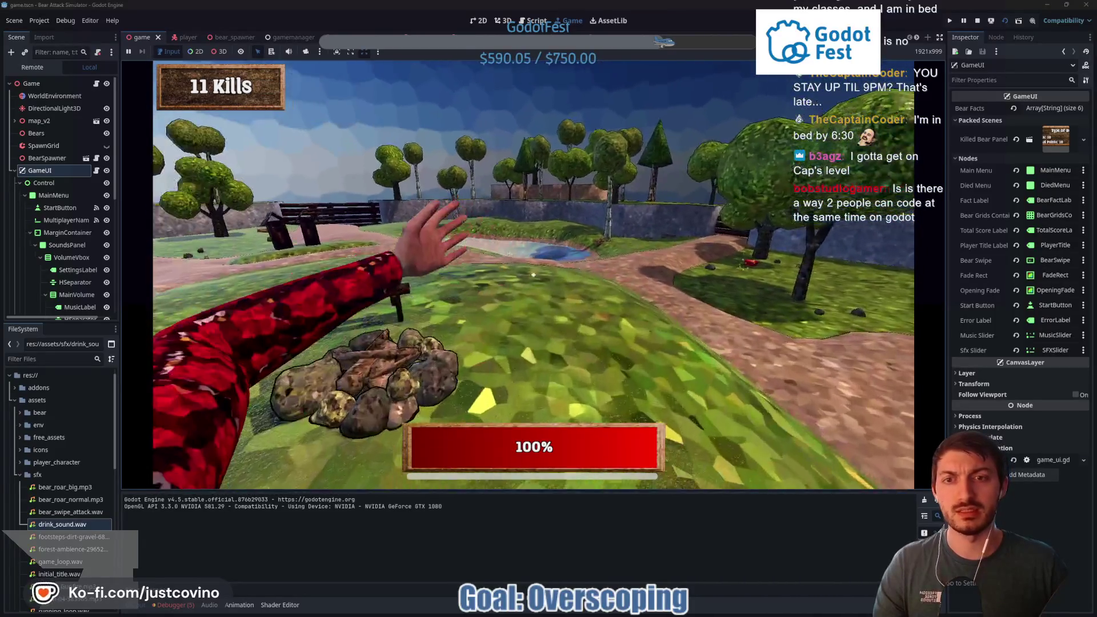
key("w")
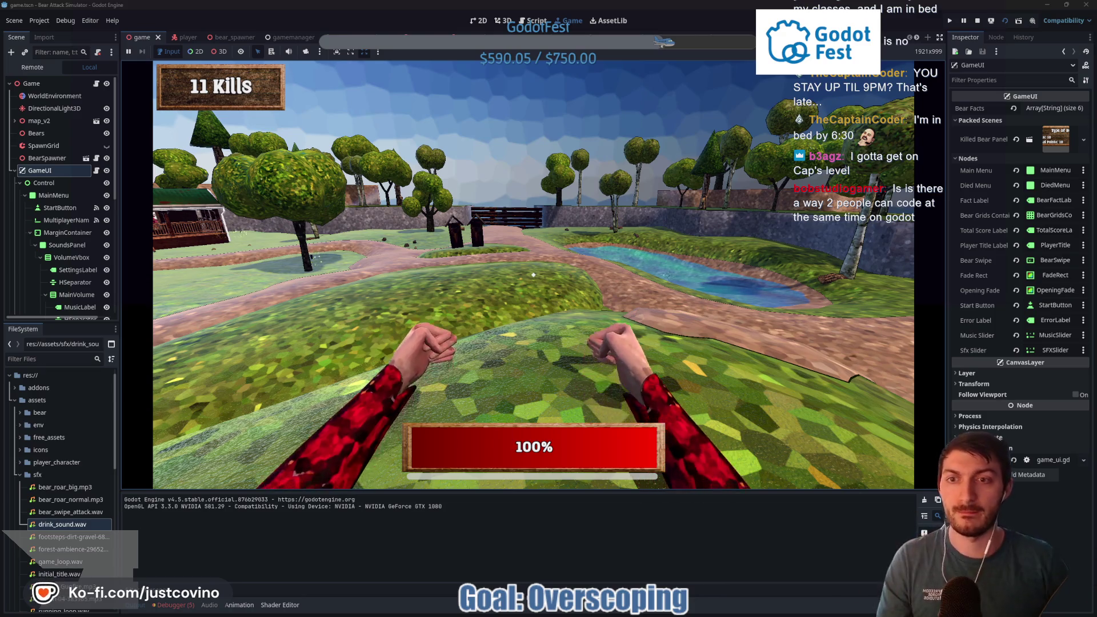
mouse_move(534, 275)
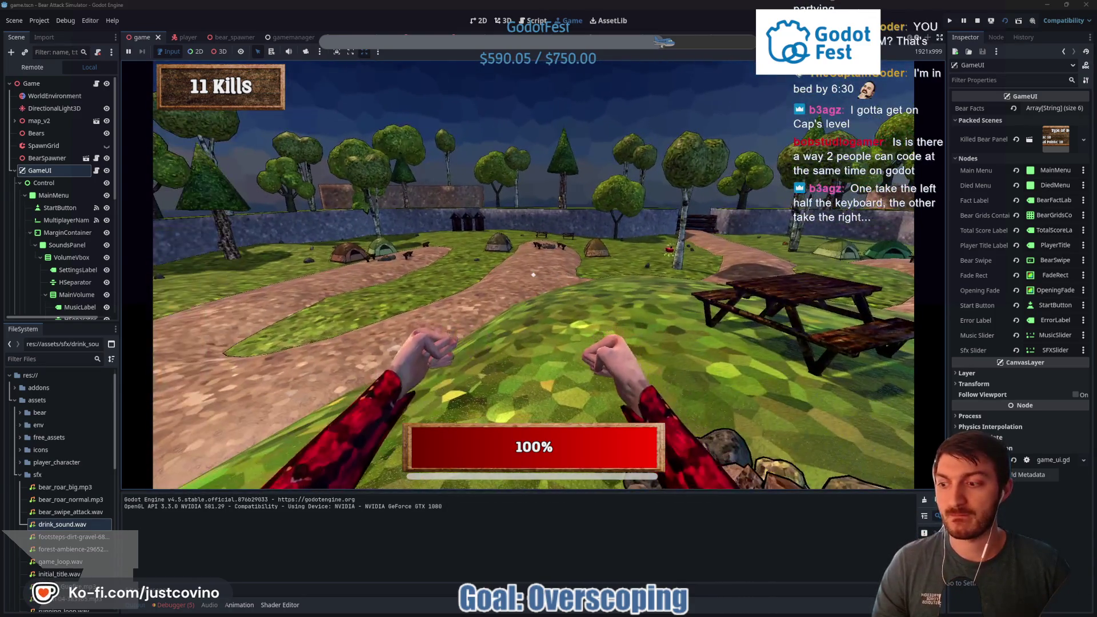
key("w")
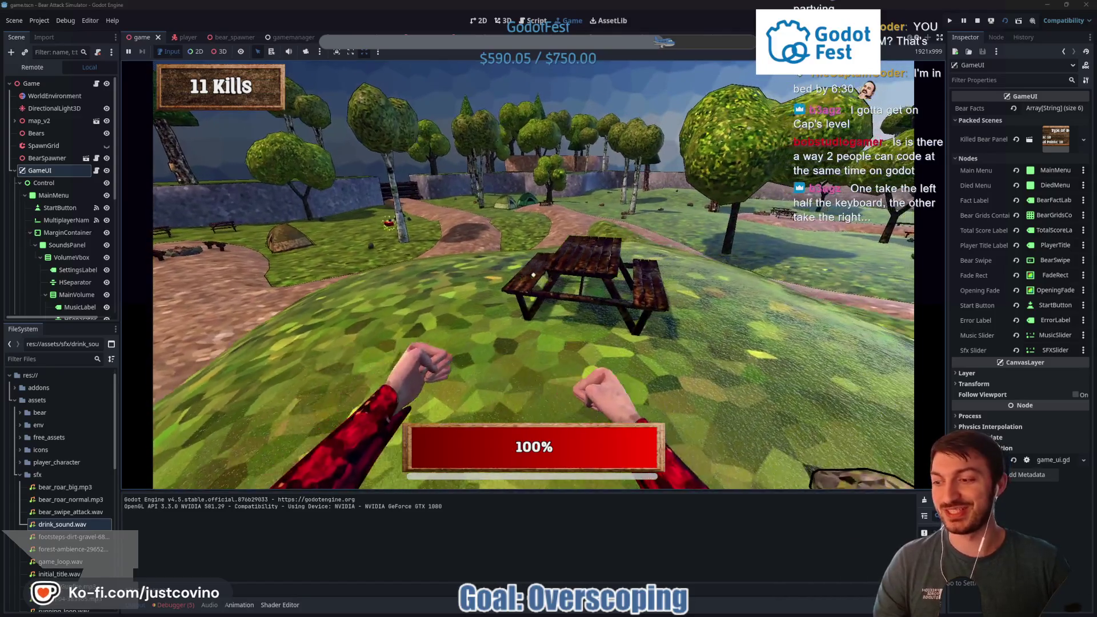
key("w")
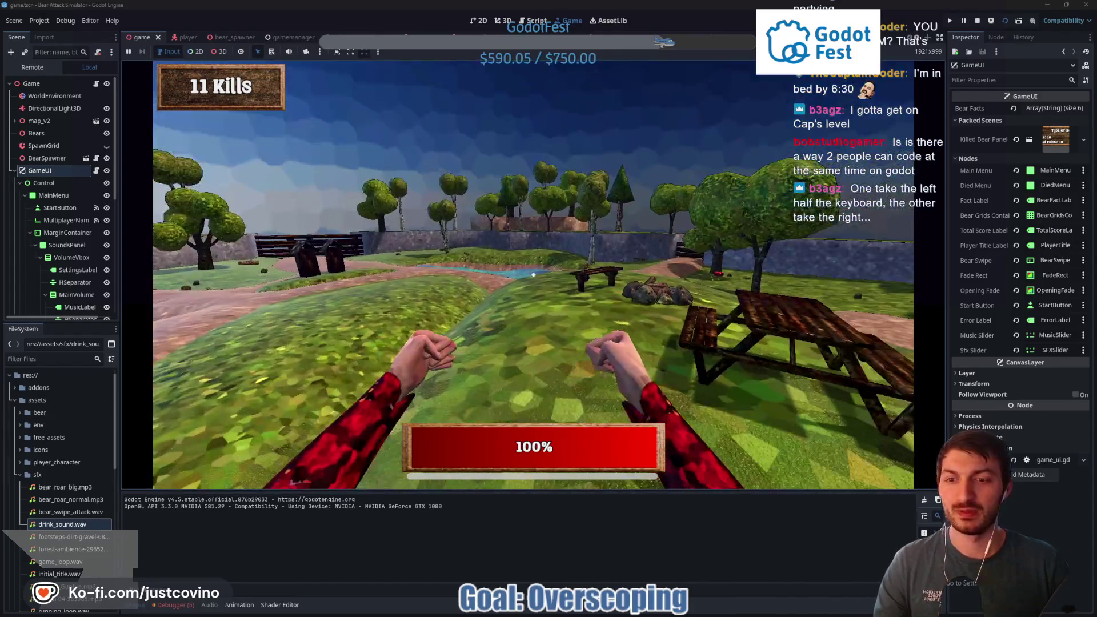
key("w")
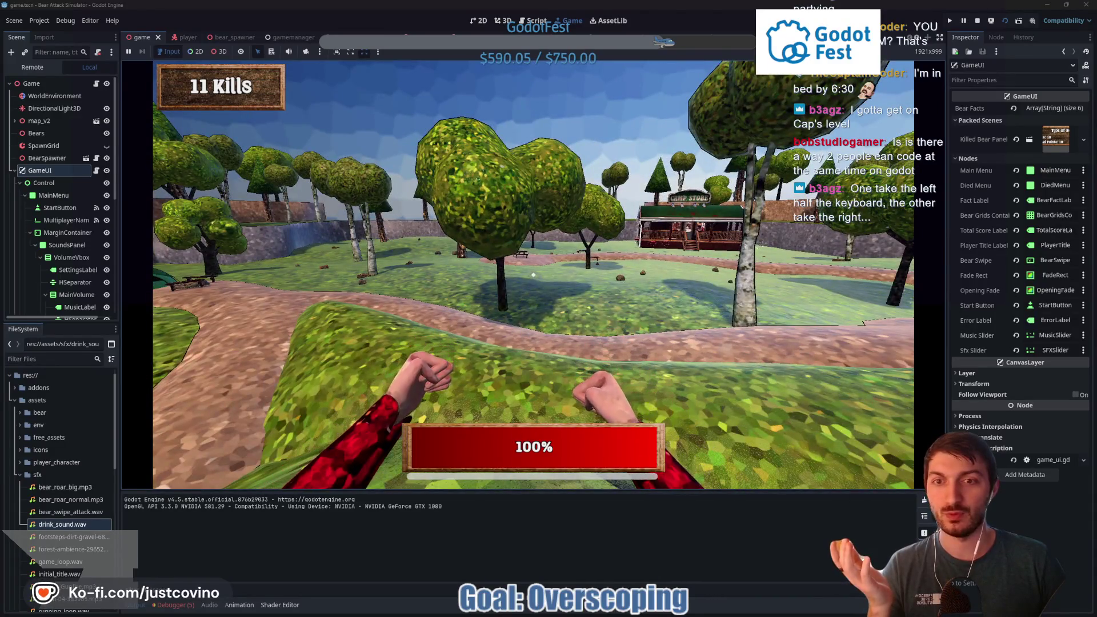
key("w")
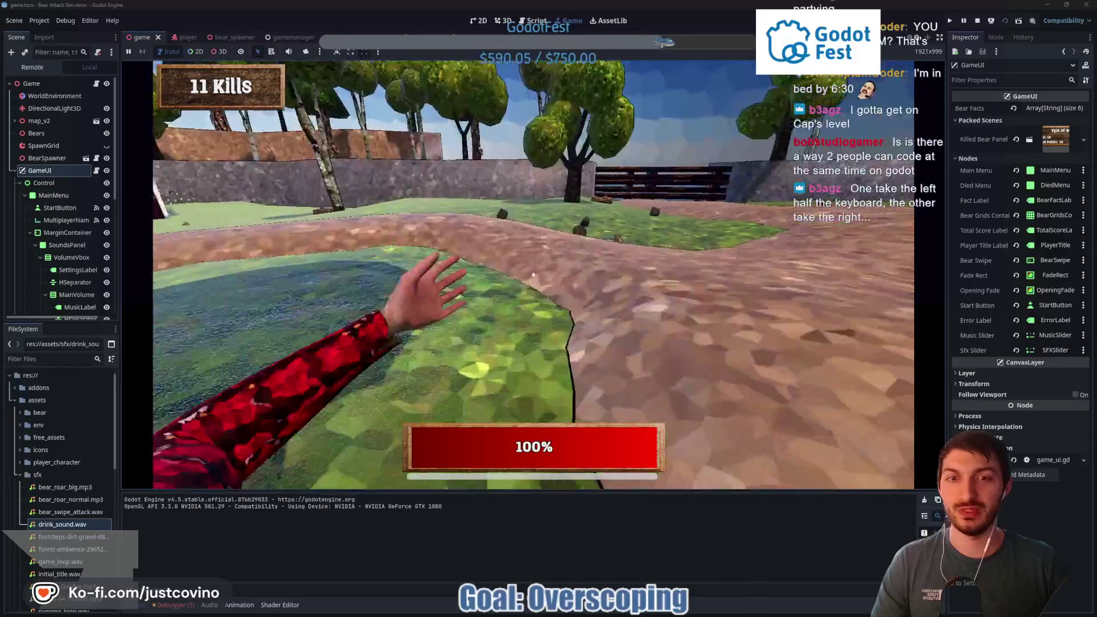
key("w")
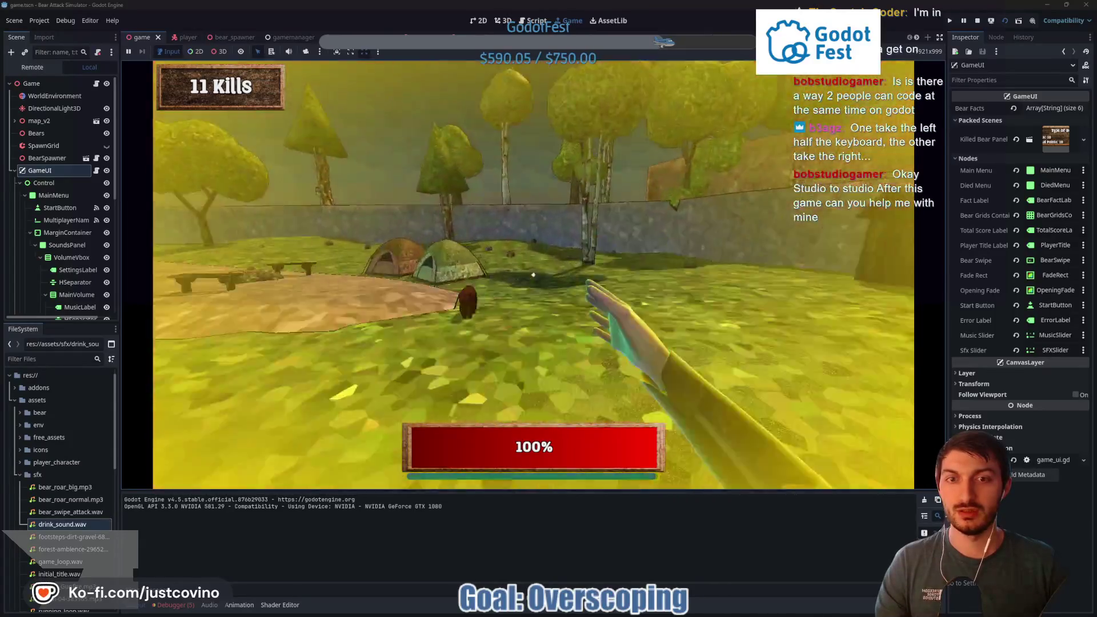
Walk toward the path and punch the bear there until it falls
key("w")
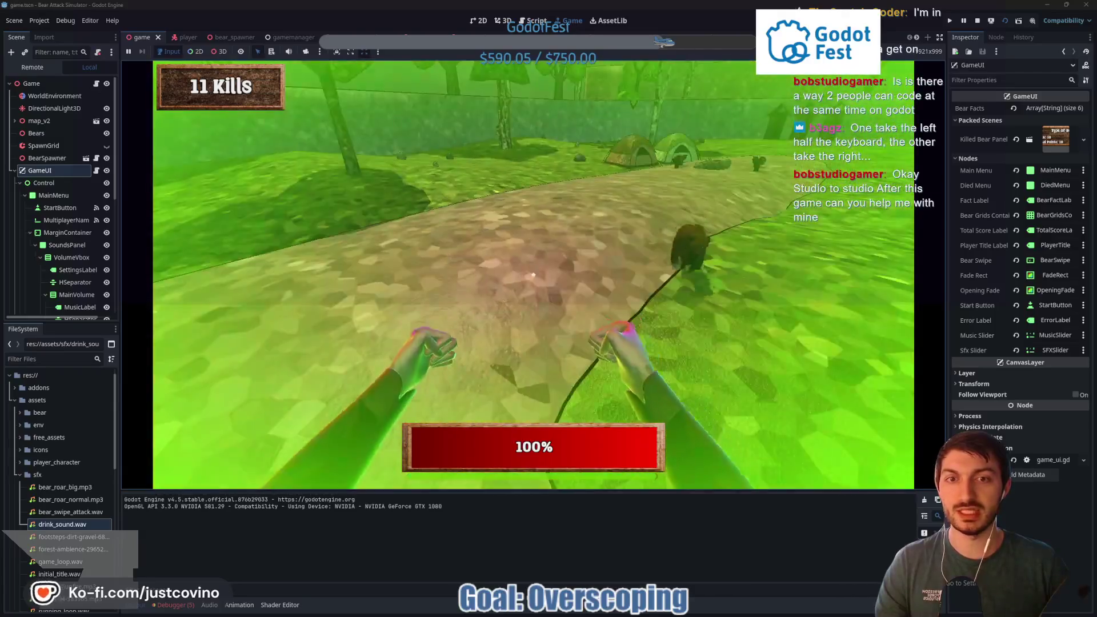
left_click(533, 275)
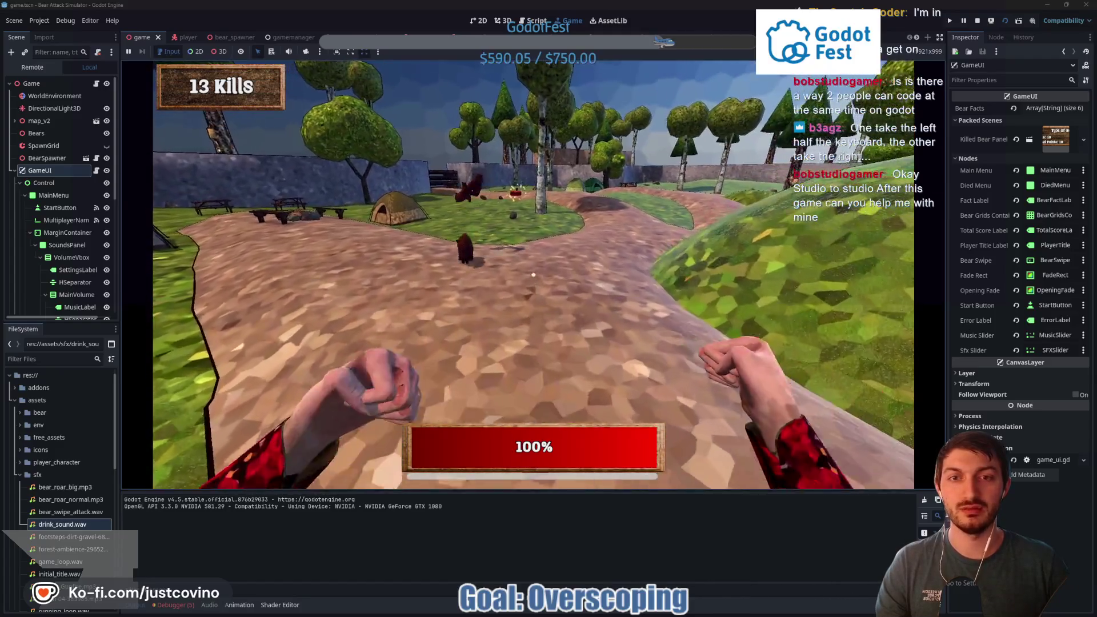
left_click(533, 275)
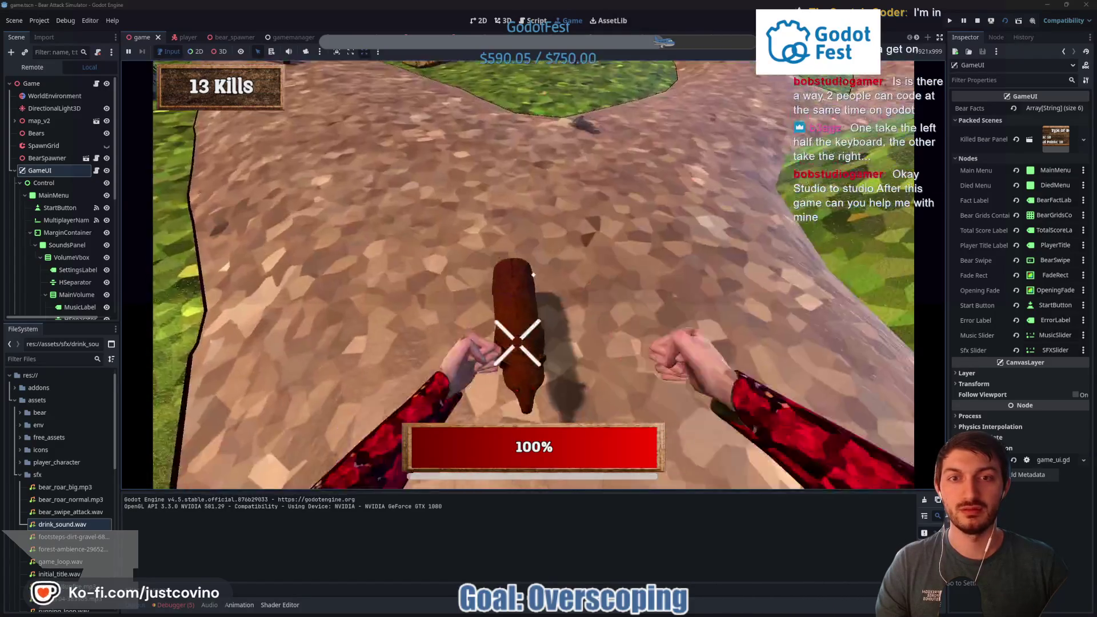
left_click(533, 275)
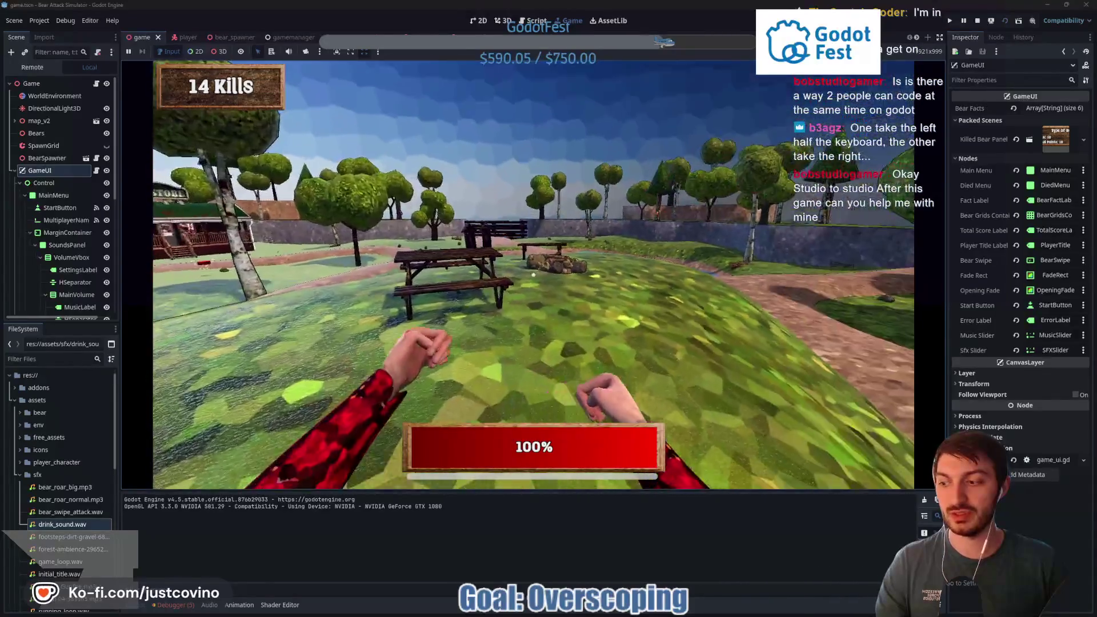
Move away from the attacking bears past the pond and camp store onto the grassy mound
key("w")
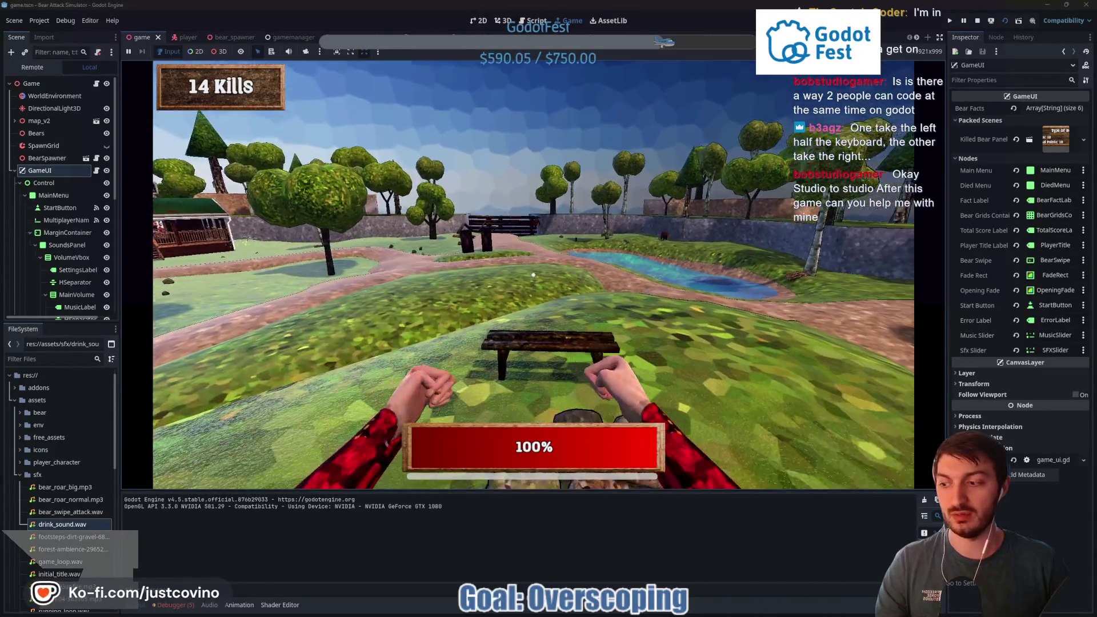
key("w")
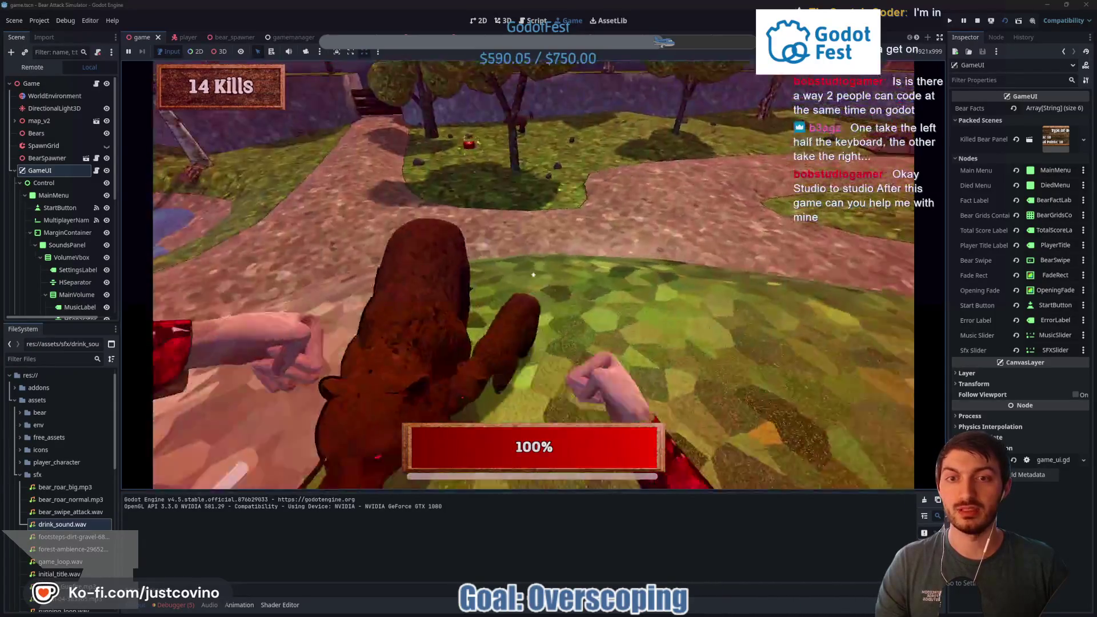
key("w")
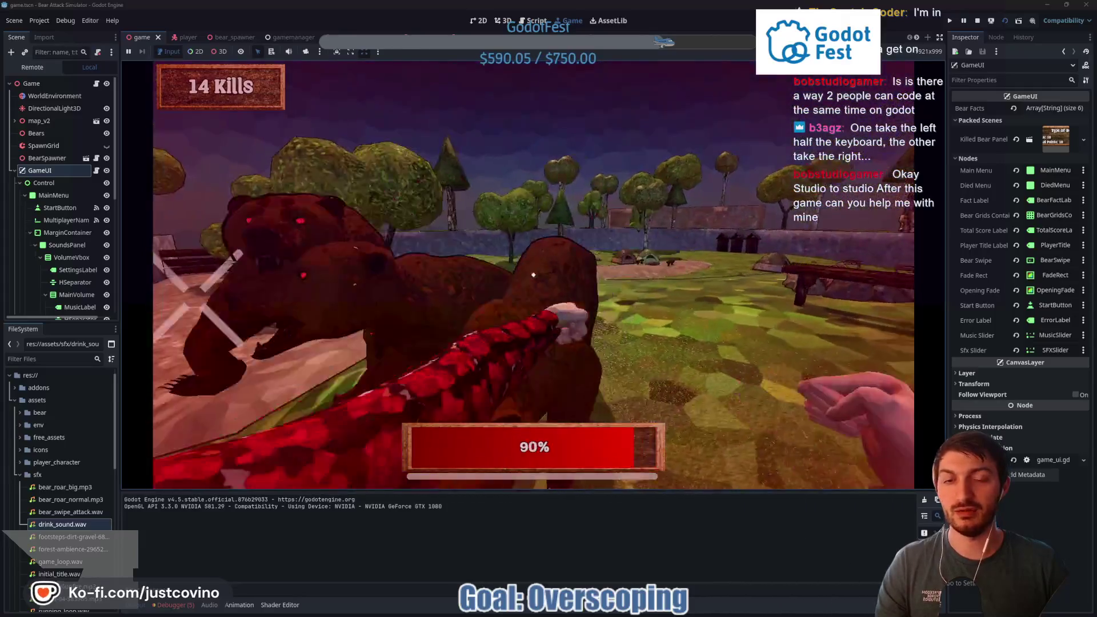
key("w")
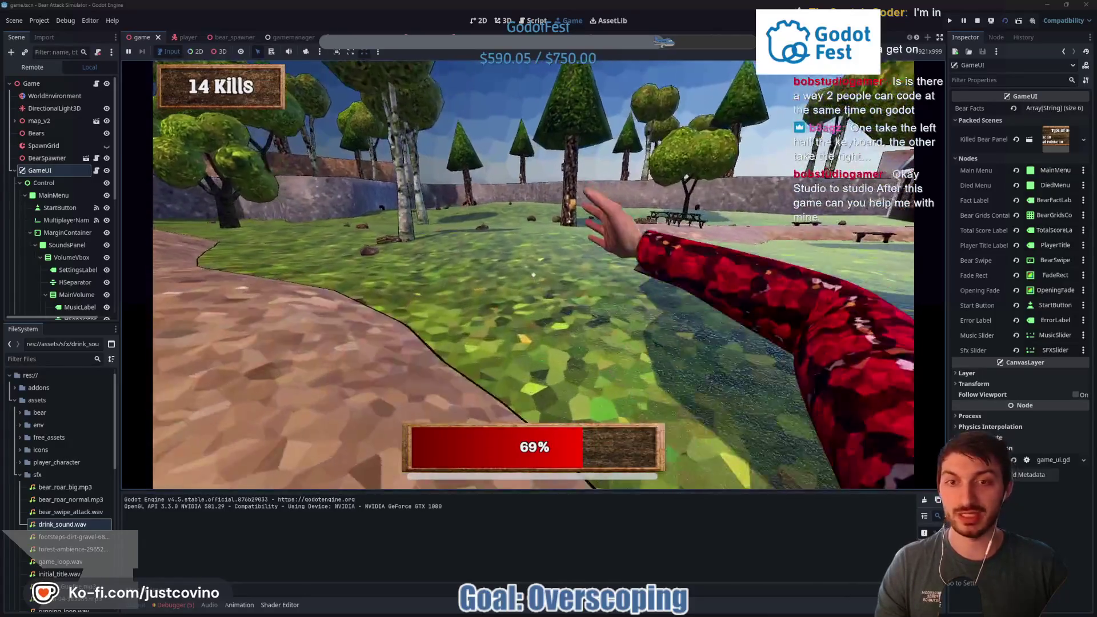
key("w")
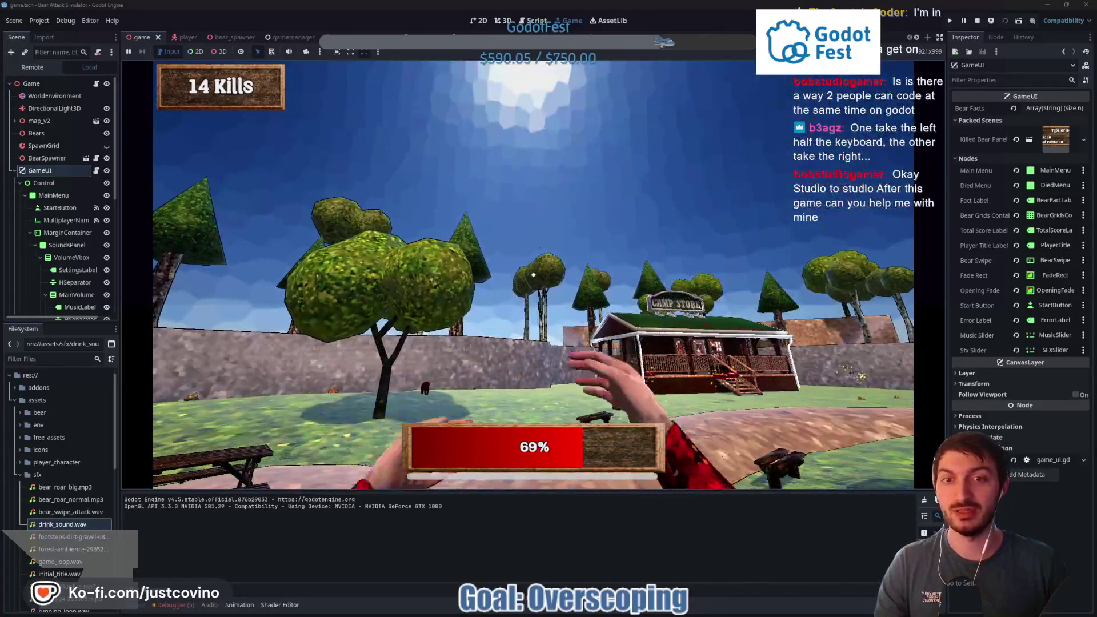
key("w")
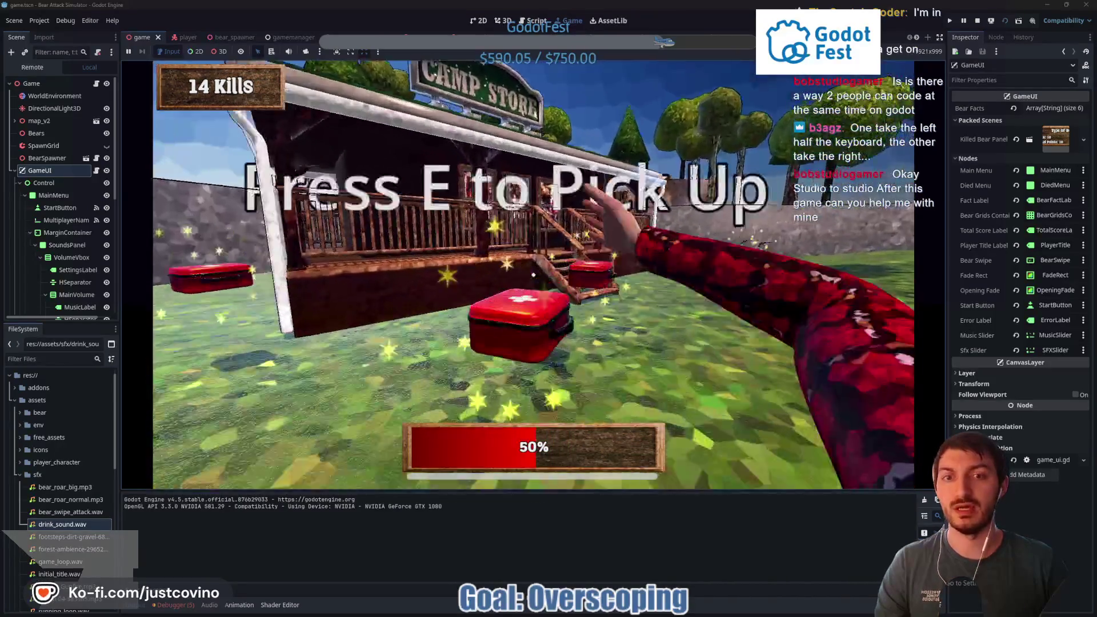
key("w")
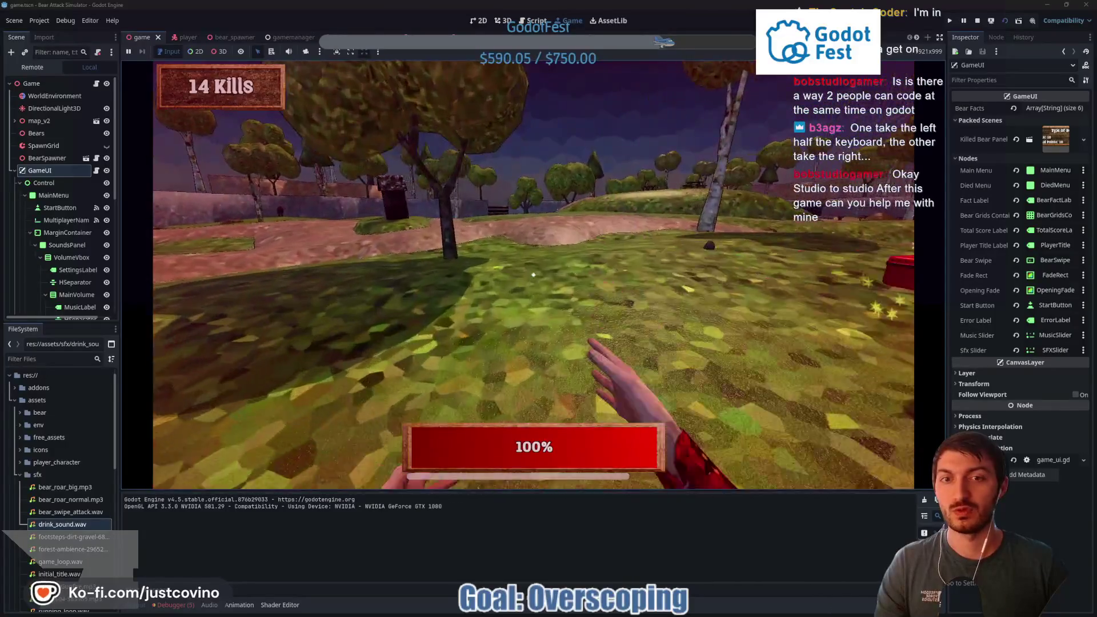
key("w")
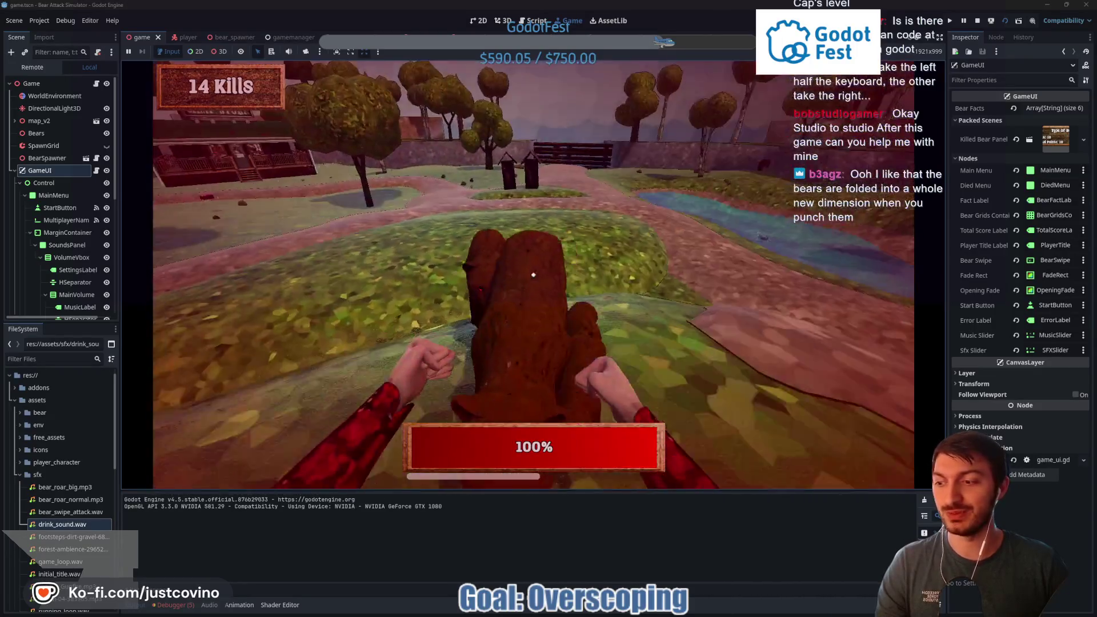
Punch the bears on the mound, including the leaping one
left_click(533, 275)
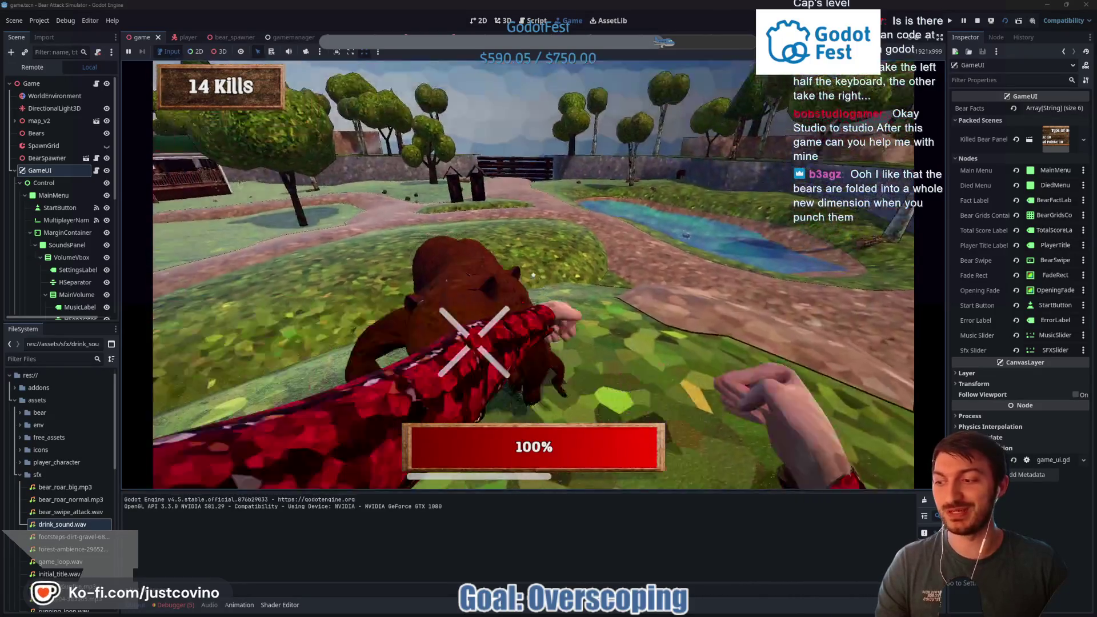
left_click(533, 275)
left_click(533, 275)
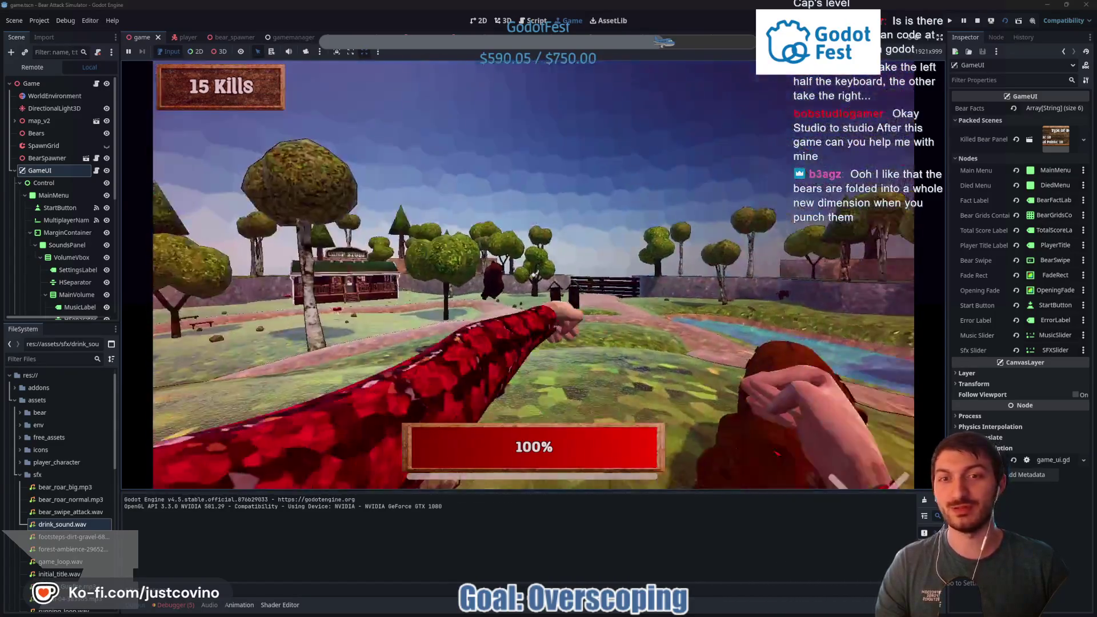
left_click(533, 275)
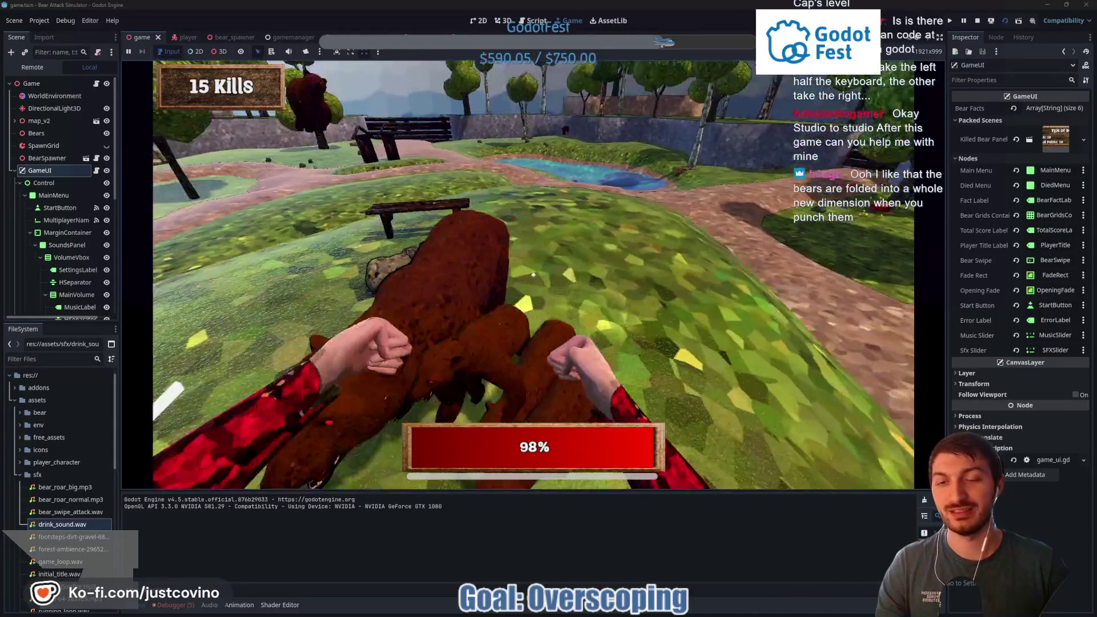
left_click(534, 274)
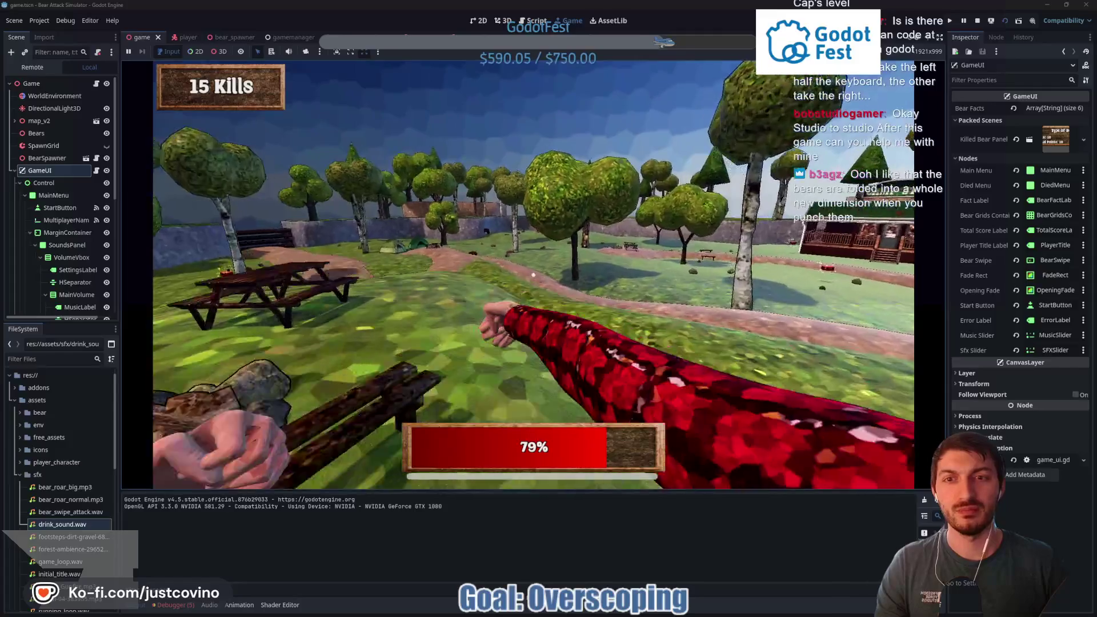
Walk along the path, punch at the pack of bears and grab the health pack
key("w")
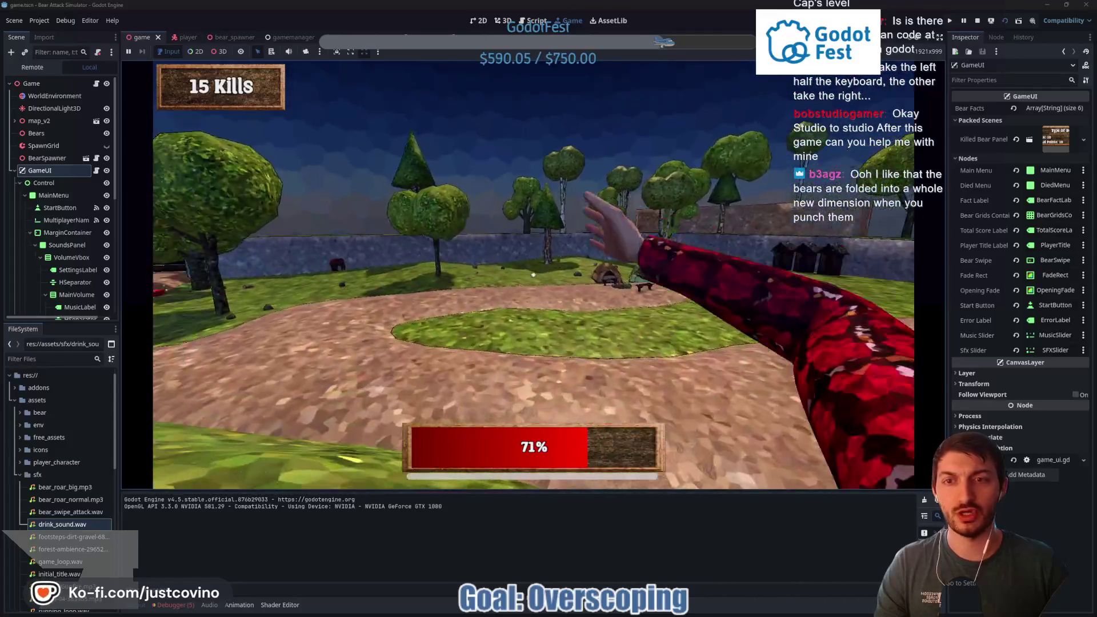
key("w")
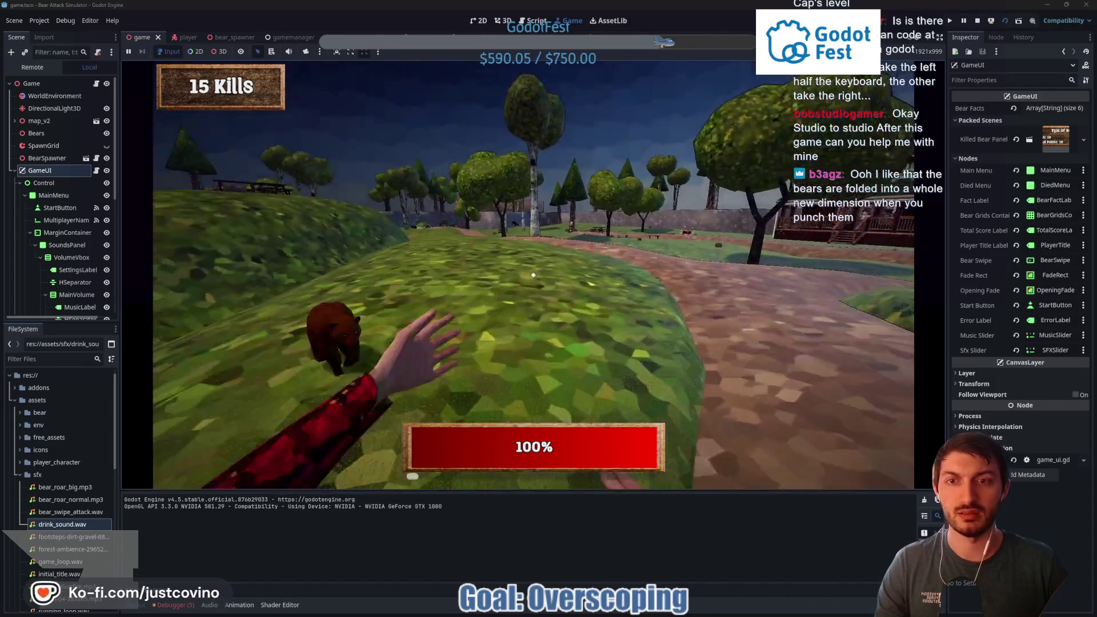
left_click(533, 275)
left_click(533, 275)
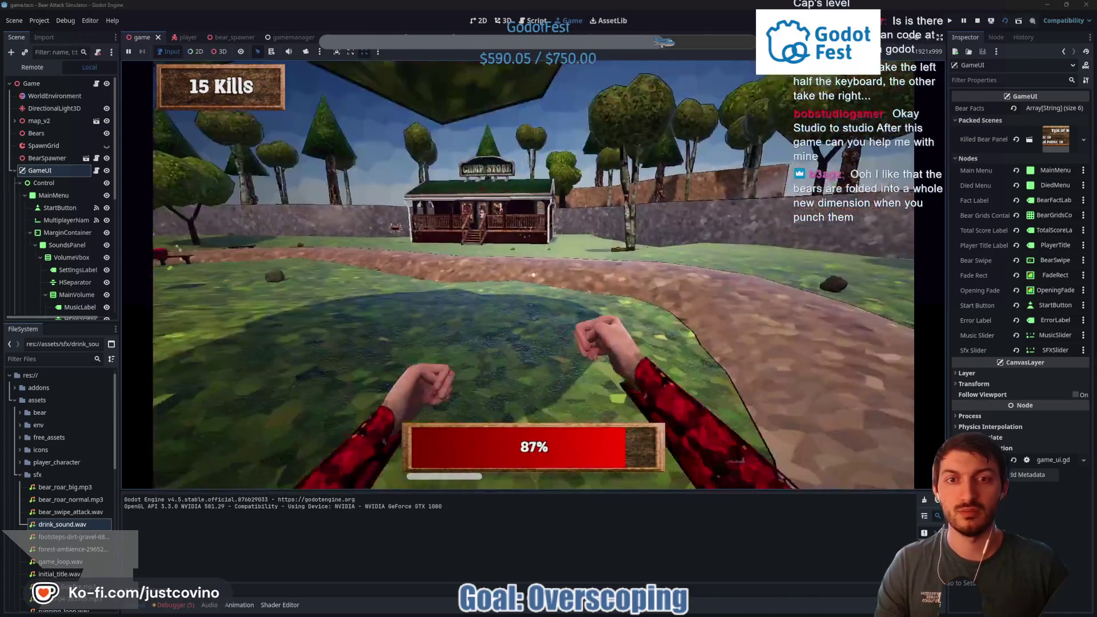
key("e")
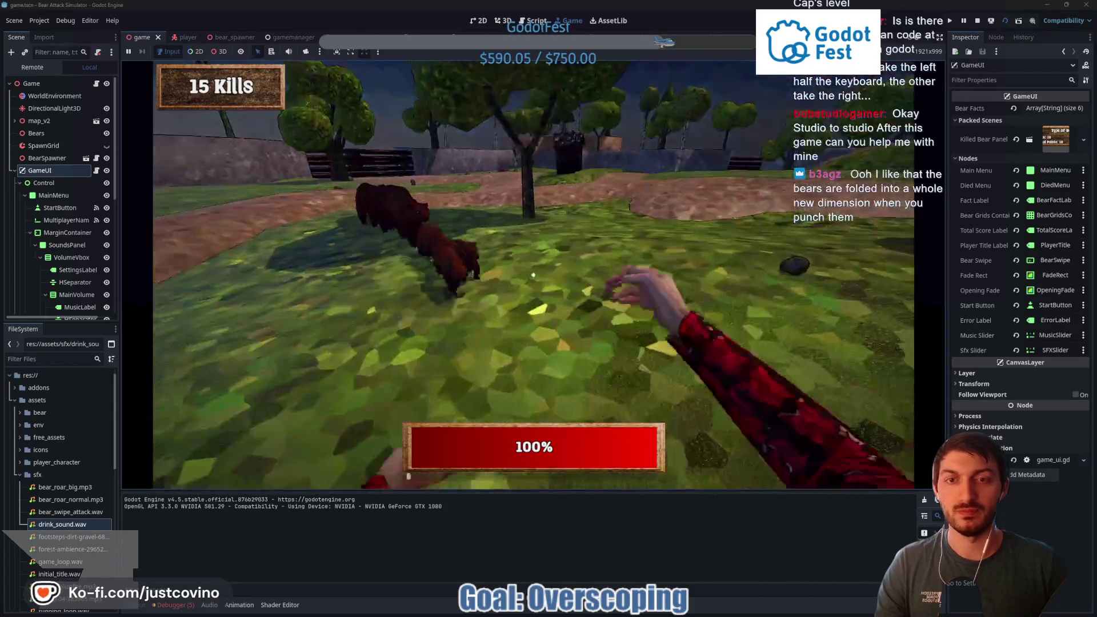
left_click(534, 275)
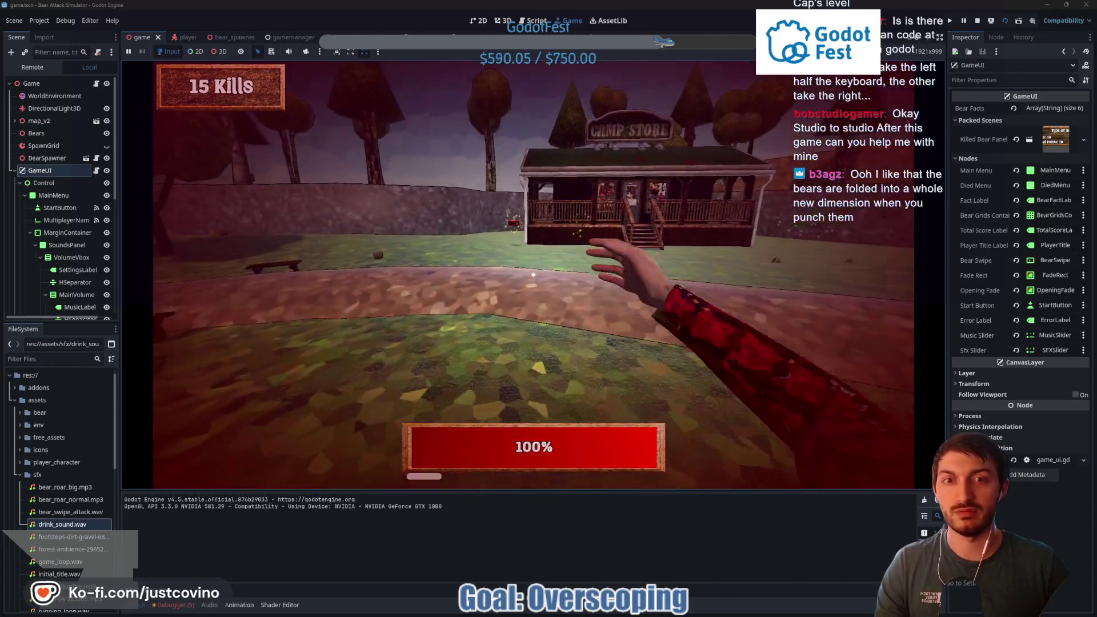
left_click(533, 274)
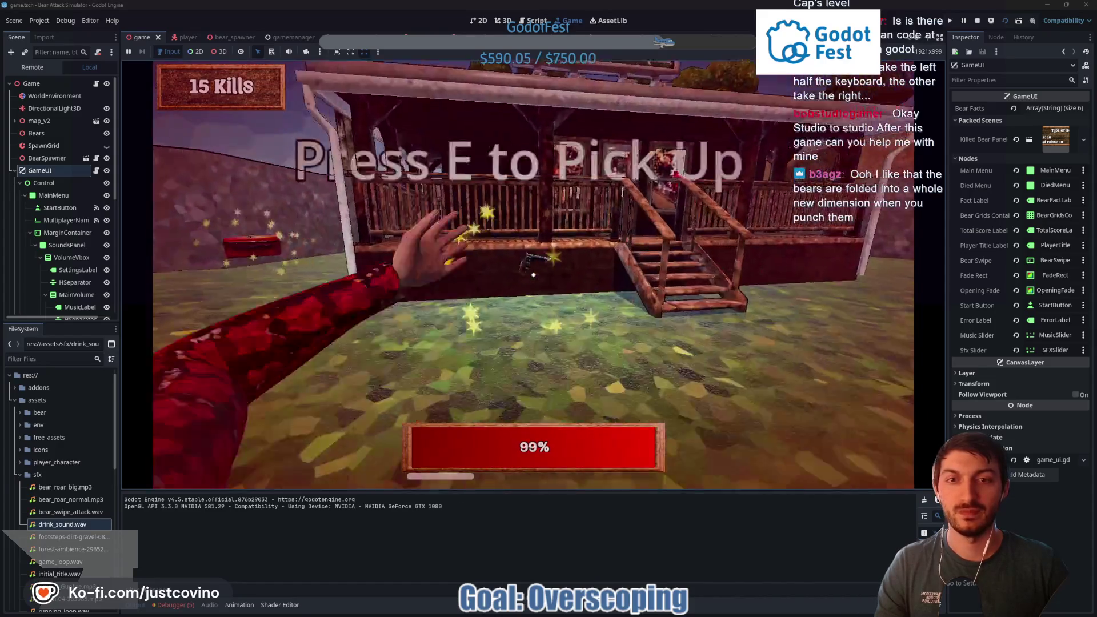
Pick up the gun and shoot the charging bears until it runs out of rounds
key("e")
left_click(533, 275)
left_click(533, 275)
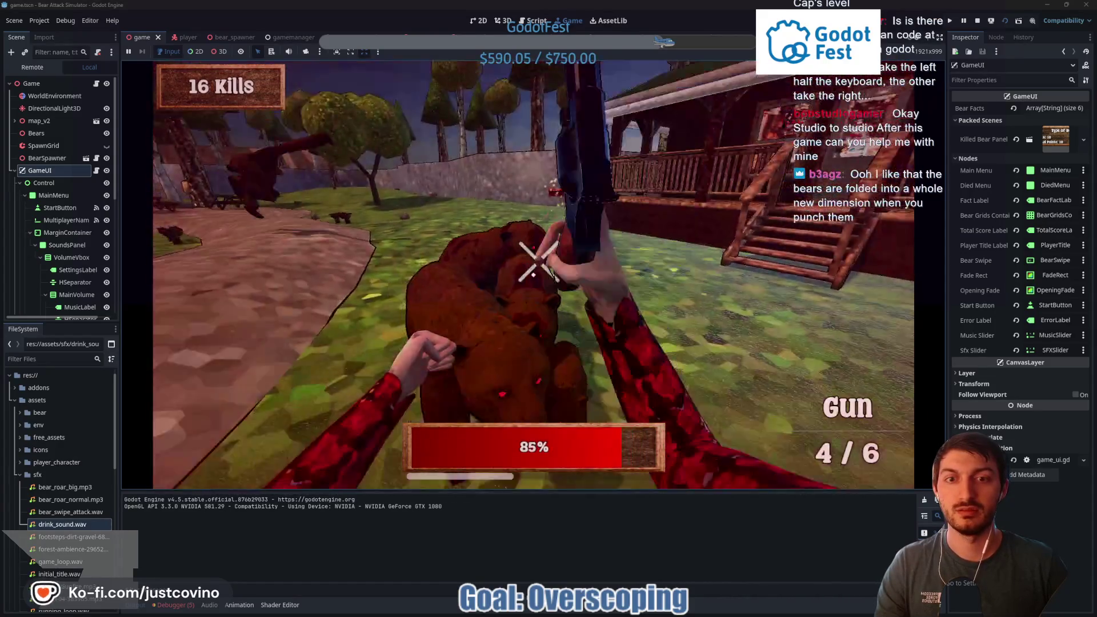
left_click(533, 275)
left_click(533, 275)
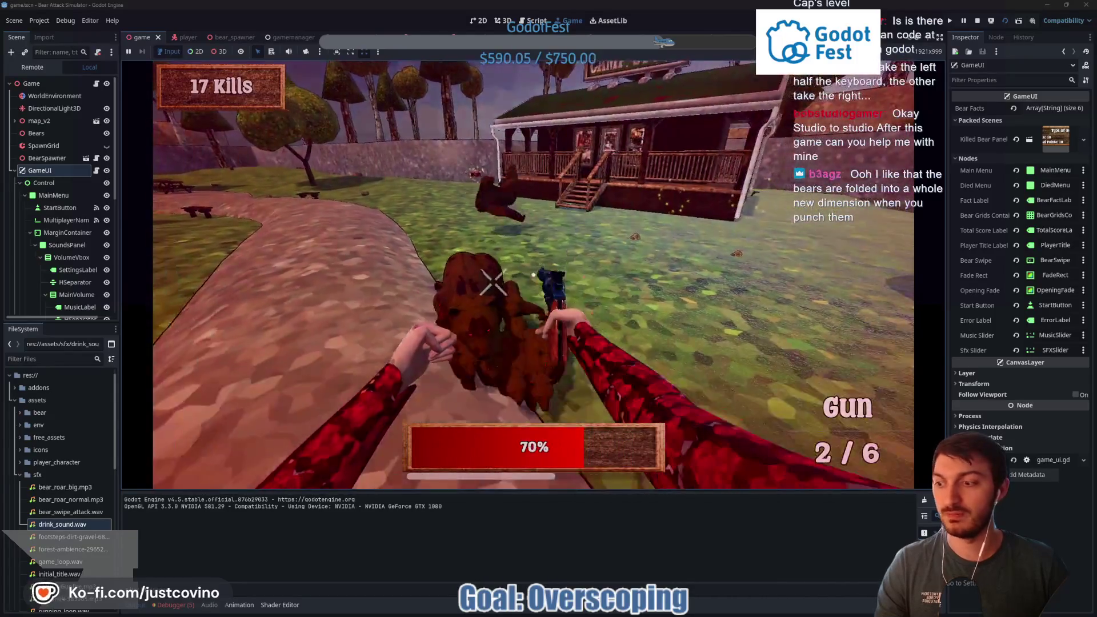
left_click(533, 275)
left_click(533, 275)
left_click(534, 275)
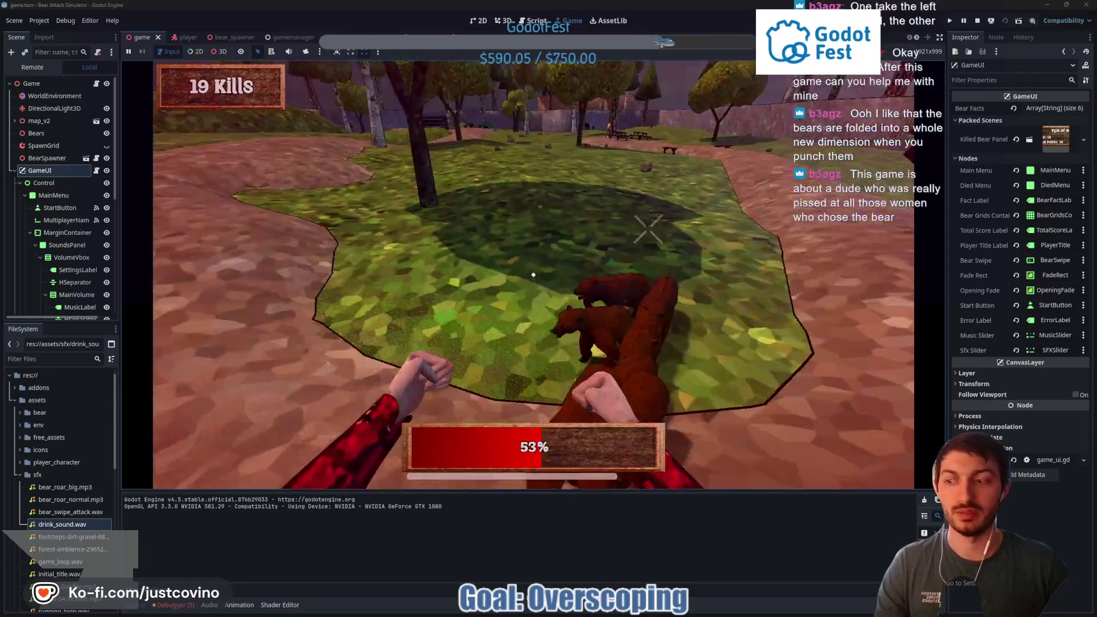
Keep punching the attacking bears barehanded until the player dies at 20 kills
left_click(533, 275)
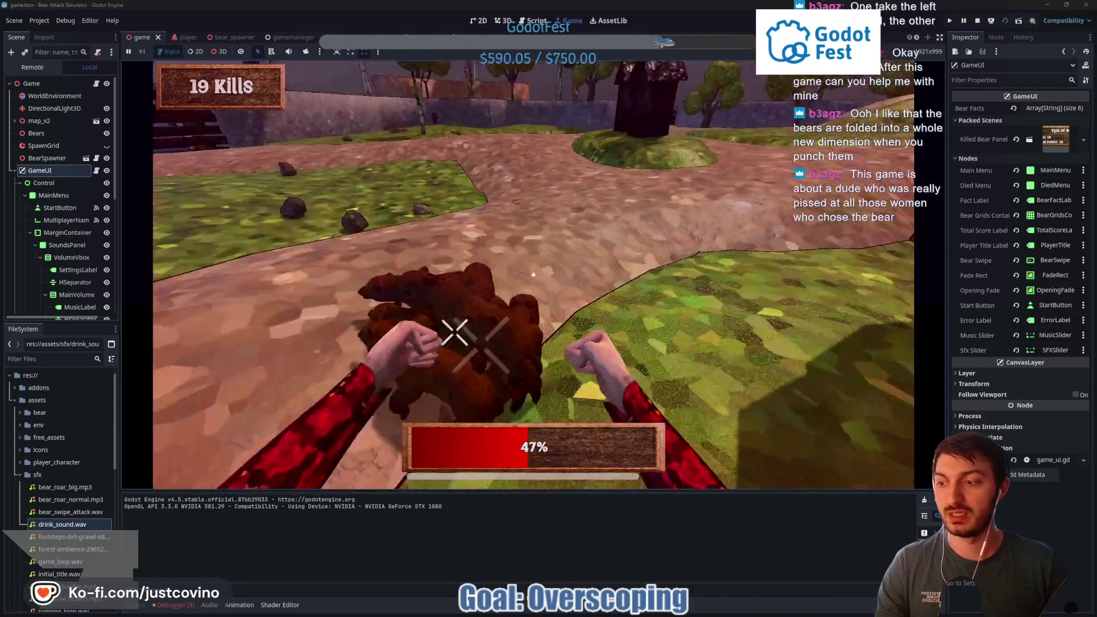
left_click(533, 275)
left_click(533, 275)
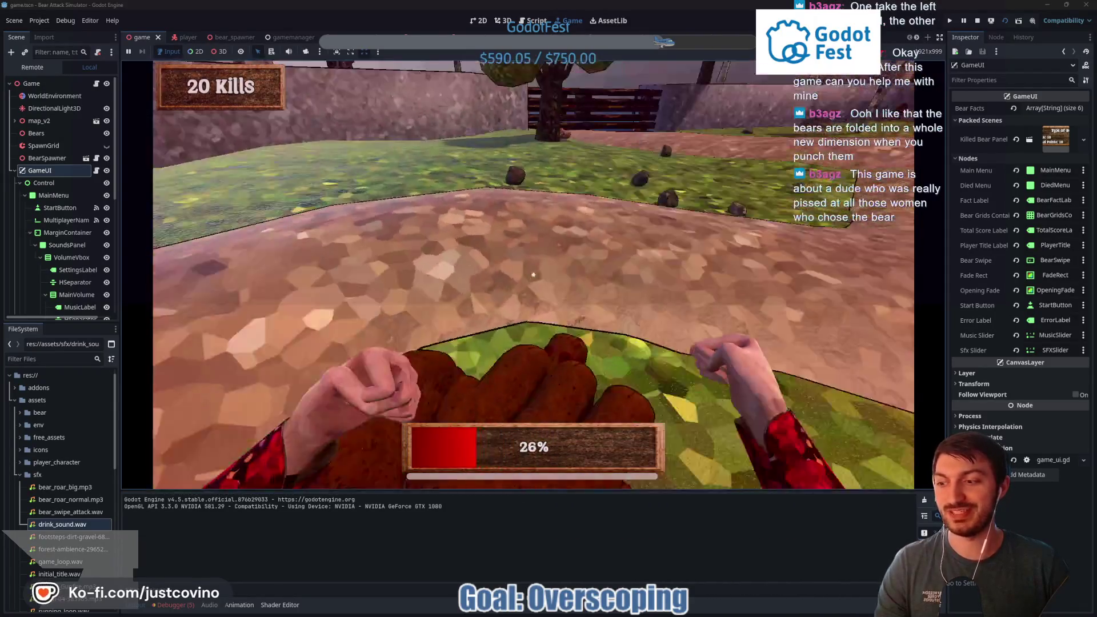
left_click(533, 275)
left_click(533, 275)
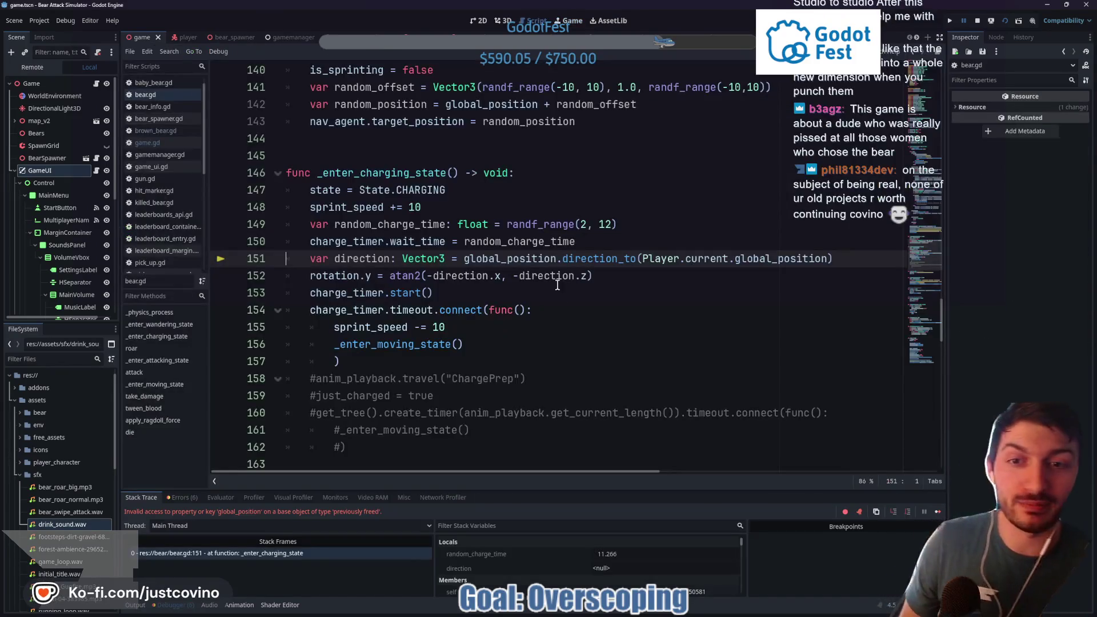
Add 'if !is_instance_valid(Player.current): return' as line 151 of bear.gd
mouse_move(558, 284)
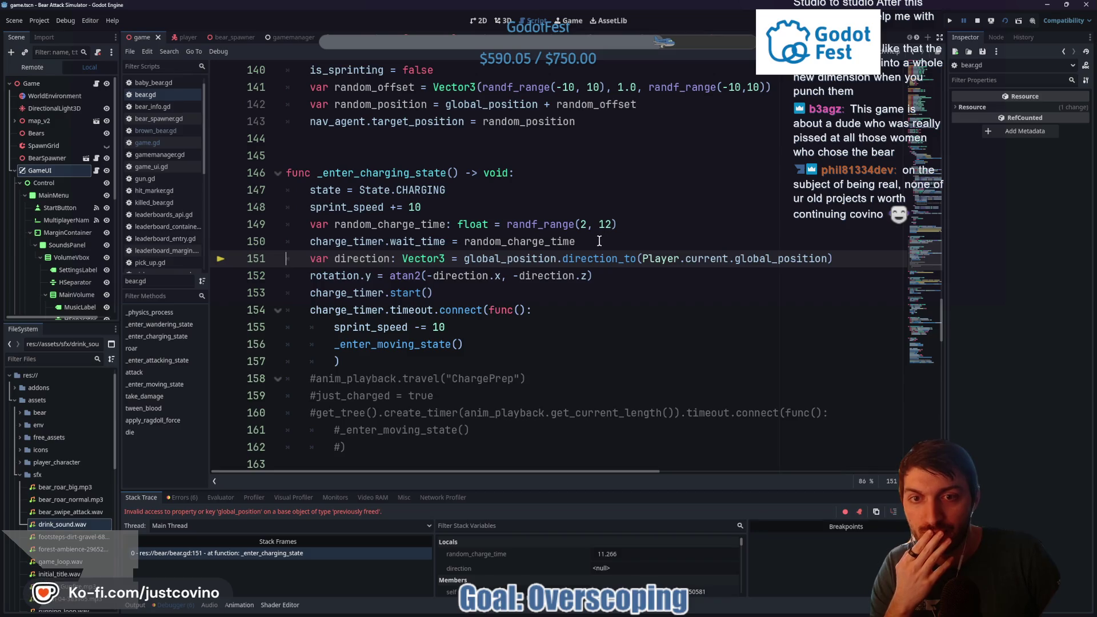
left_click(558, 172)
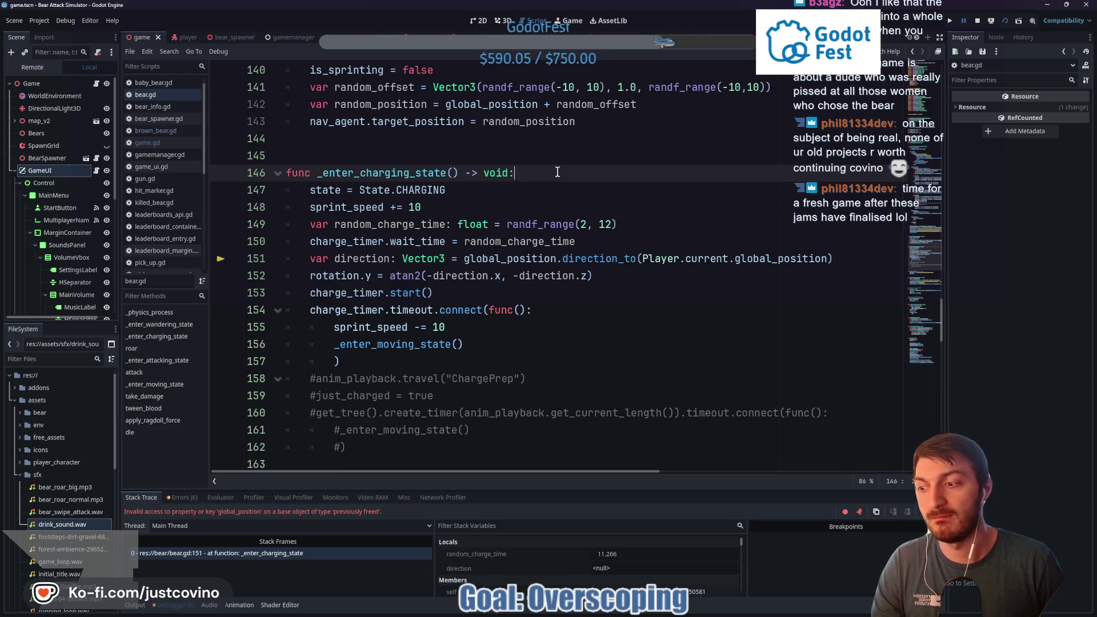
left_click(619, 242)
key("Return")
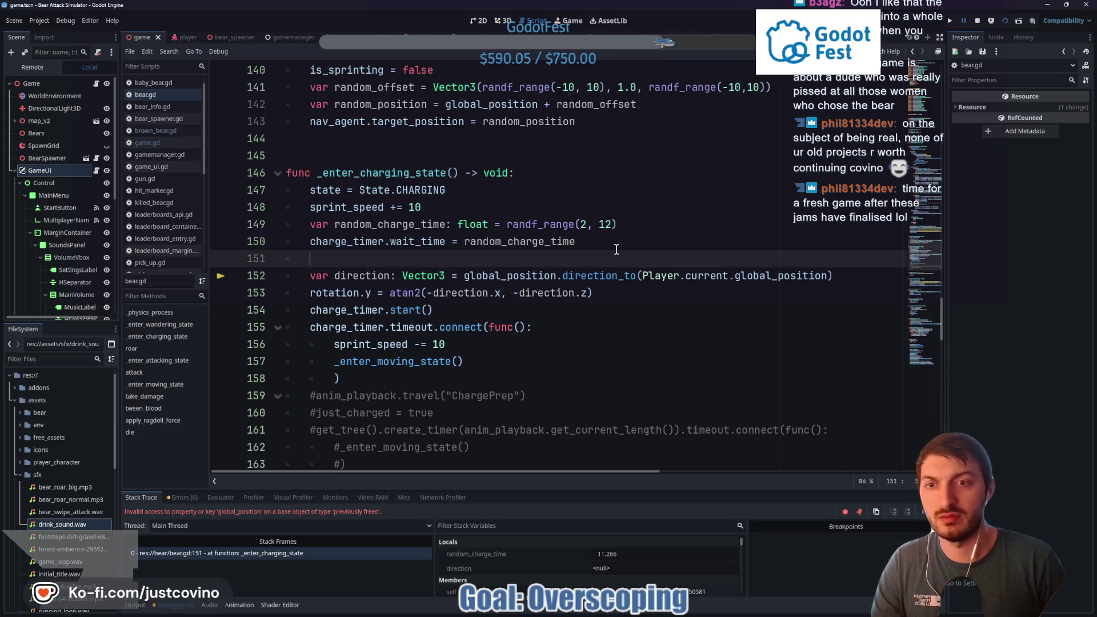
type("if is_isnatc")
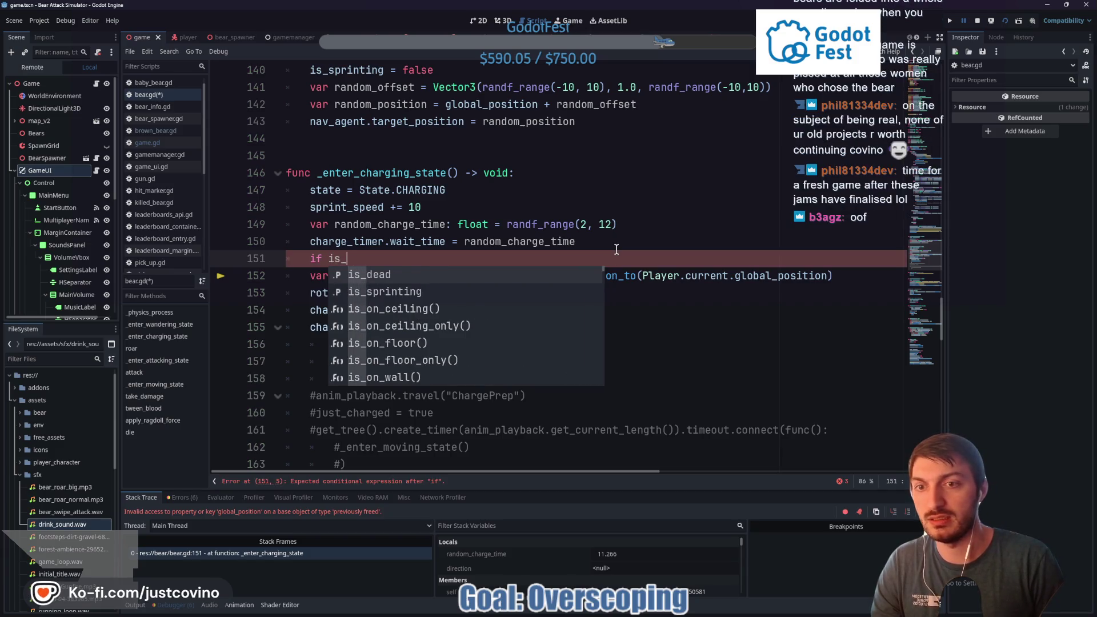
key("BackSpace")
key("BackSpace")
key("BackSpace")
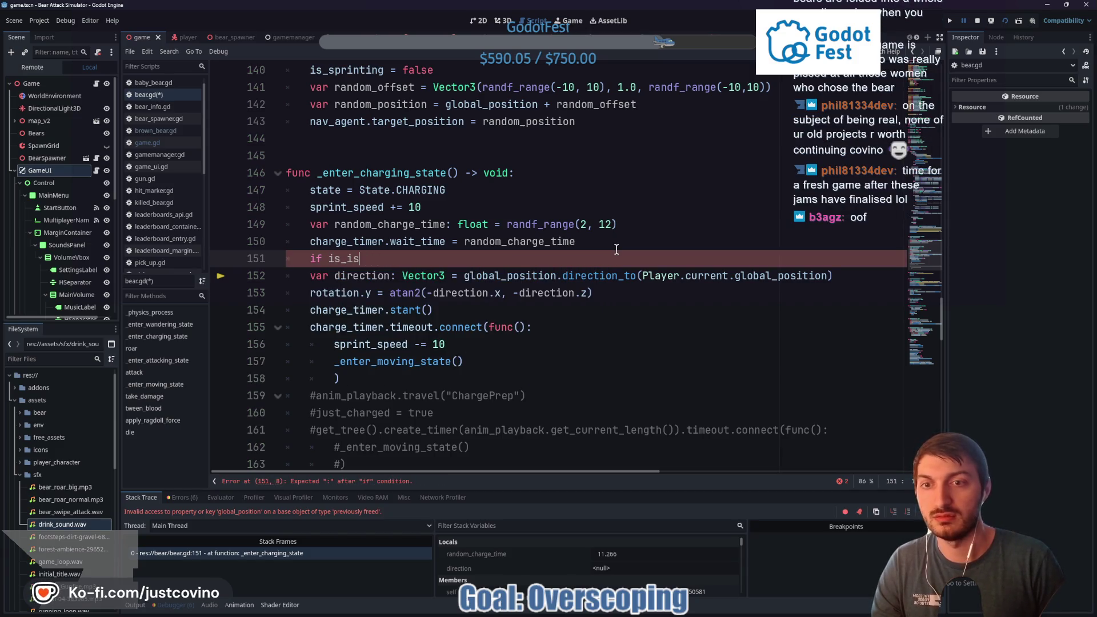
type("nstance_va")
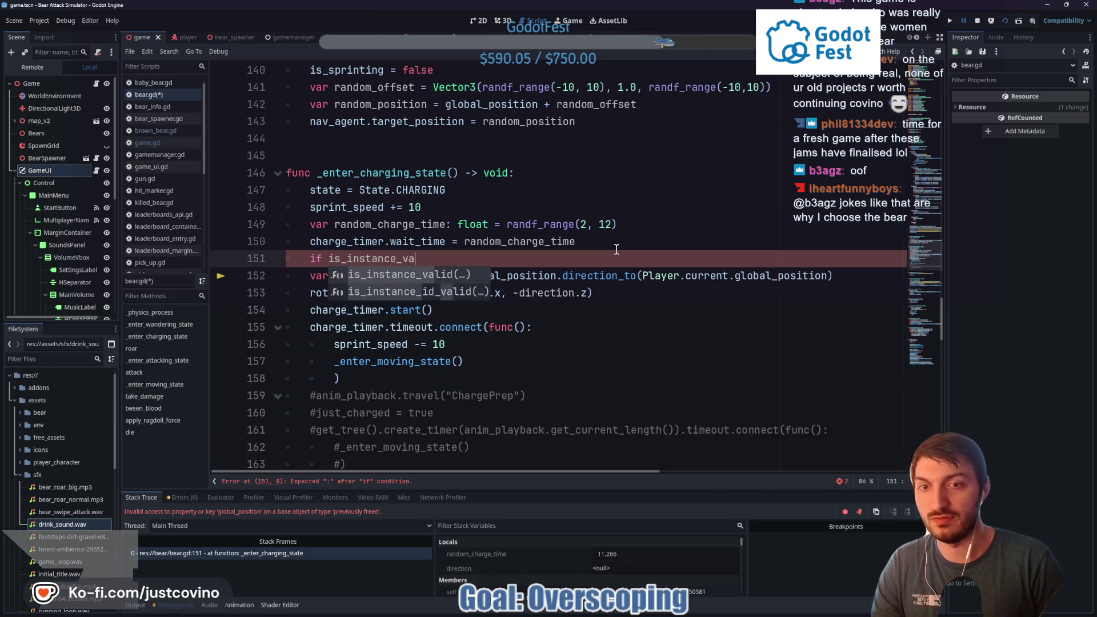
key("Return")
type("Player.current")
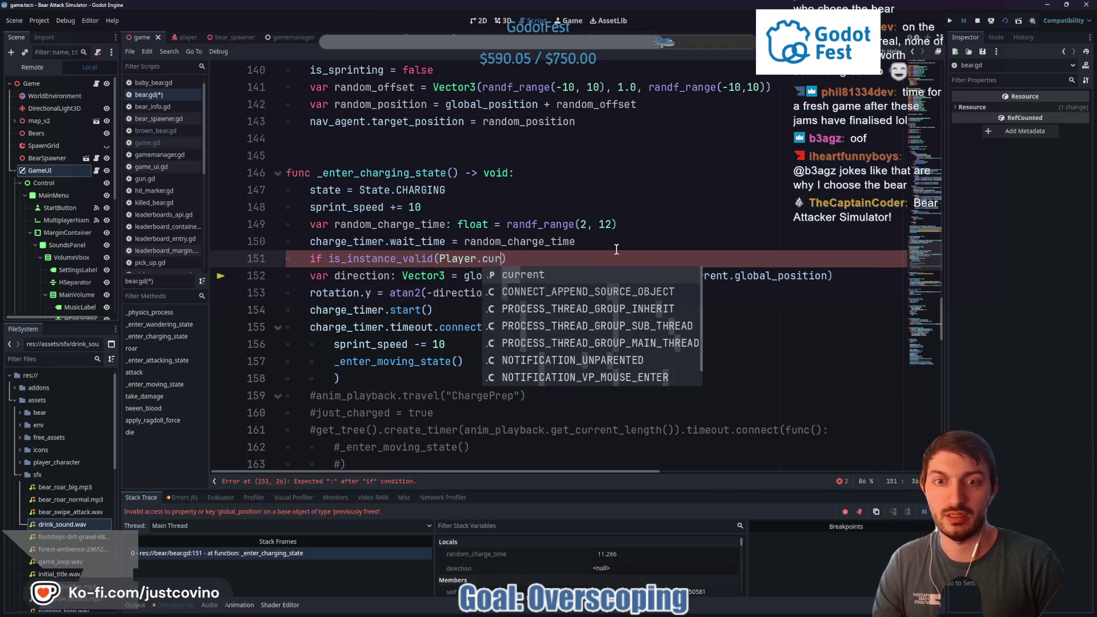
left_click(333, 259)
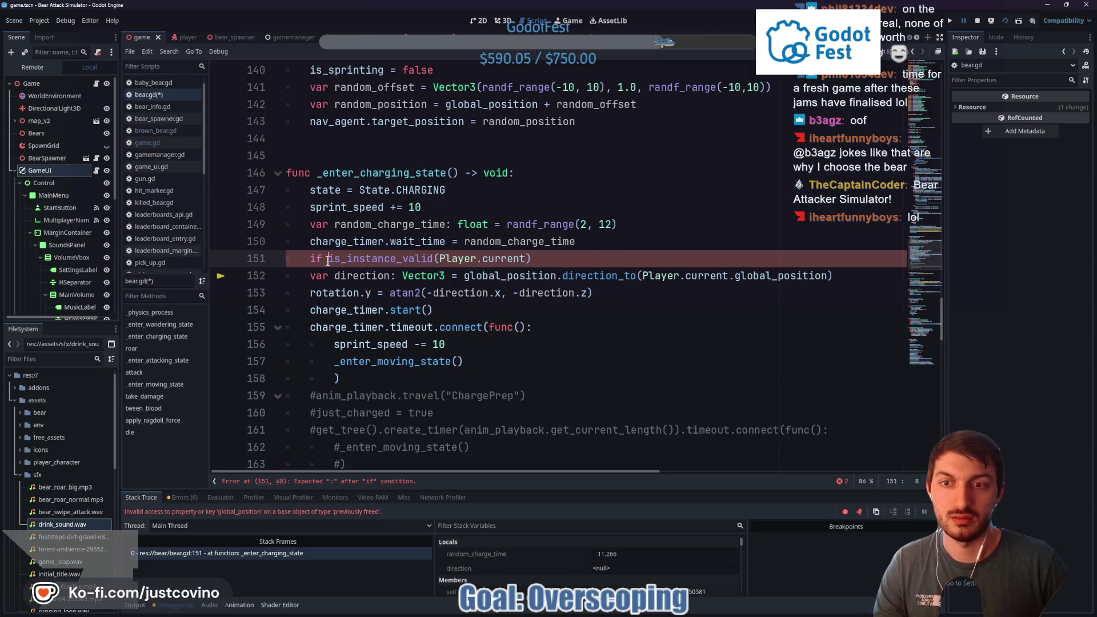
type("!")
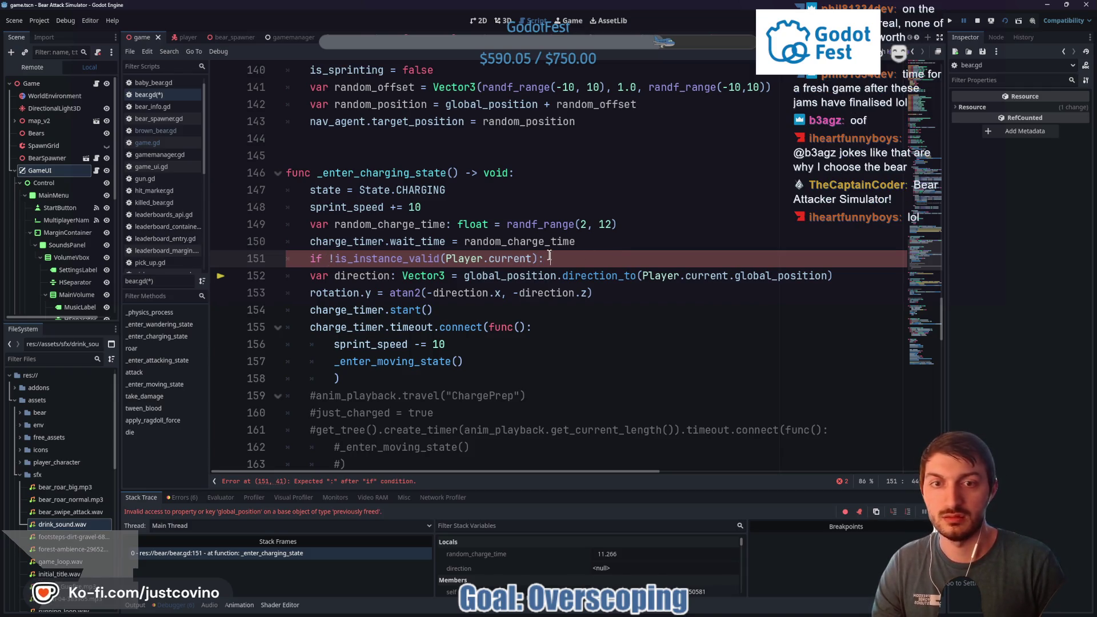
type(": return")
Save bear.gd and stop the running game
key("ctrl+s")
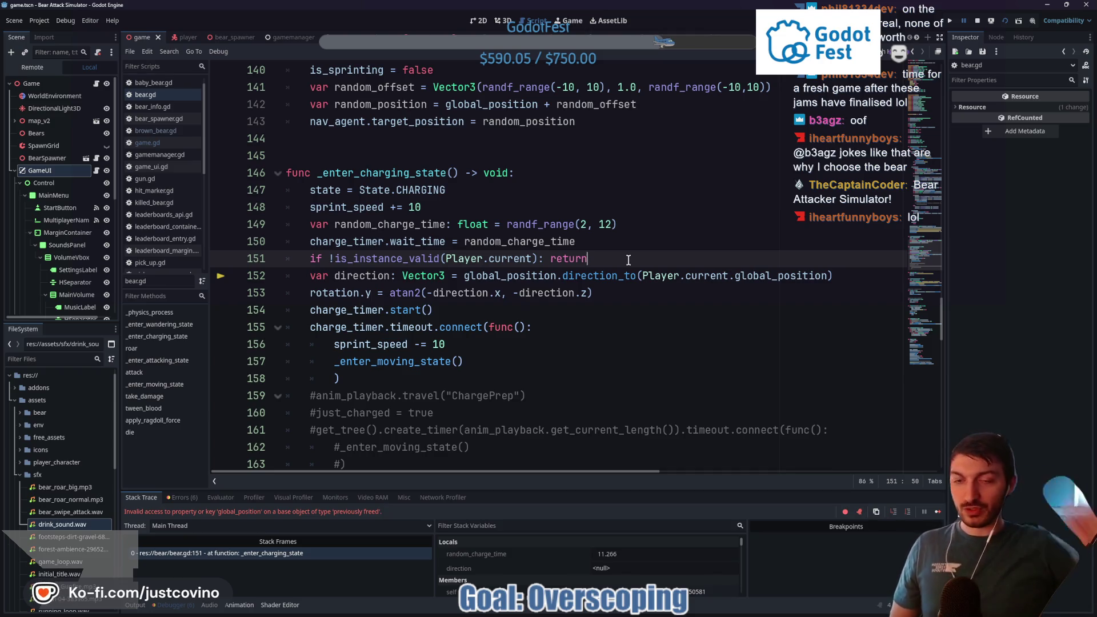
mouse_move(639, 613)
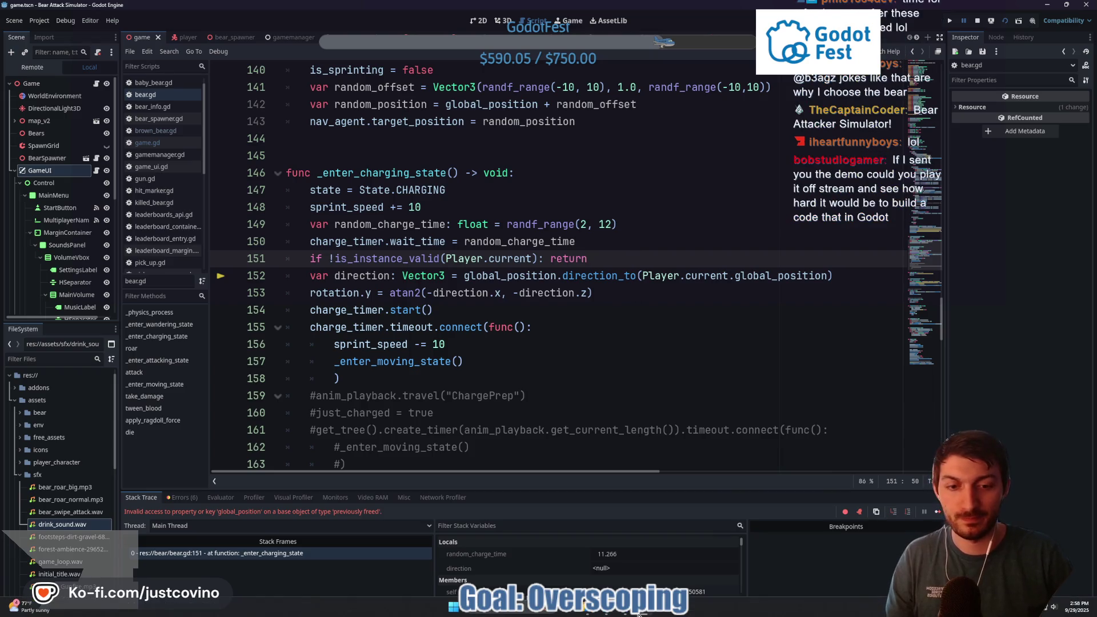
left_click(978, 22)
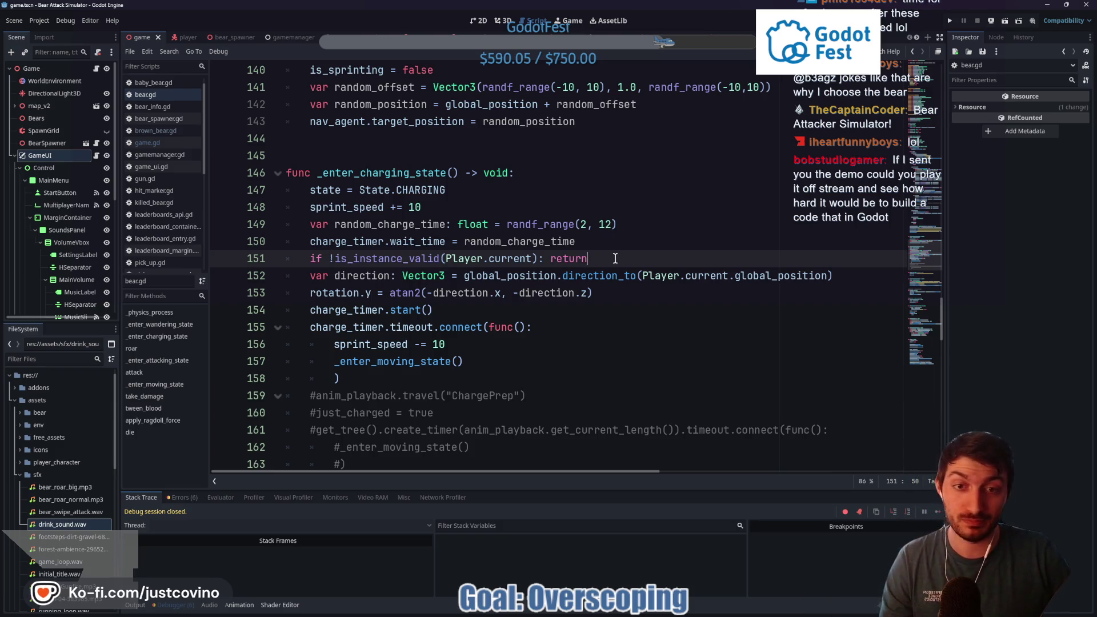
Review the new return guard on lines 150–153 of _enter_charging_state, then switch to the bear spawner script
left_click_drag(605, 261, 416, 260)
left_click(602, 248)
left_click(597, 263)
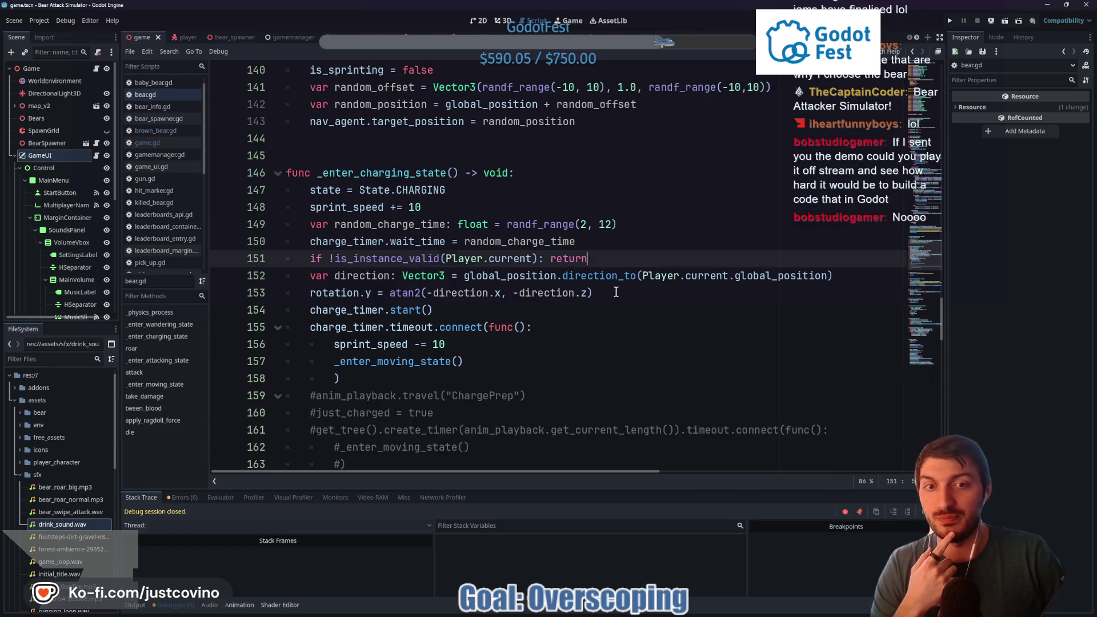
left_click(783, 276)
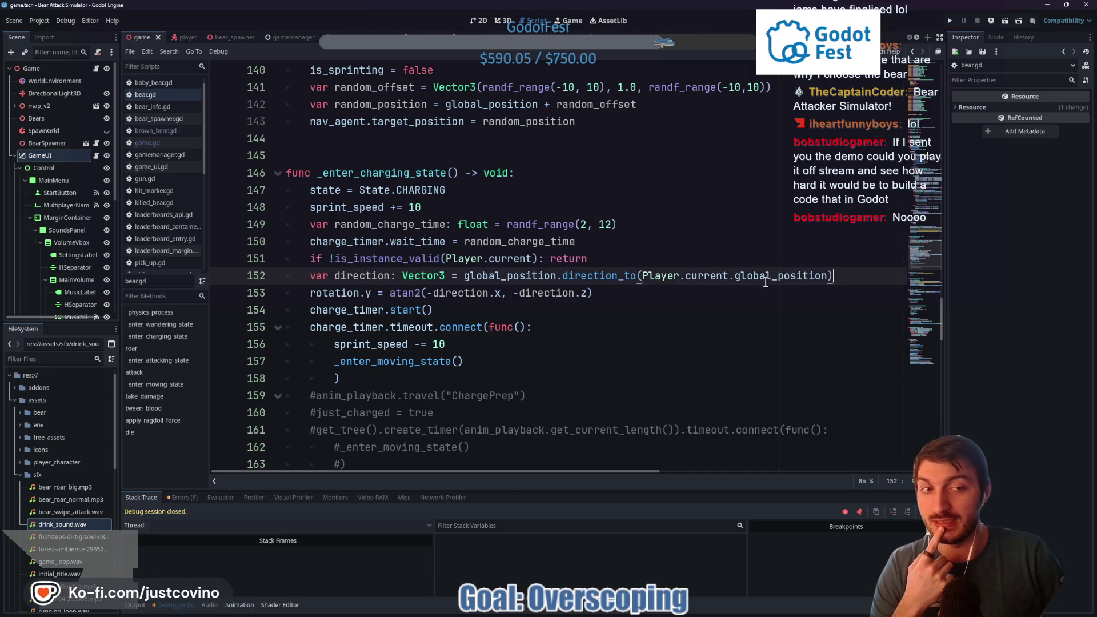
left_click(647, 292)
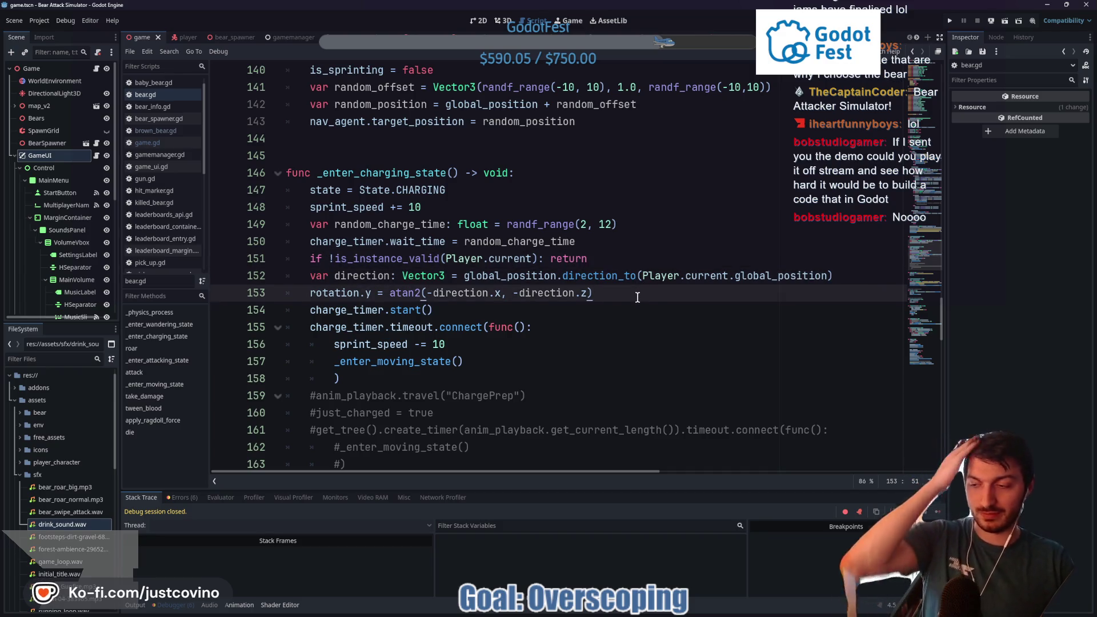
left_click(612, 257)
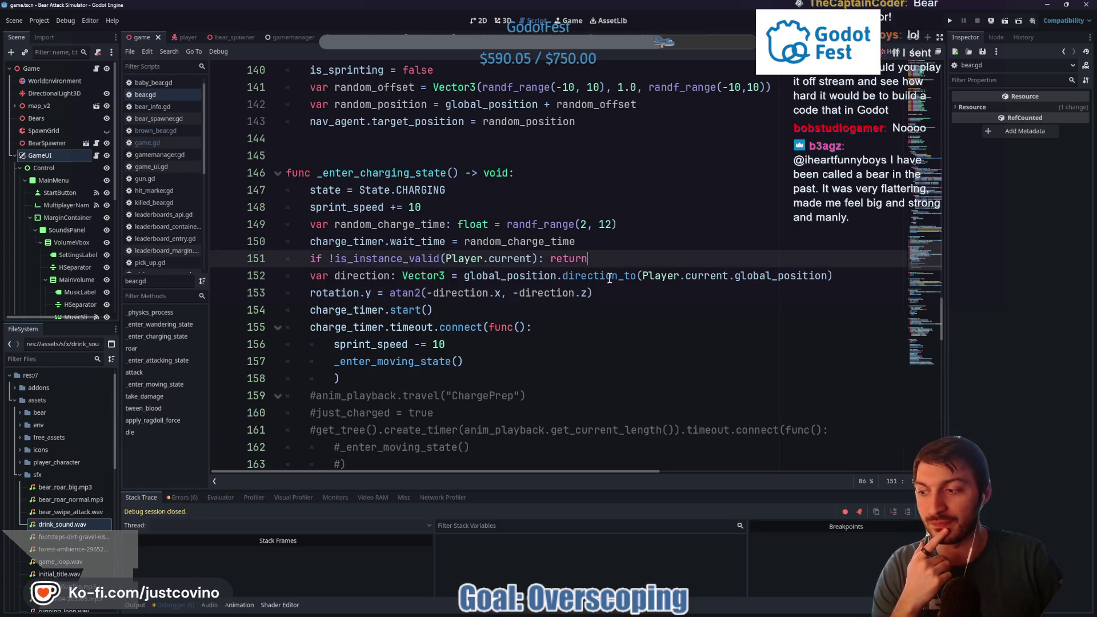
scroll(571, 266, "up", 4)
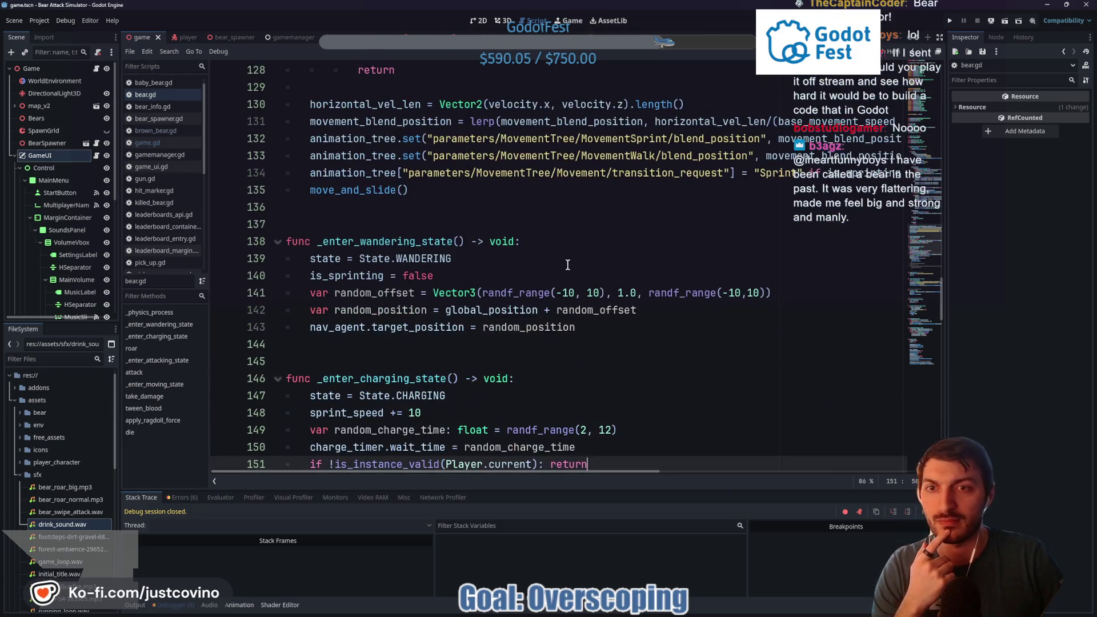
left_click(228, 39)
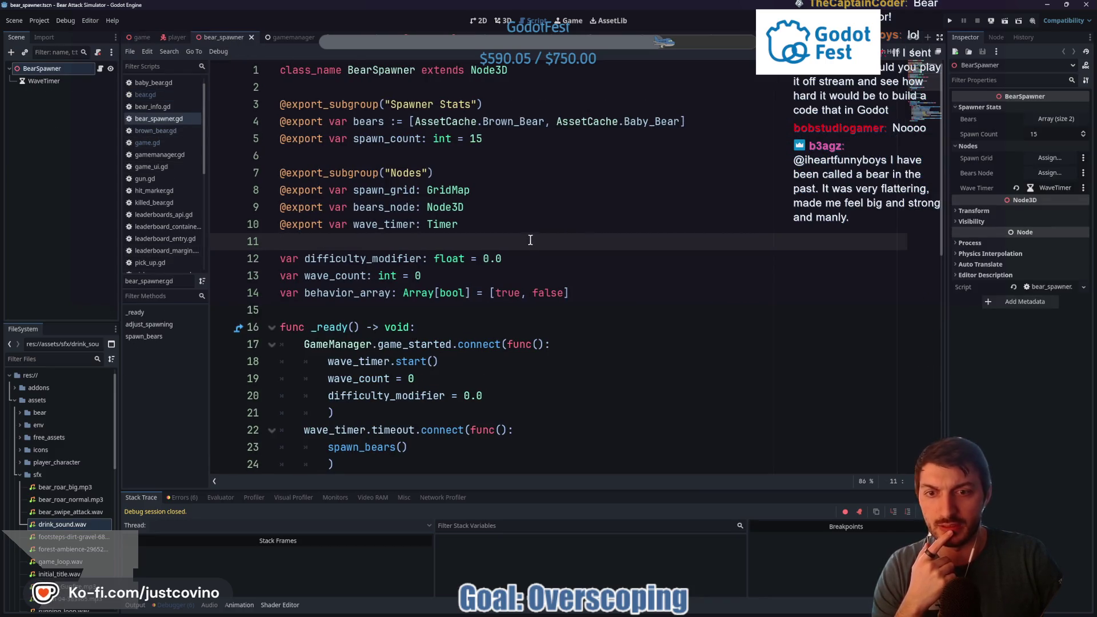
Scroll through bear_spawner.gd and inspect the WaveTimer's 10-second Wait Time
scroll(522, 257, "down", 1)
scroll(520, 258, "down", 2)
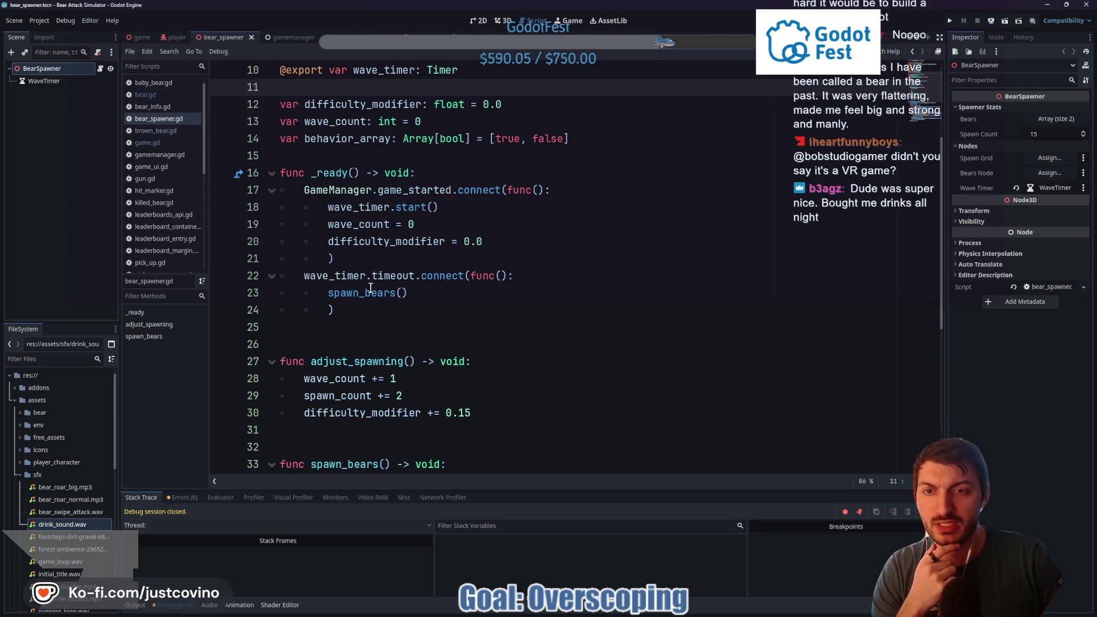
left_click(56, 82)
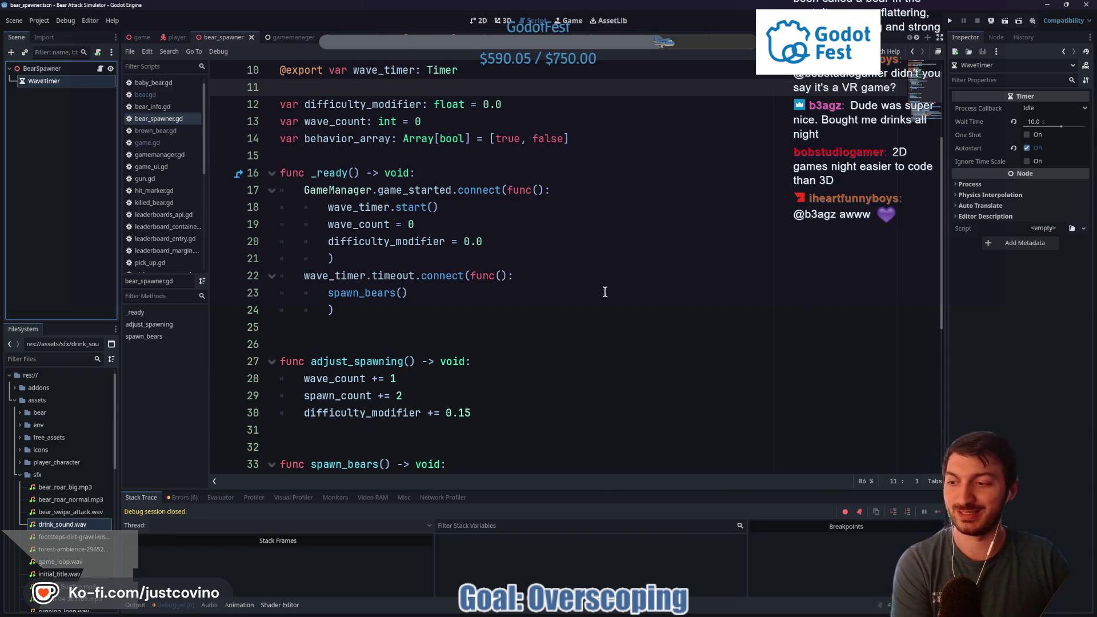
Launch Bear Attack Simulator with F5 for another playtest
left_click(376, 156)
key("Return")
key("F5")
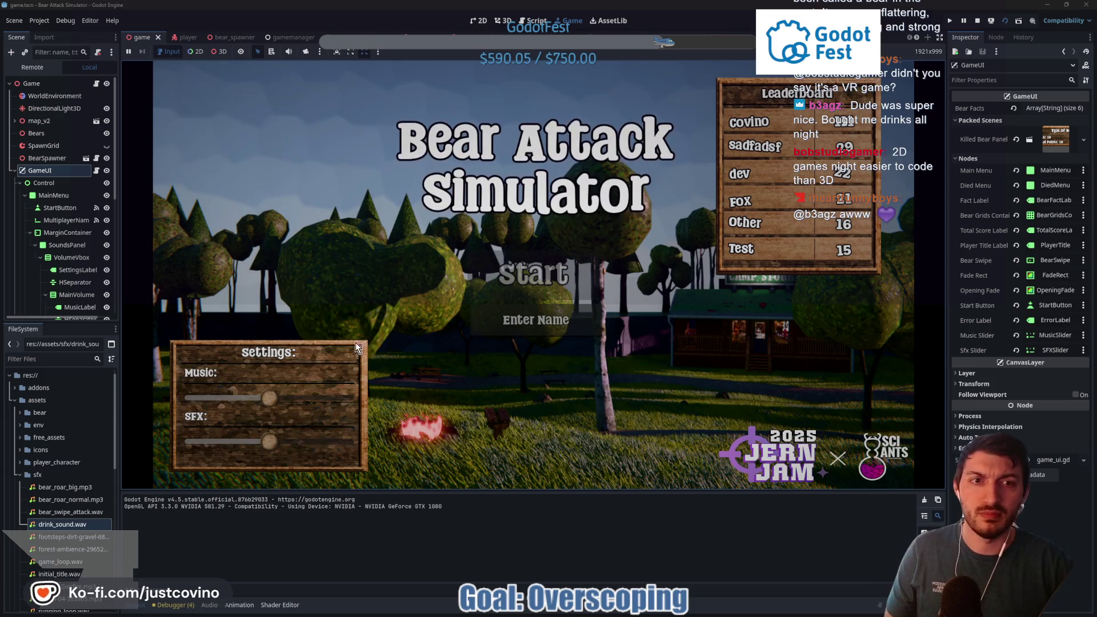
Enter a player name, turn the Music volume down and start the game
left_click(577, 331)
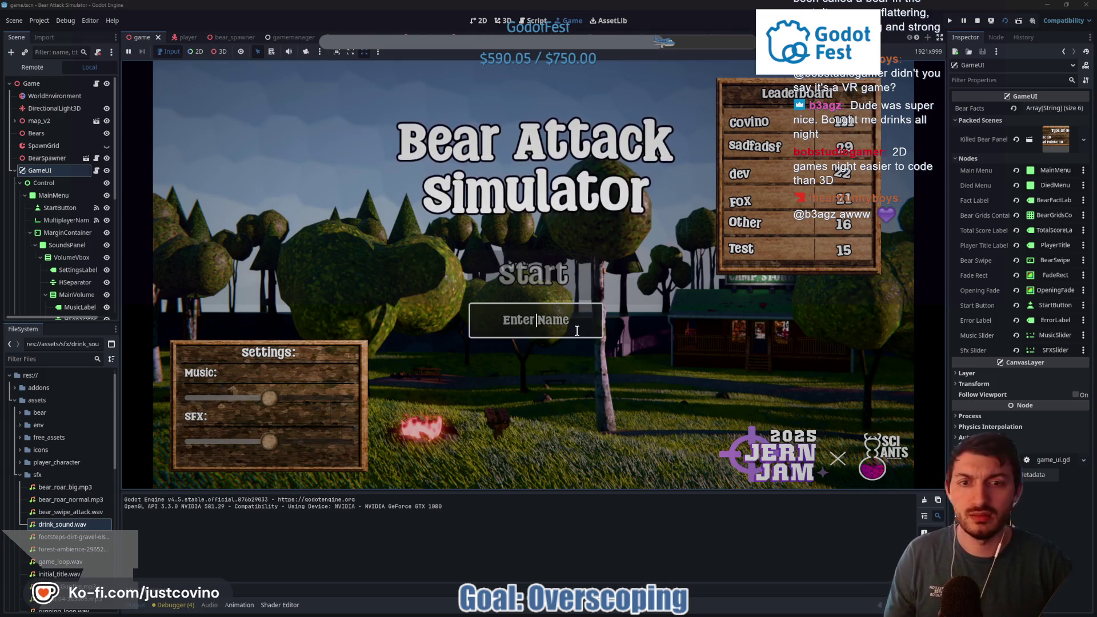
type("dsaklfjdsl")
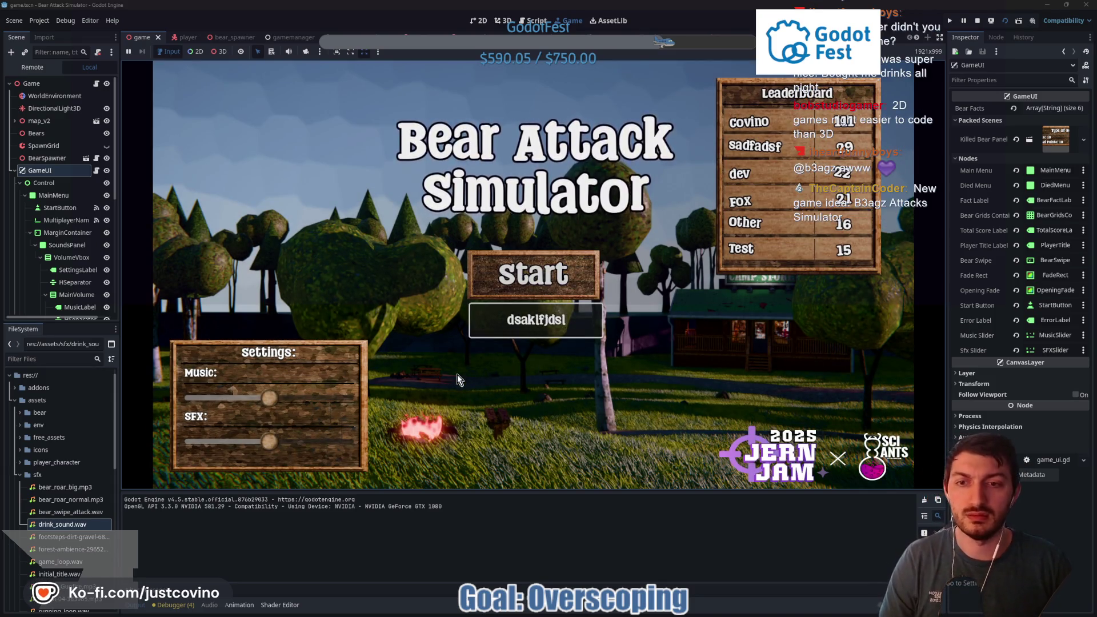
left_click_drag(269, 398, 234, 398)
left_click(583, 319)
key("Return")
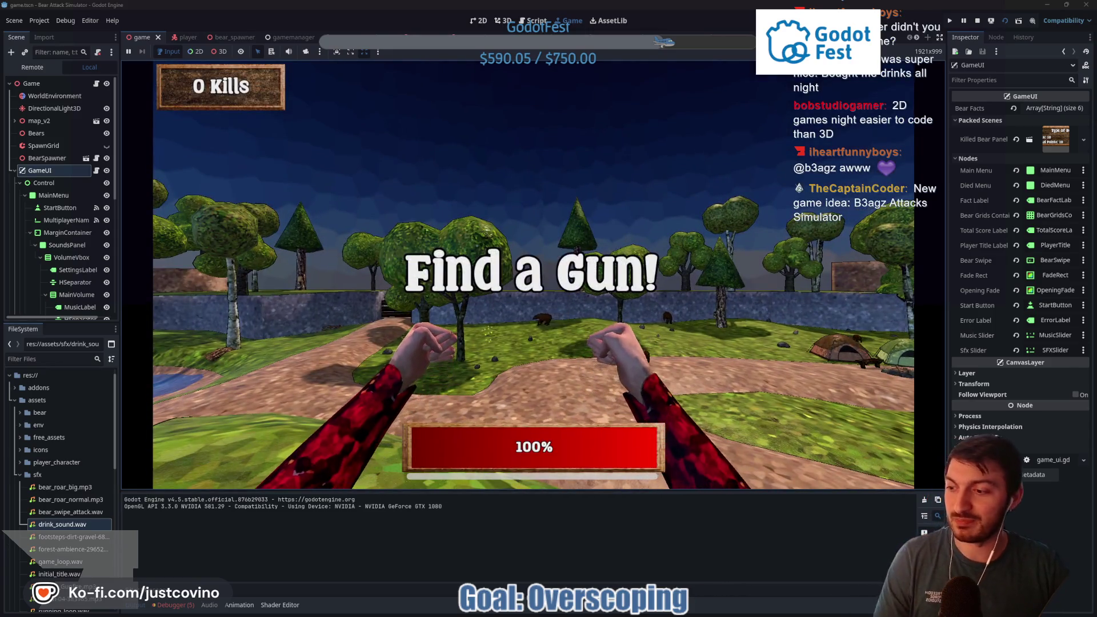
Walk past the tents and punch the approaching bear until it dies
mouse_move(533, 275)
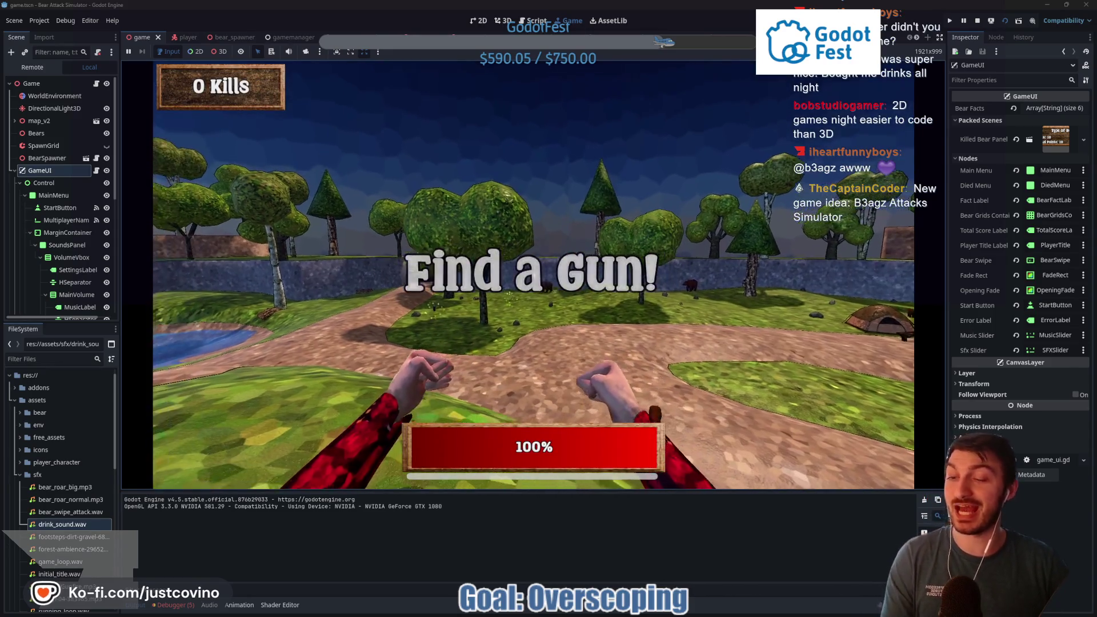
key("w")
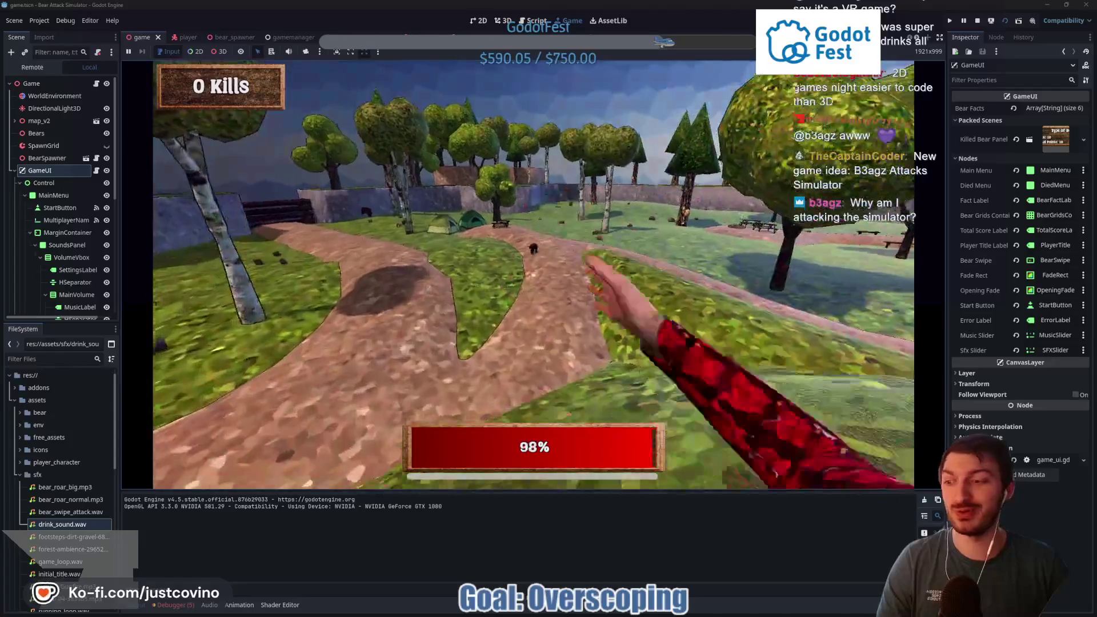
key("w")
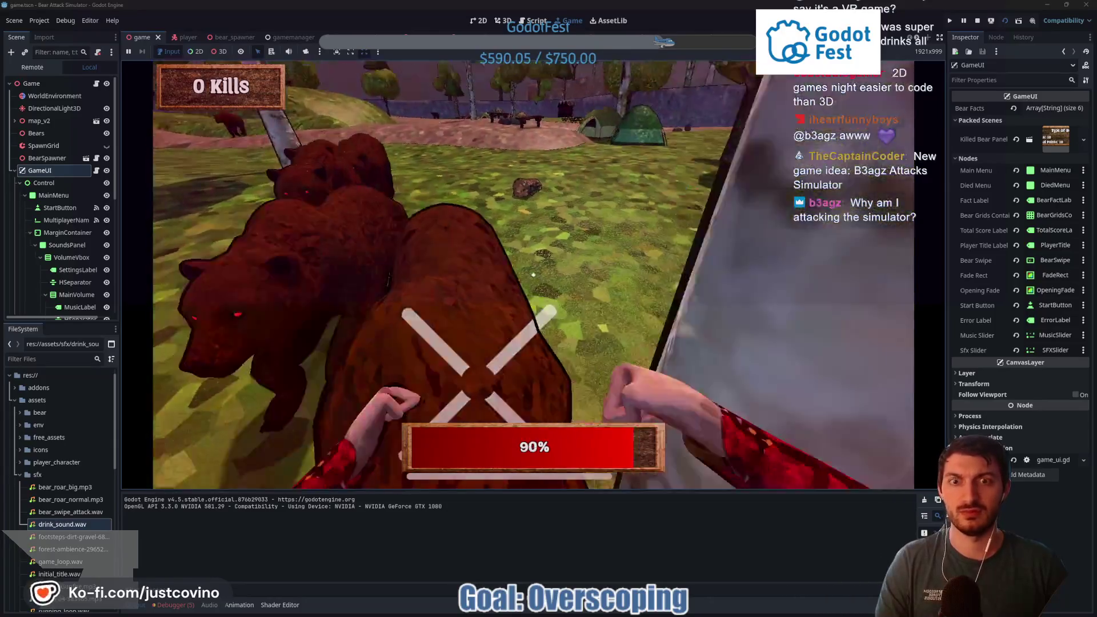
left_click(533, 275)
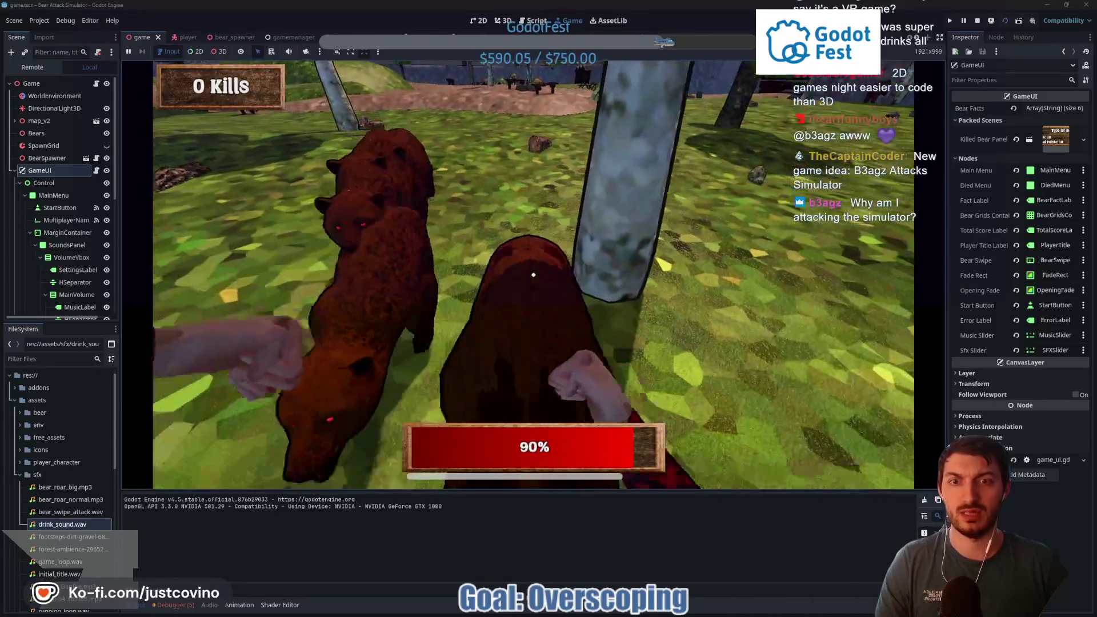
left_click(534, 275)
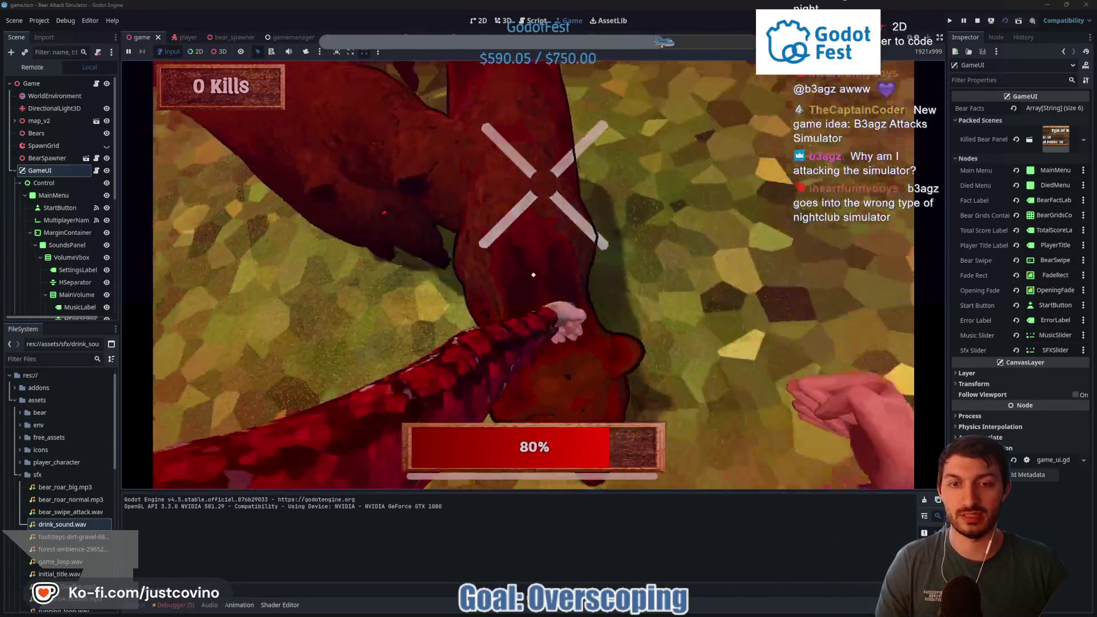
left_click(534, 275)
Pick up the gun, sprint toward the fence and shoot the charging bears until the kill report
key("w")
key("e")
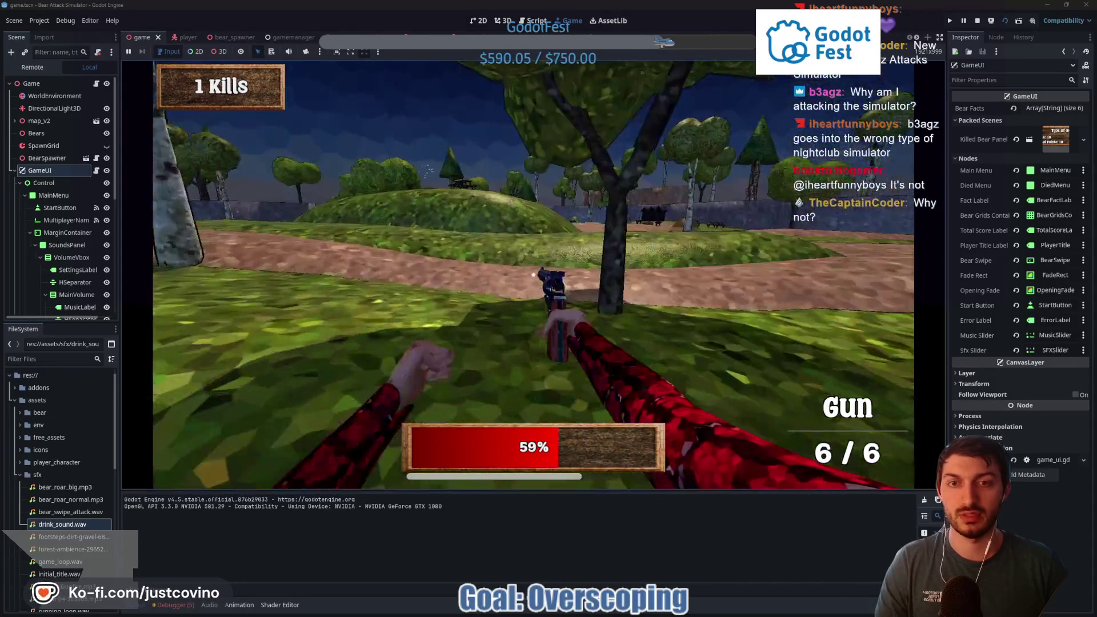
key("shift+w")
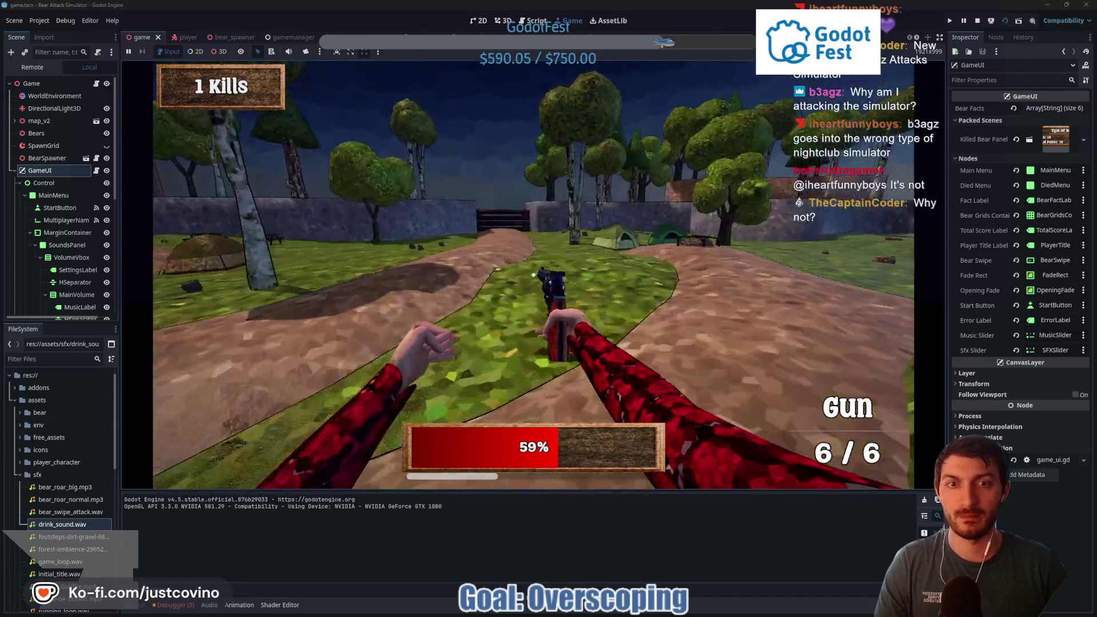
key("shift+w")
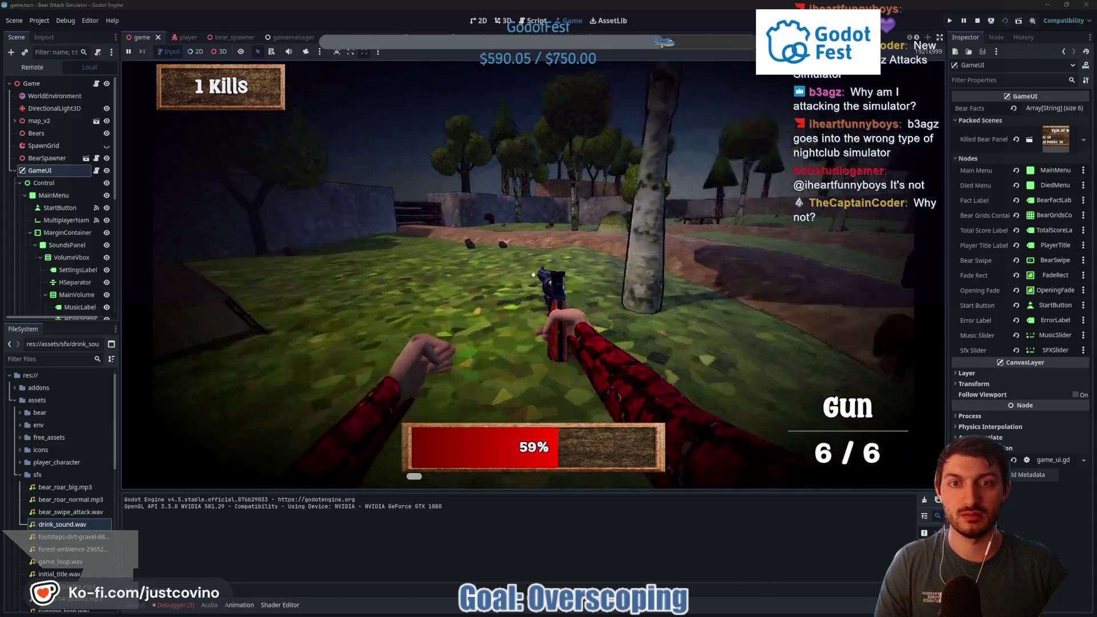
left_click(533, 275)
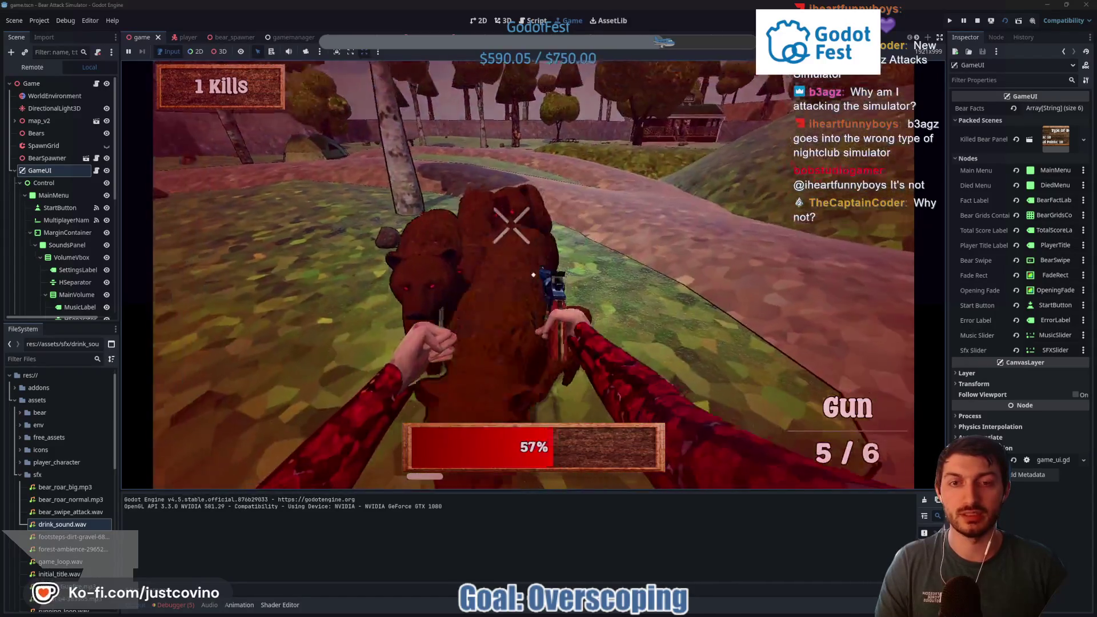
left_click(533, 275)
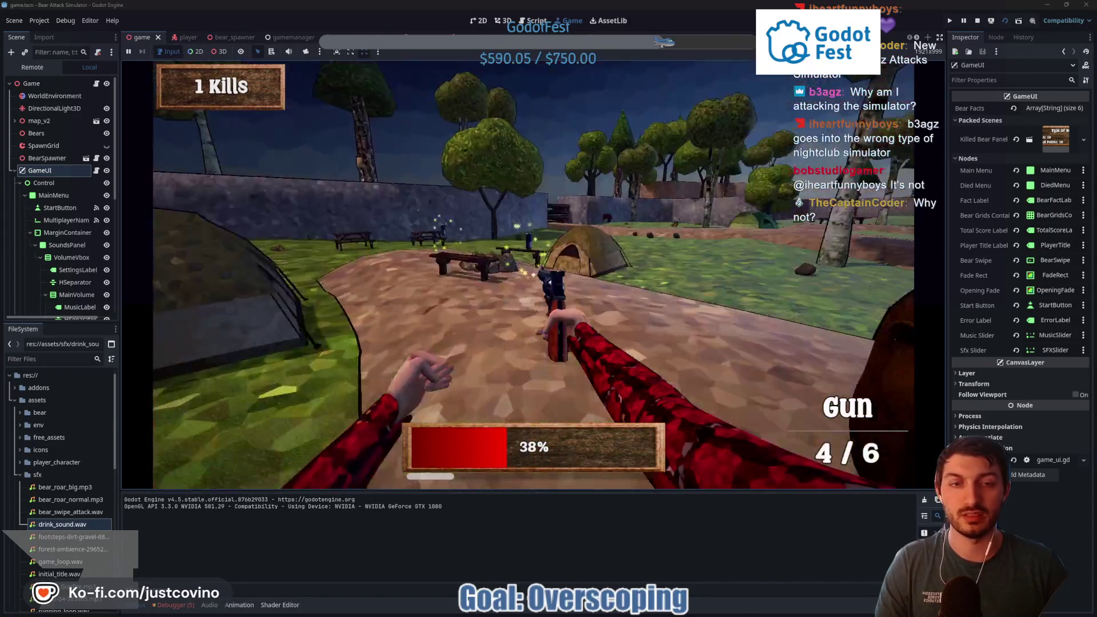
key("w")
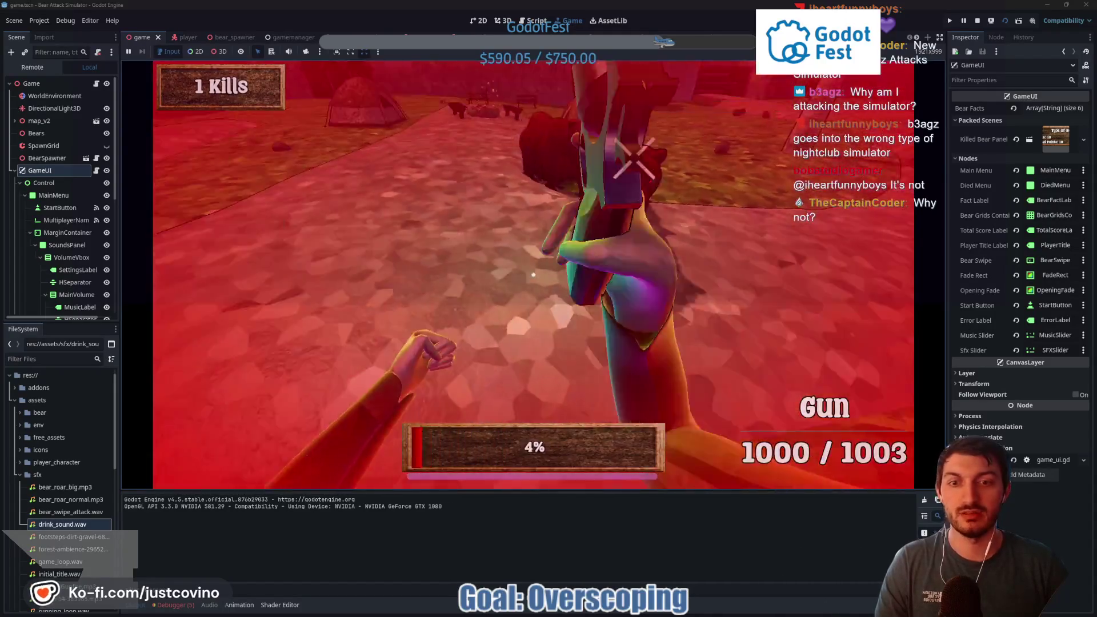
left_click(534, 275)
left_click(533, 275)
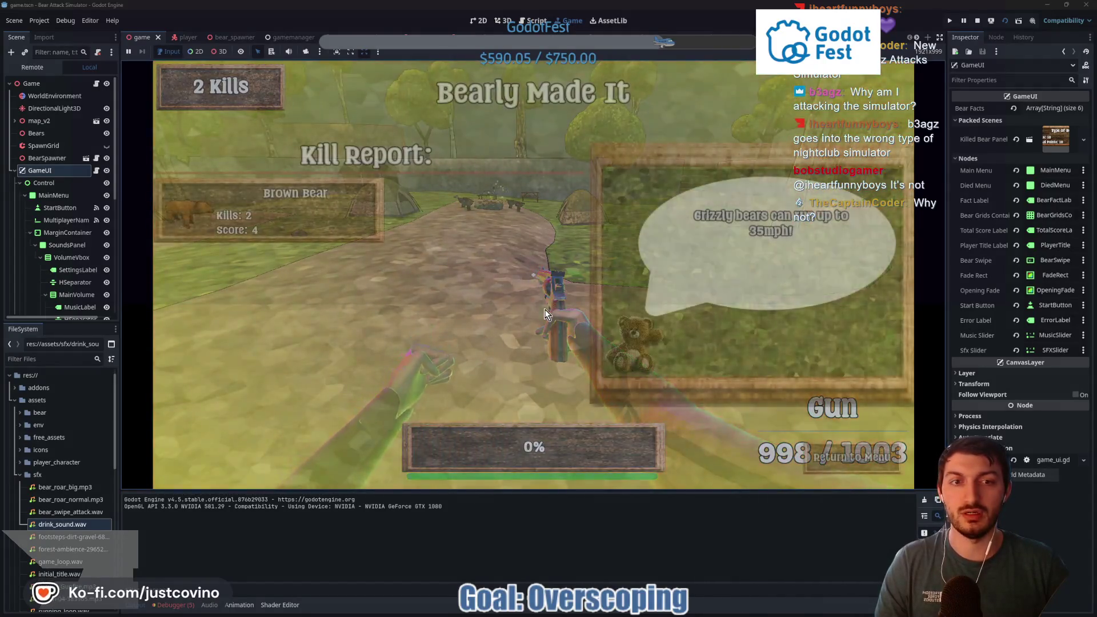
Return to the main menu from the kill report and stop the game with F8
left_click(844, 457)
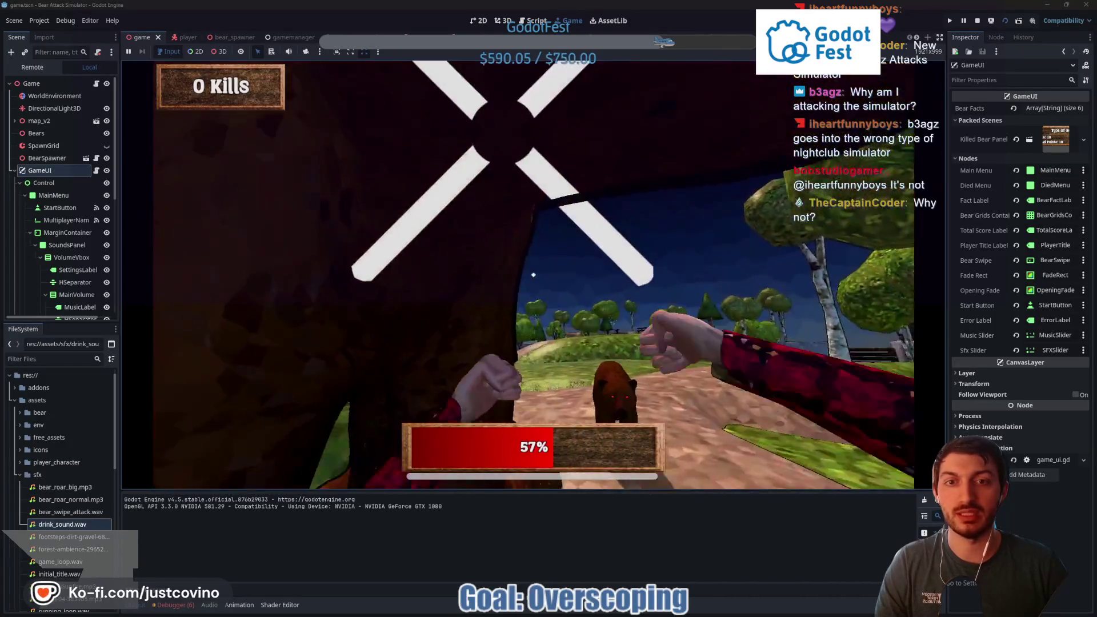
key("F8")
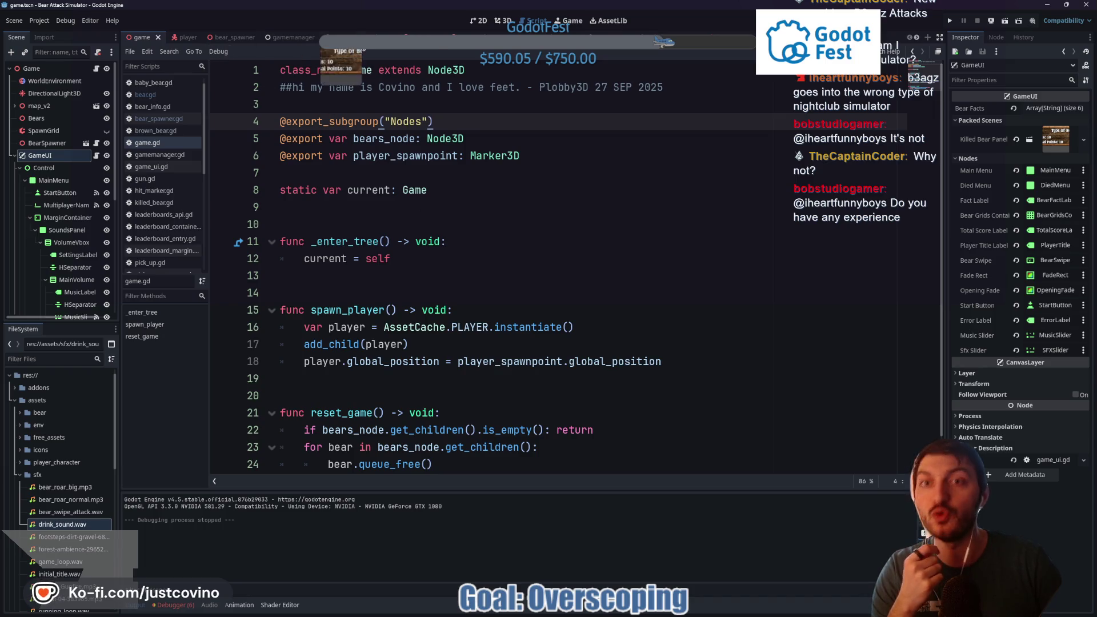
key("ctrl+Tab")
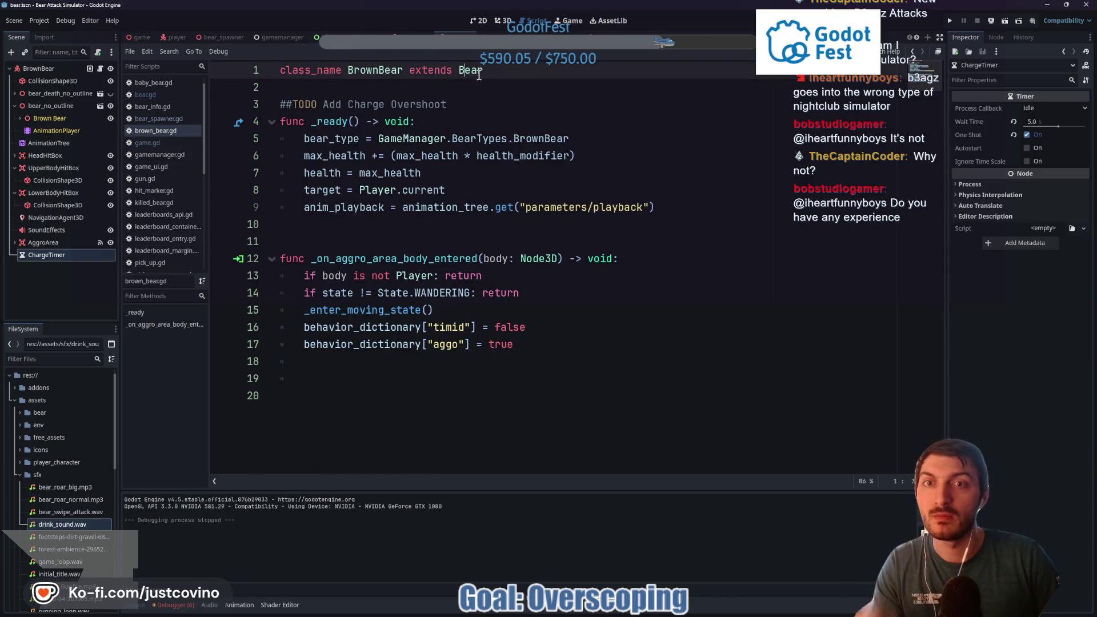
On line 121 of bear.gd, begin 'if global_position.distance_to(Player.current.global_position)'
left_click(479, 70, "ctrl")
scroll(525, 272, "down", 7)
scroll(526, 272, "up", 14)
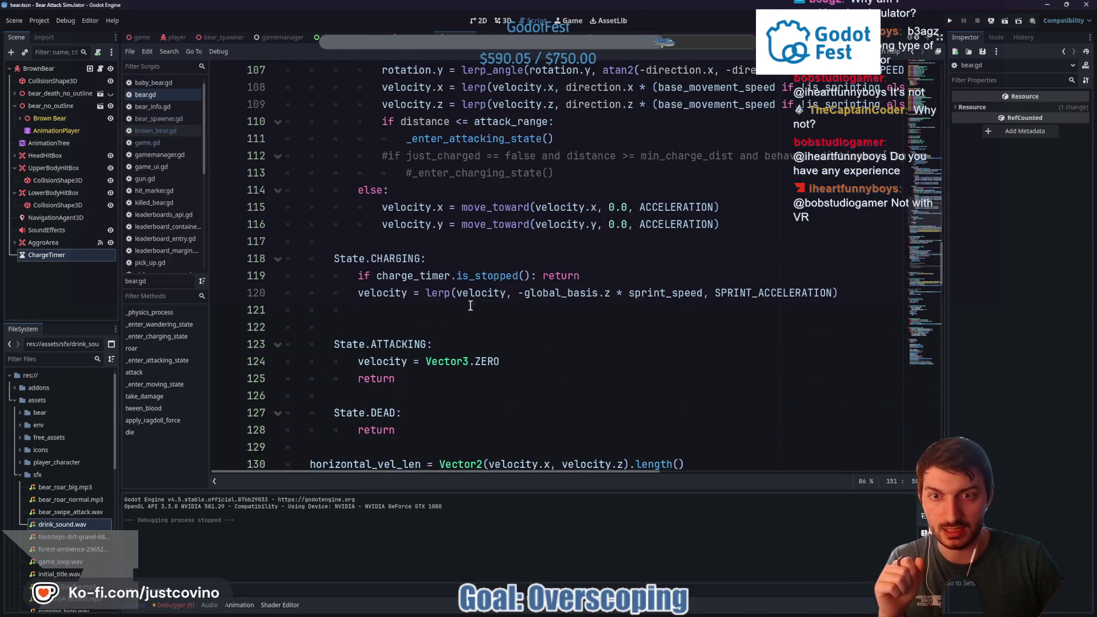
left_click(441, 298)
left_click(412, 310)
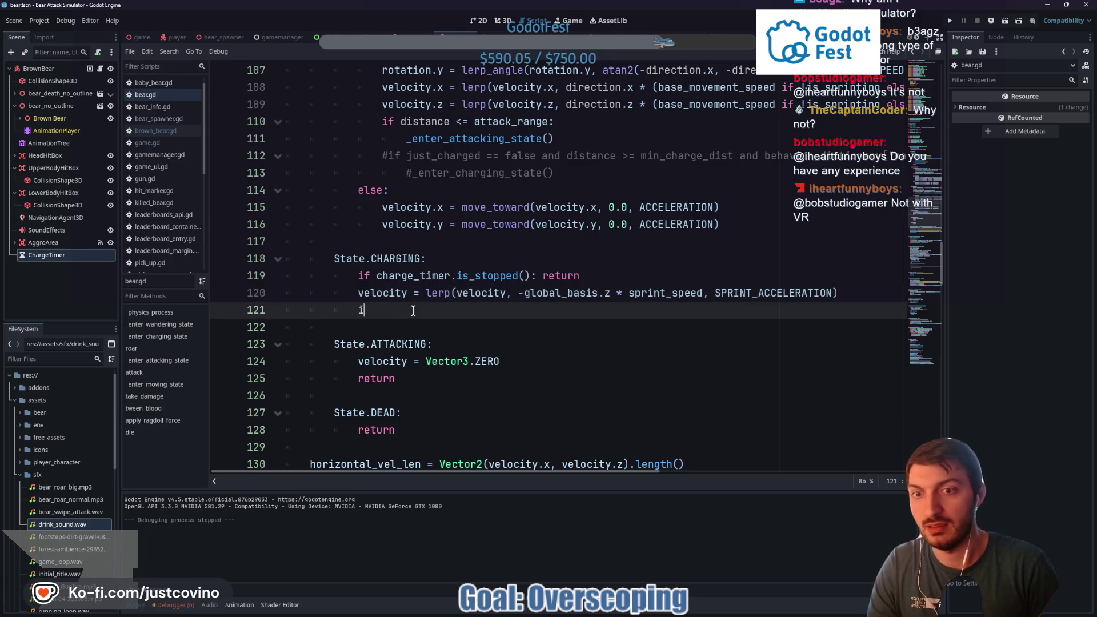
type("f glov")
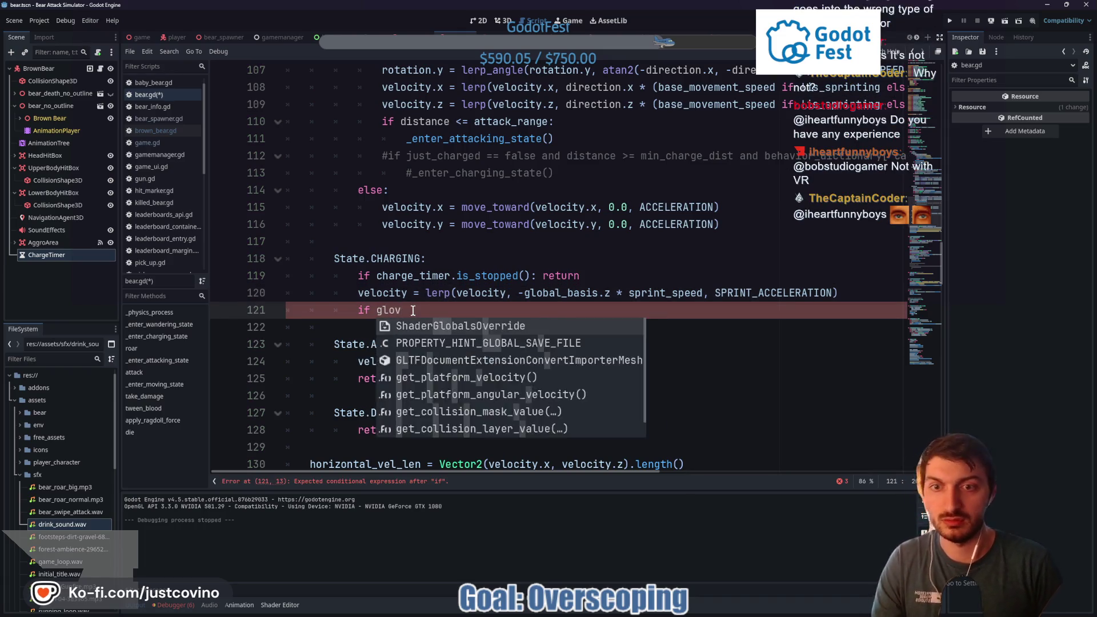
key("BackSpace")
type("bl")
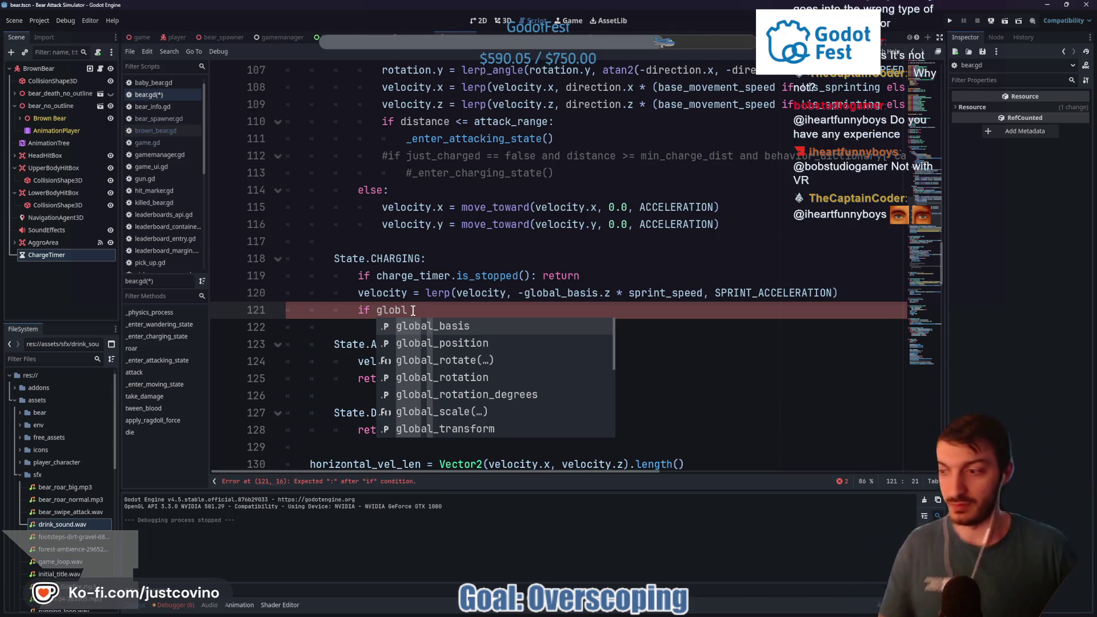
key("BackSpace")
key("BackSpace")
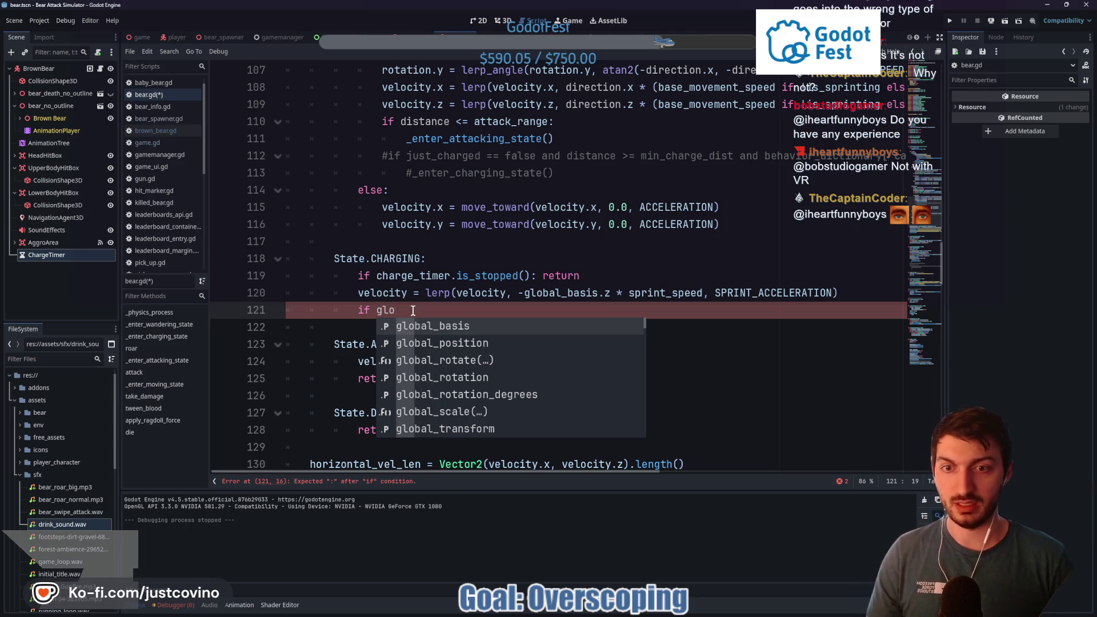
type("bal_posit")
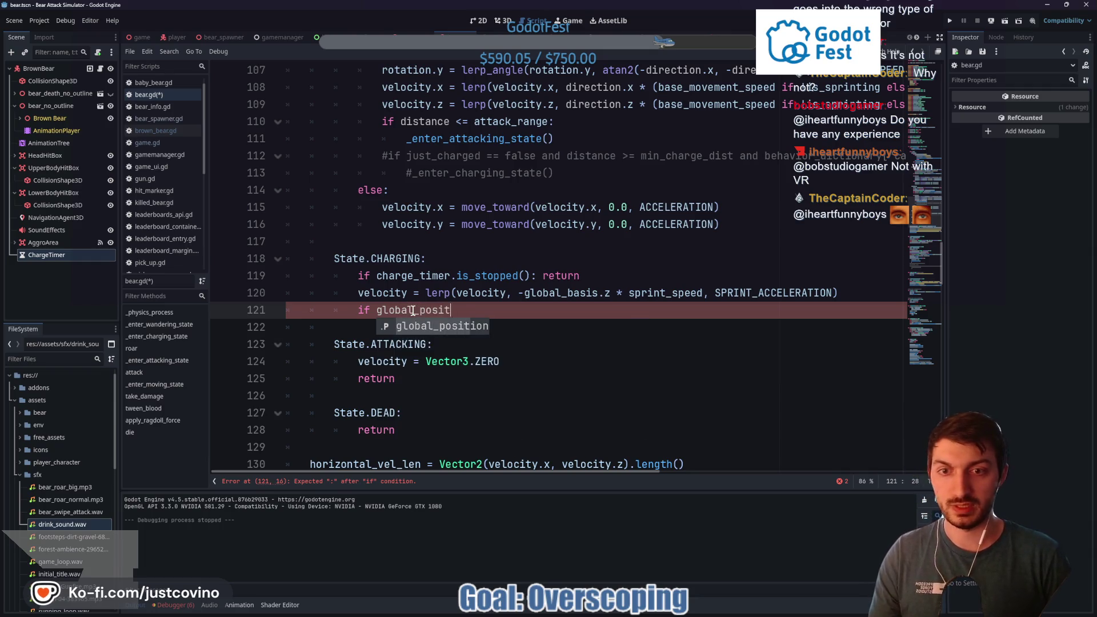
key("Return")
type(".distance")
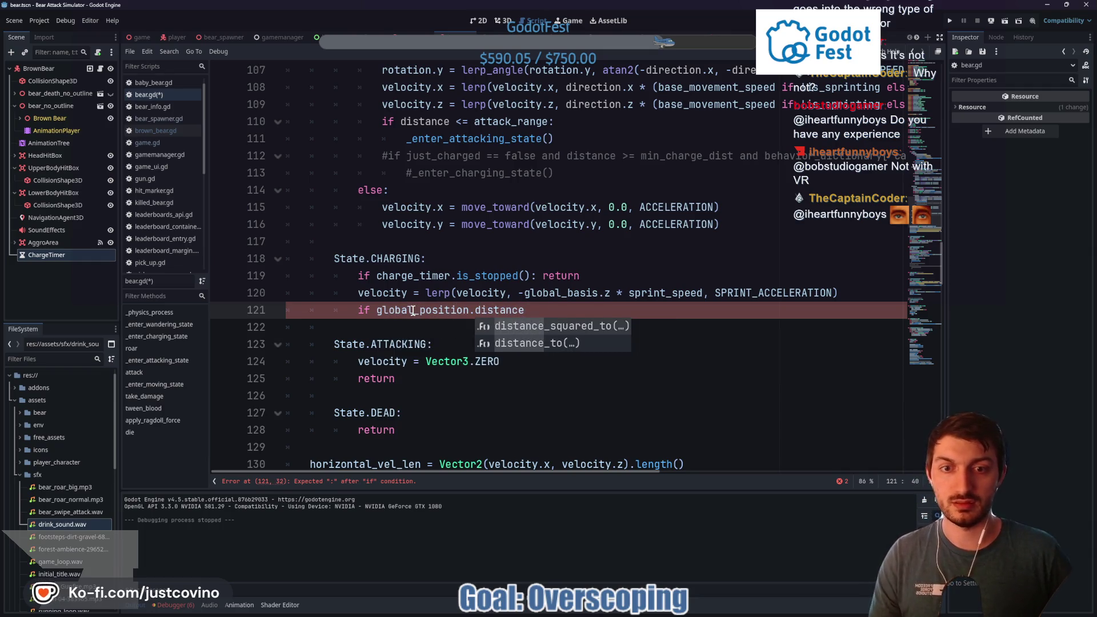
key("Down")
key("Return")
type("Player.current")
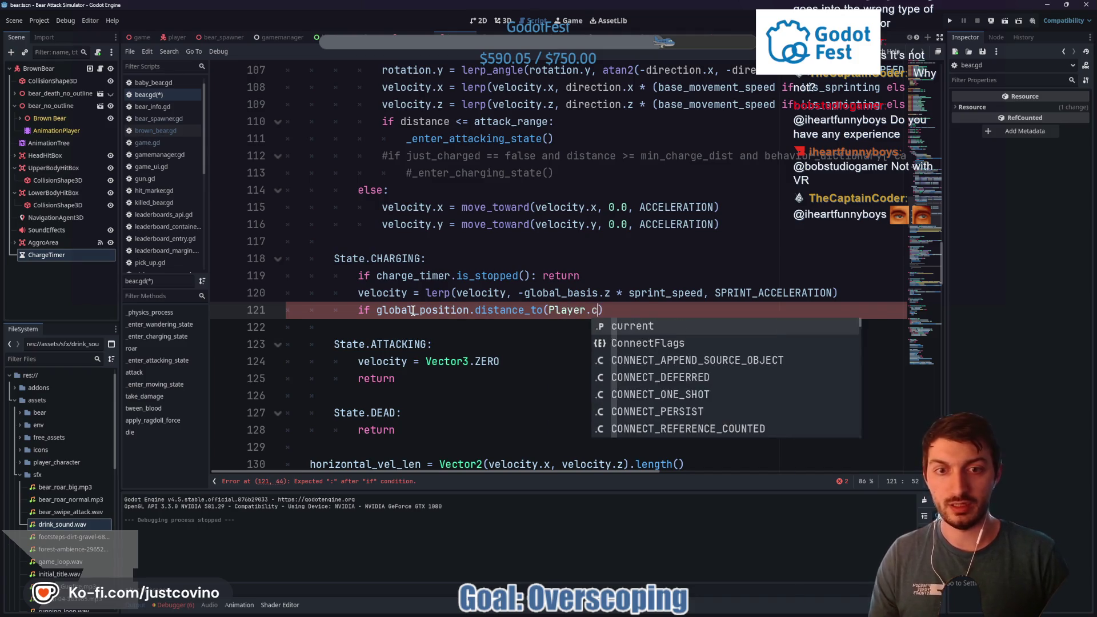
type(".global_")
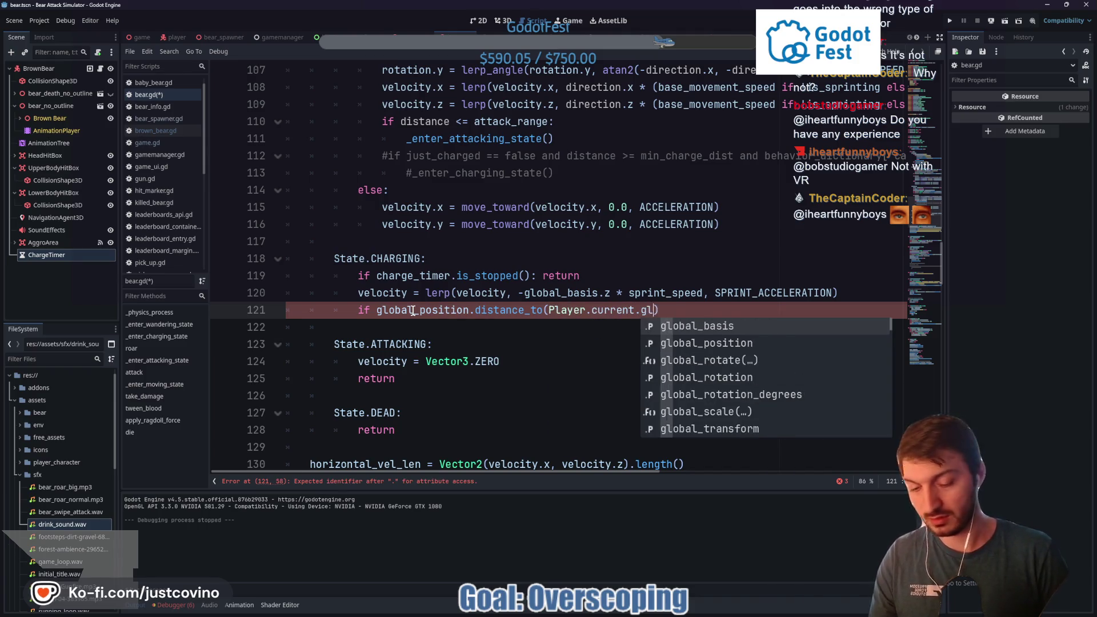
type("posit")
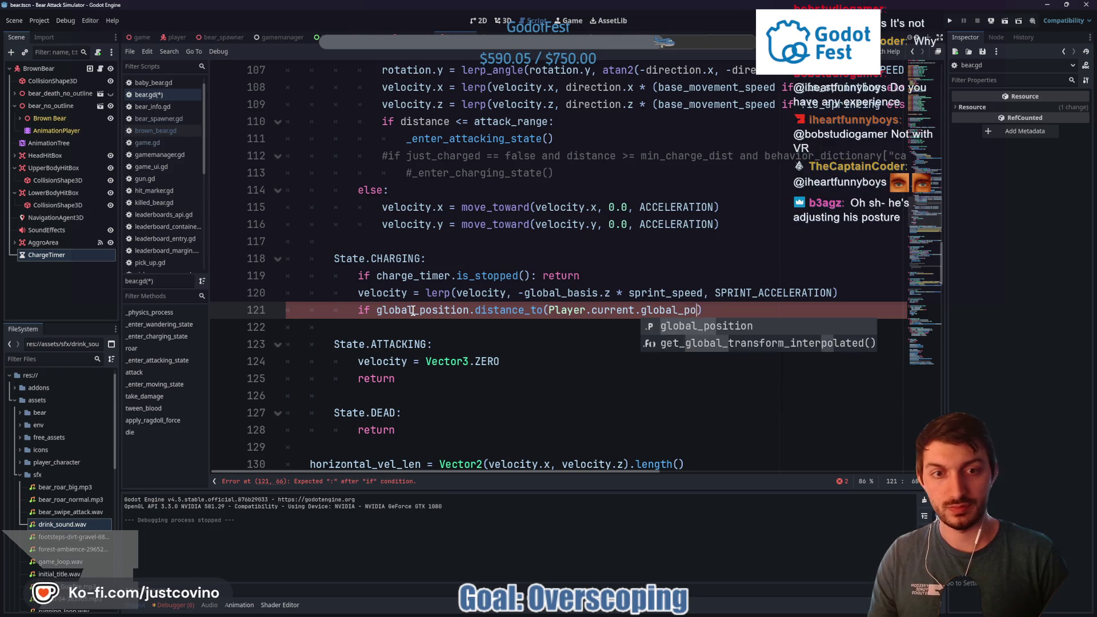
key("Return")
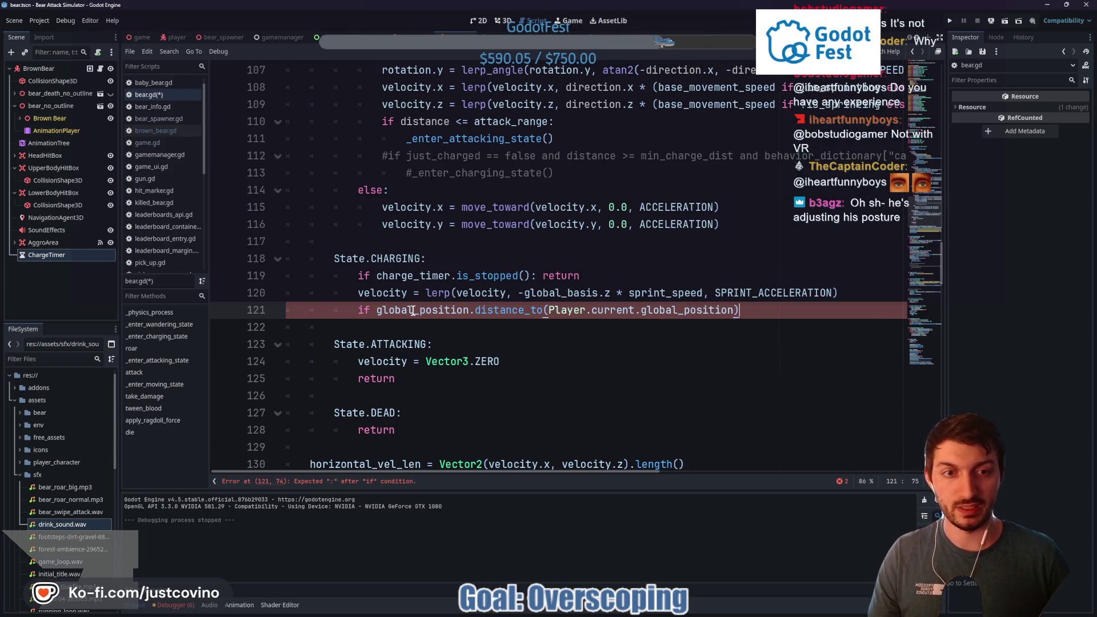
Finish the check with '<= attack_range:' and call _enter_attacking_state() beneath it
type("=")
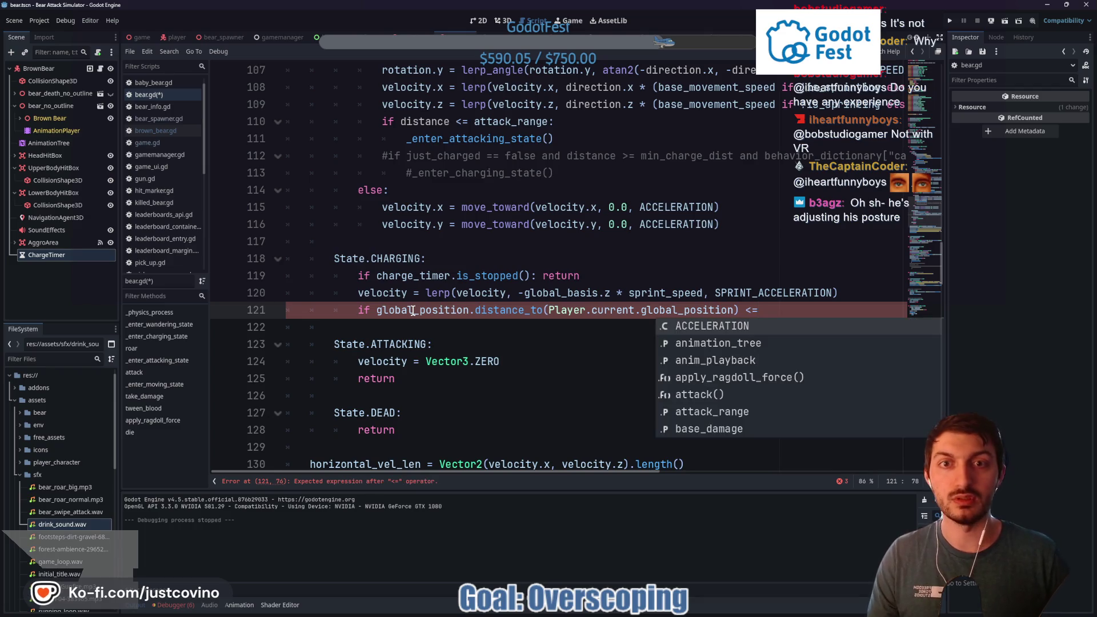
scroll(515, 257, "up", 2)
scroll(752, 314, "down", 2)
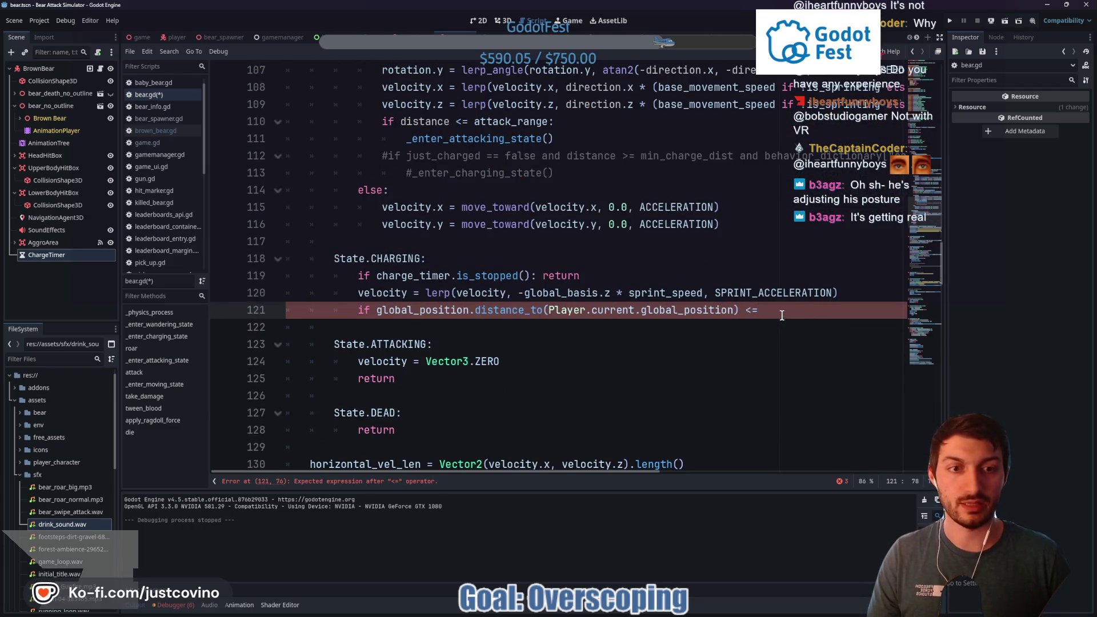
type(" atta")
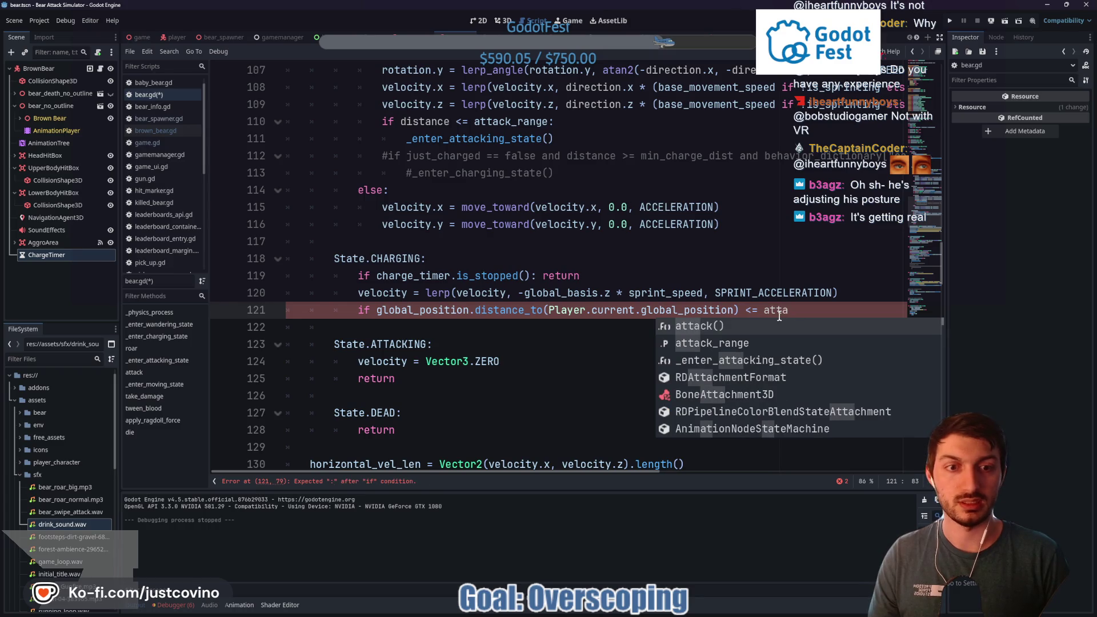
key("Down")
key("Return")
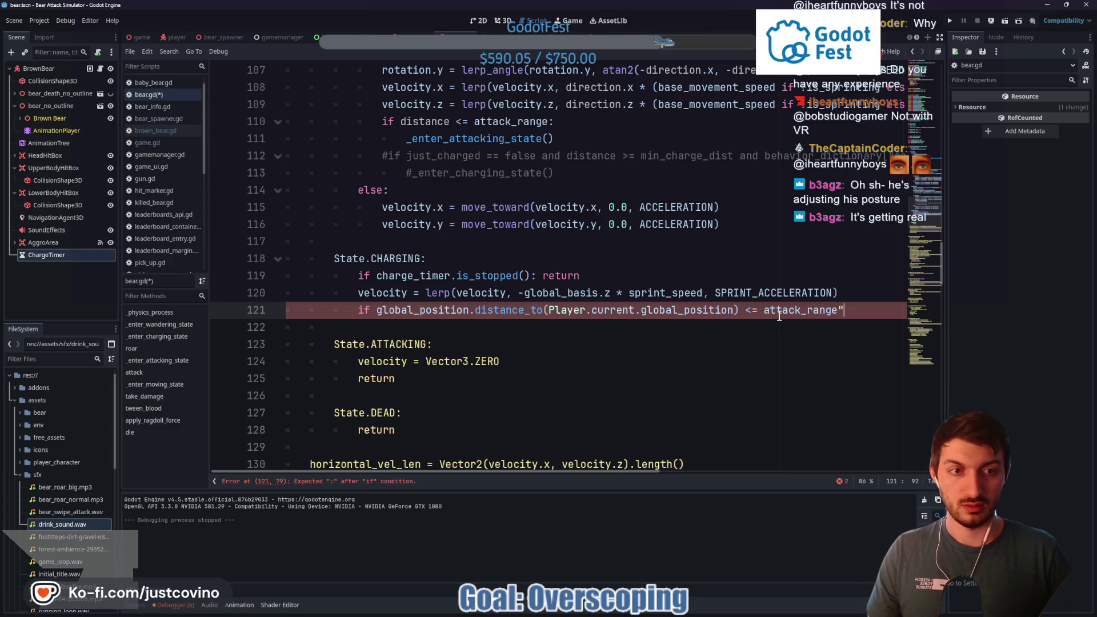
type(":")
key("Return")
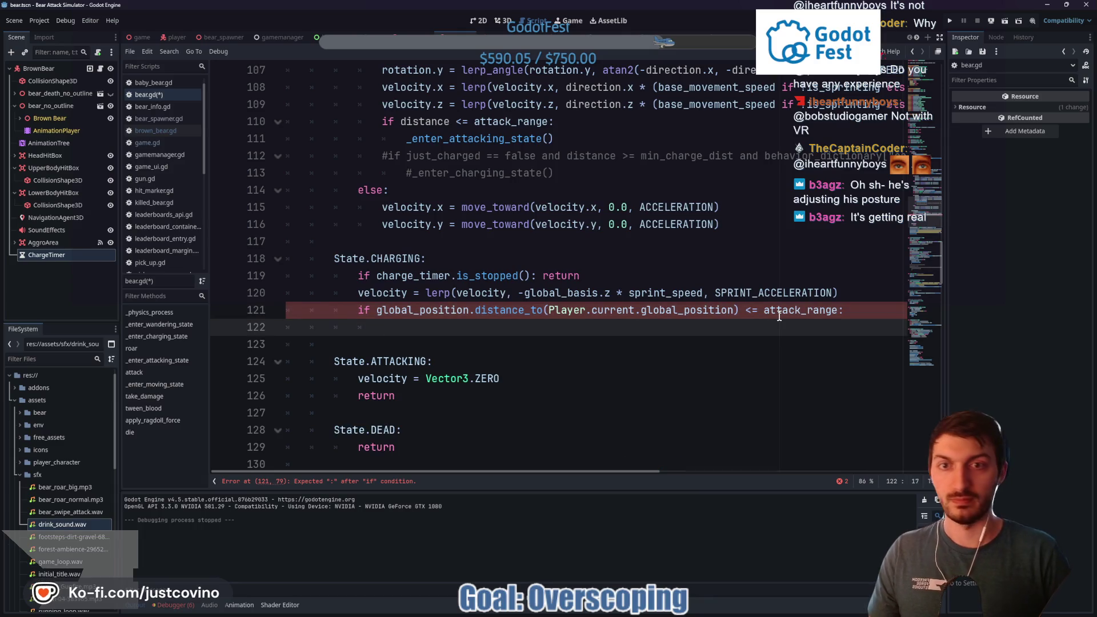
type("_enter")
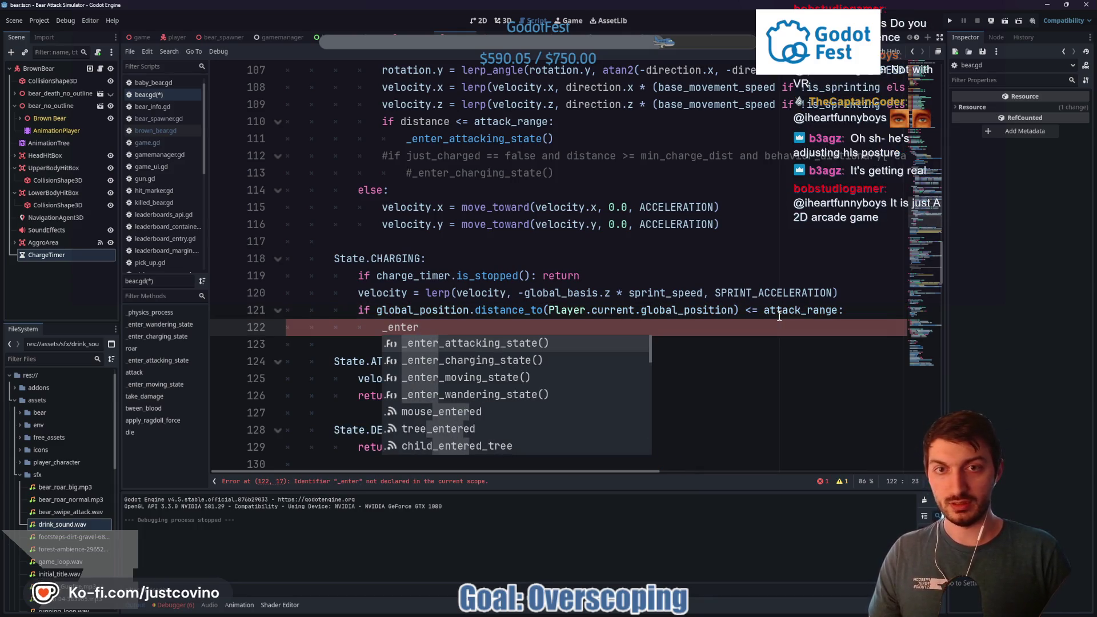
key("Return")
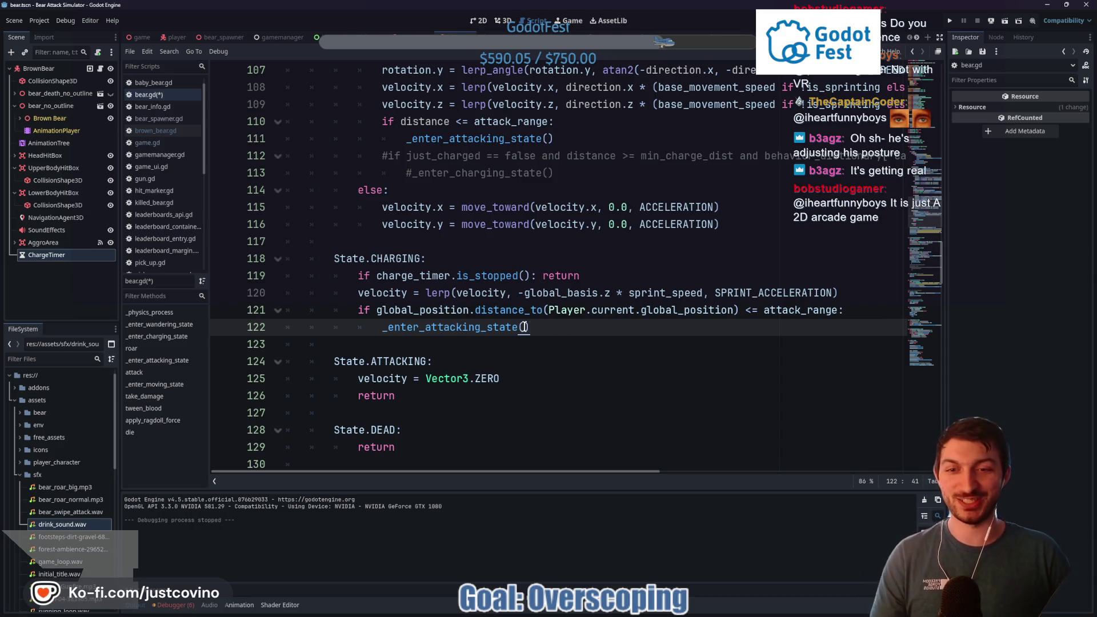
scroll(590, 335, "down", 1)
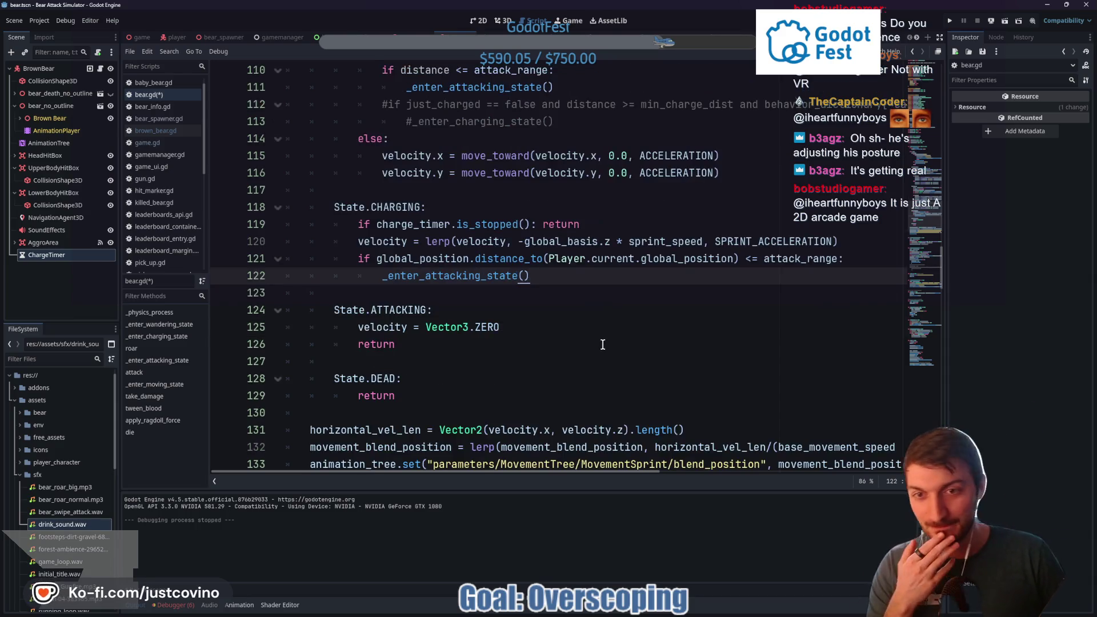
double_click(478, 277)
scroll(597, 289, "down", 1)
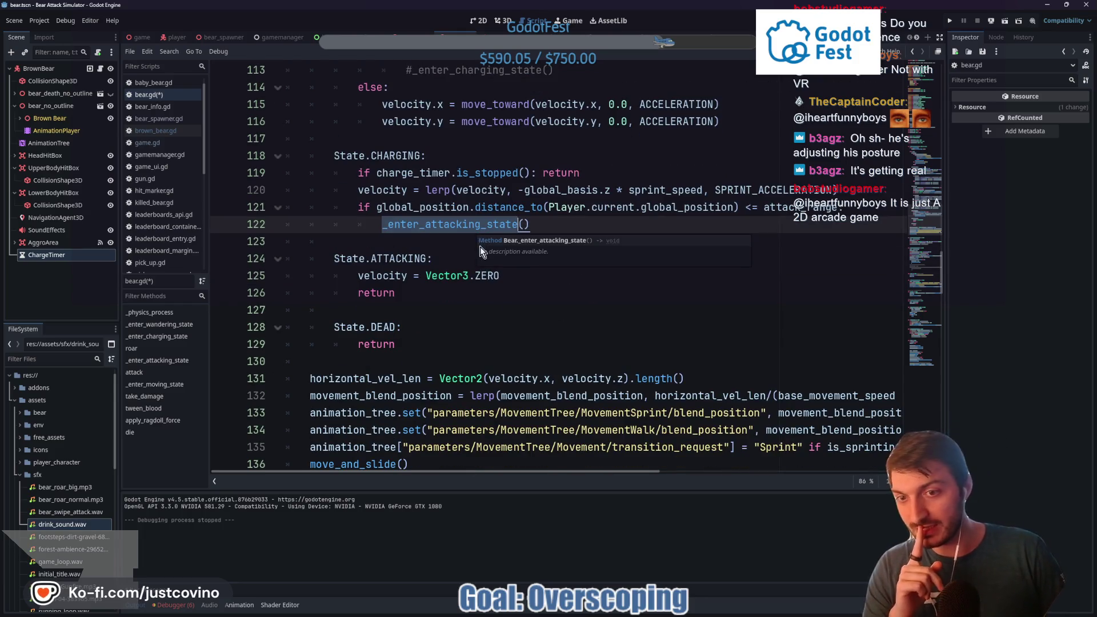
left_click(433, 225)
scroll(532, 228, "down", 11)
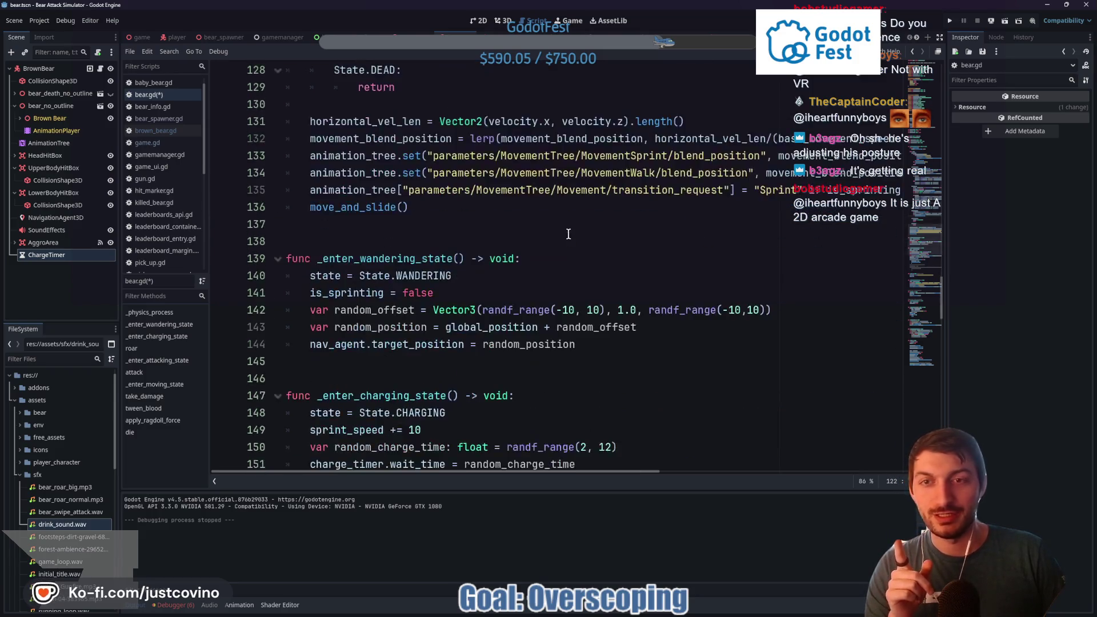
left_click_drag(448, 260, 309, 269)
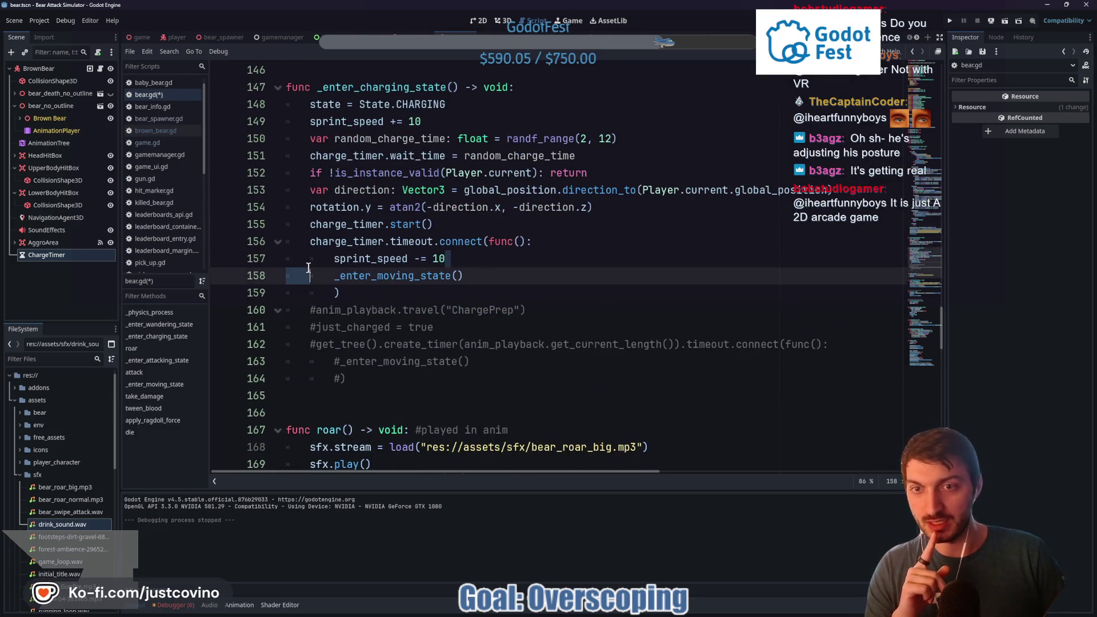
key("shift+Up")
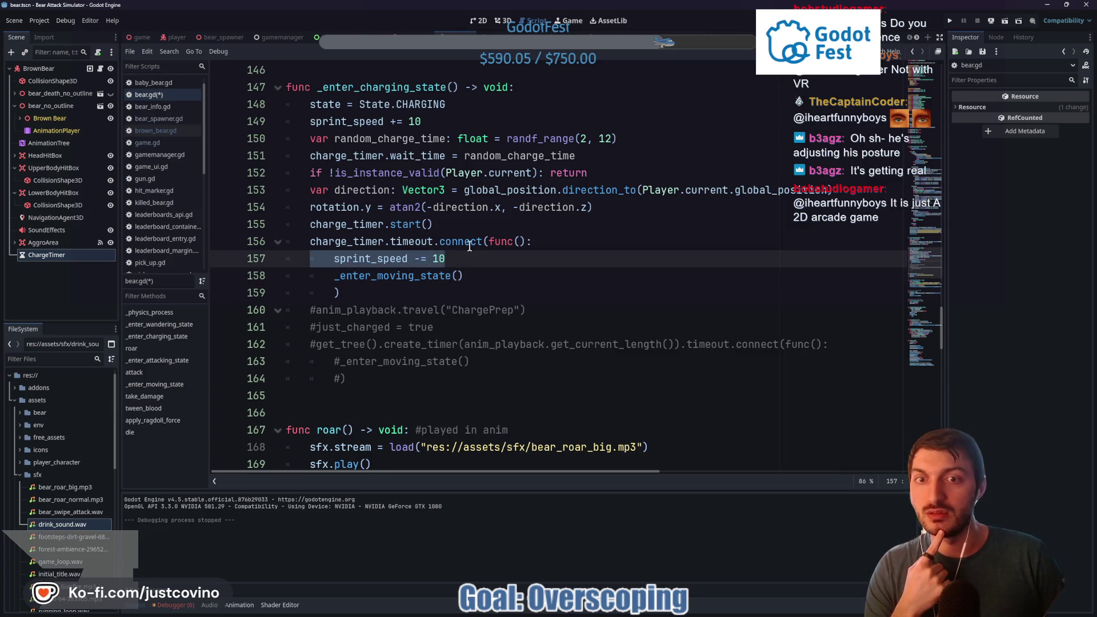
scroll(559, 286, "up", 12)
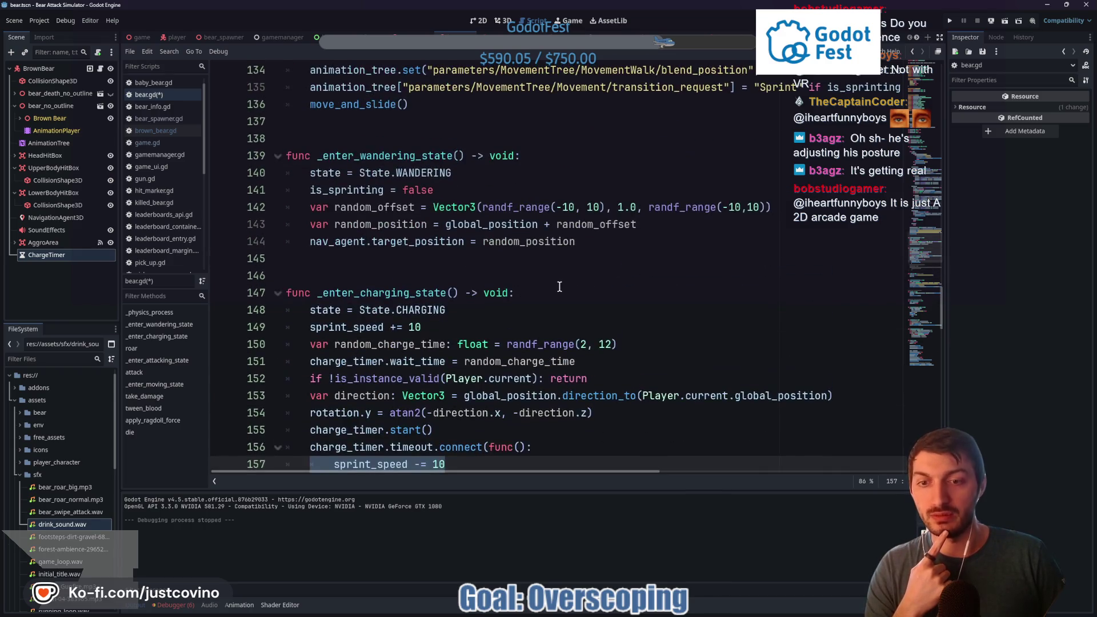
scroll(560, 286, "up", 1)
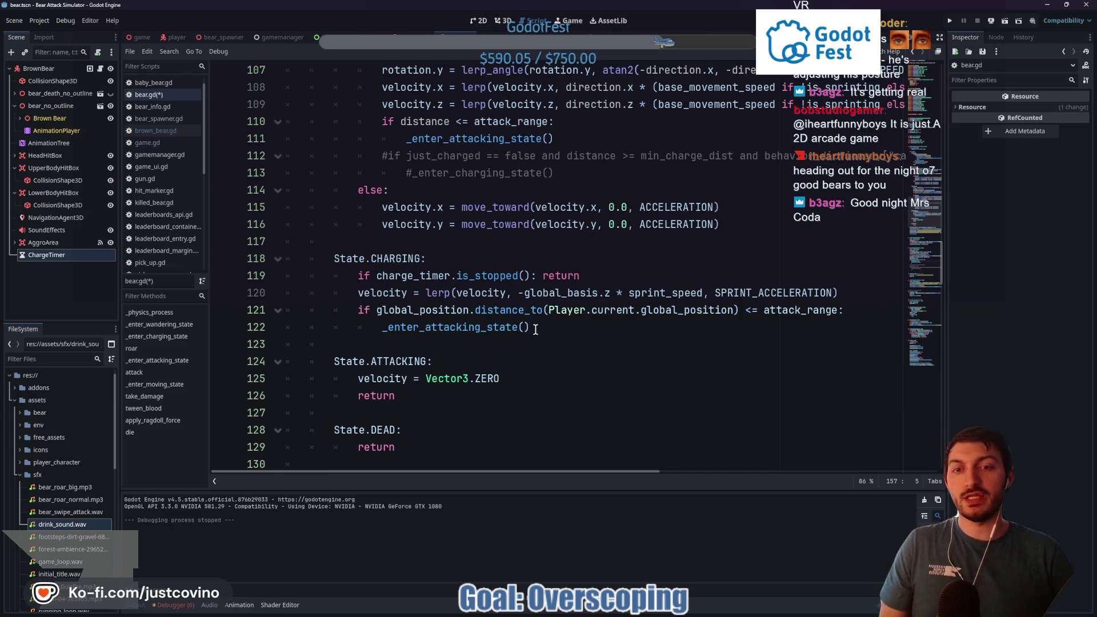
left_click_drag(535, 330, 380, 332)
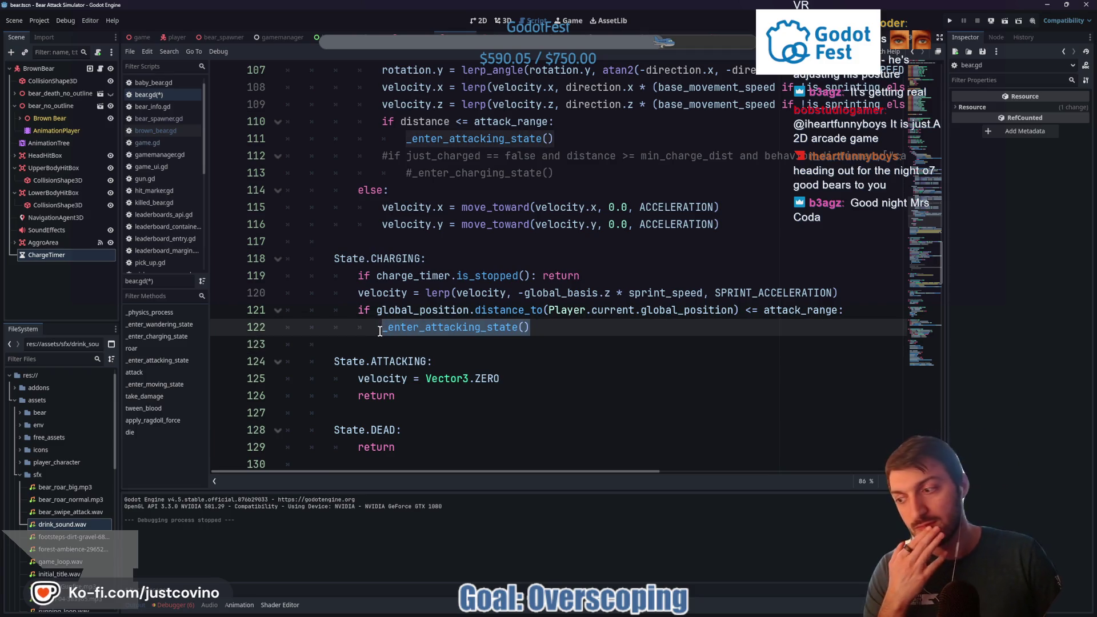
Review the _enter_attacking_state() call on line 122 and save bear.gd
mouse_move(382, 330)
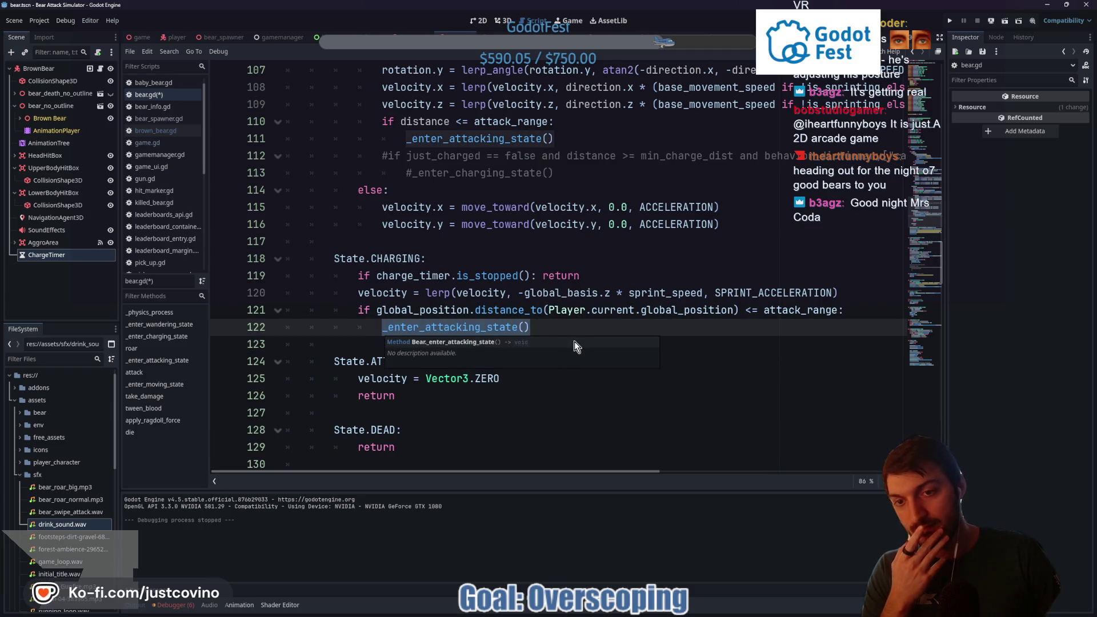
left_click(539, 328)
left_click_drag(534, 327, 379, 326)
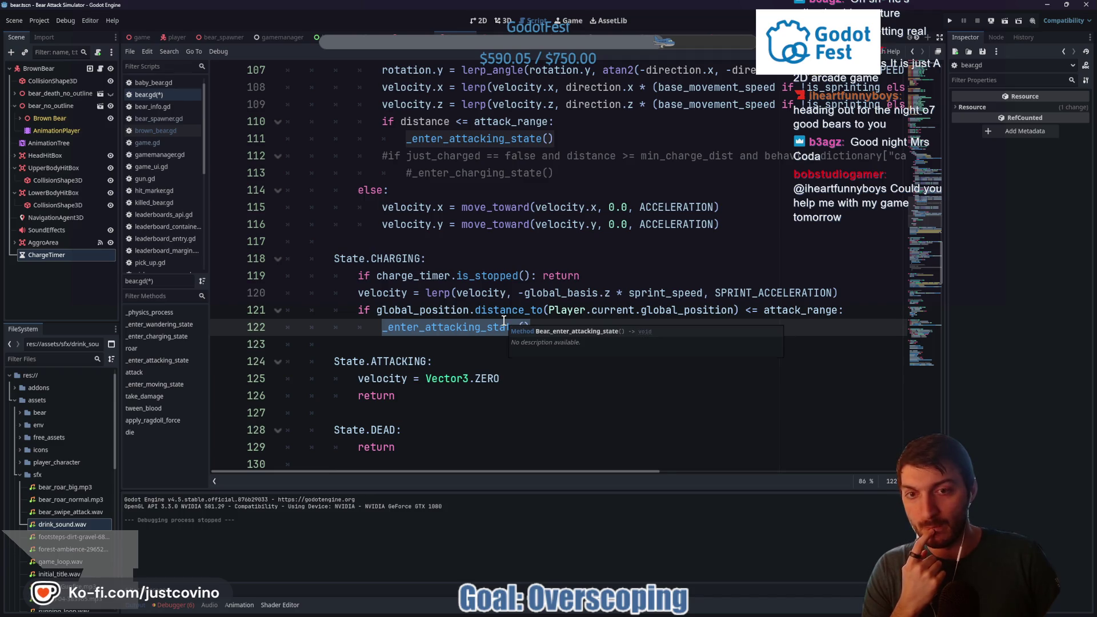
left_click(474, 327)
key("ctrl+d")
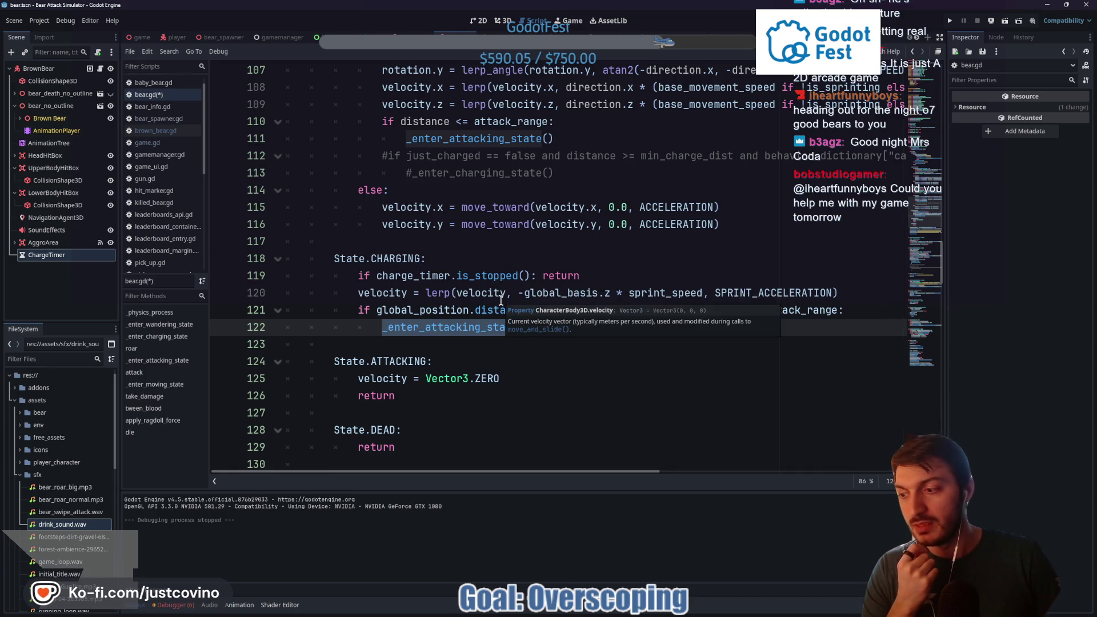
left_click(544, 329)
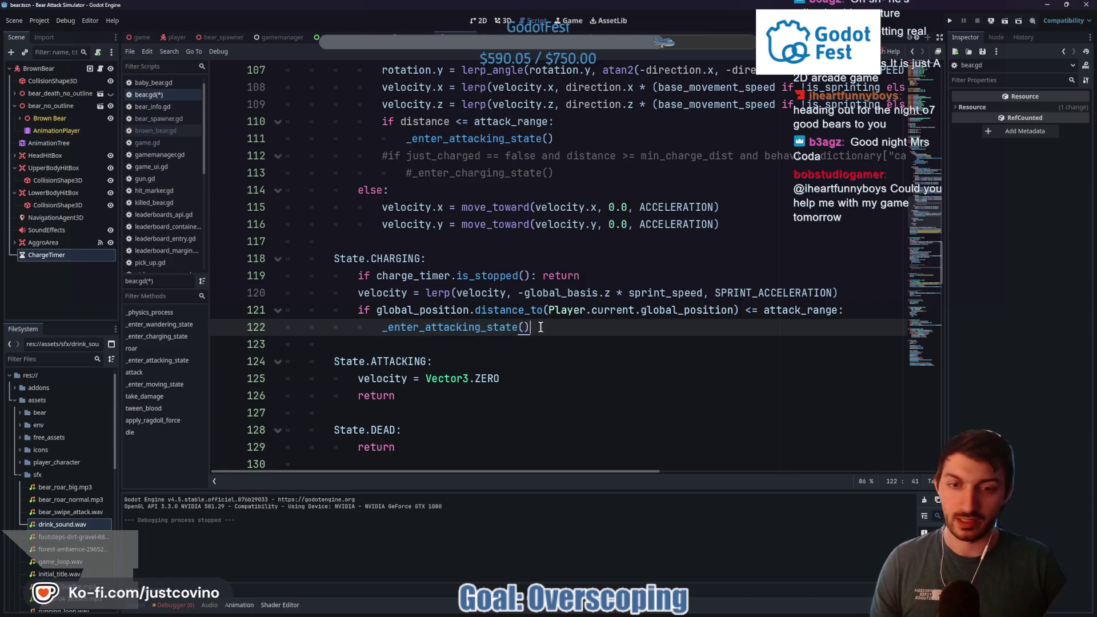
key("ctrl+s")
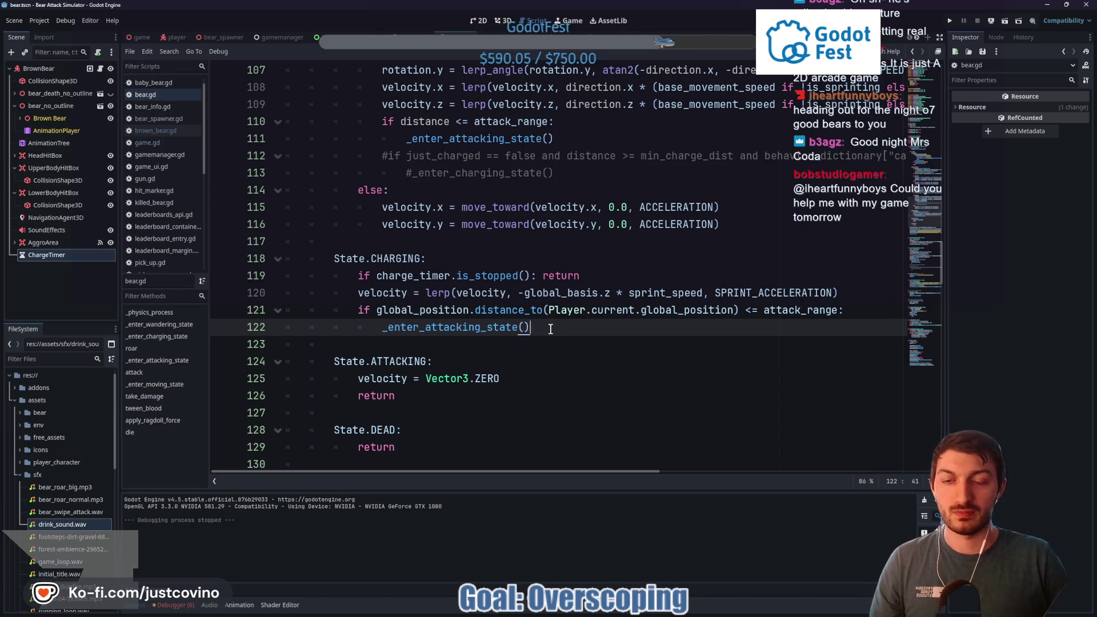
key("ctrl+s")
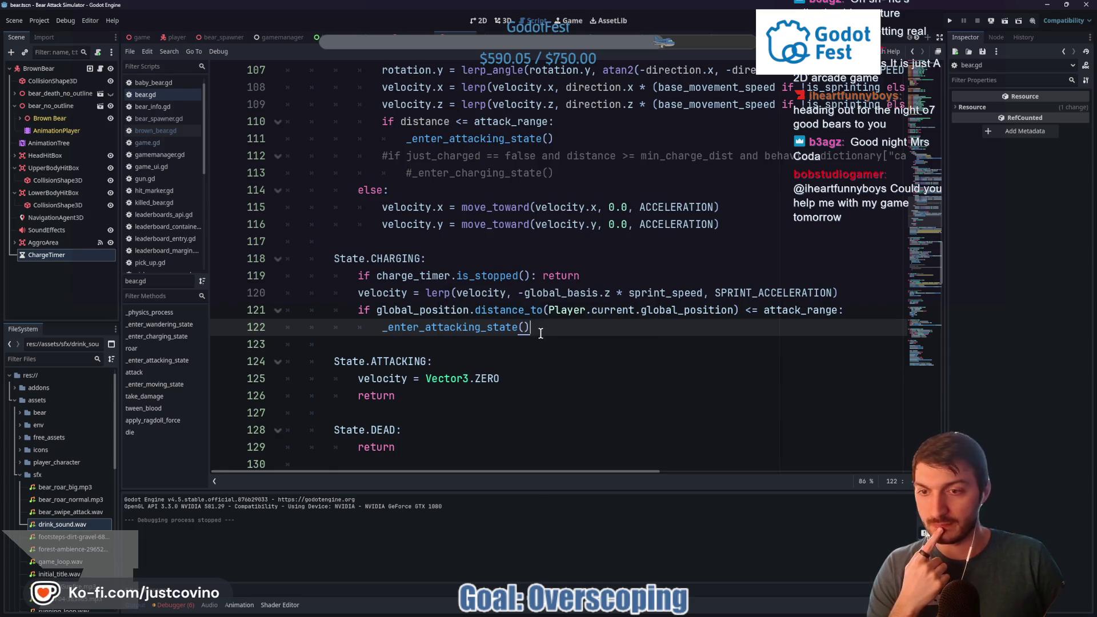
Switch to the itch.io jam page in the browser and highlight the submission countdown
left_click_drag(532, 328, 416, 330)
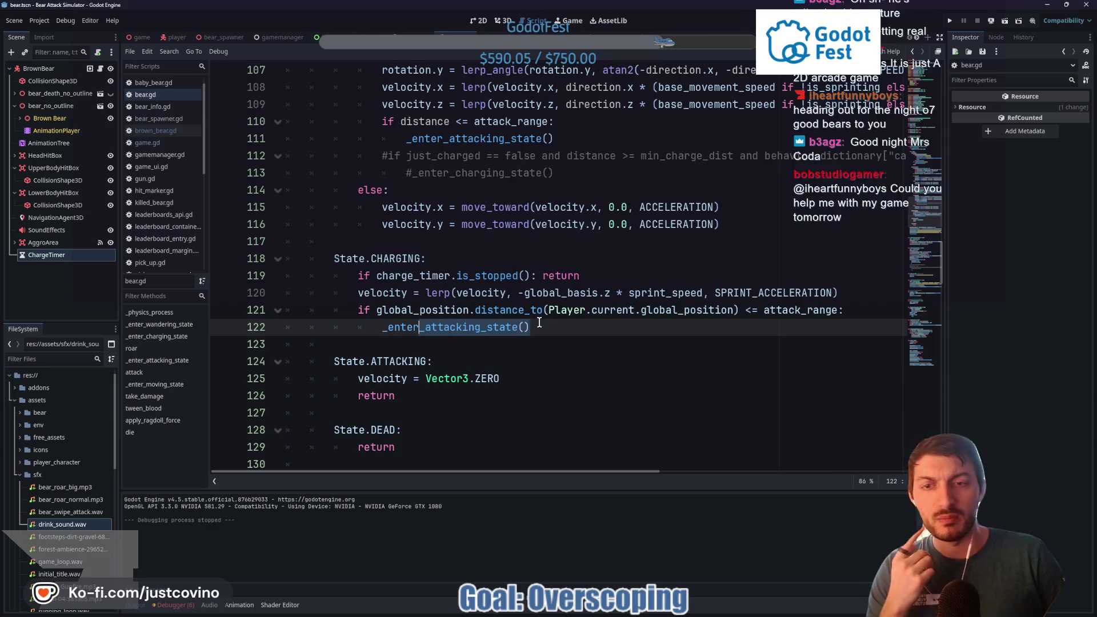
mouse_move(544, 314)
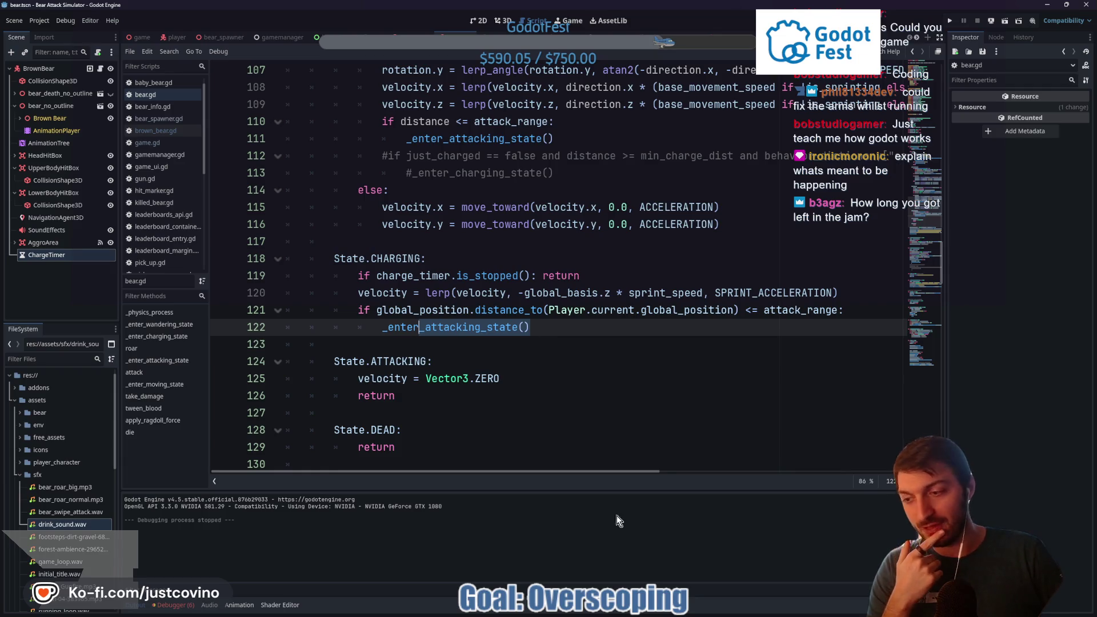
left_click(611, 614)
left_click_drag(470, 255, 530, 261)
Read the remaining 1 day 3 hours on the Jern Jam 2025 countdown, then return to Godot
left_click(519, 296)
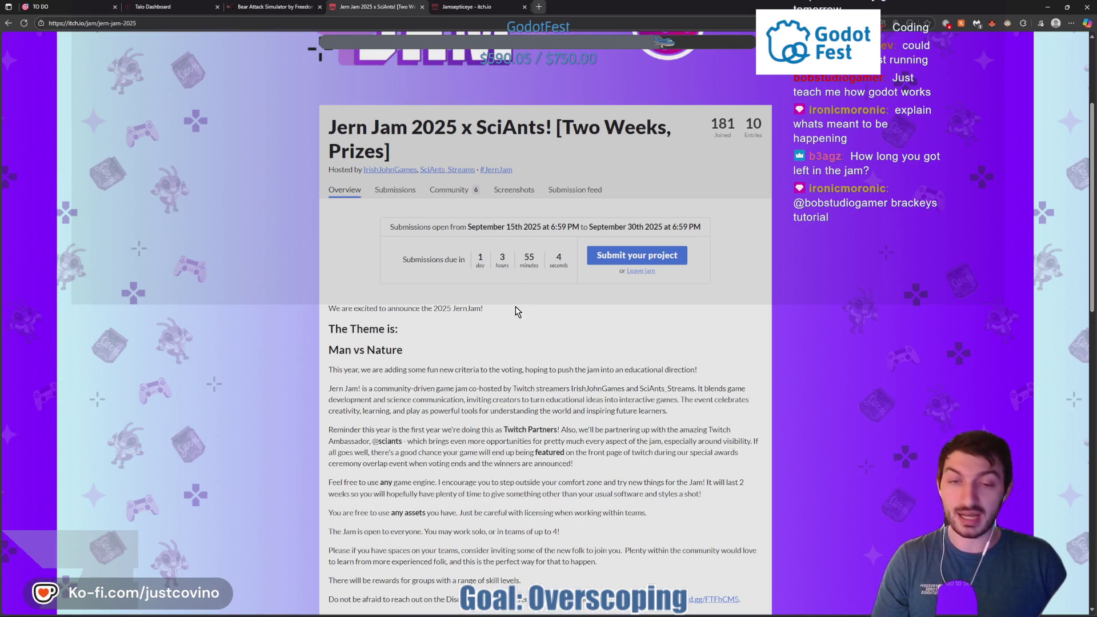
mouse_move(508, 266)
left_mouse_down()
mouse_move(483, 261)
mouse_move(481, 229)
mouse_move(479, 257)
mouse_move(491, 218)
mouse_move(502, 277)
left_mouse_up()
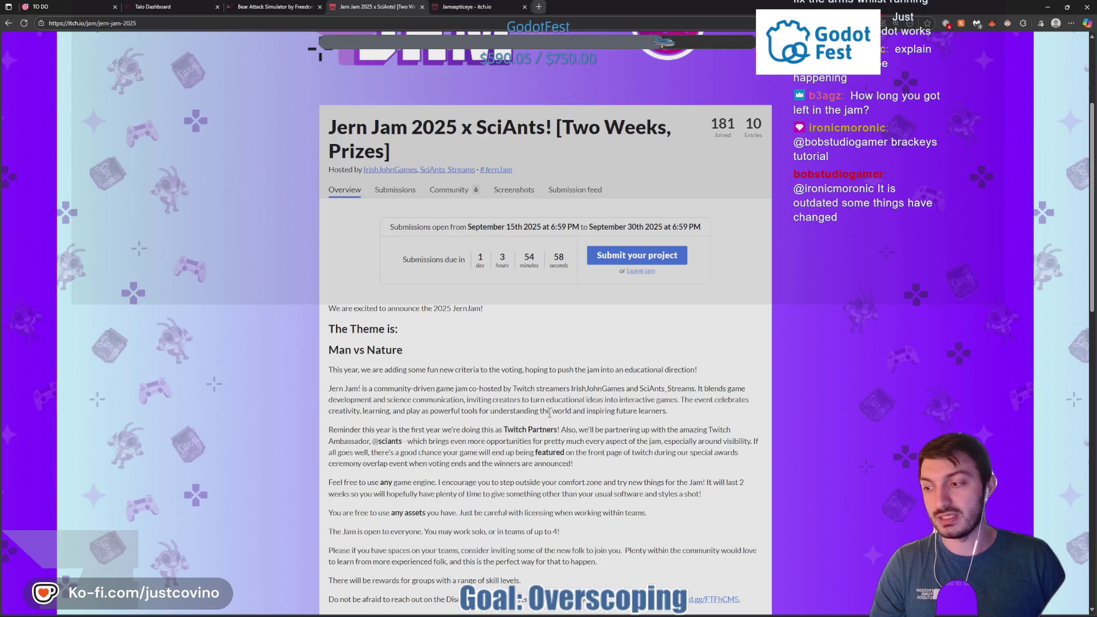
left_click(644, 612)
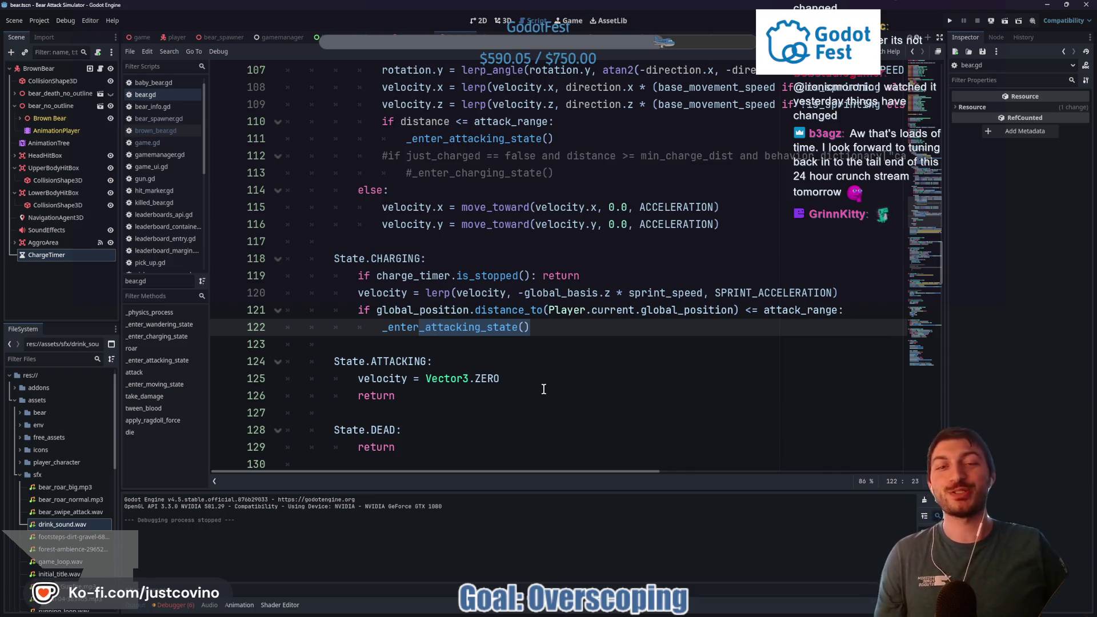
Select and delete the _enter_attacking_state() call on line 122 of bear.gd
left_click(544, 328)
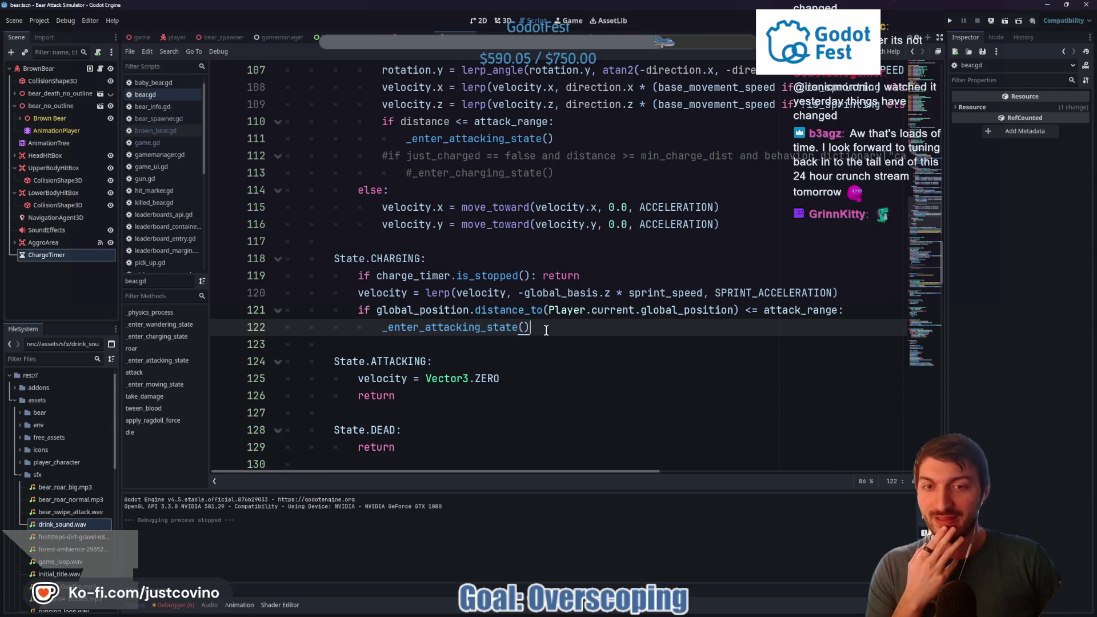
key("shift+Home")
left_click(549, 330)
left_click_drag(549, 330, 380, 328)
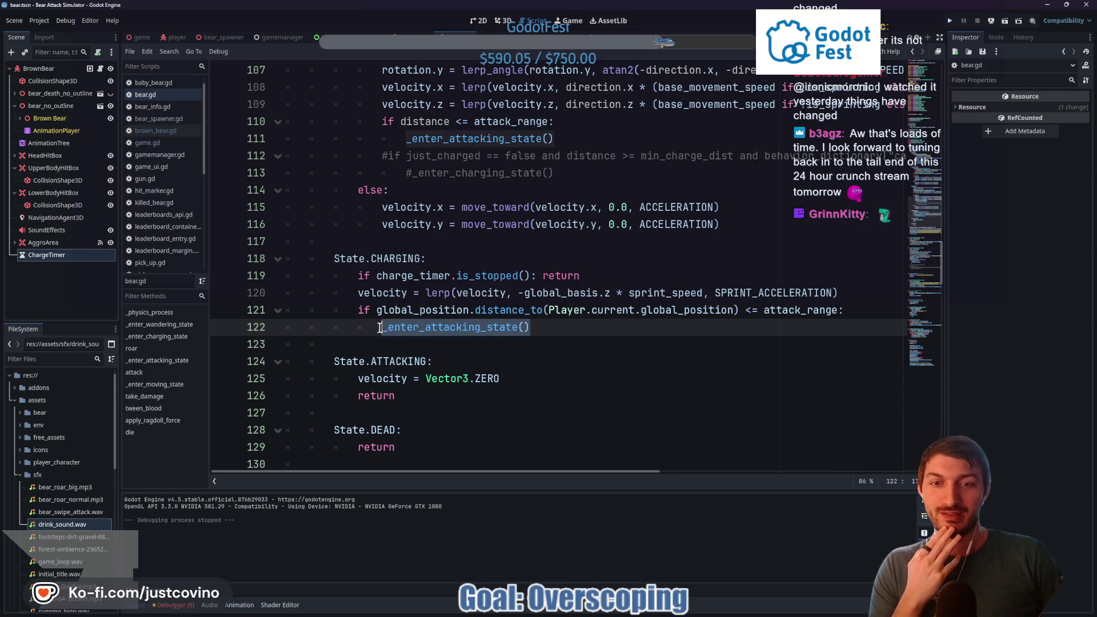
left_click(551, 329)
left_click_drag(551, 329, 381, 329)
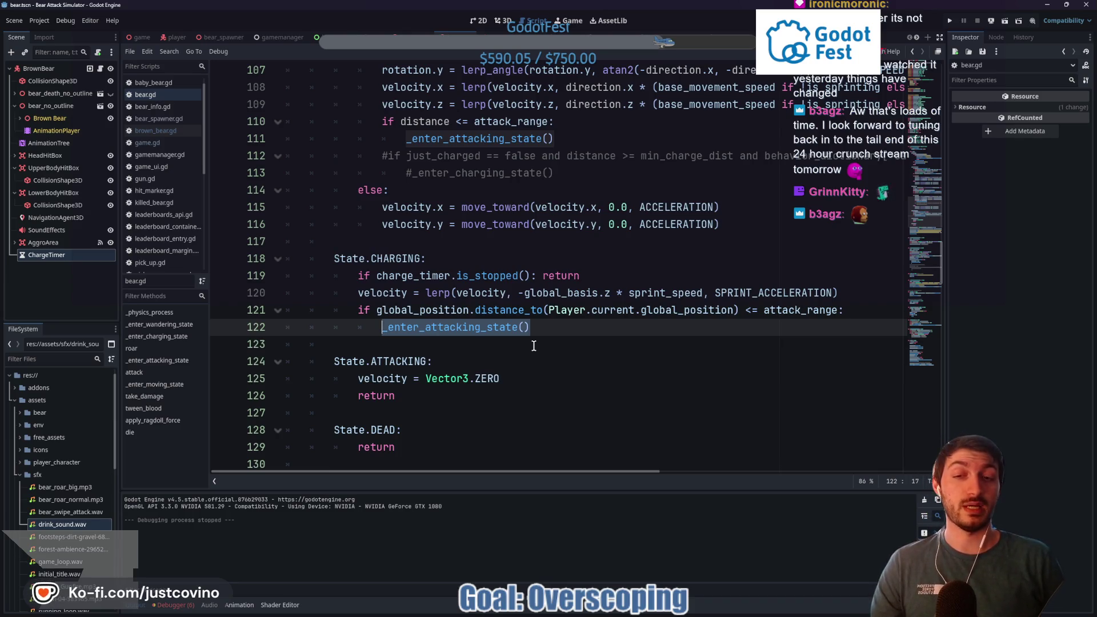
key("BackSpace")
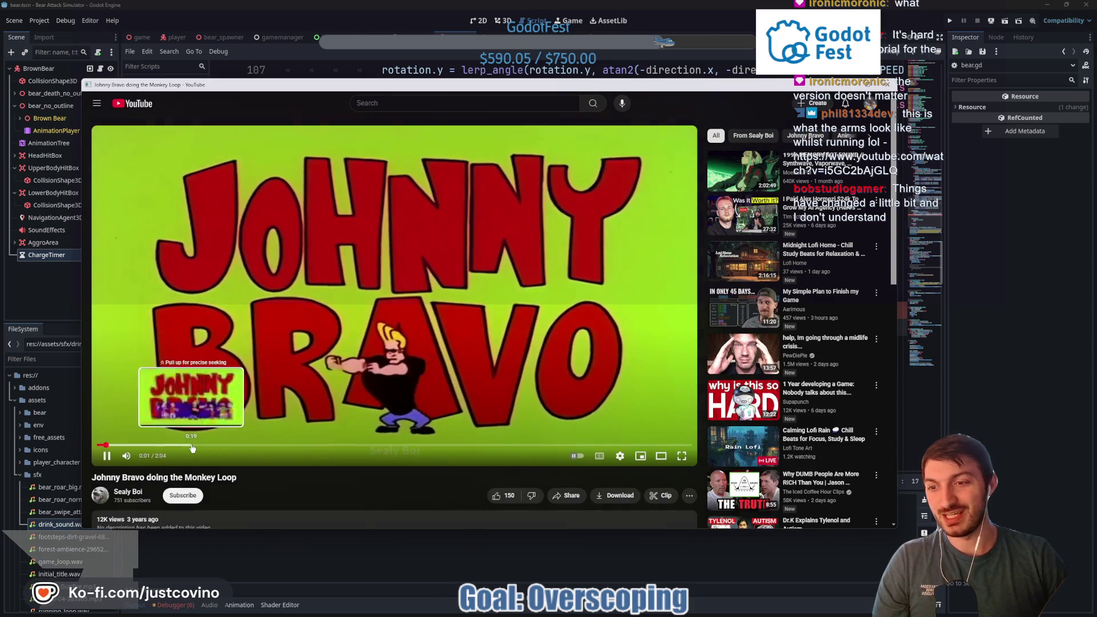
left_click(392, 445)
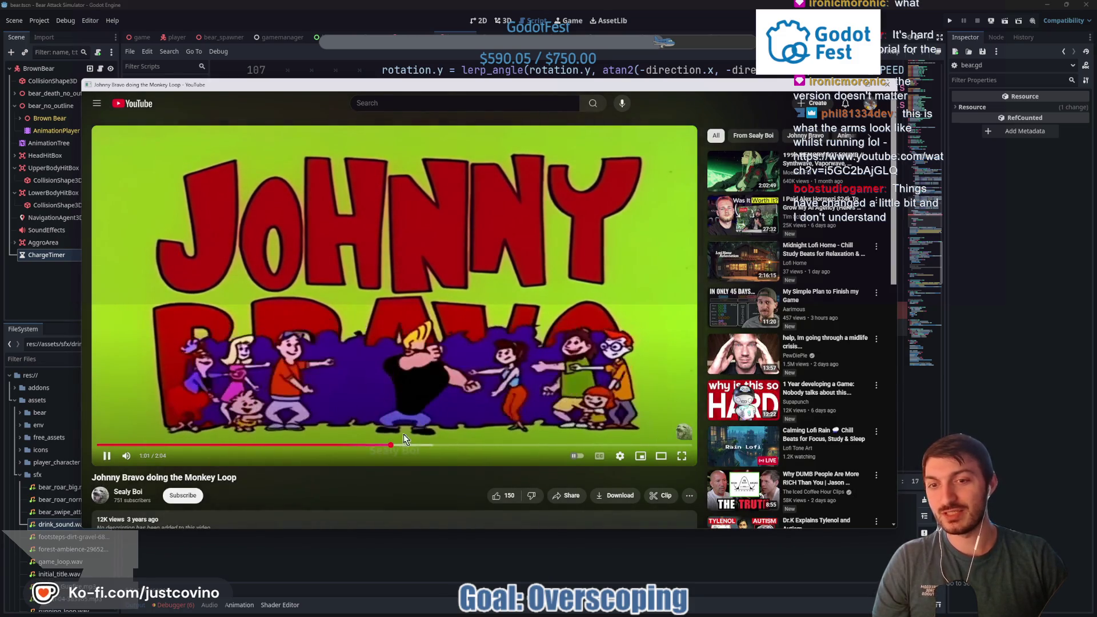
left_click(887, 84)
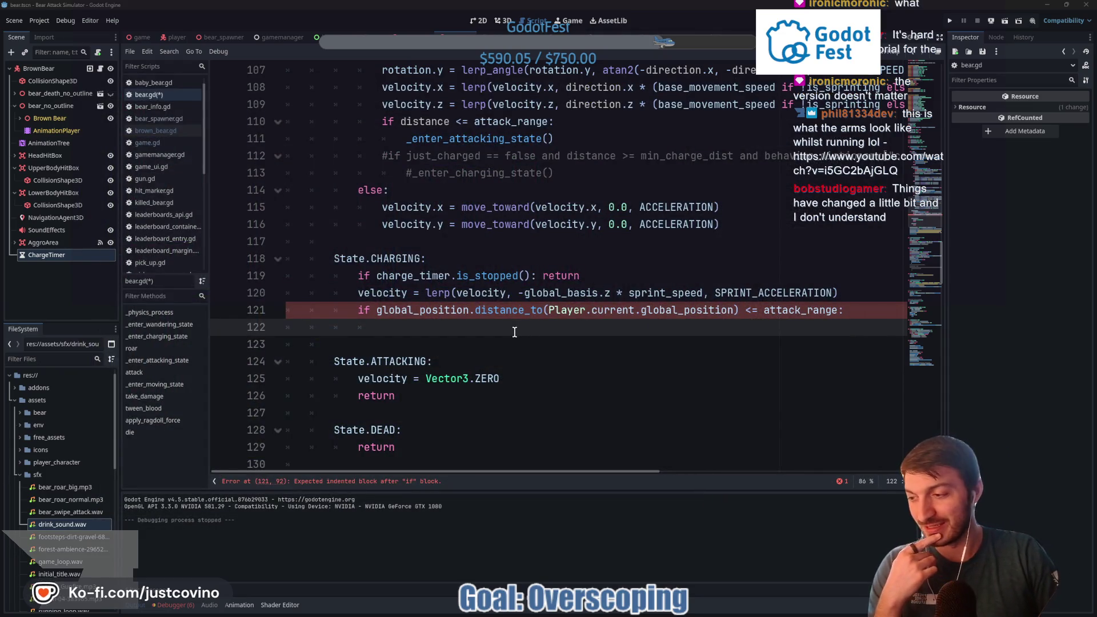
On line 122, loop over get_slide_collision_count() and check whether get_collider() is Player
left_click(514, 332)
type("if get_slide")
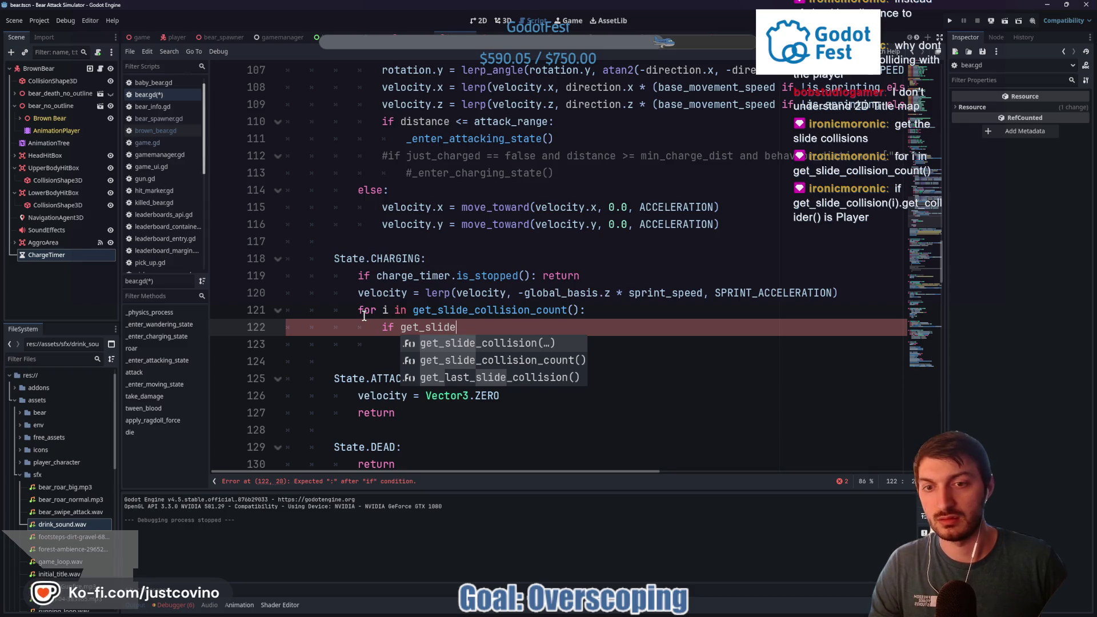
key("Return")
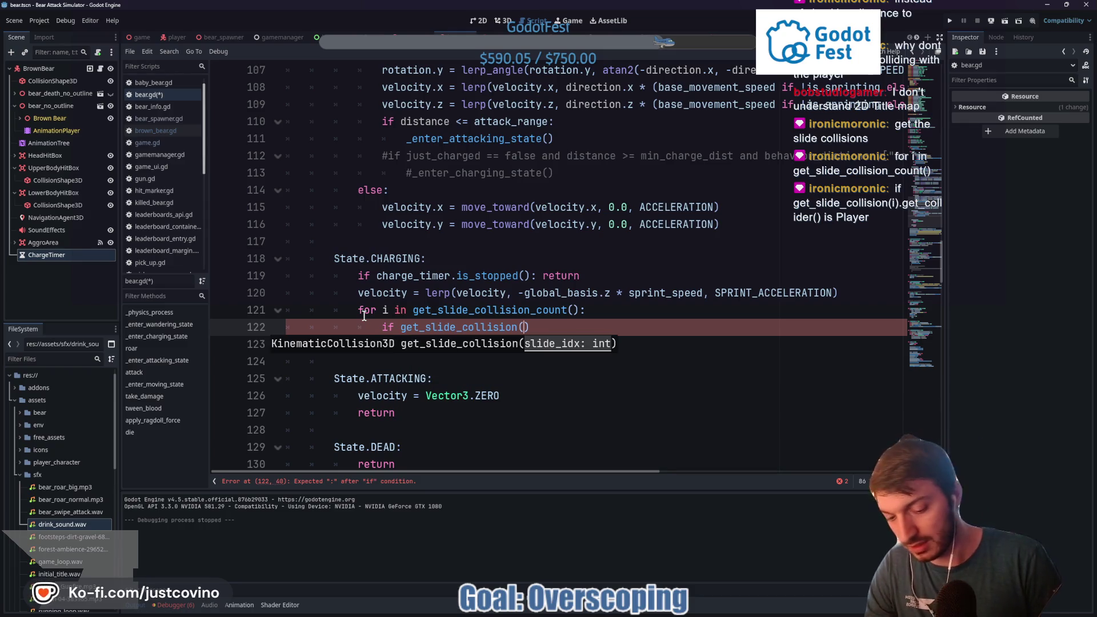
type("i")
key("Right")
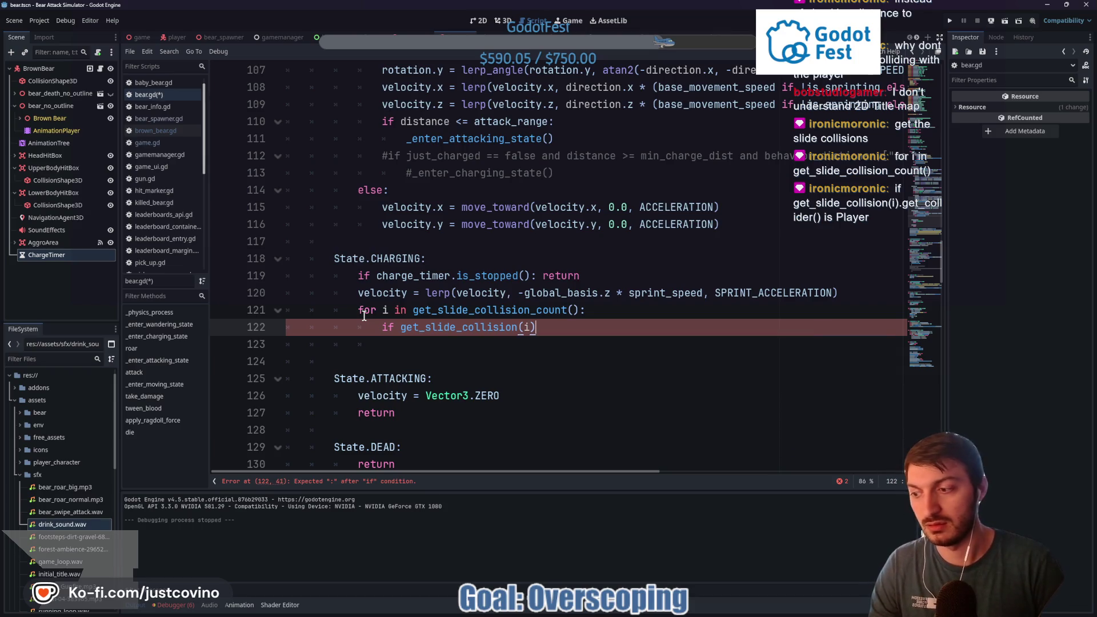
type("get_col")
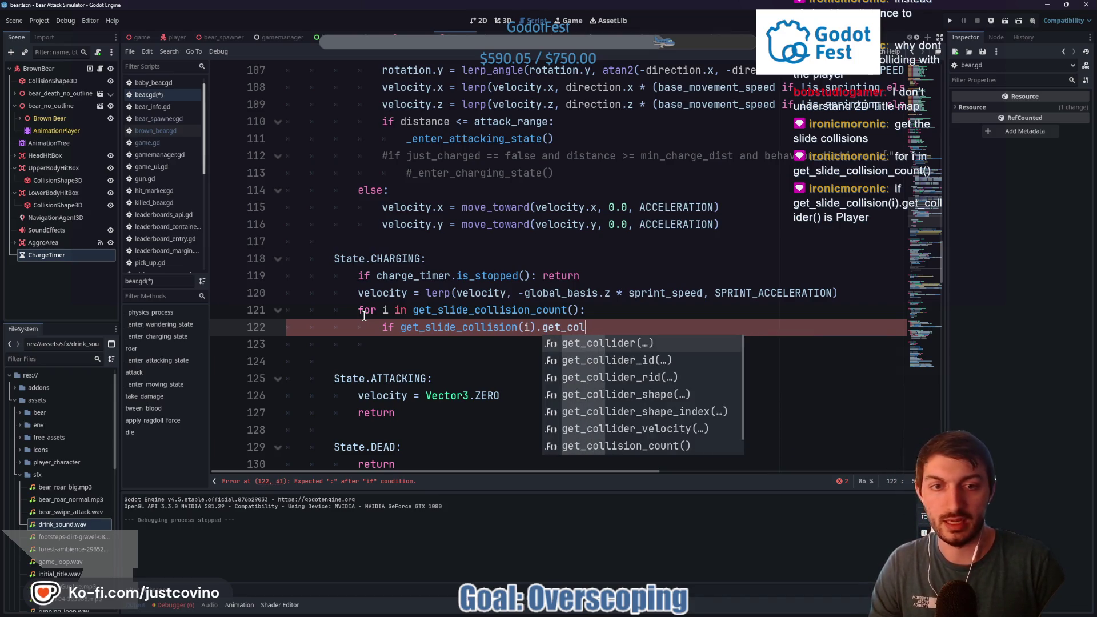
key("Return")
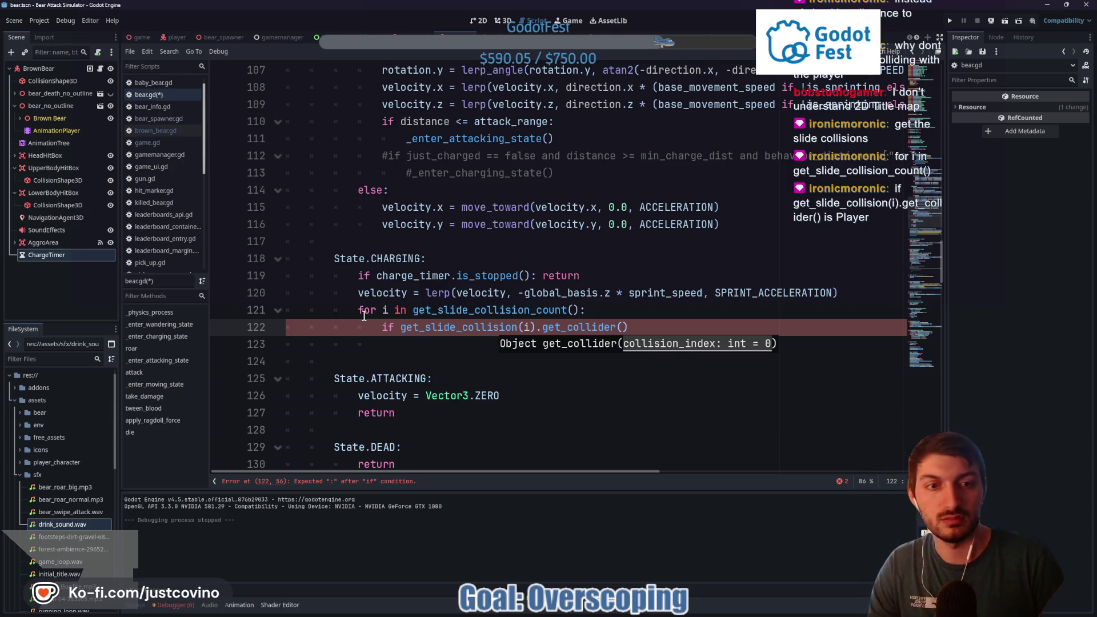
type(" is Player:")
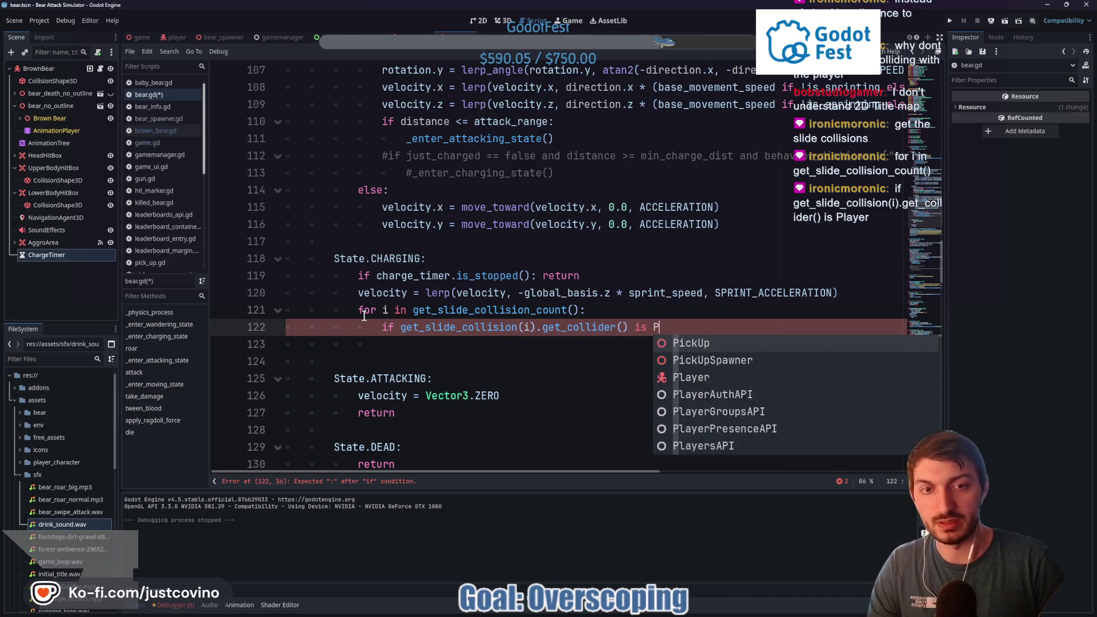
key("Return")
Inside the Player check, print "Player Hit" and call _exit_charging_state()
type("print(\"Player Hit")
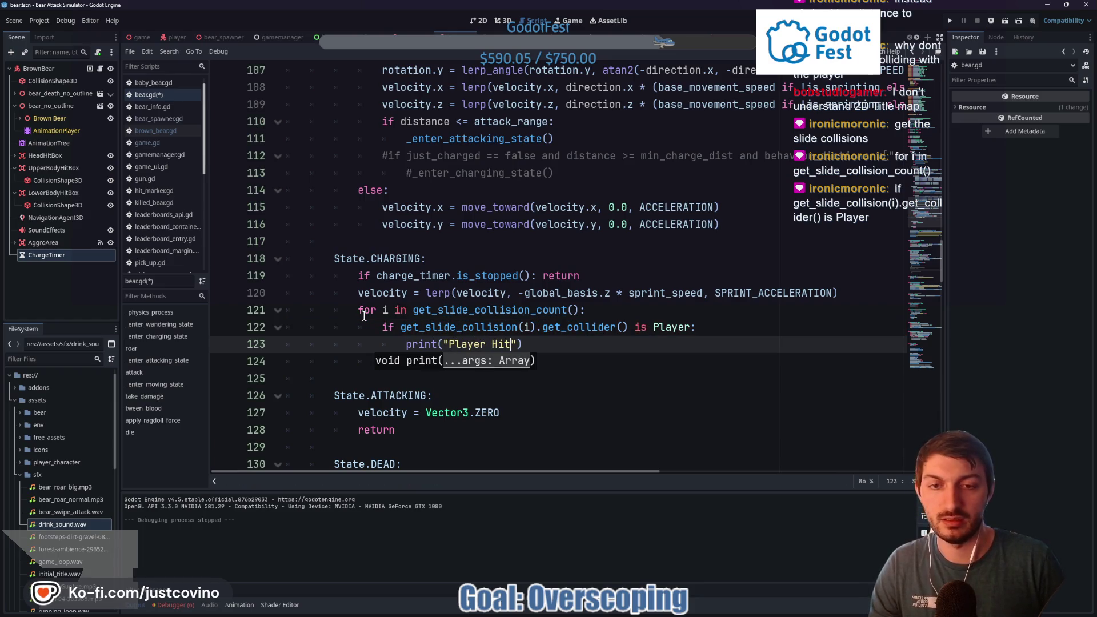
left_click(569, 340)
key("Return")
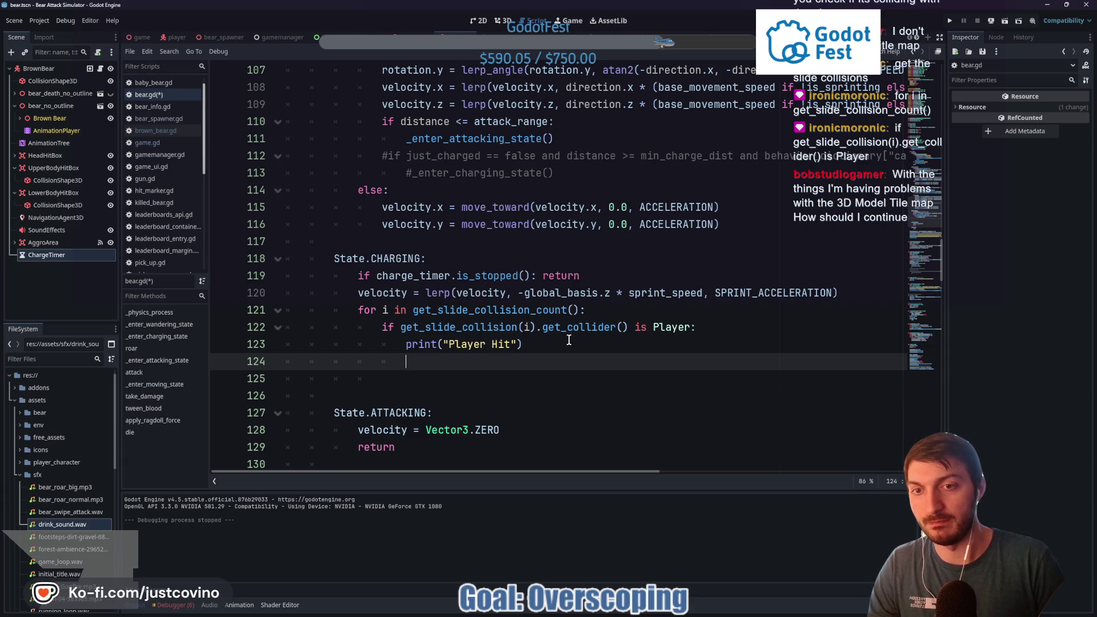
type("_exit_chargi")
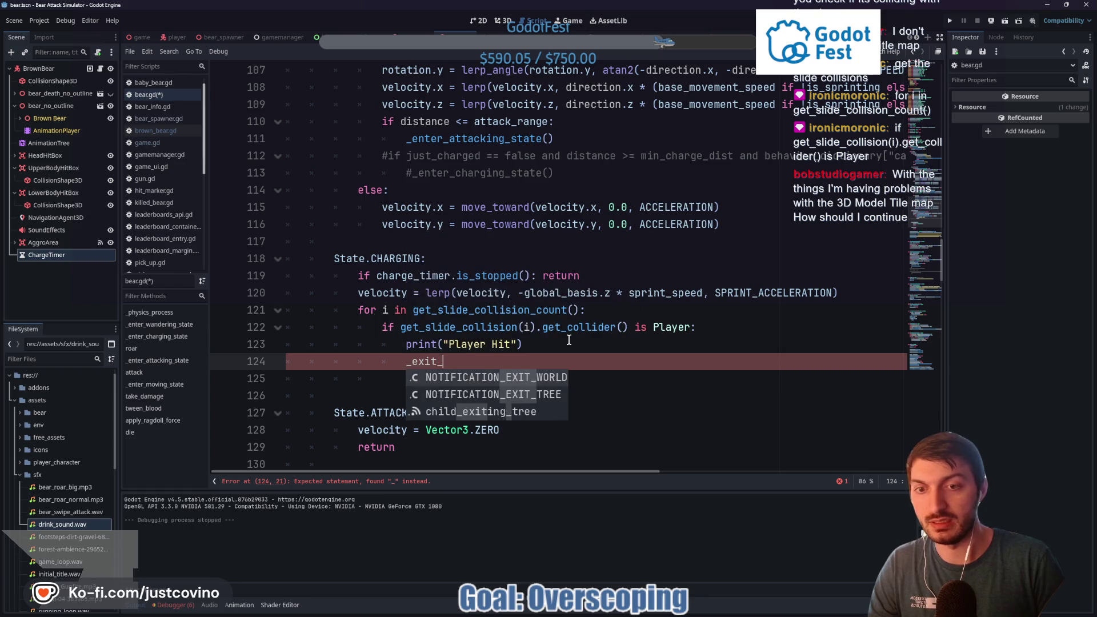
type("ng_state()")
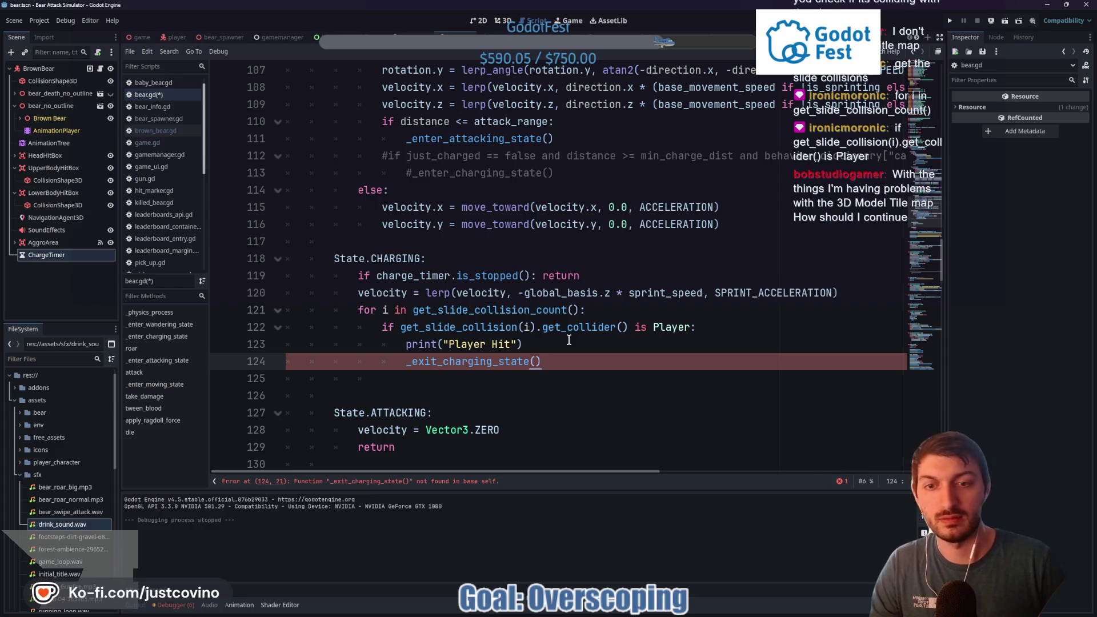
scroll(503, 337, "down", 7)
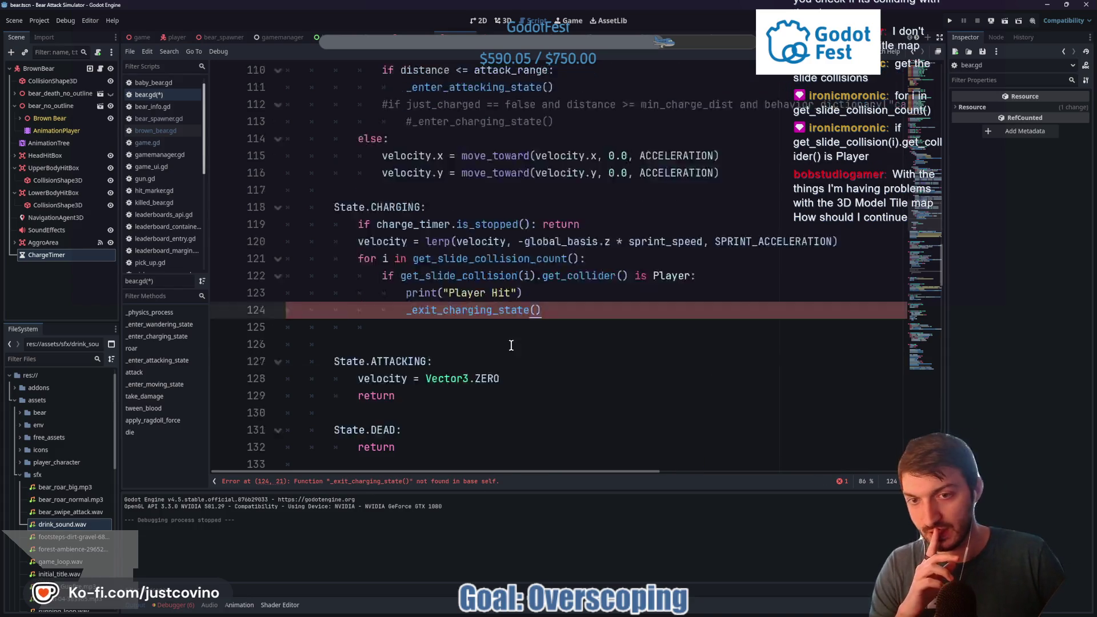
Delete commented-out lines 163–167 and declare func _exit_charging_state() -> void:
scroll(499, 344, "down", 9)
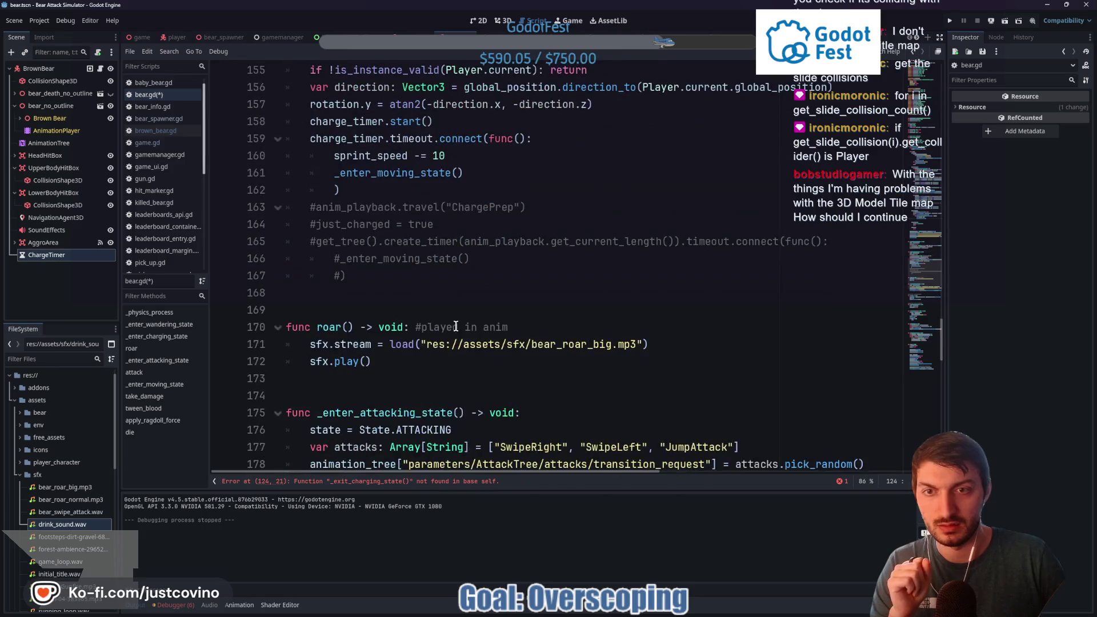
left_click(402, 294)
key("Return")
key("Return")
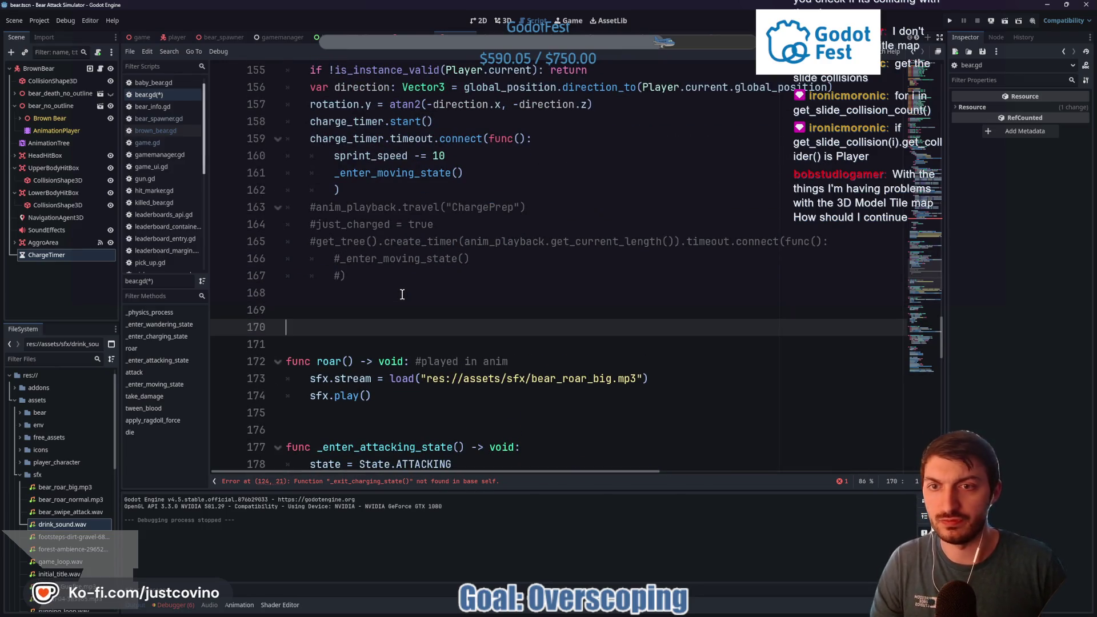
mouse_move(354, 276)
left_mouse_down()
mouse_move(292, 226)
mouse_move(286, 208)
left_mouse_up()
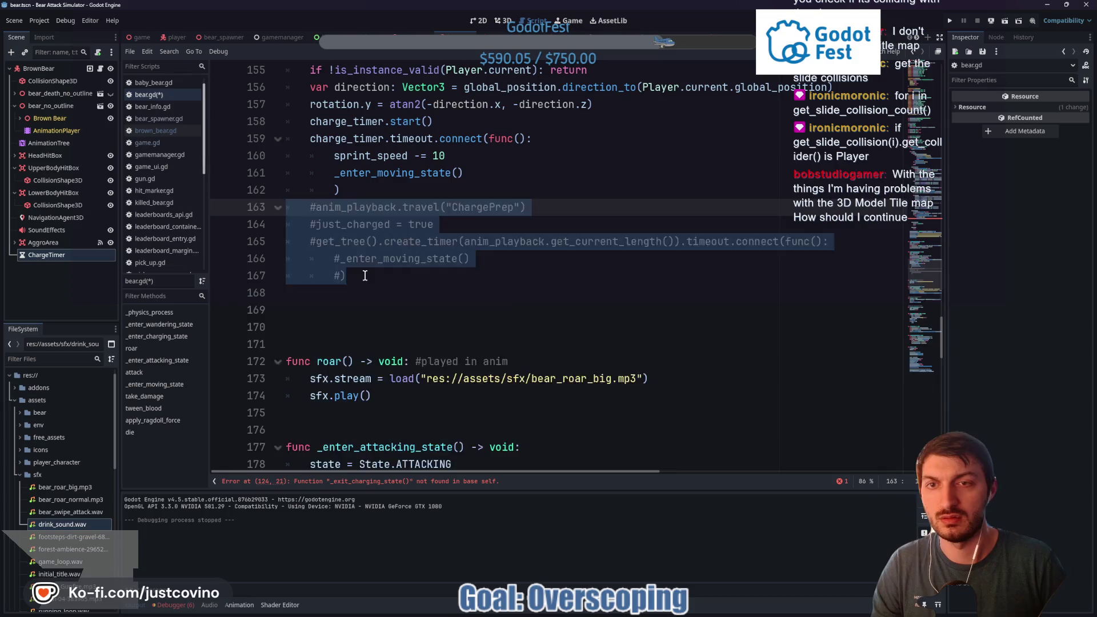
key("BackSpace")
key("Return")
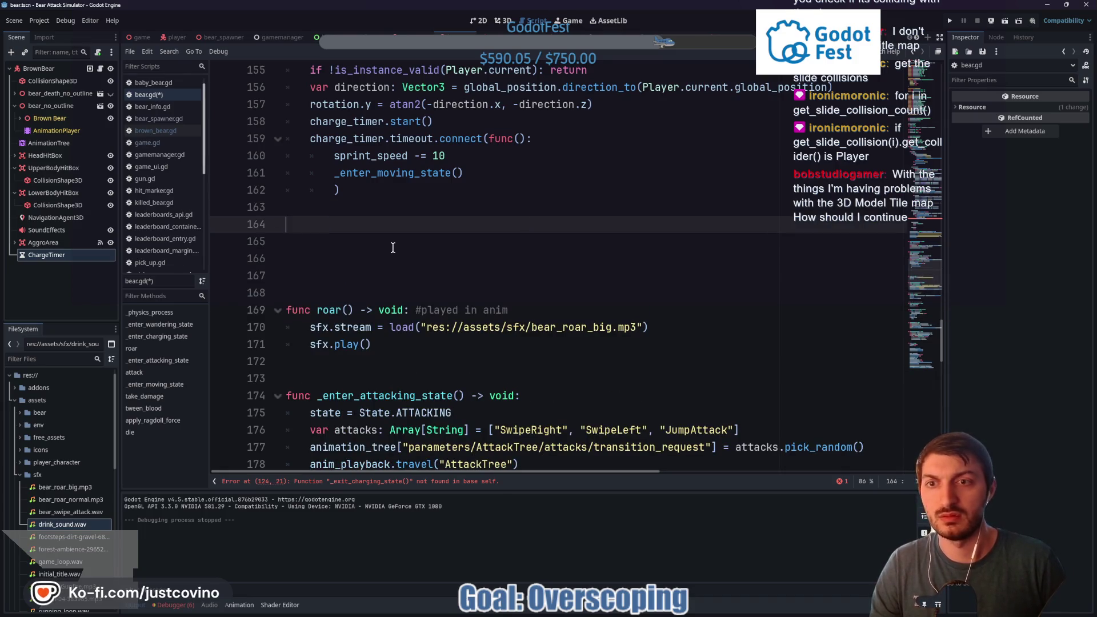
type("func _exit_charging_s")
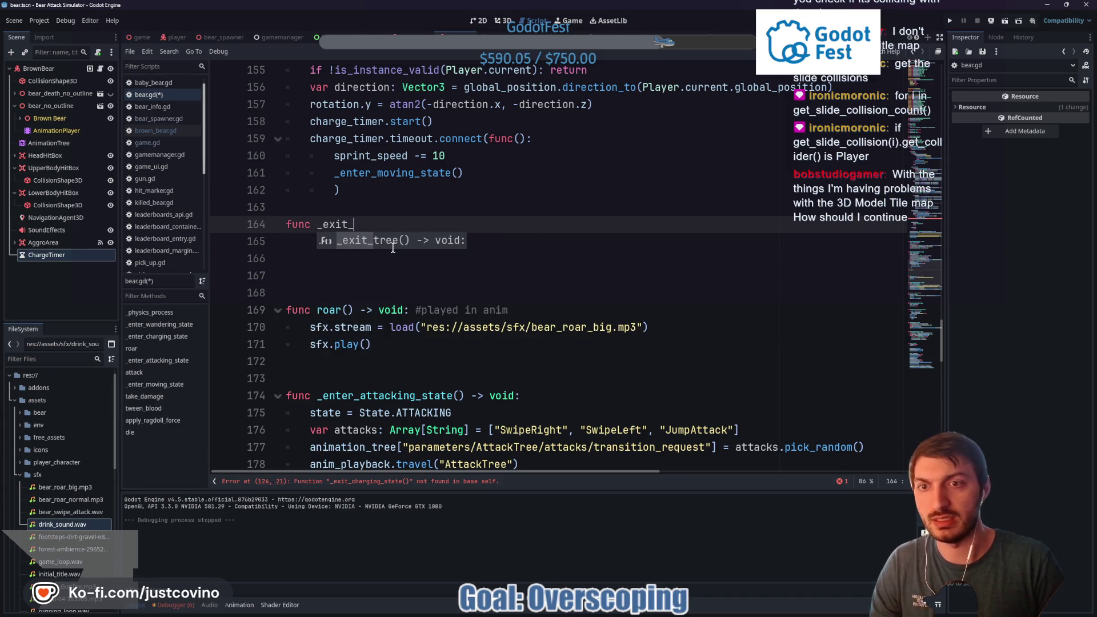
type("tate()")
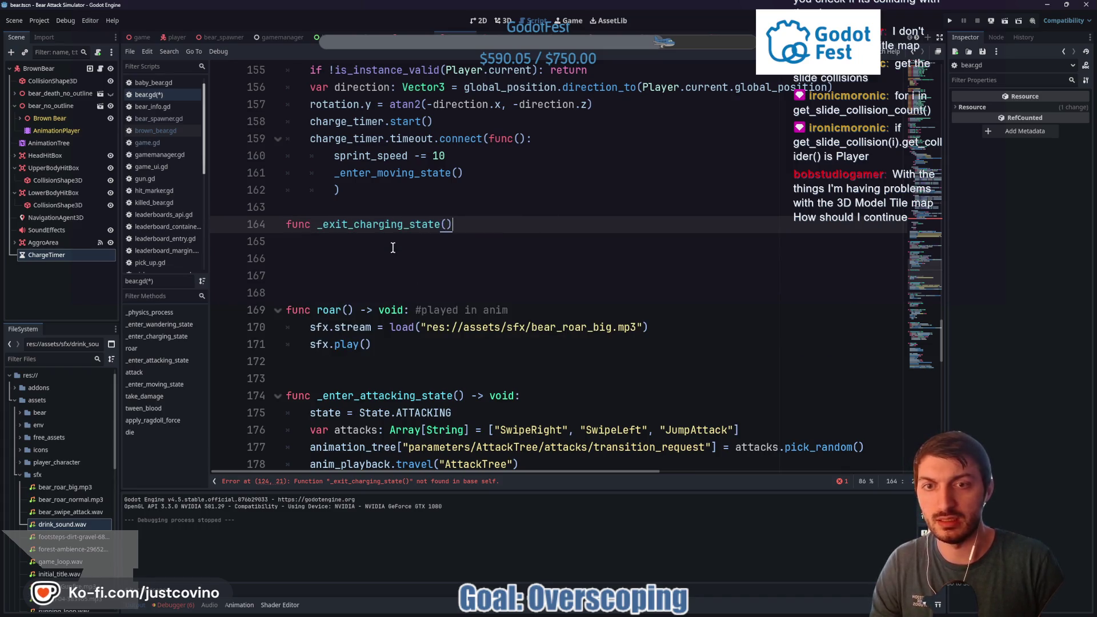
type(" -")
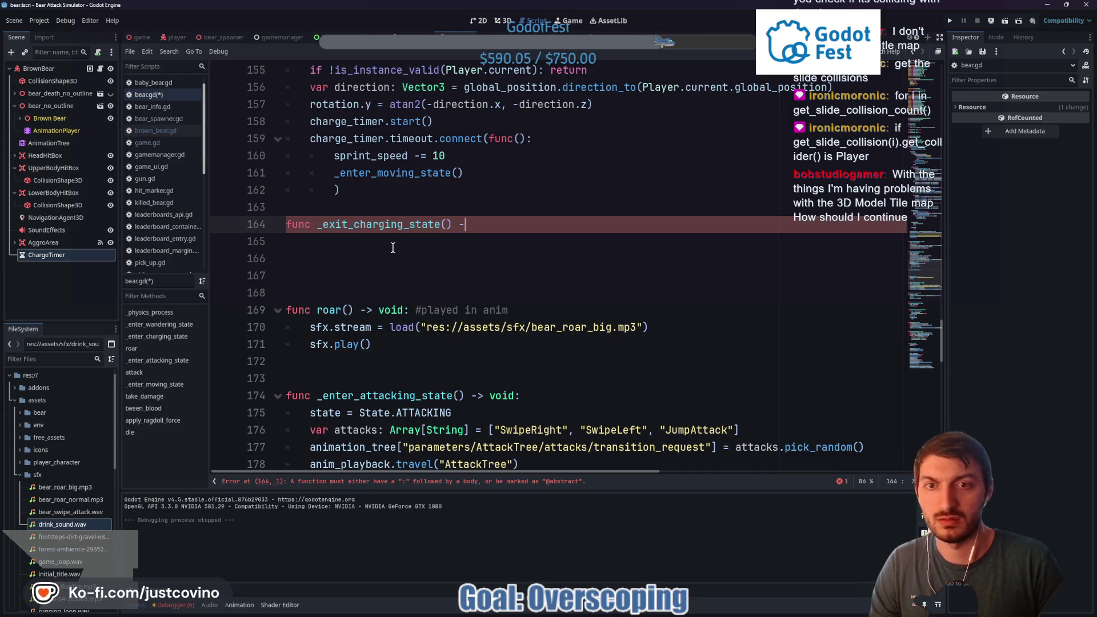
type("> void:")
key("Return")
Give the function the body 'if !charge_timer.is_stopped(): charge_timer.stop()'
type("if charg")
key("Return")
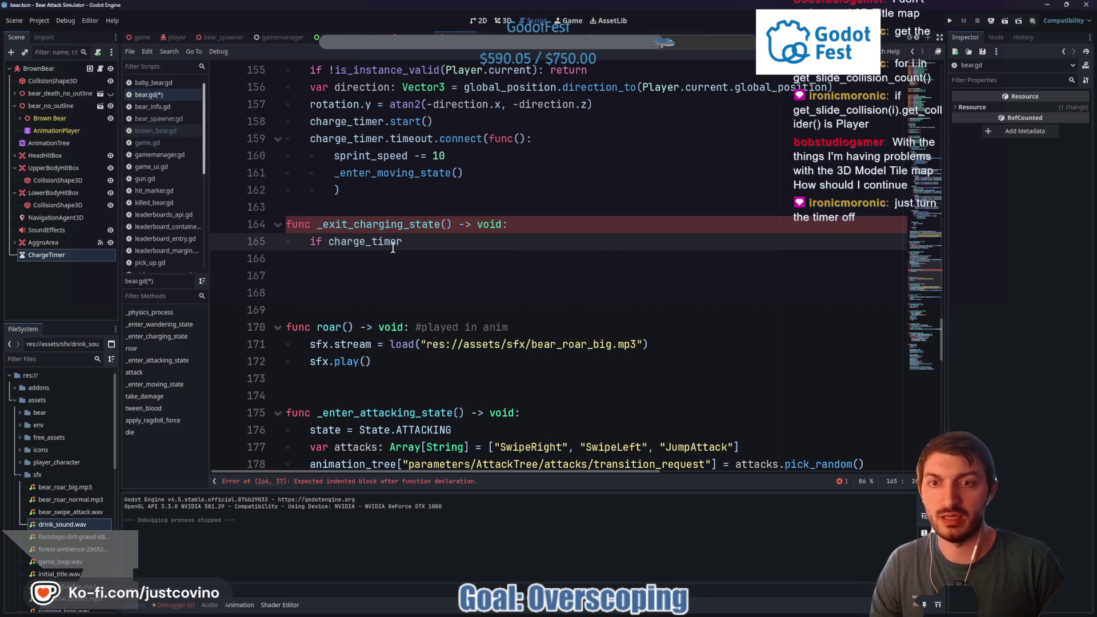
type(".is")
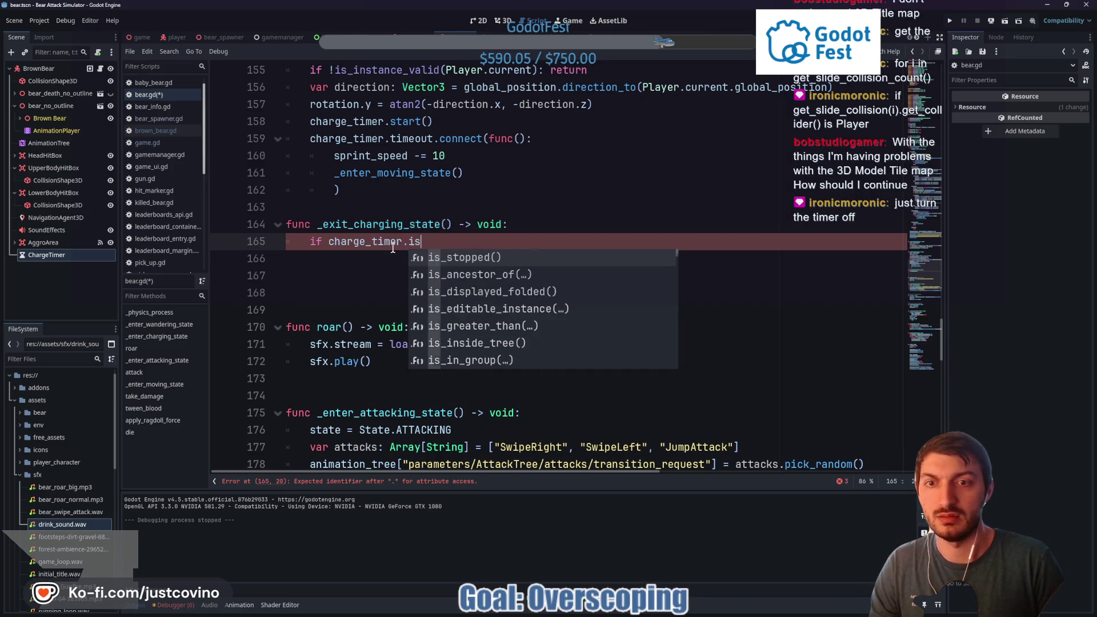
key("Return")
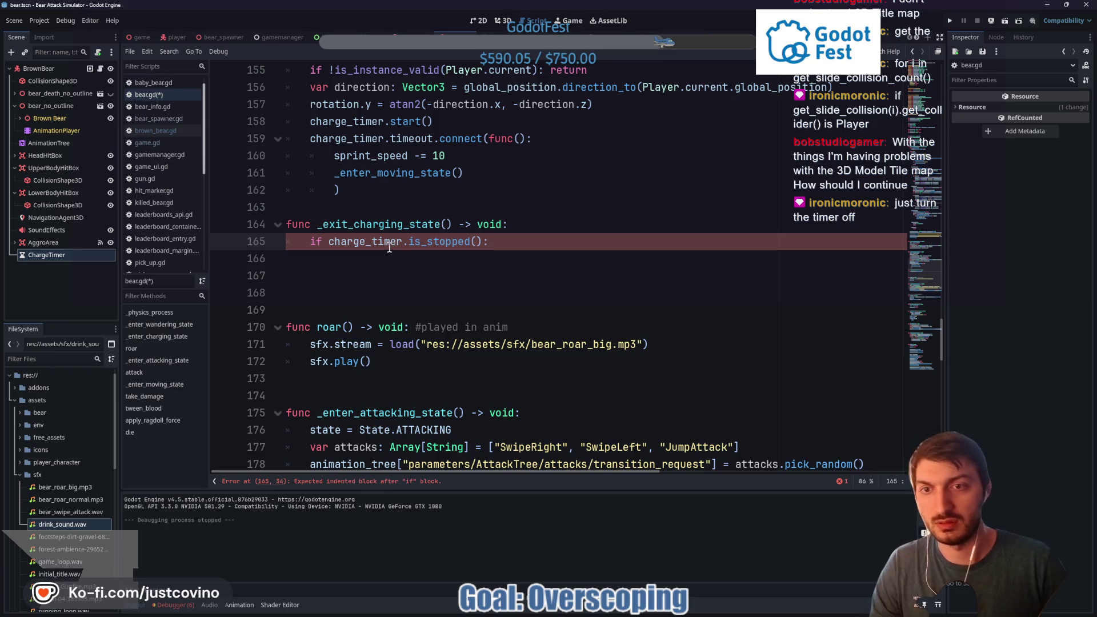
type("! charge")
key("Return")
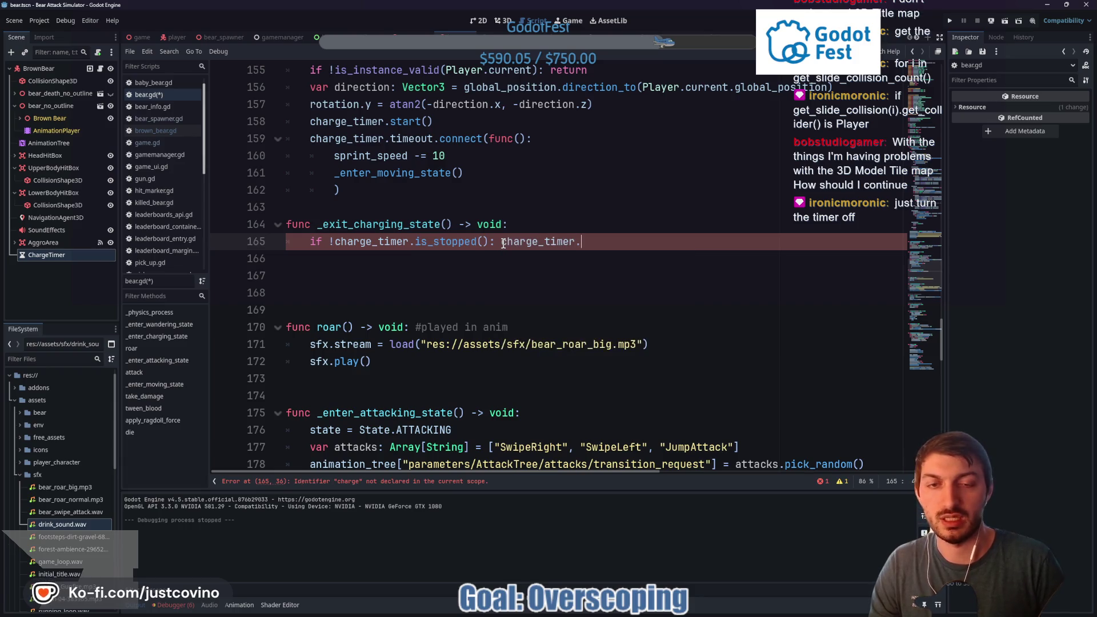
type(".stop")
key("Return")
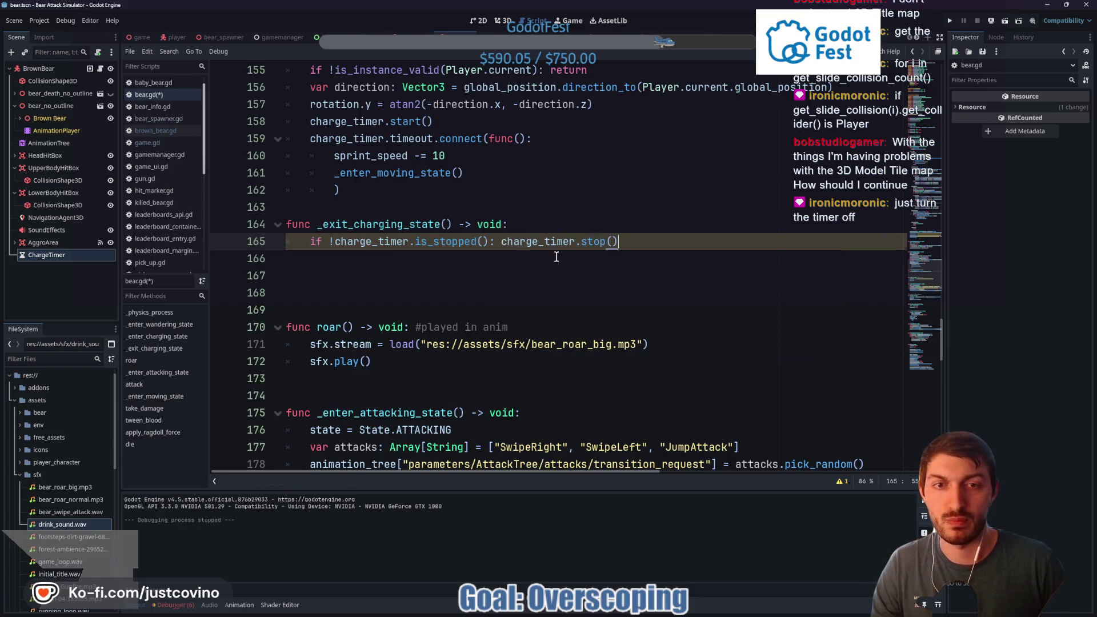
key("Return")
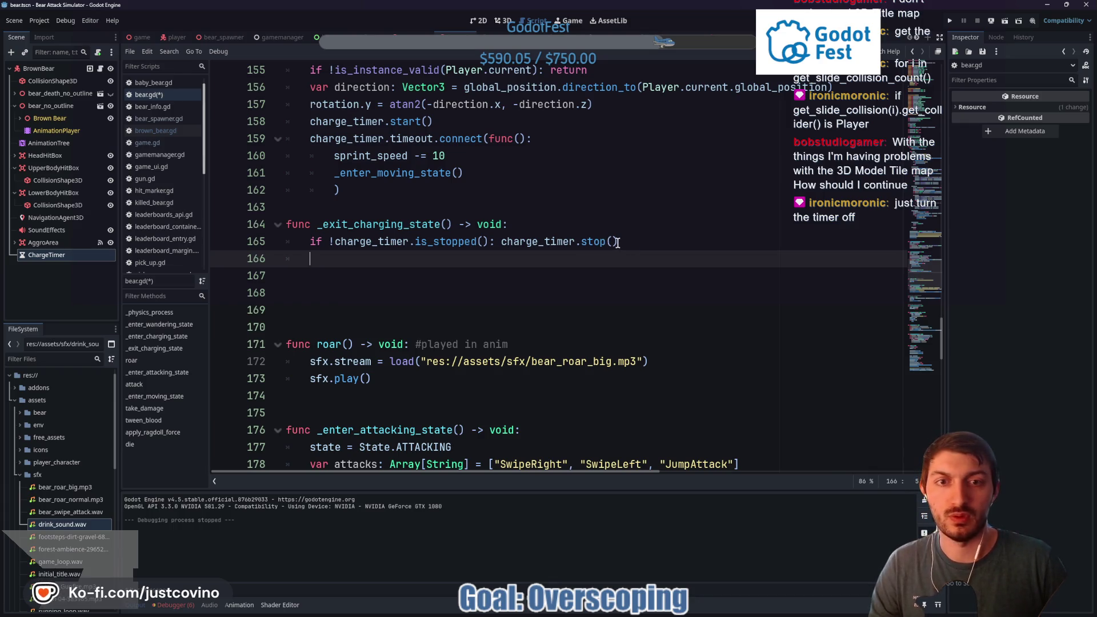
mouse_move(591, 243)
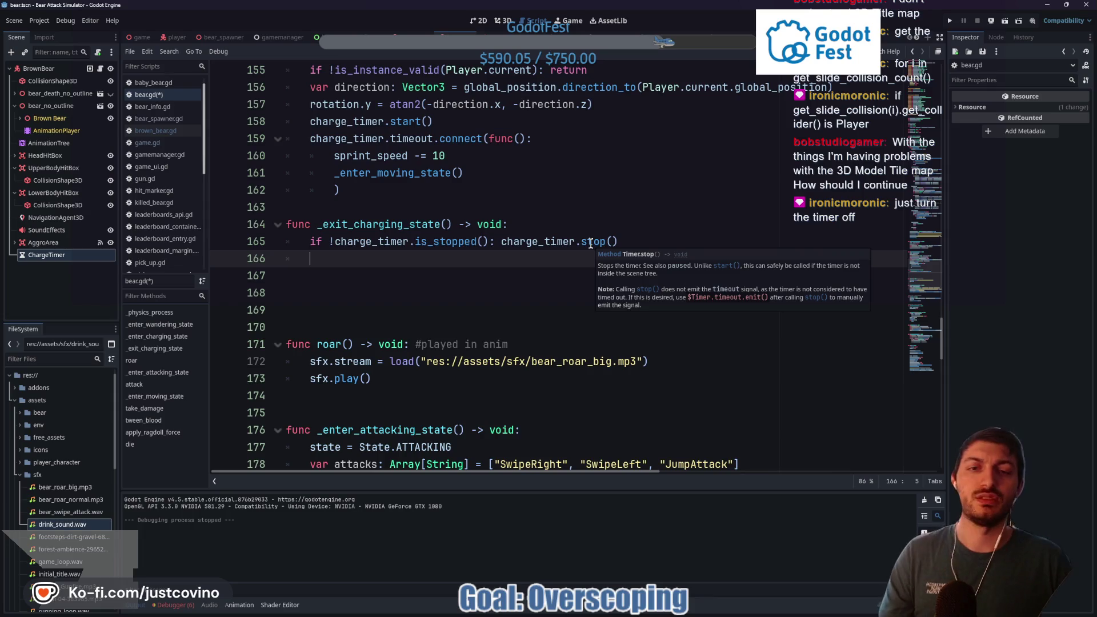
left_click(631, 239)
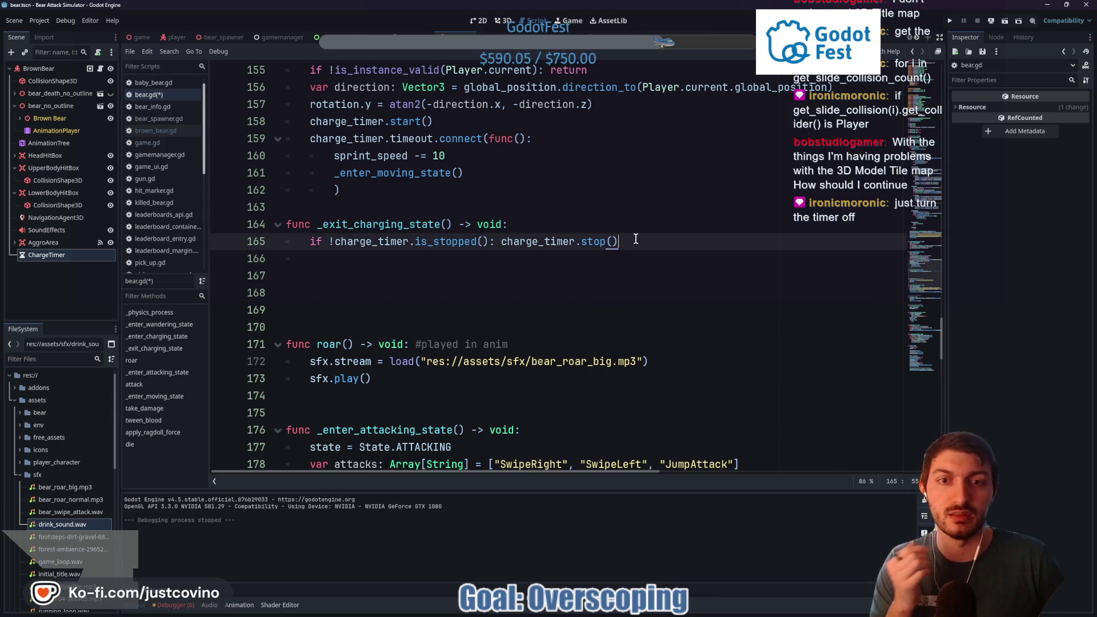
Correct line 165 to end with charge_timer.stop() and open a new indented line below
key("BackSpace")
key("BackSpace")
key("BackSpace")
type("time")
key("Return")
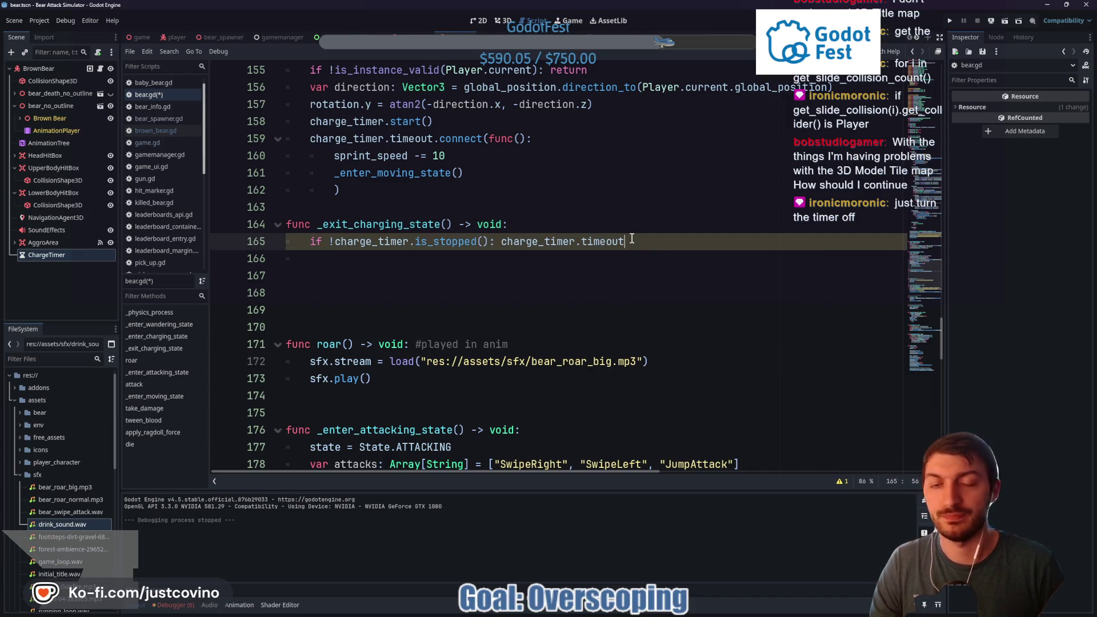
key("BackSpace")
key("BackSpace")
key("BackSpace")
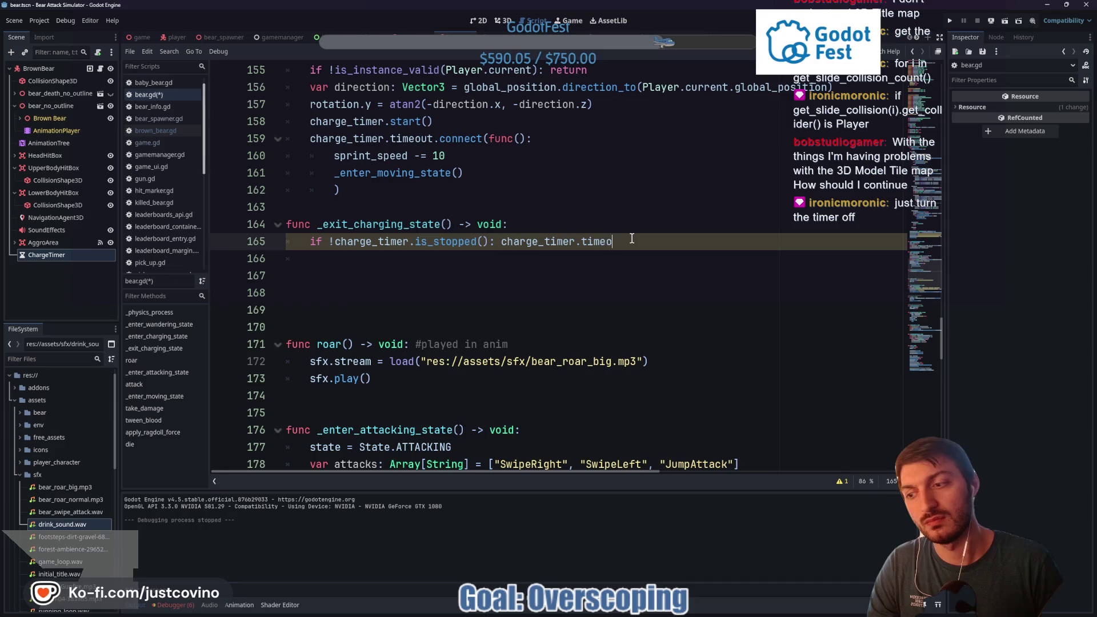
type("stop")
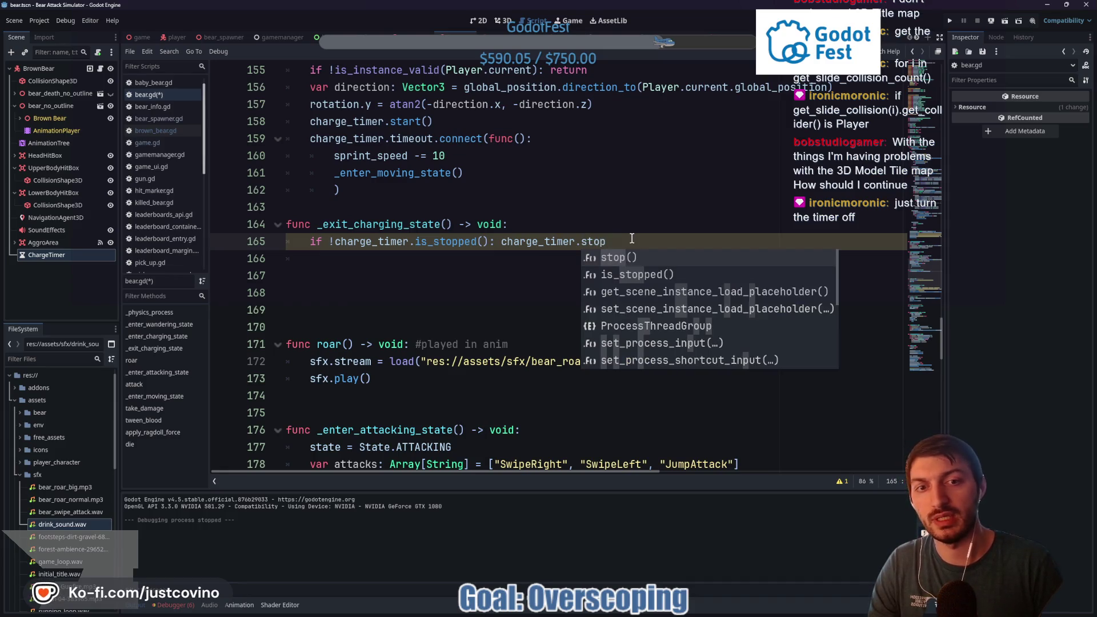
key("Return")
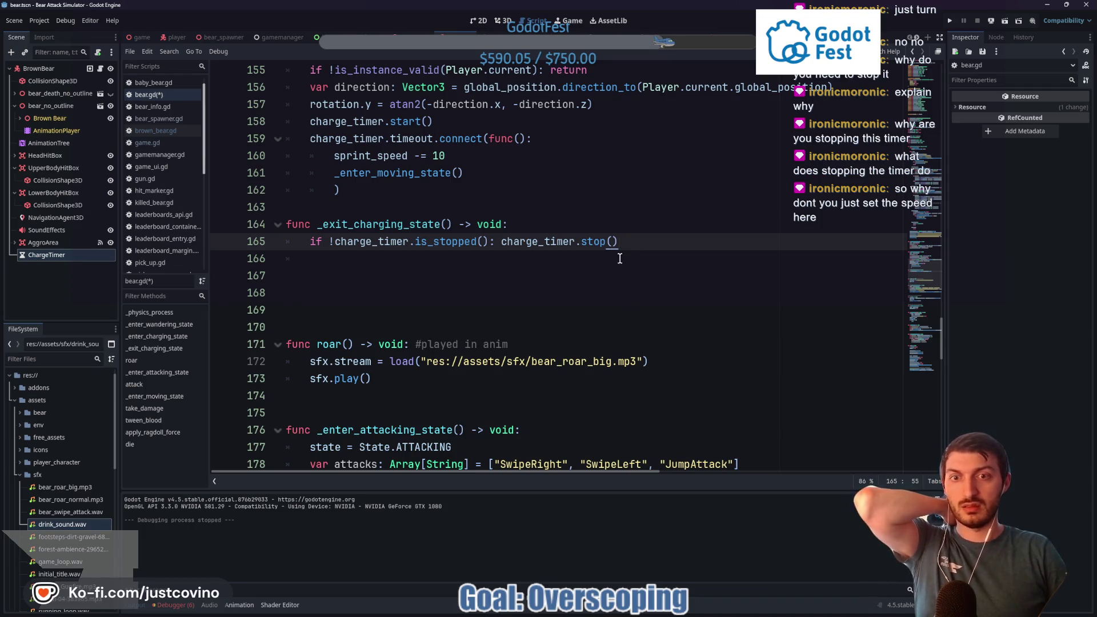
key("Return")
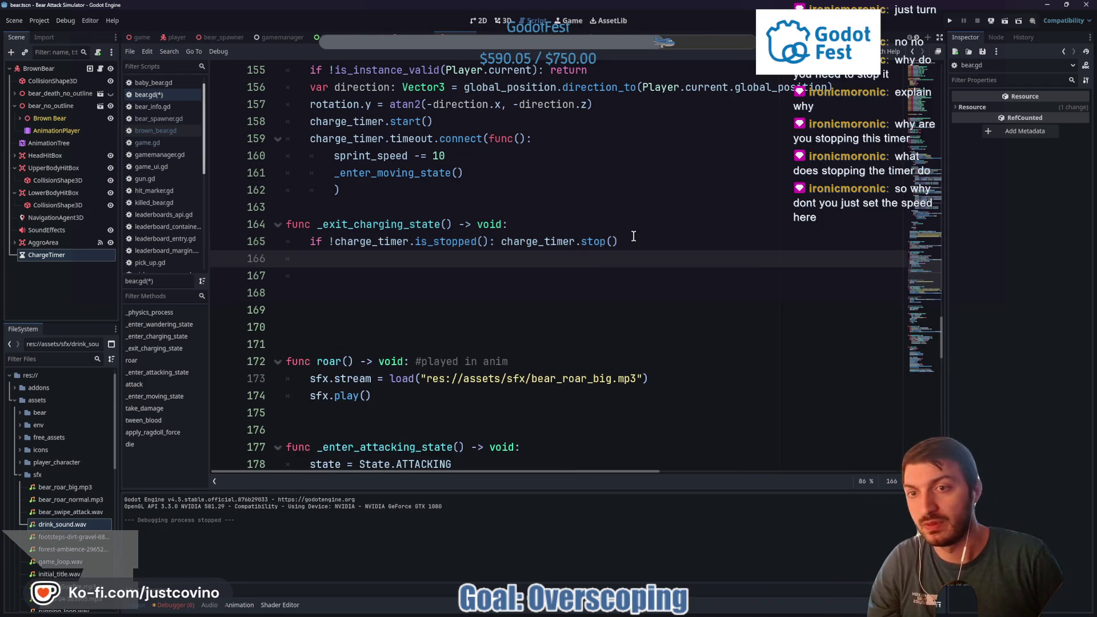
Add 'sprint_speed -= 10' and move the timer stop onto its own line under the if
type("sprint_speed")
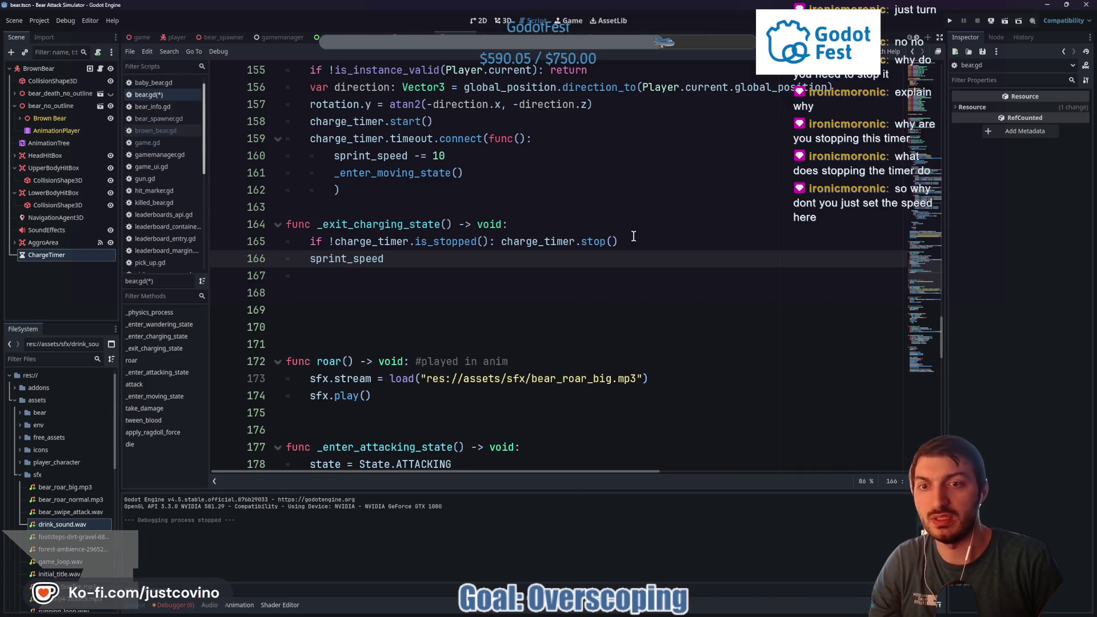
type(" -= 10")
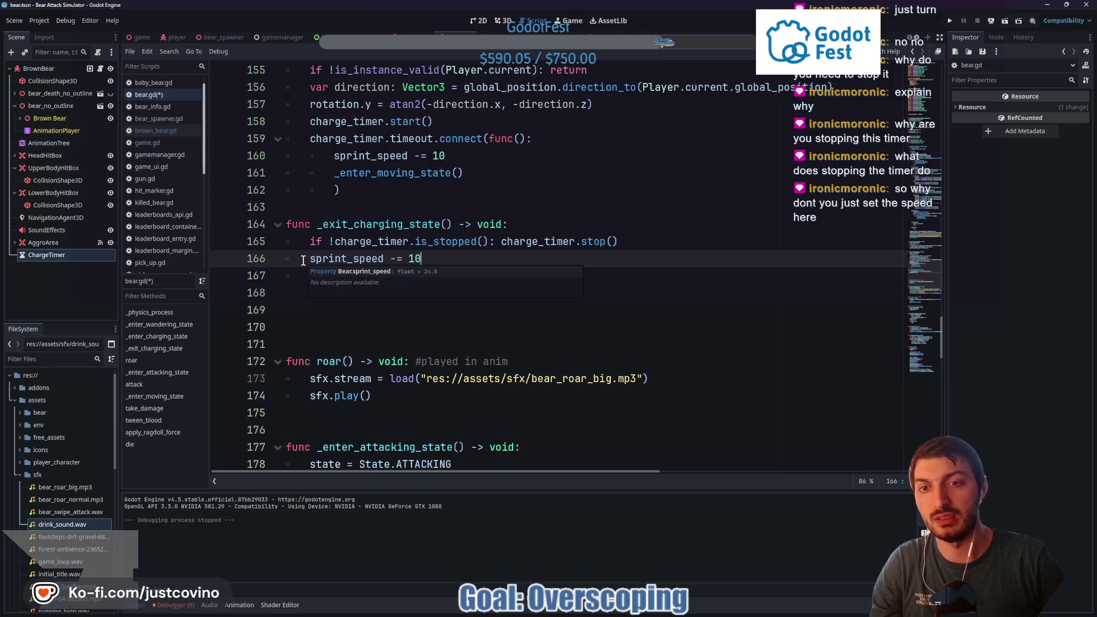
left_click(494, 242)
key("Return")
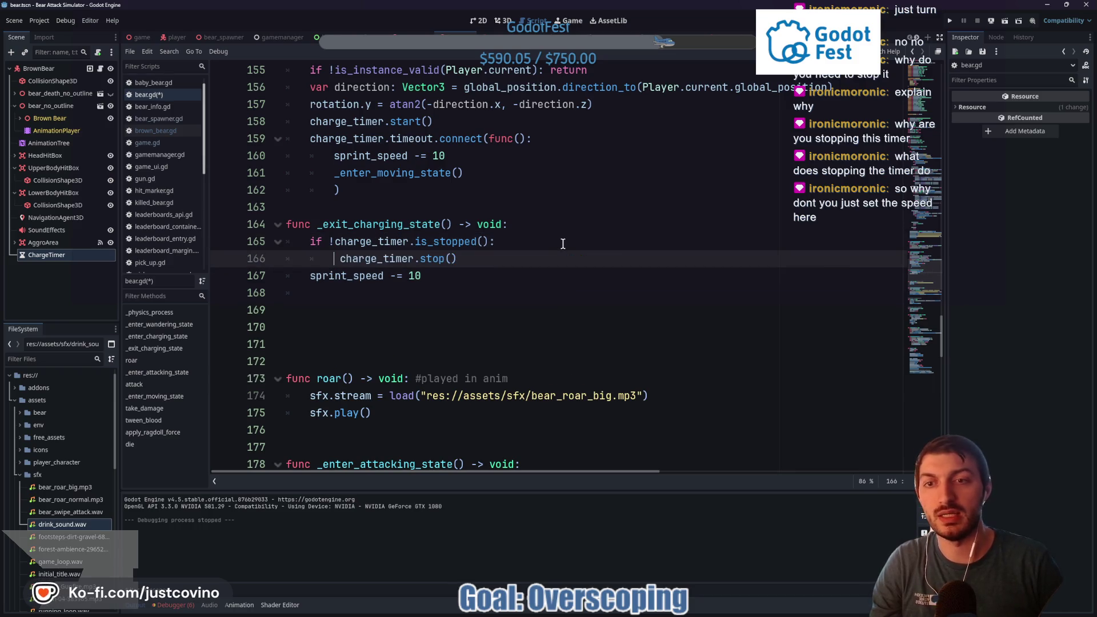
key("BackSpace")
left_click(339, 291)
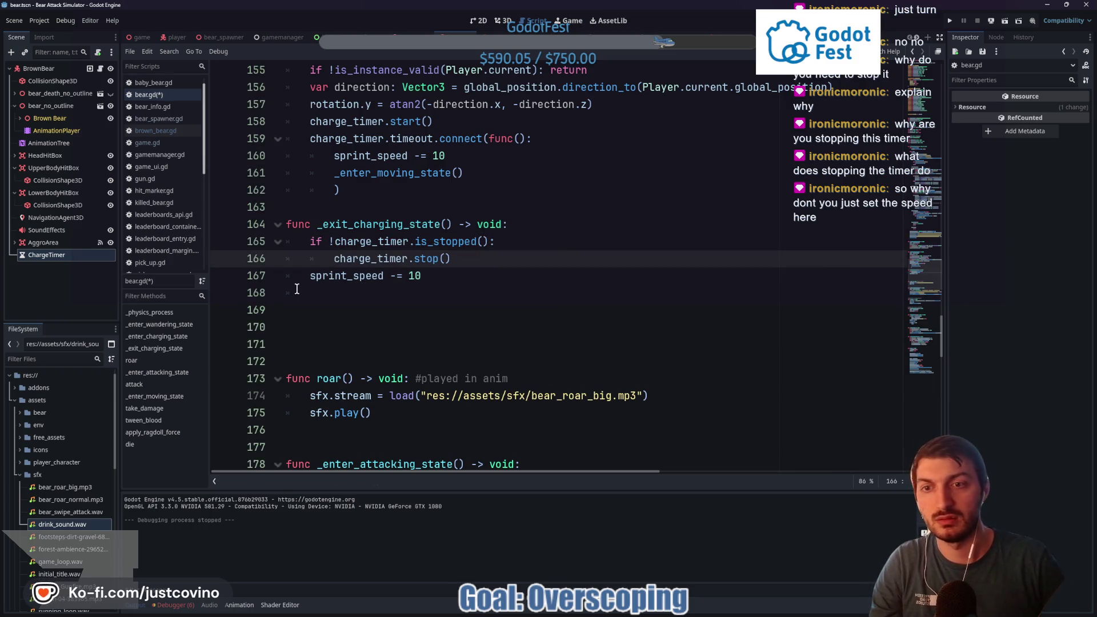
key("Up")
key("Tab")
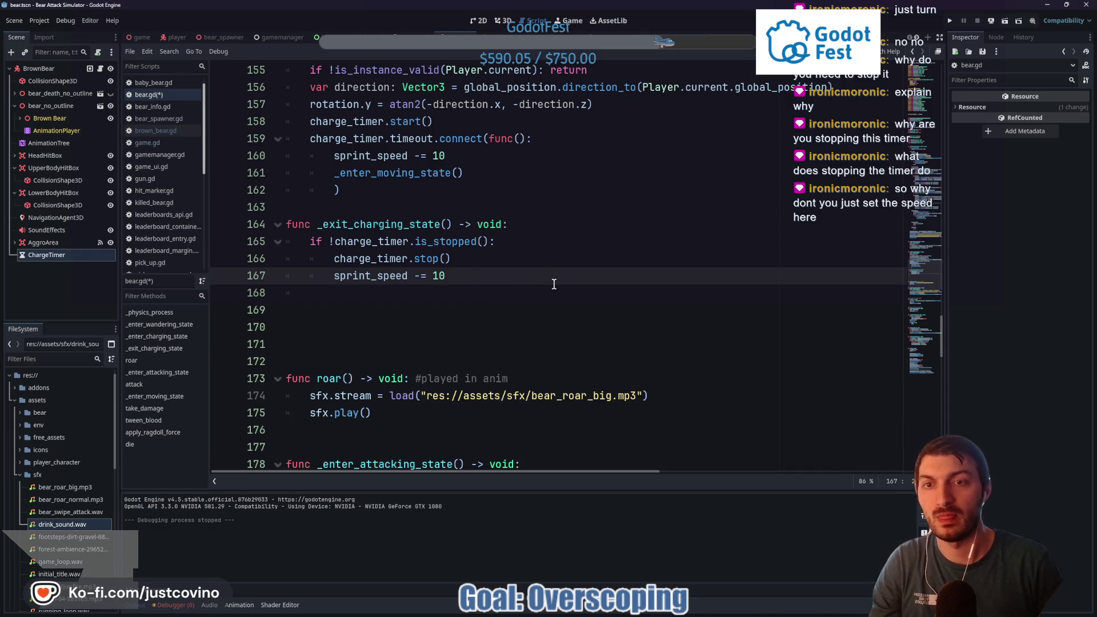
key("Return")
Call _enter_moving_state() after the speed decrease, save, and select the print("Player Hit") line
type("_enter")
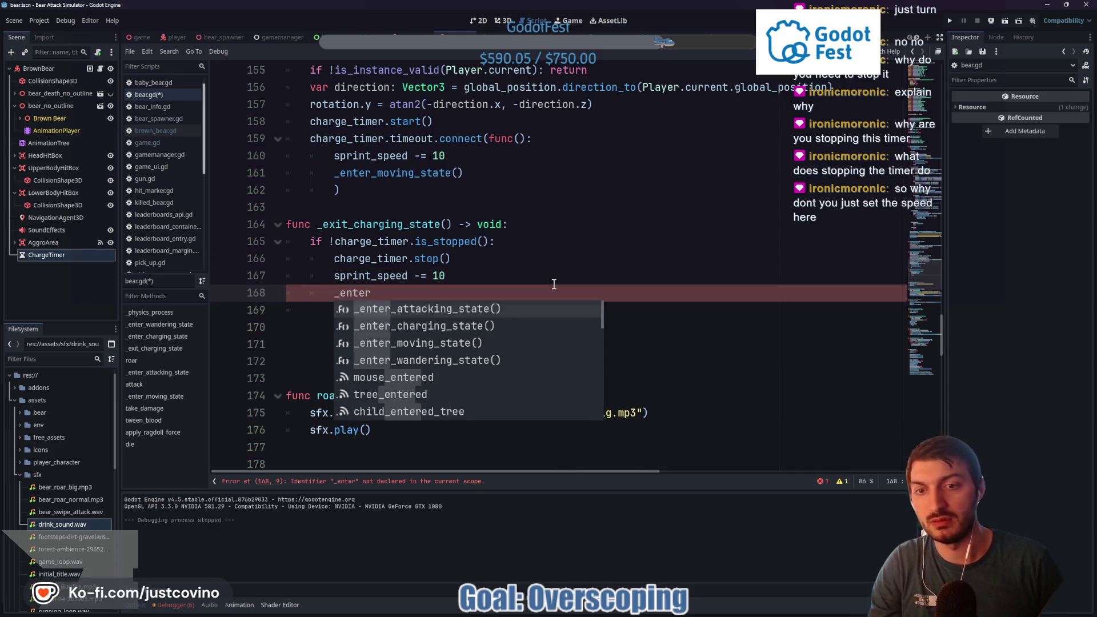
key("Down")
key("Down")
key("Return")
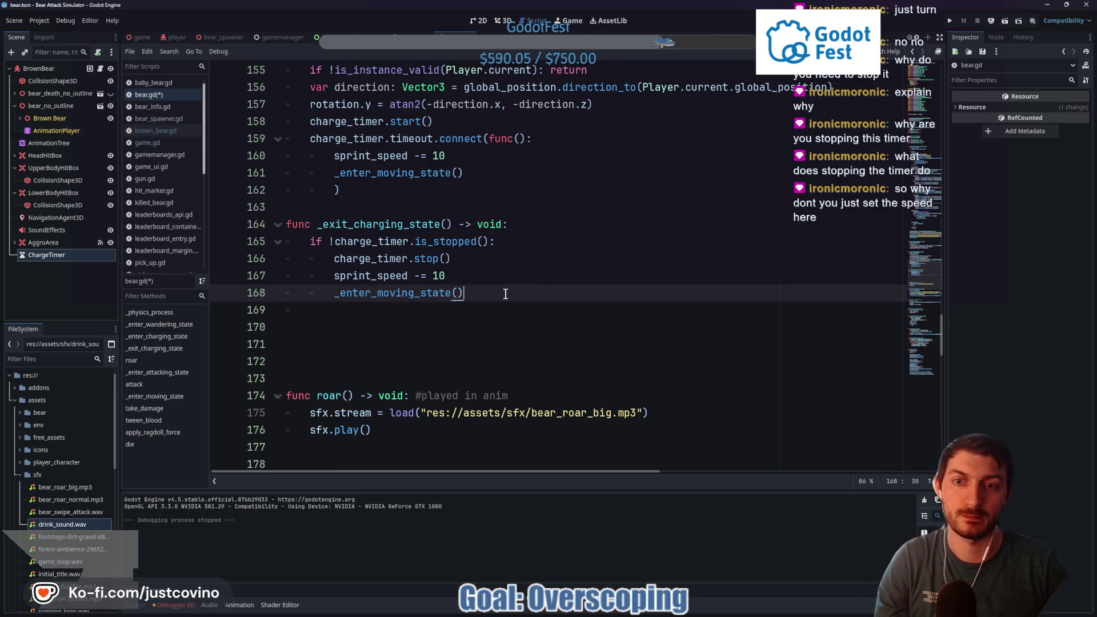
key("ctrl+s")
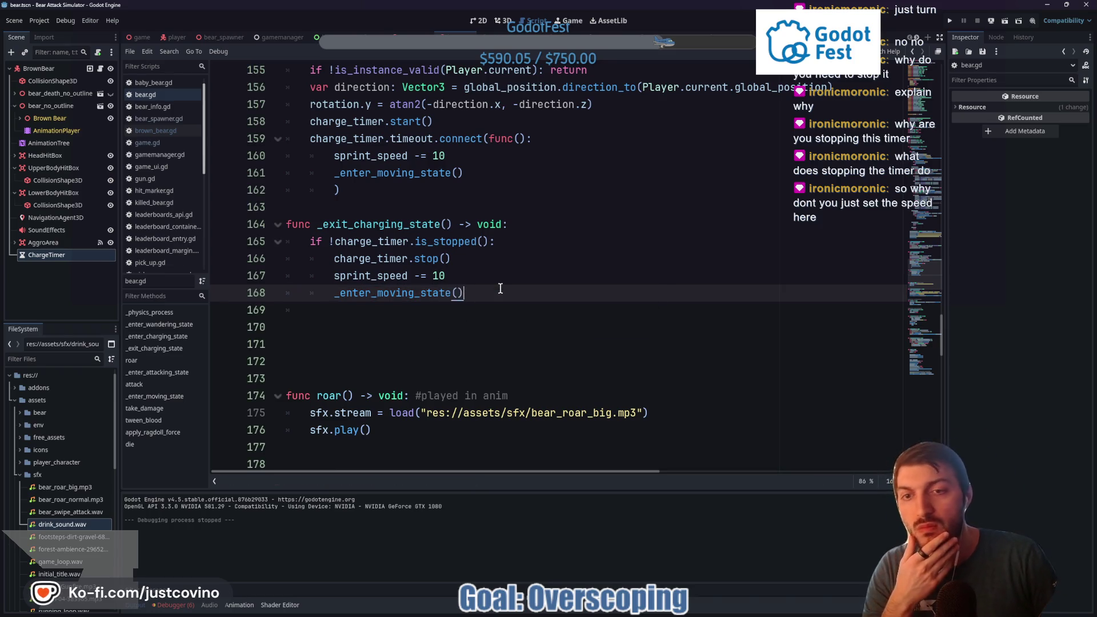
scroll(488, 289, "up", 5)
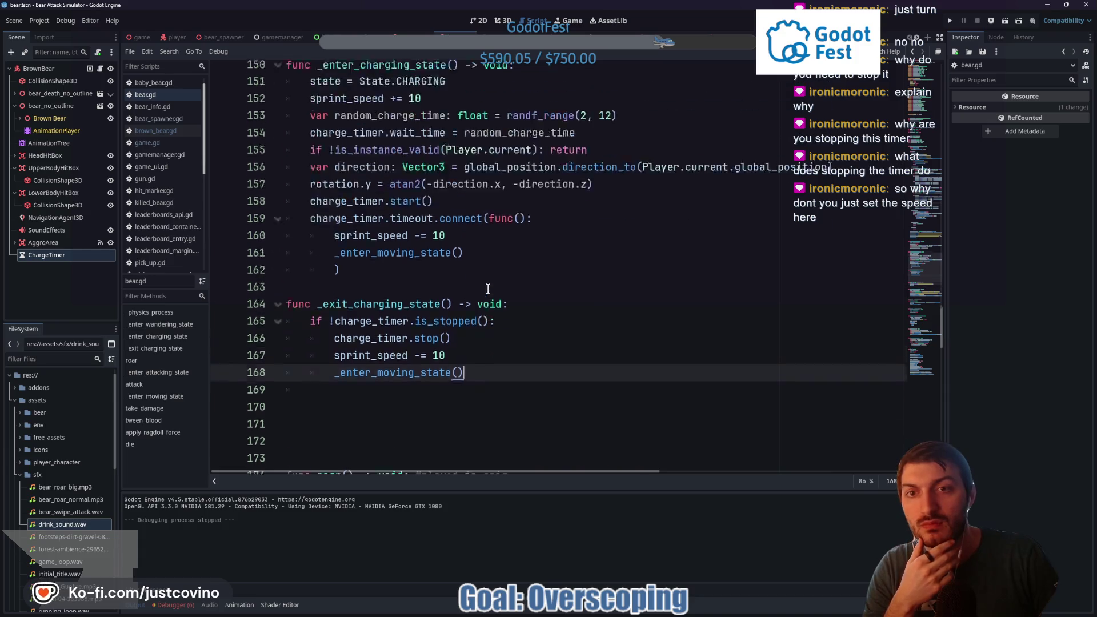
scroll(488, 288, "up", 10)
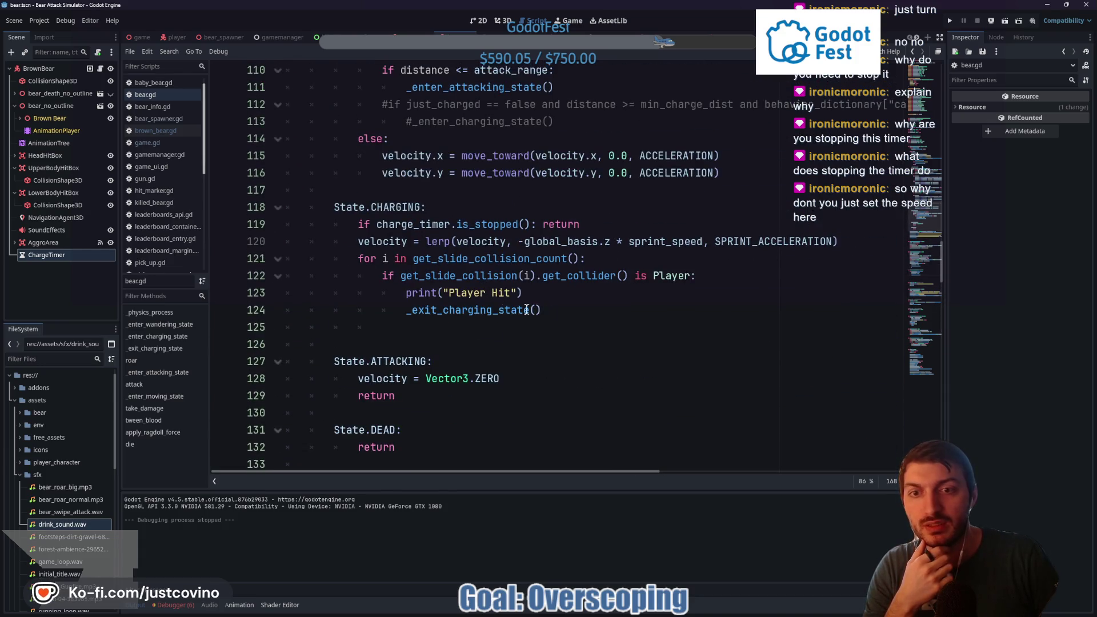
left_click_drag(522, 292, 409, 294)
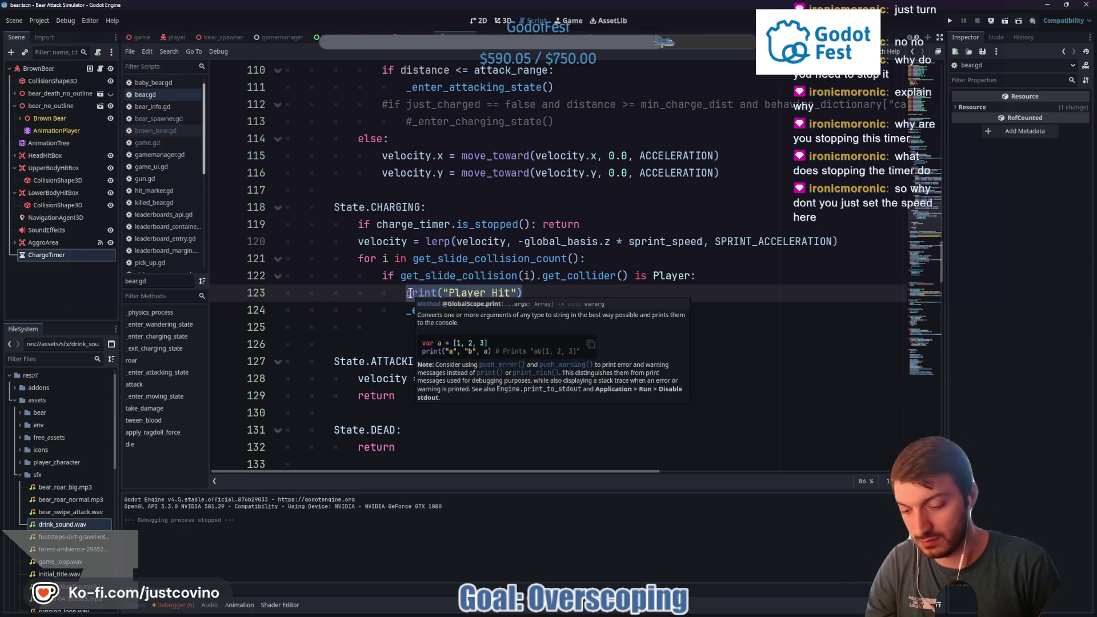
Replace the Player Hit print with 'velocity = Vector3.ZERO' and save
type("velocity")
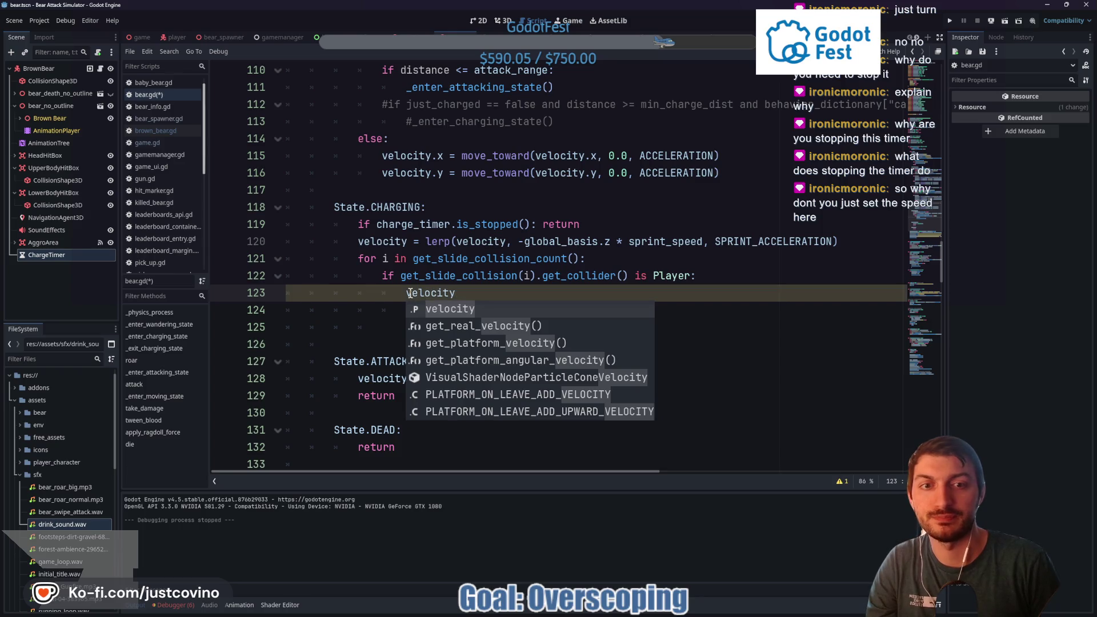
type(" = ")
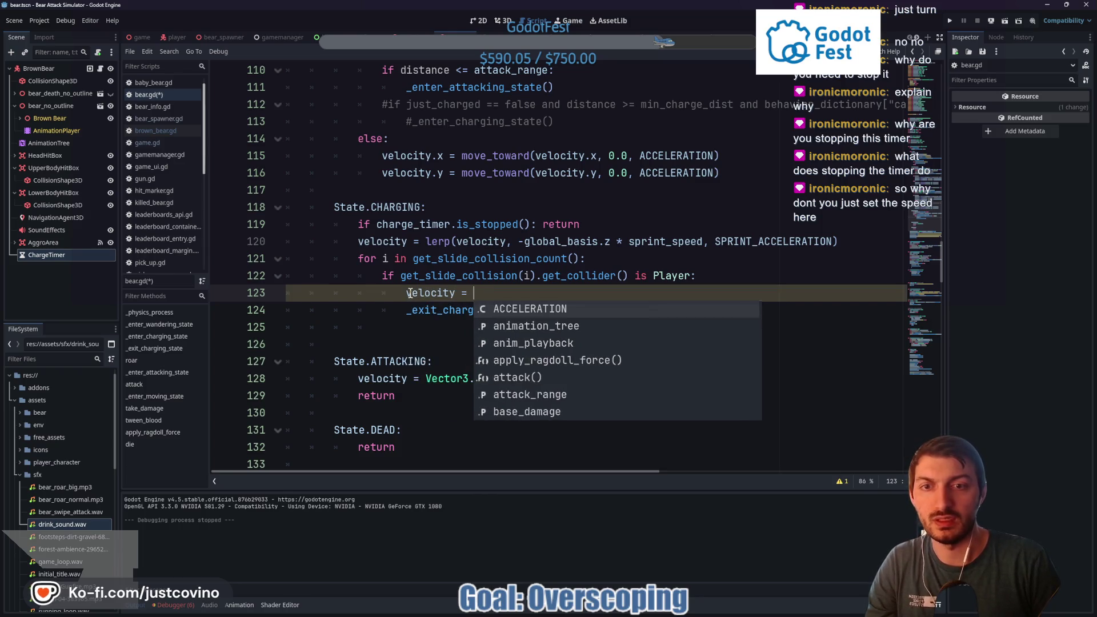
type("Vector3.Z")
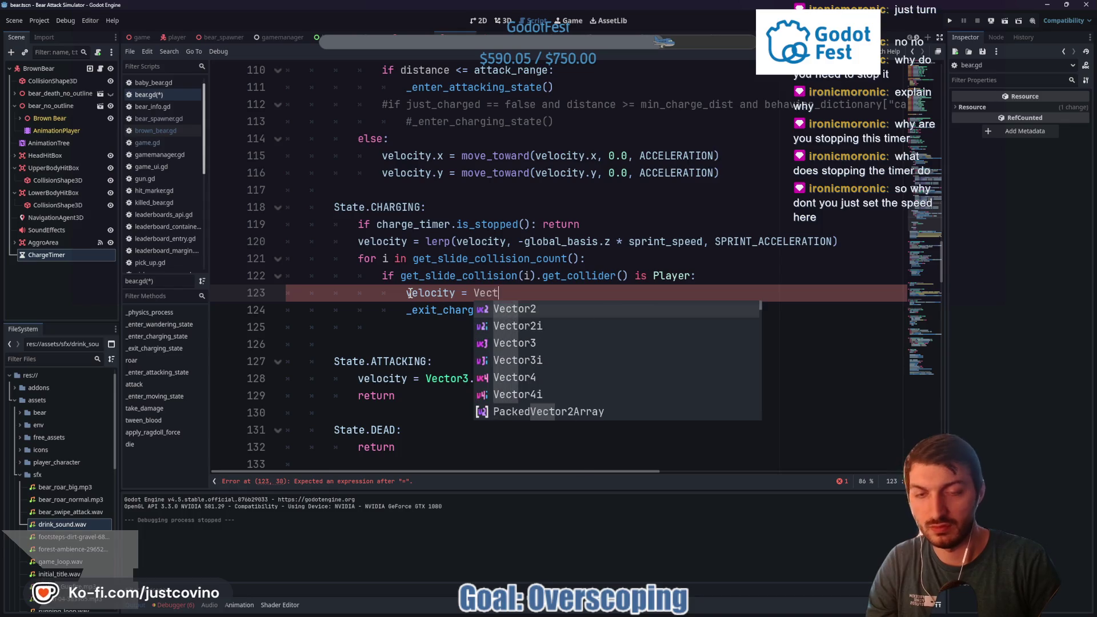
key("Return")
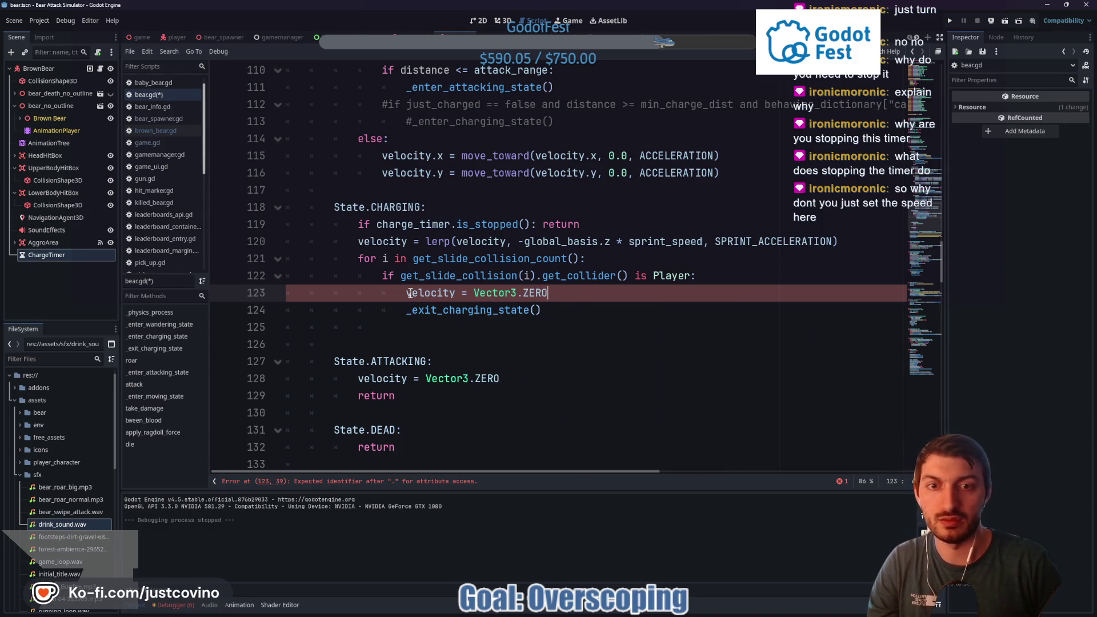
key("ctrl+s")
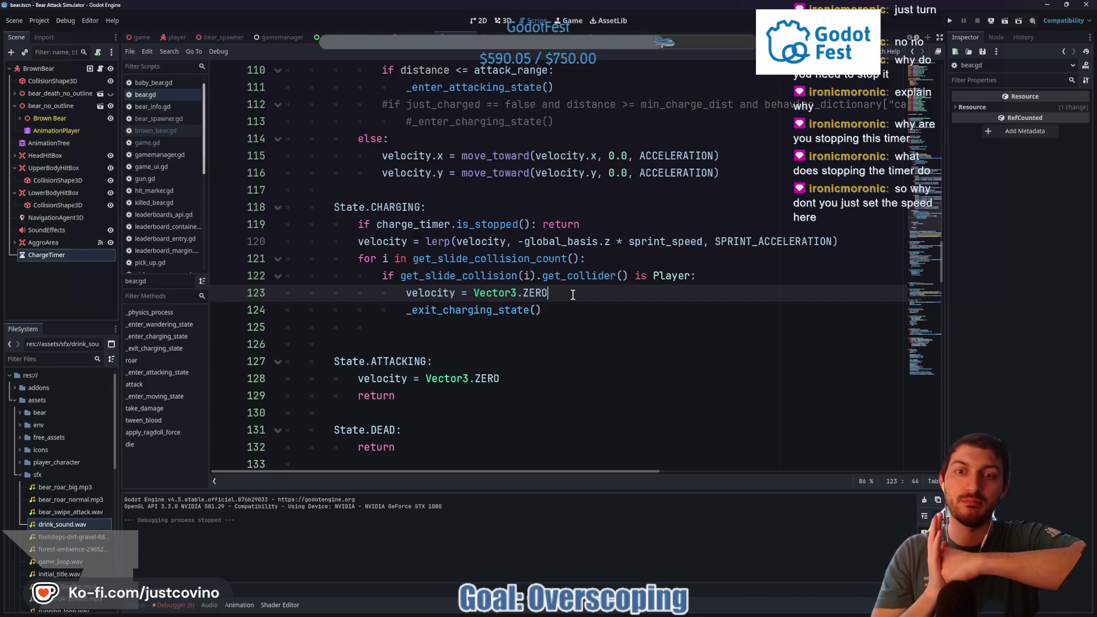
Add a blank line between the timer callback and _exit_charging_state(), then save
scroll(548, 306, "down", 10)
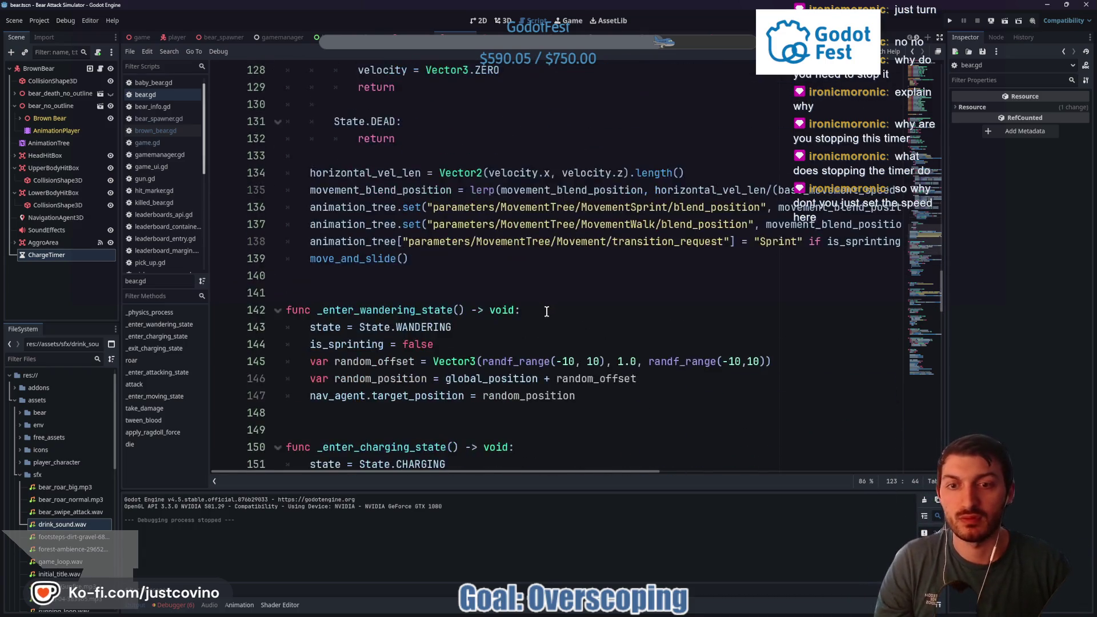
scroll(537, 314, "down", 3)
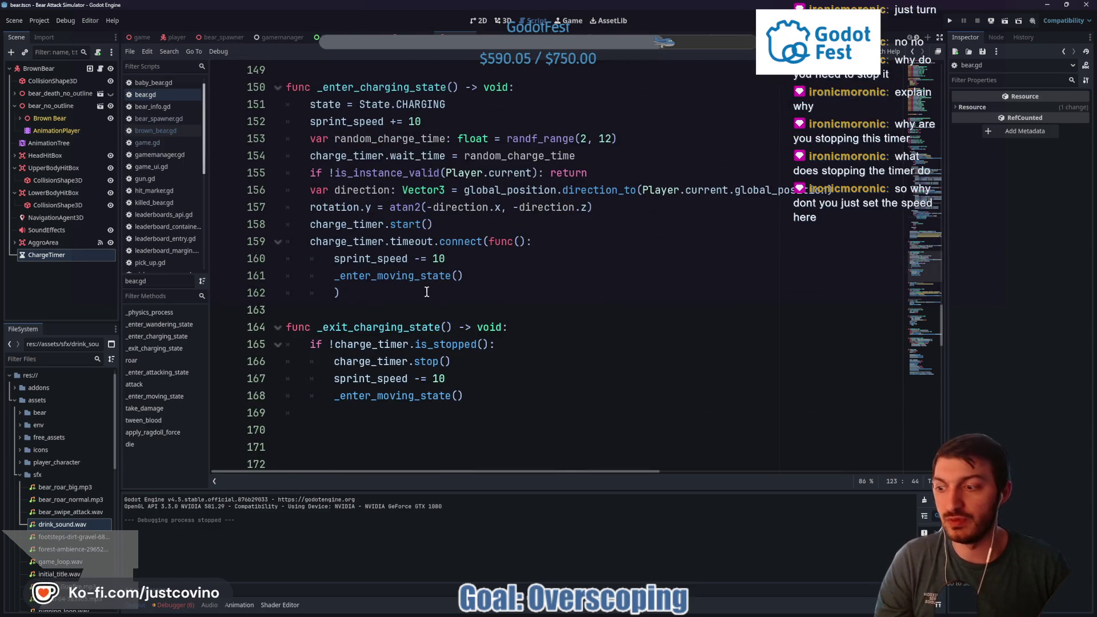
left_click(398, 309)
key("Return")
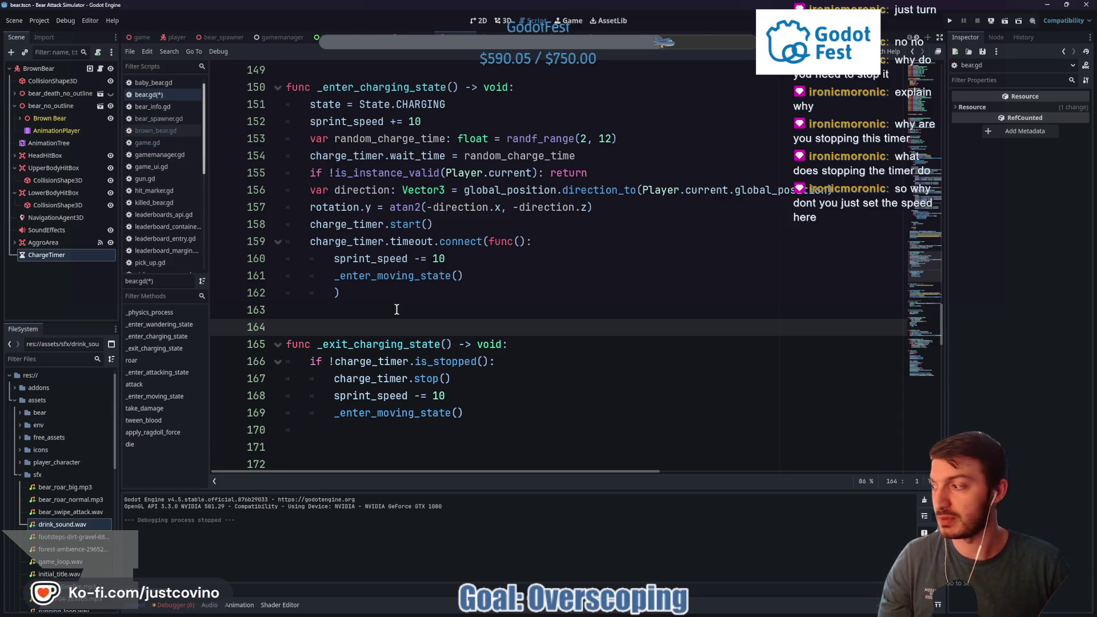
key("ctrl+s")
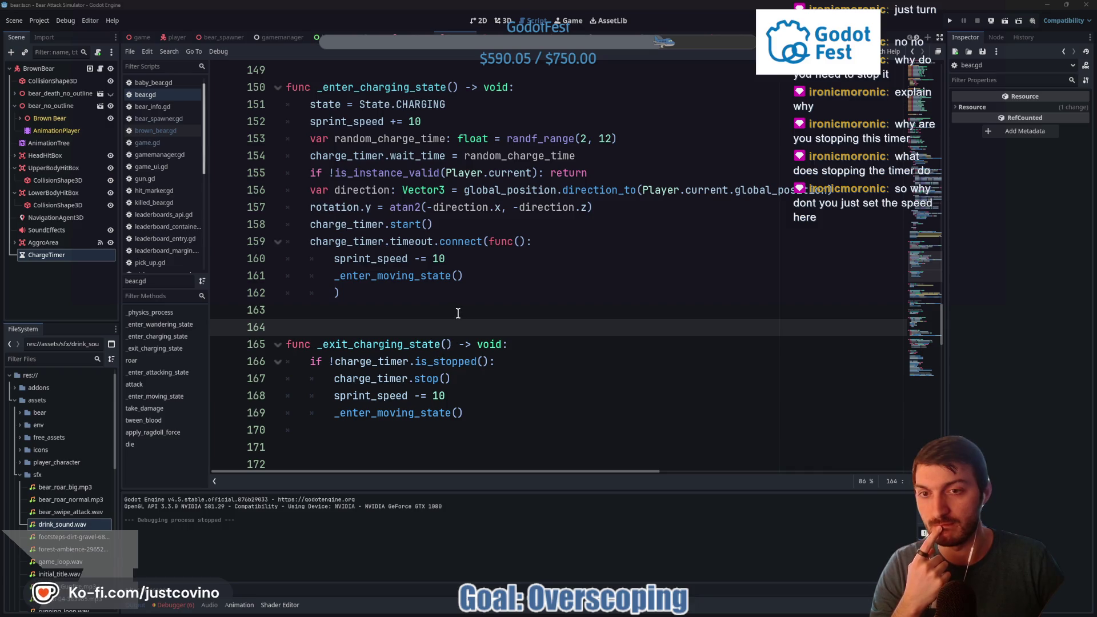
key("ctrl+Tab")
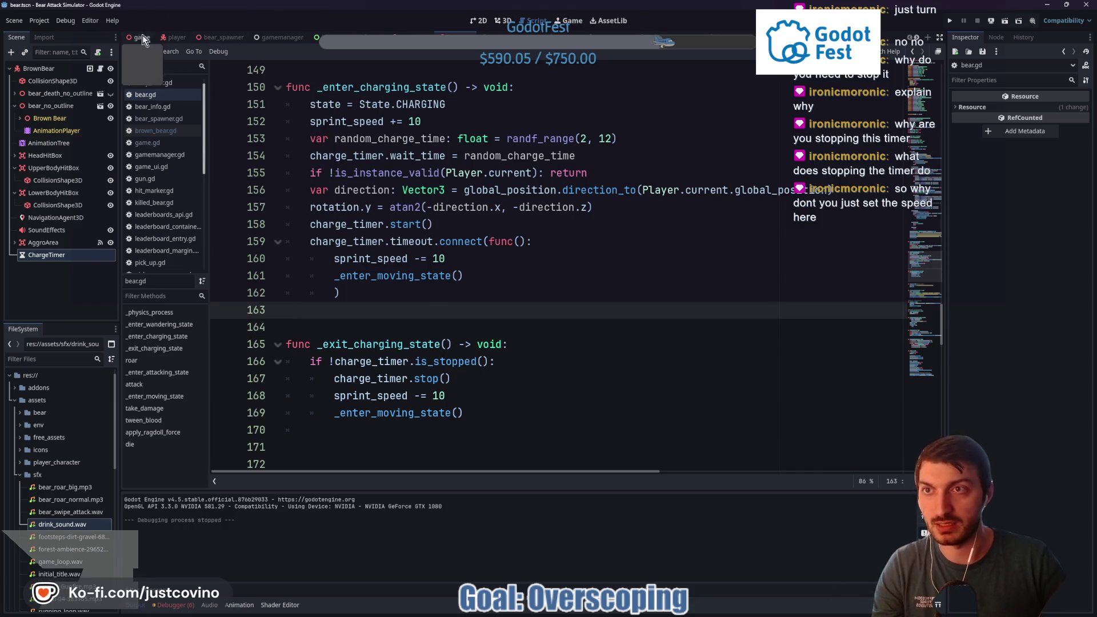
Run the game with F5, lower the music volume, enter a player name and start walking
key("F5")
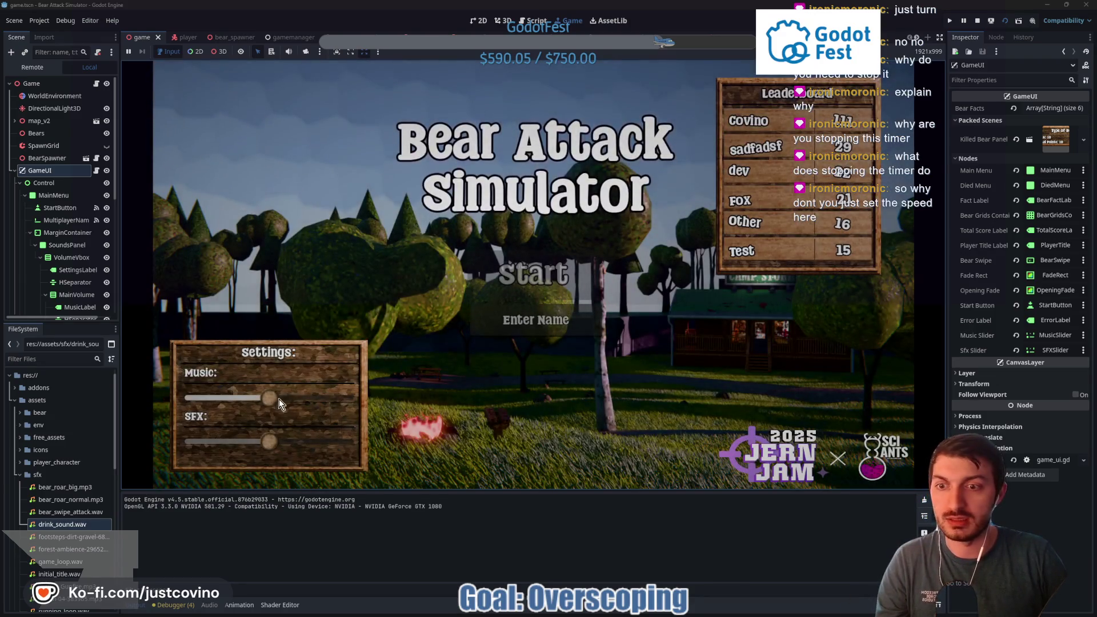
left_click_drag(266, 402, 208, 398)
left_click(525, 323)
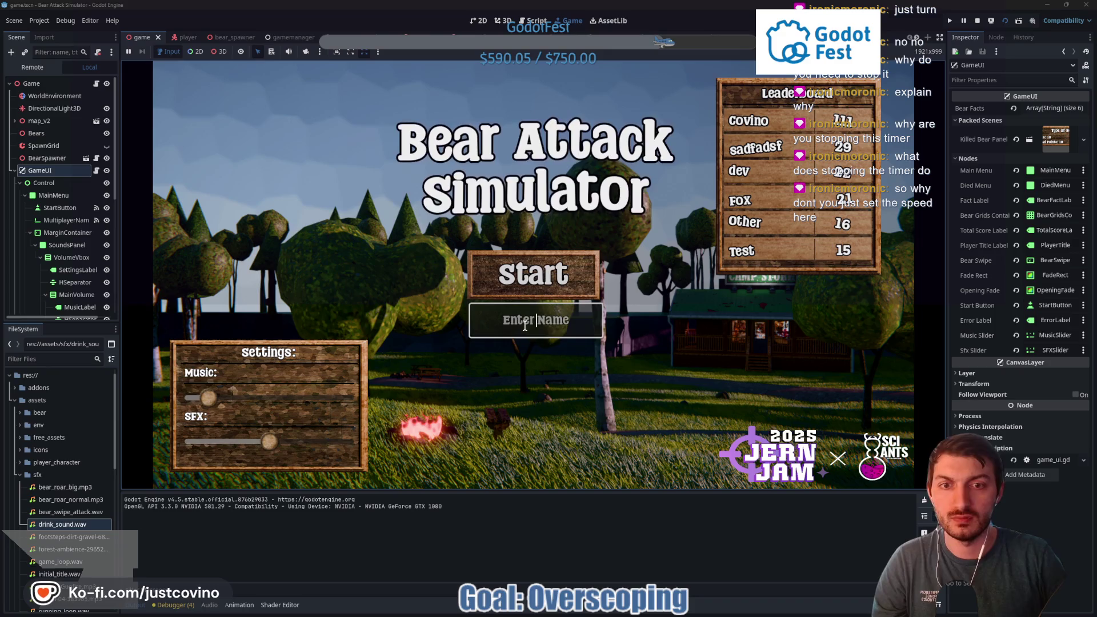
type("sdfgfg")
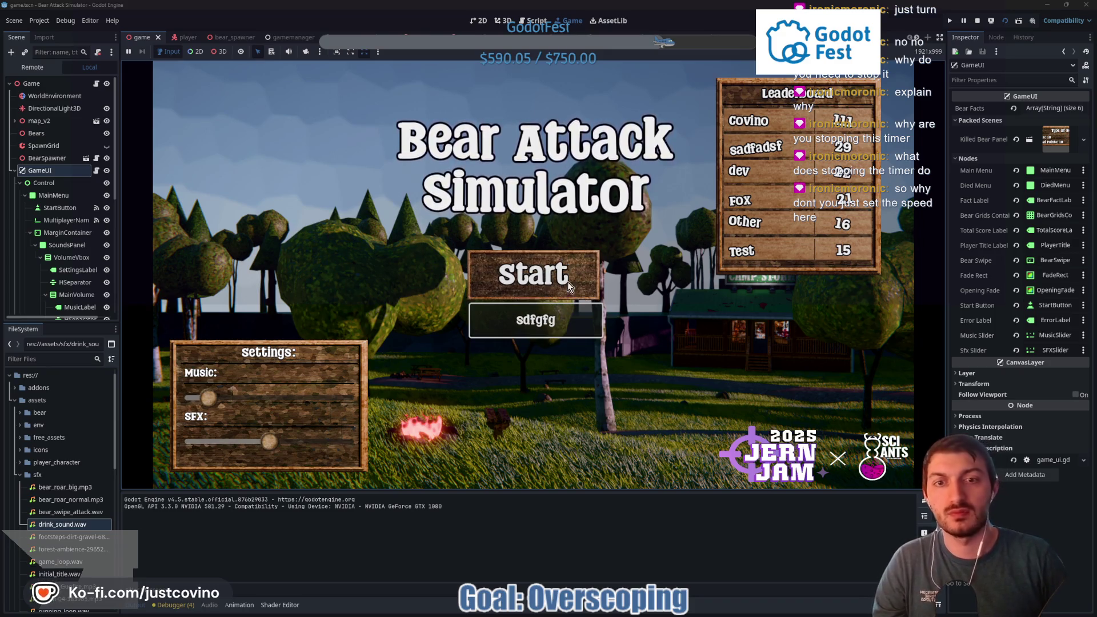
left_click(564, 289)
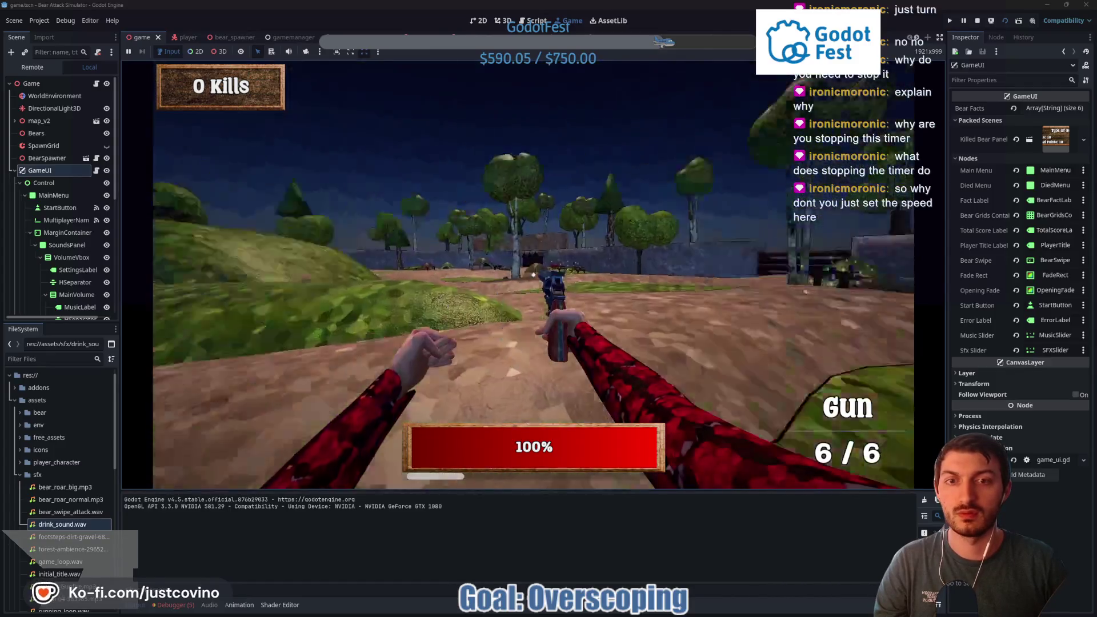
key("shift+w")
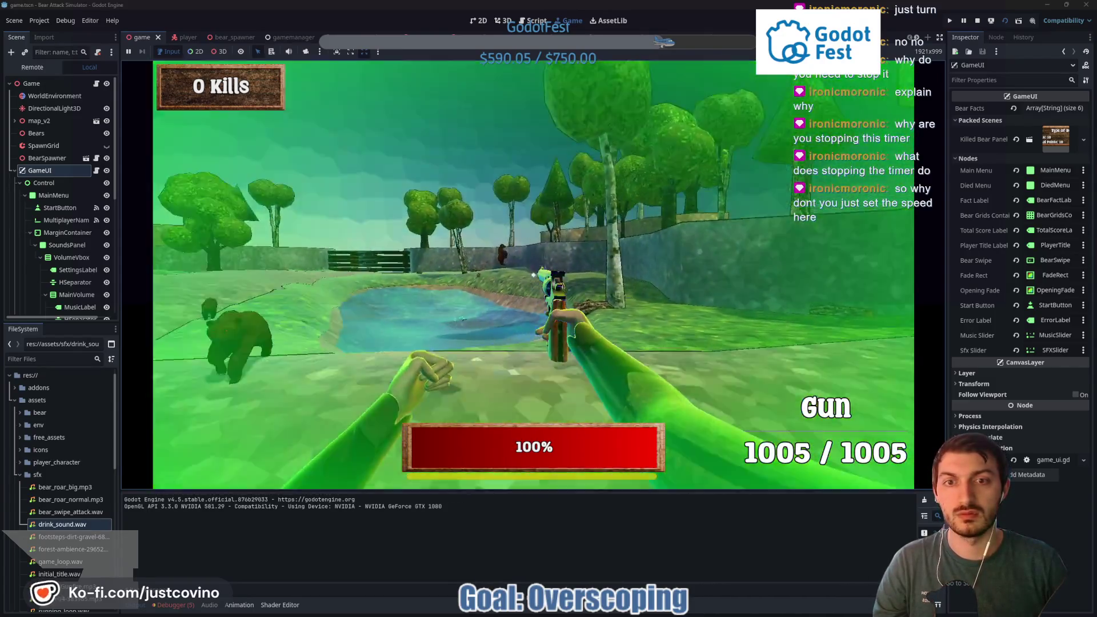
Shoot the charging bears until the player is mauled, then stop the game
left_click(533, 275)
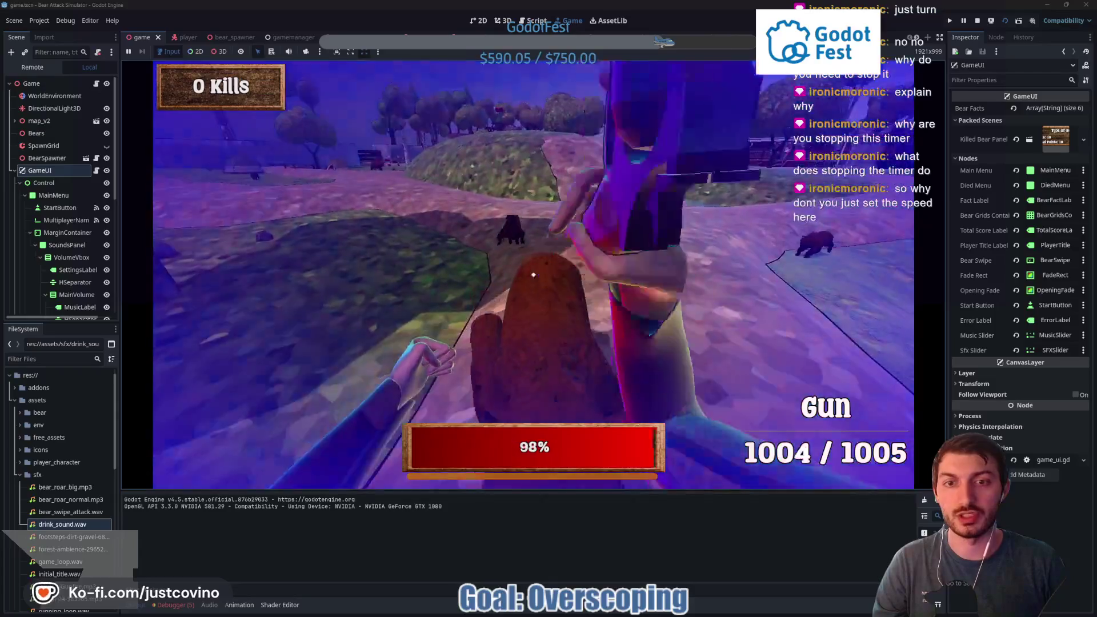
left_click(534, 275)
left_click(534, 275)
left_click(534, 275)
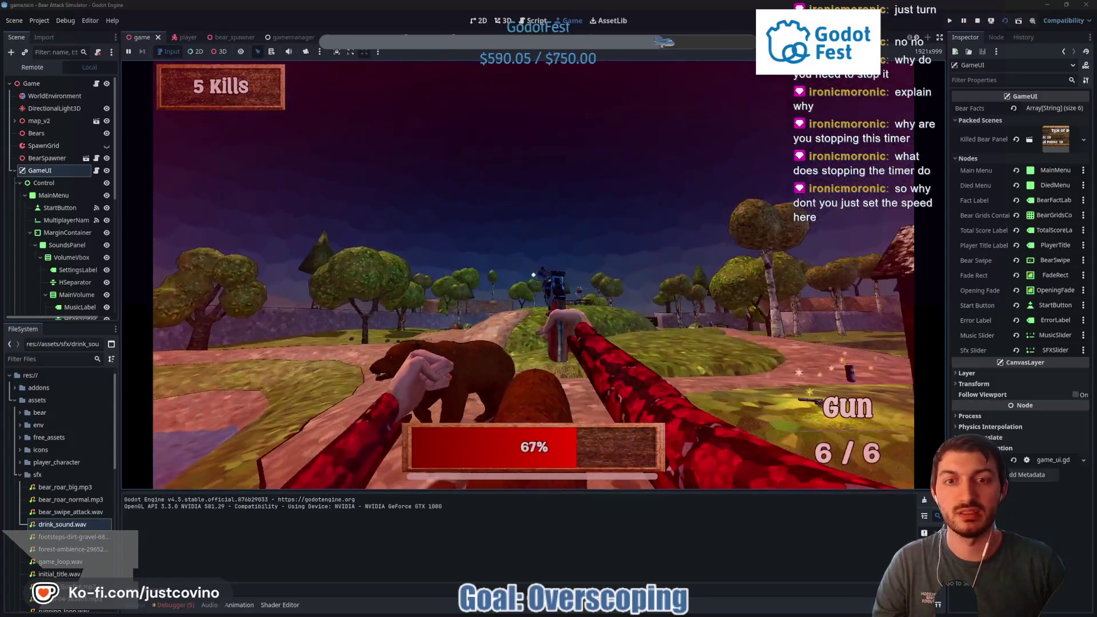
left_click(533, 275)
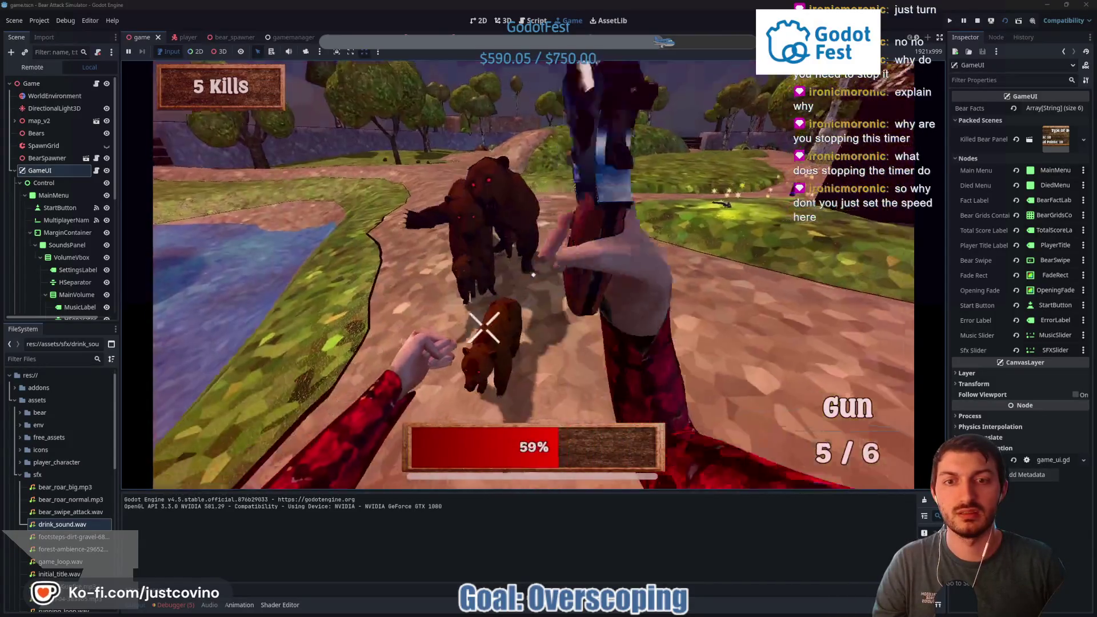
left_click(534, 274)
left_click(533, 275)
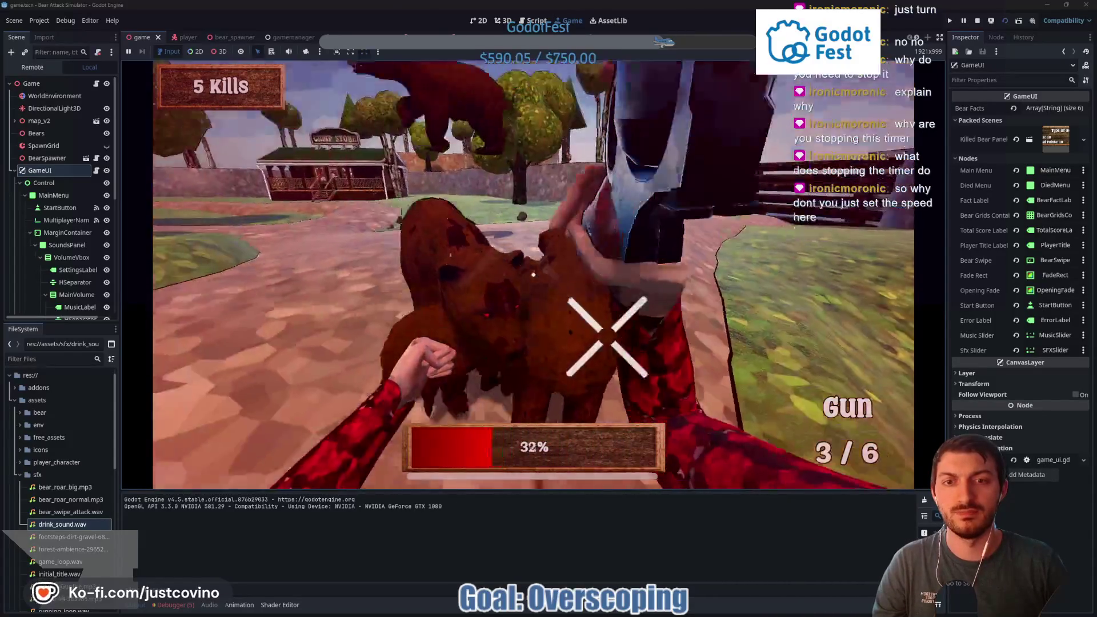
left_click(534, 275)
left_click(534, 275)
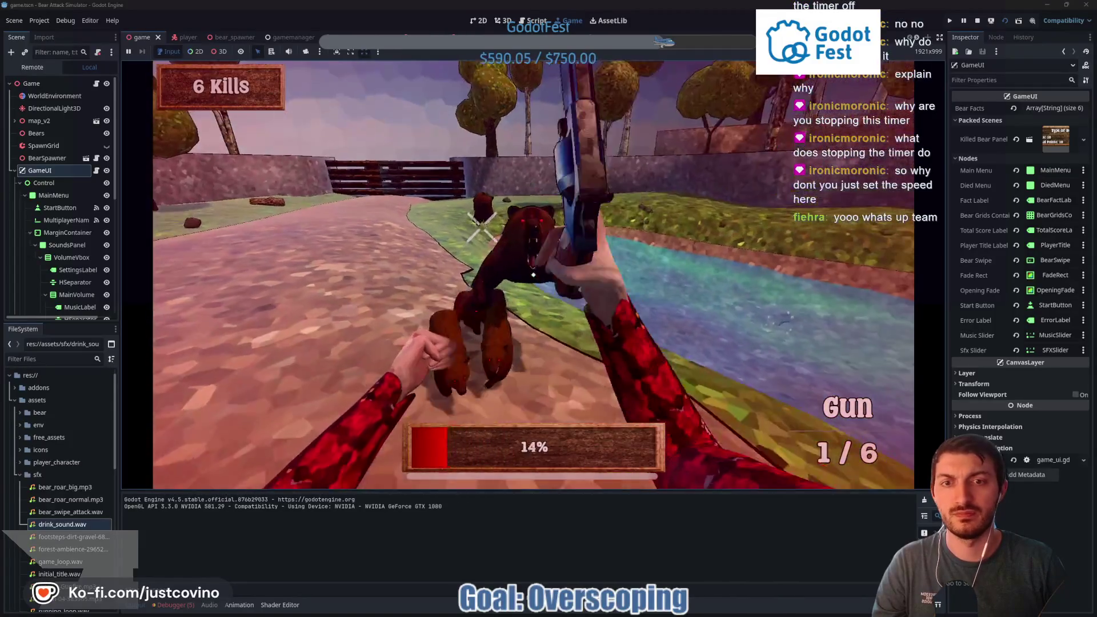
left_click(533, 275)
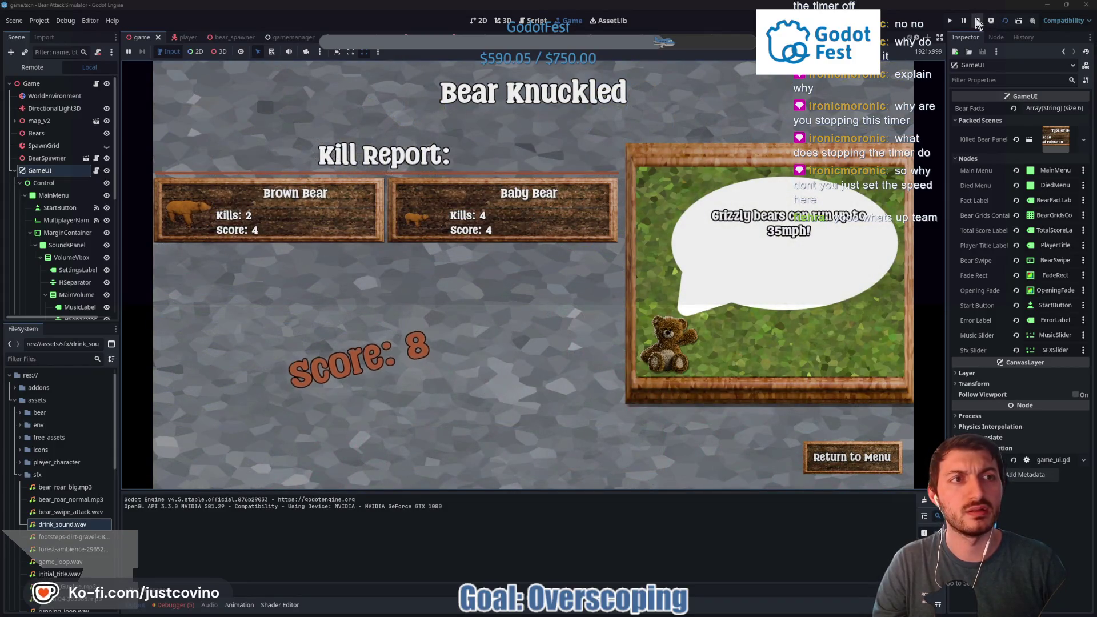
left_click(976, 20)
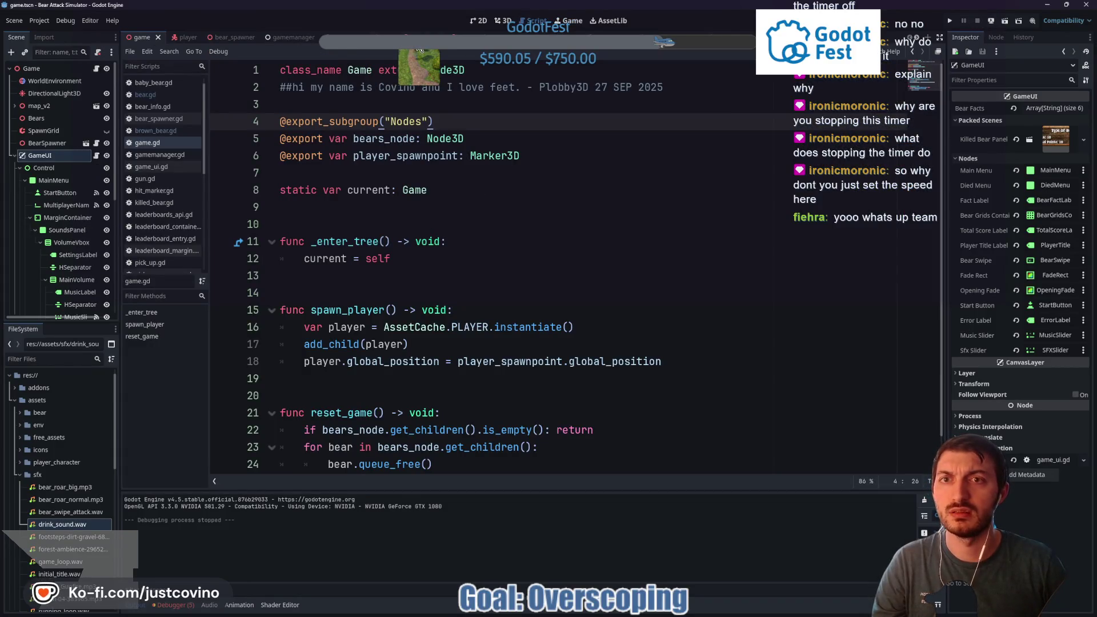
Open the bear scene's bear.gd script and hide the bottom Output panel
left_click(449, 37)
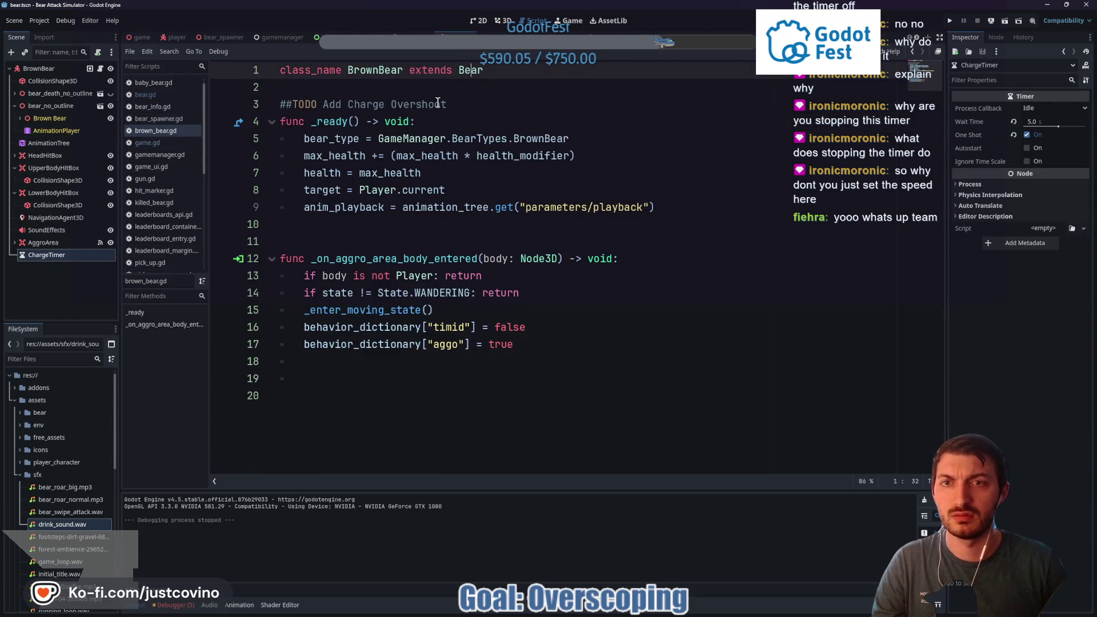
left_click(470, 69, "ctrl")
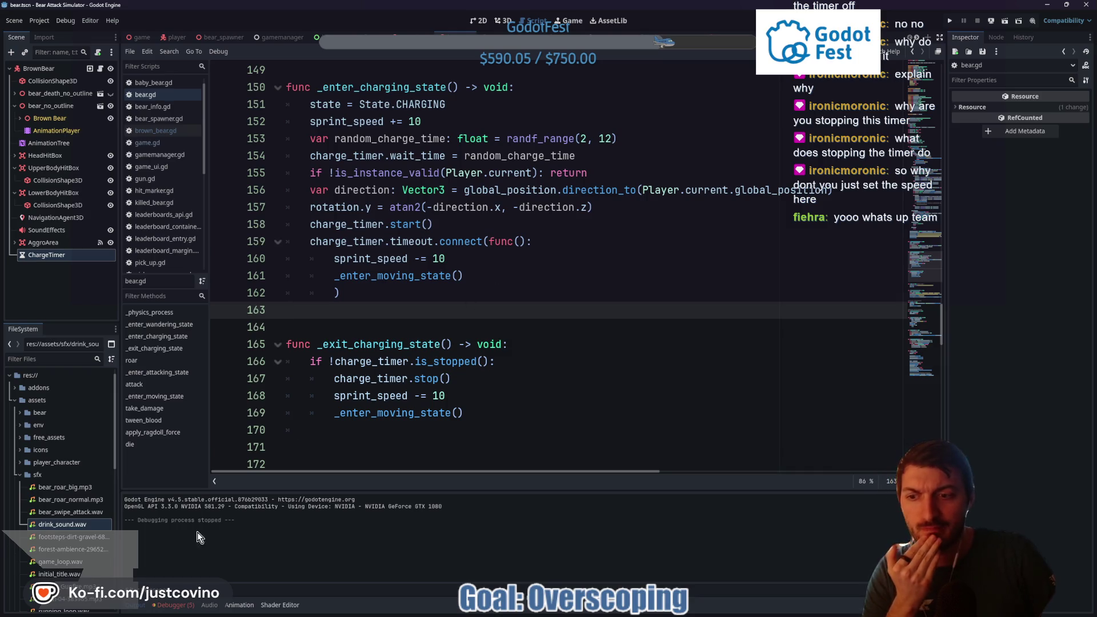
left_click(171, 606)
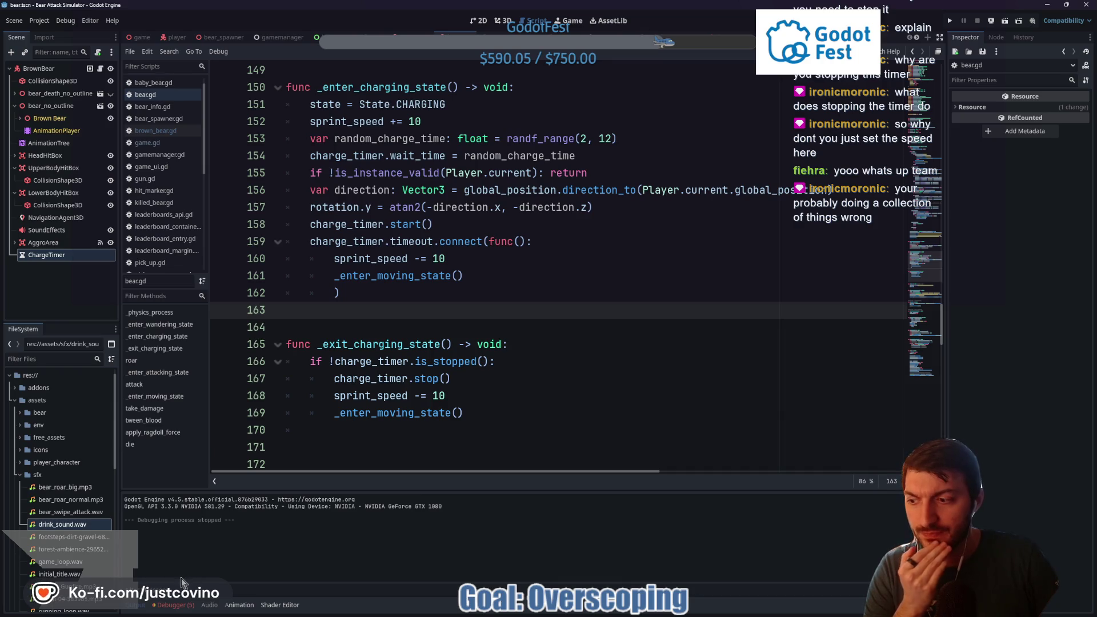
left_click(136, 605)
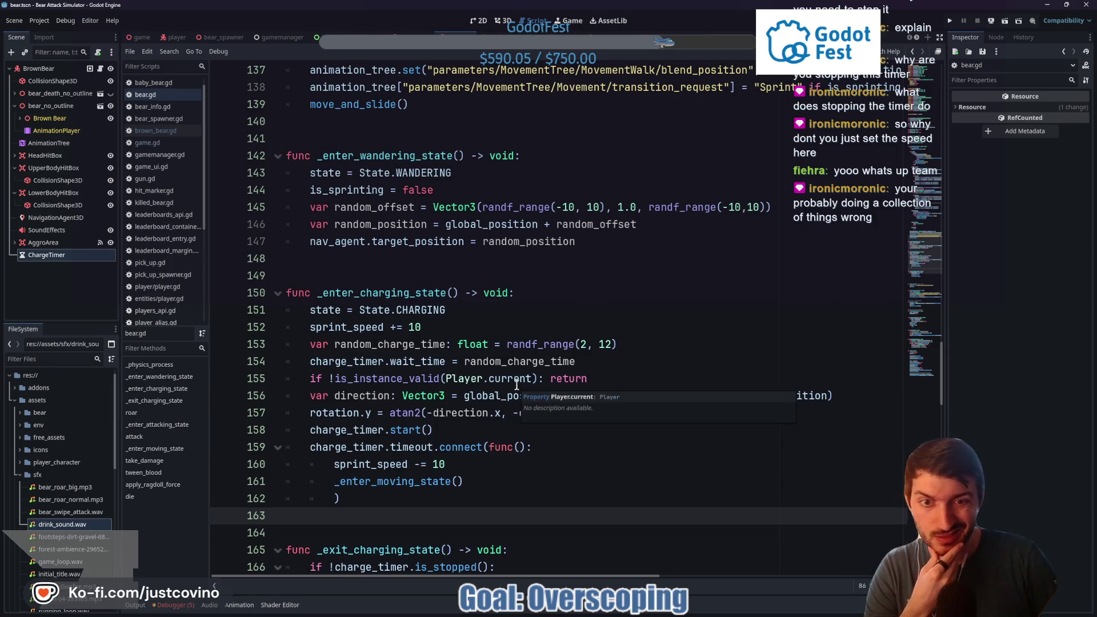
scroll(621, 340, "up", 12)
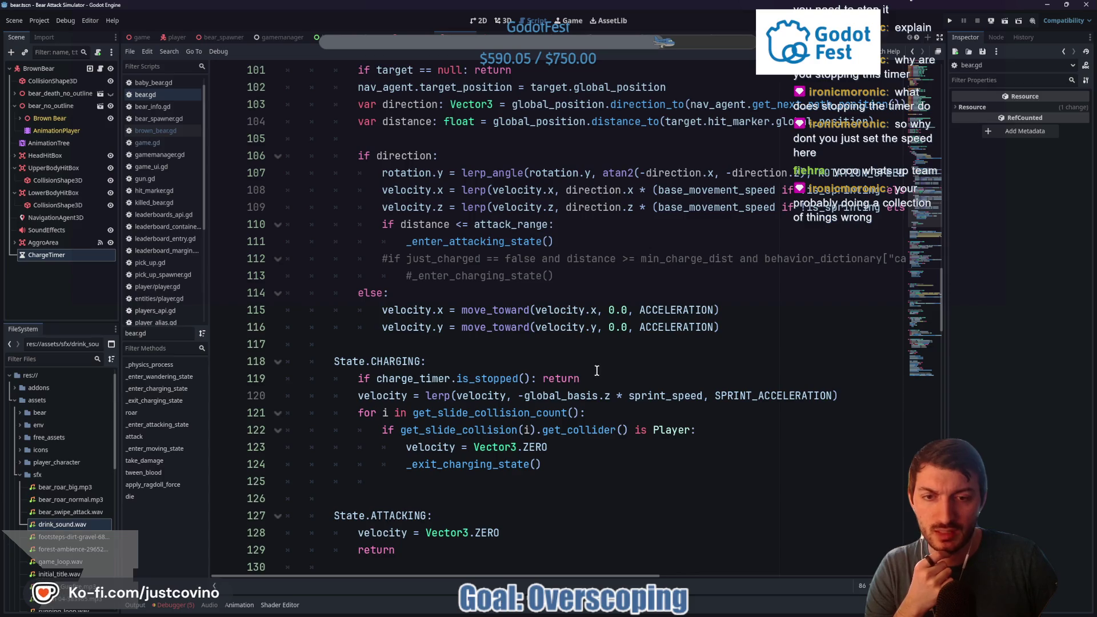
scroll(568, 385, "down", 1)
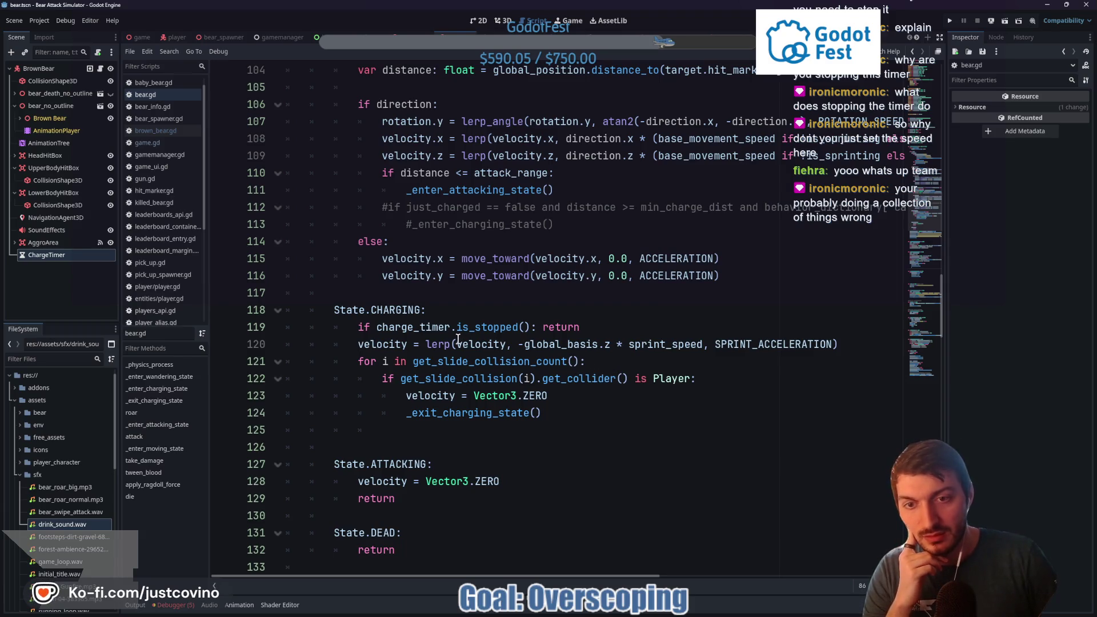
Inspect the line 120 charge velocity, the collision loop, and sprint_speed's 24.0 declaration
left_click(426, 344)
left_click(524, 344)
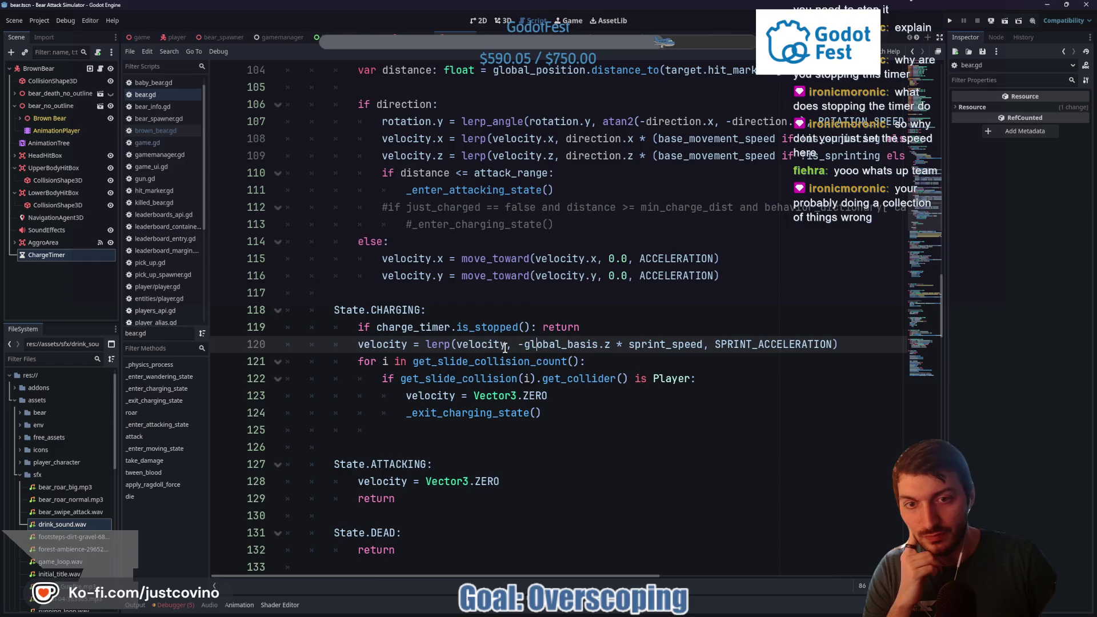
left_click_drag(519, 344, 610, 346)
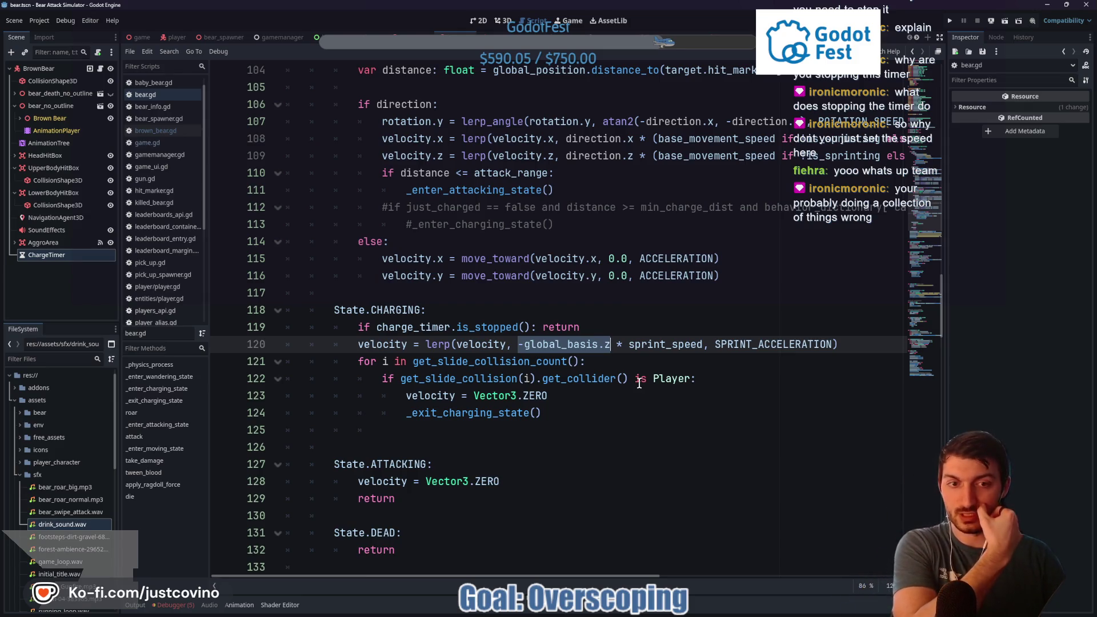
left_click_drag(720, 344, 820, 349)
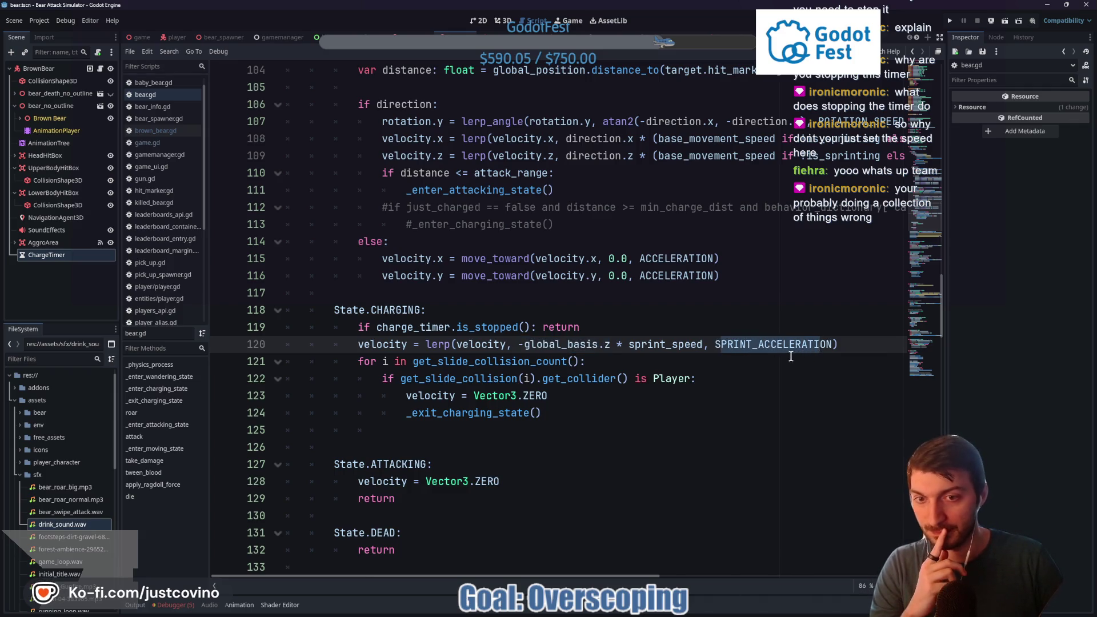
left_click_drag(358, 361, 537, 361)
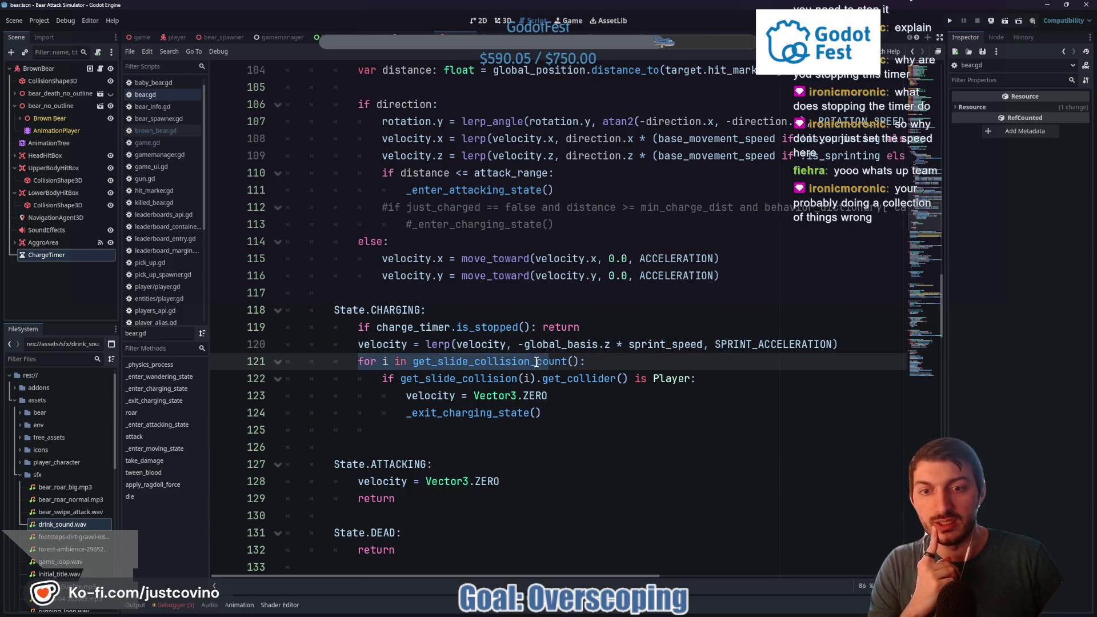
left_click(487, 368)
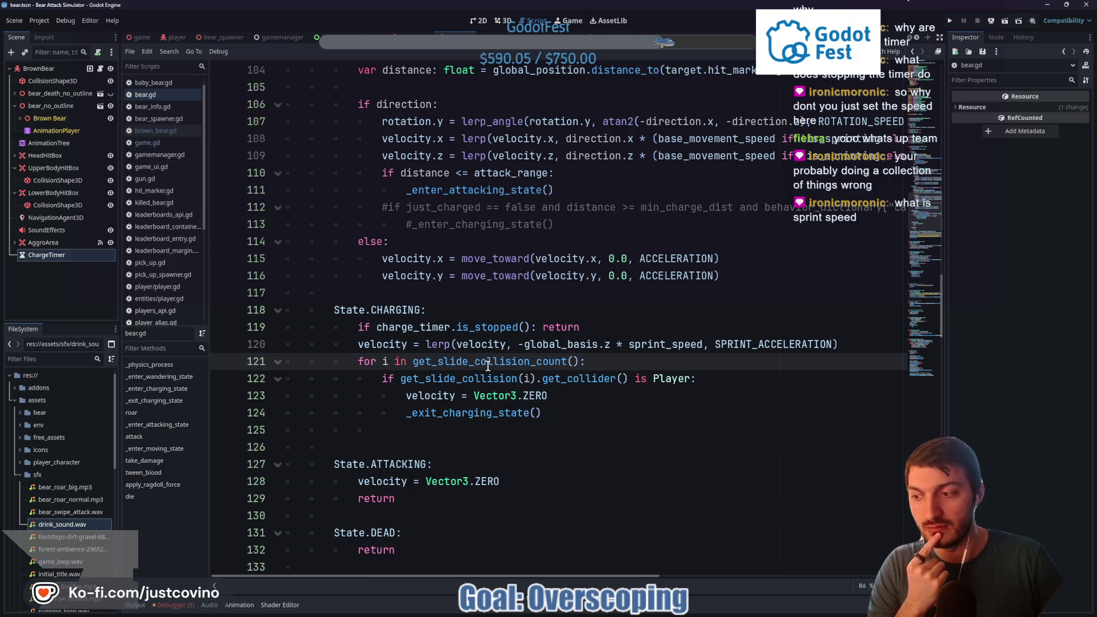
double_click(660, 345)
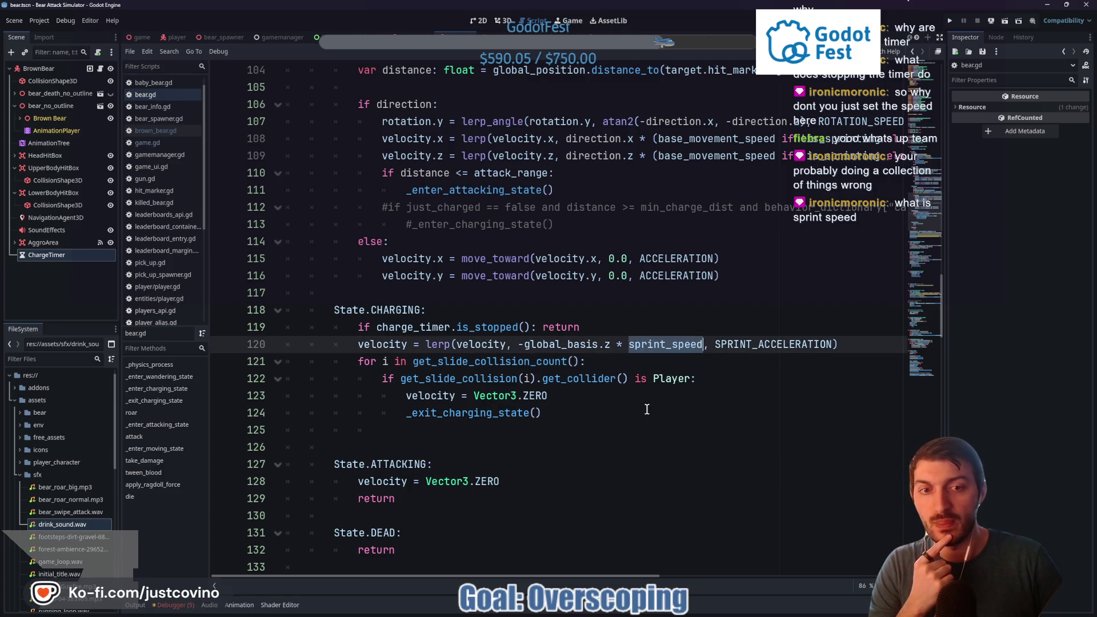
scroll(635, 397, "up", 20)
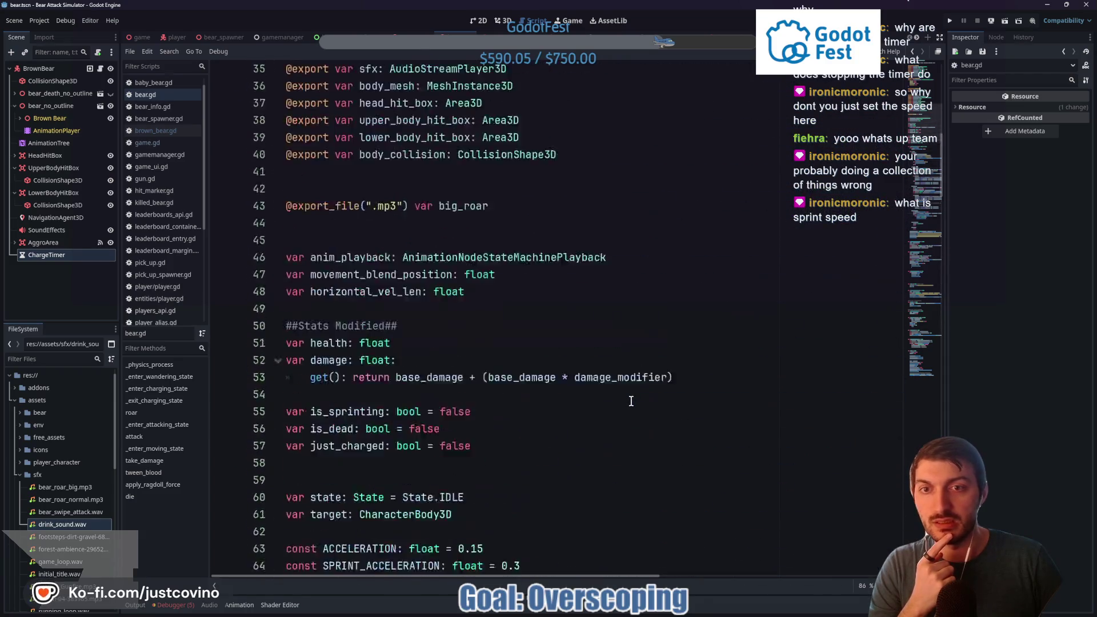
left_click_drag(525, 207, 339, 203)
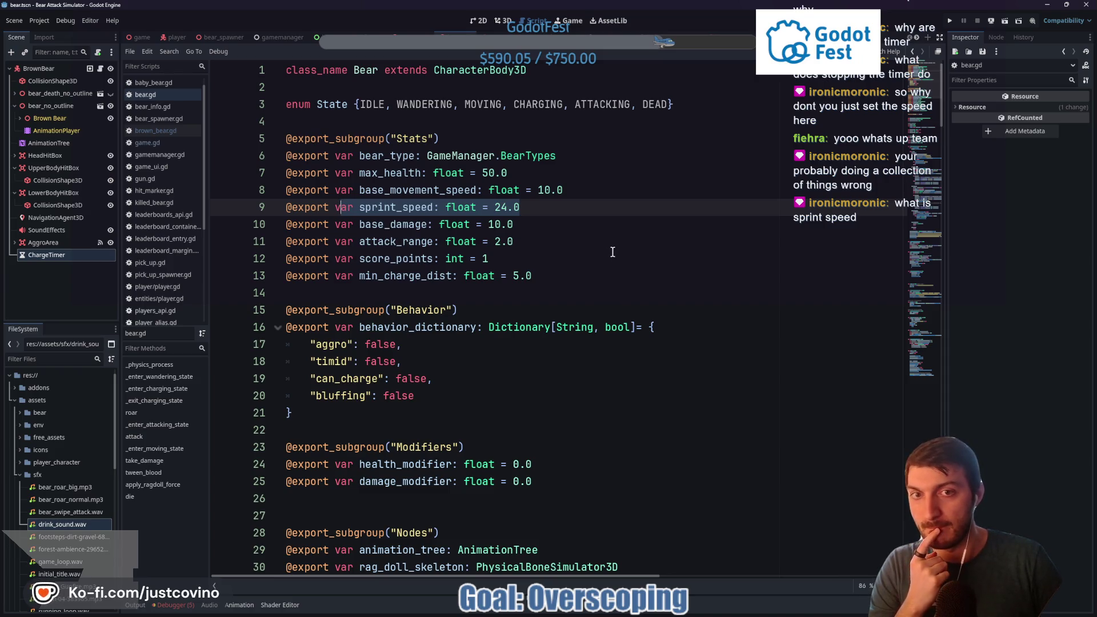
Scroll through the script and jump to the _enter_charging_state function
scroll(613, 252, "down", 20)
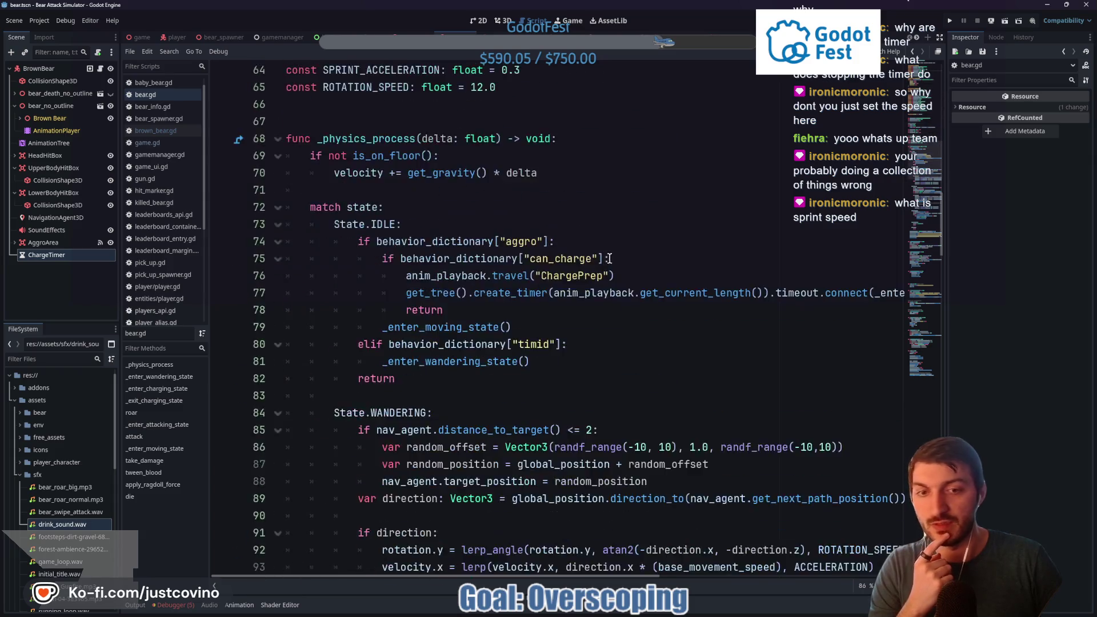
scroll(620, 269, "down", 16)
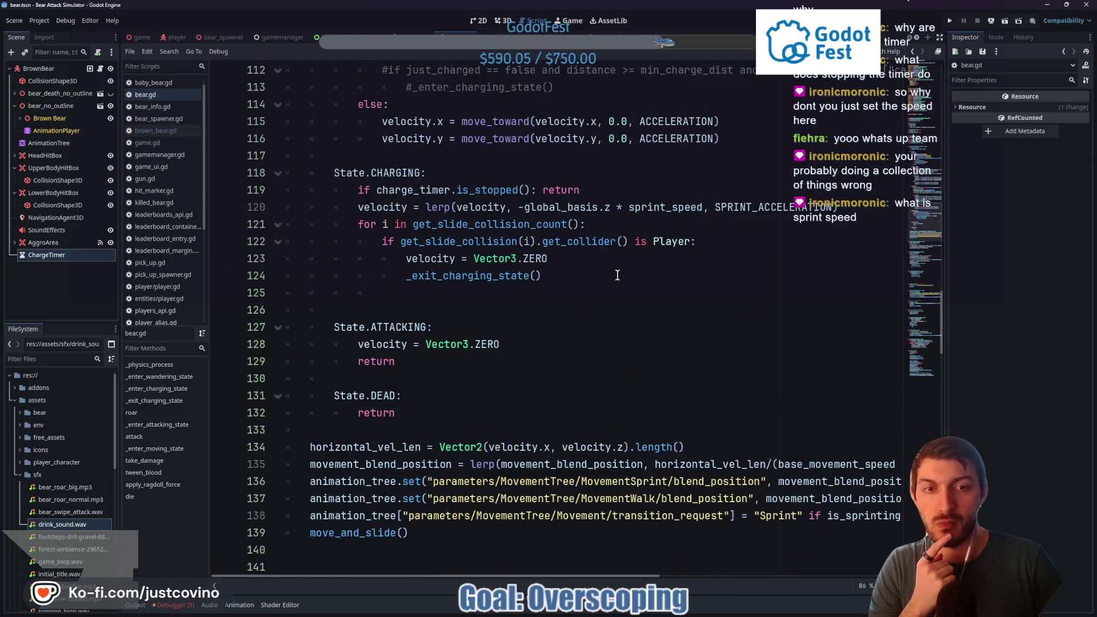
scroll(616, 276, "down", 1)
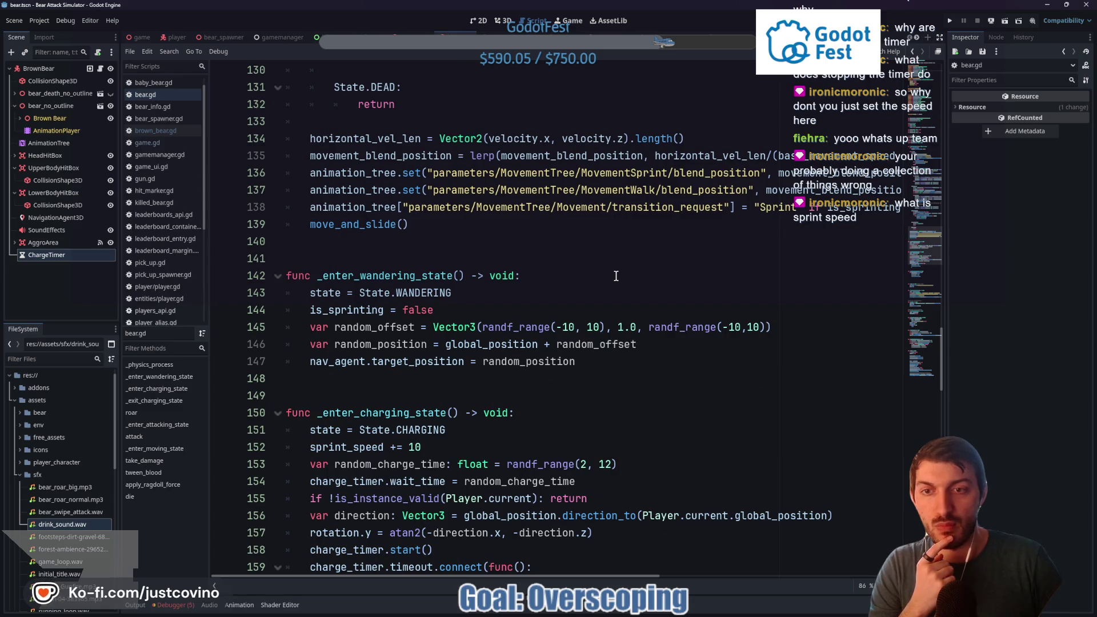
scroll(616, 276, "down", 19)
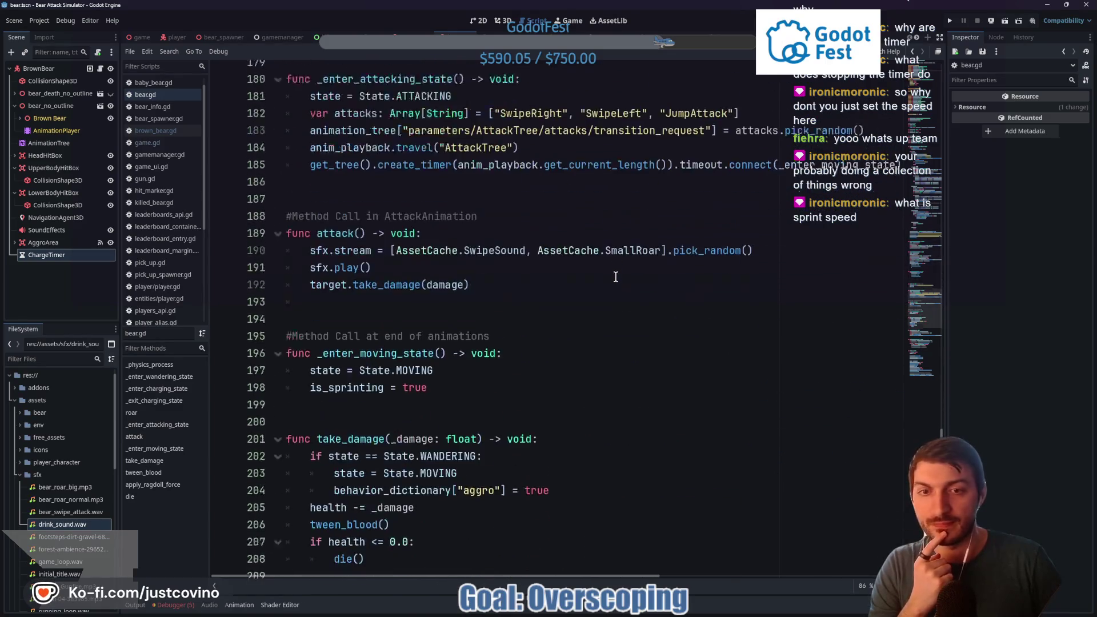
scroll(613, 276, "down", 11)
scroll(606, 286, "up", 12)
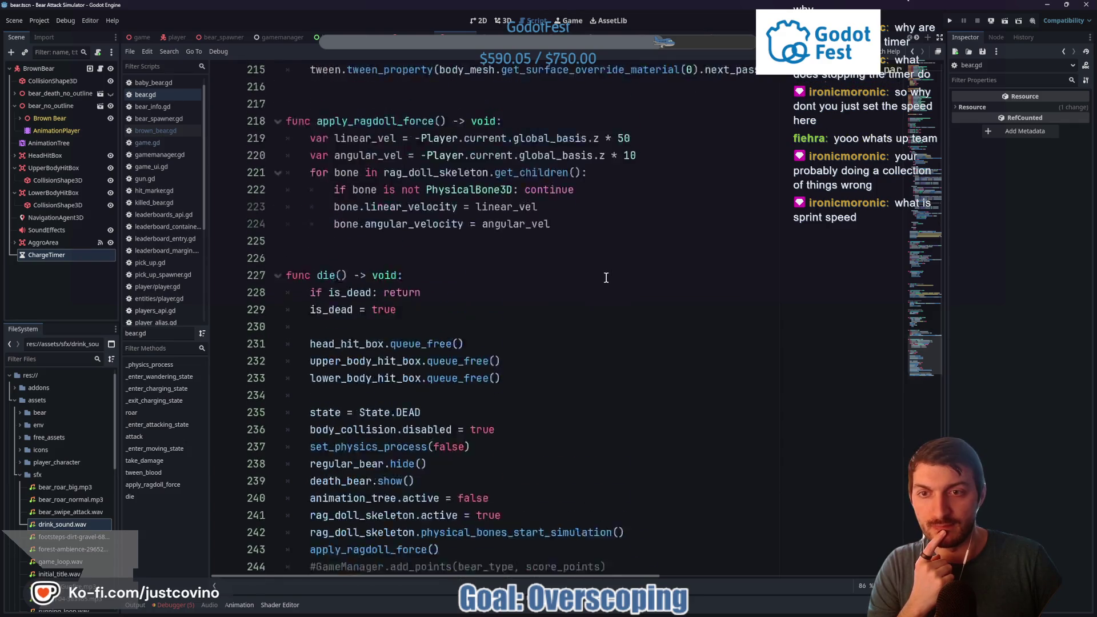
scroll(606, 305, "up", 7)
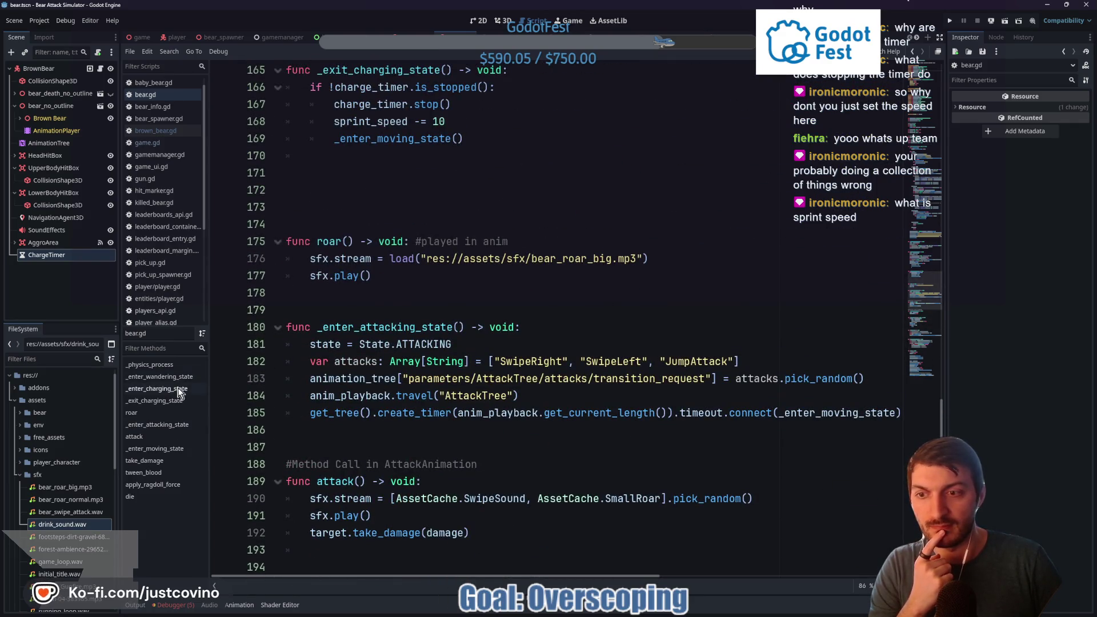
left_click(179, 388)
scroll(483, 362, "up", 15)
scroll(555, 369, "down", 5)
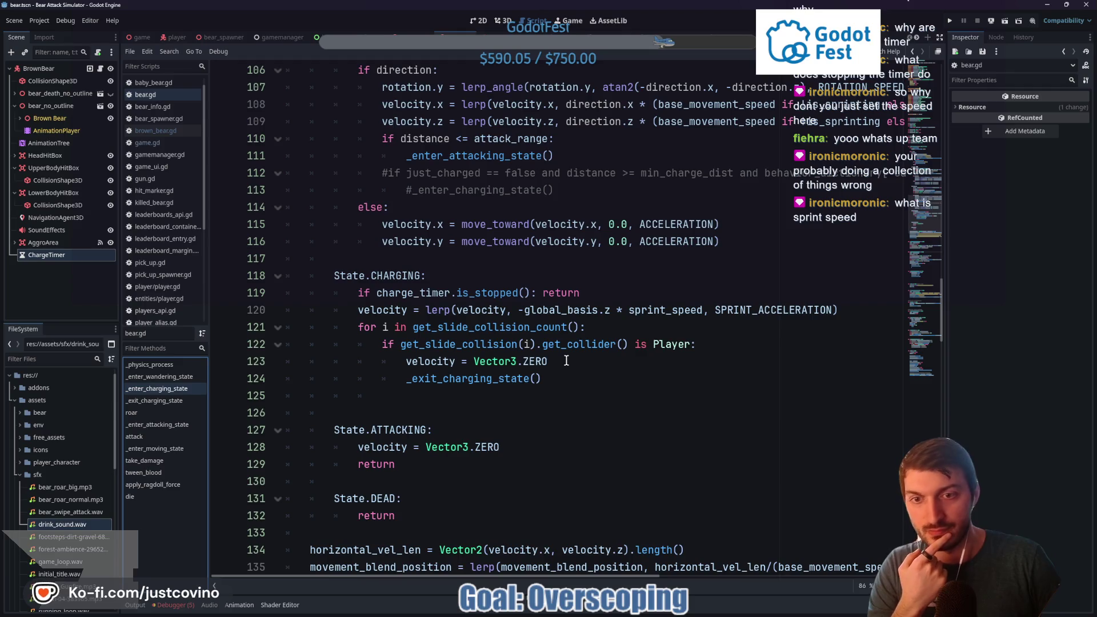
Add 'return' after _exit_charging_state() on line 124, save bear.gd, and run the main game scene
left_click(563, 379)
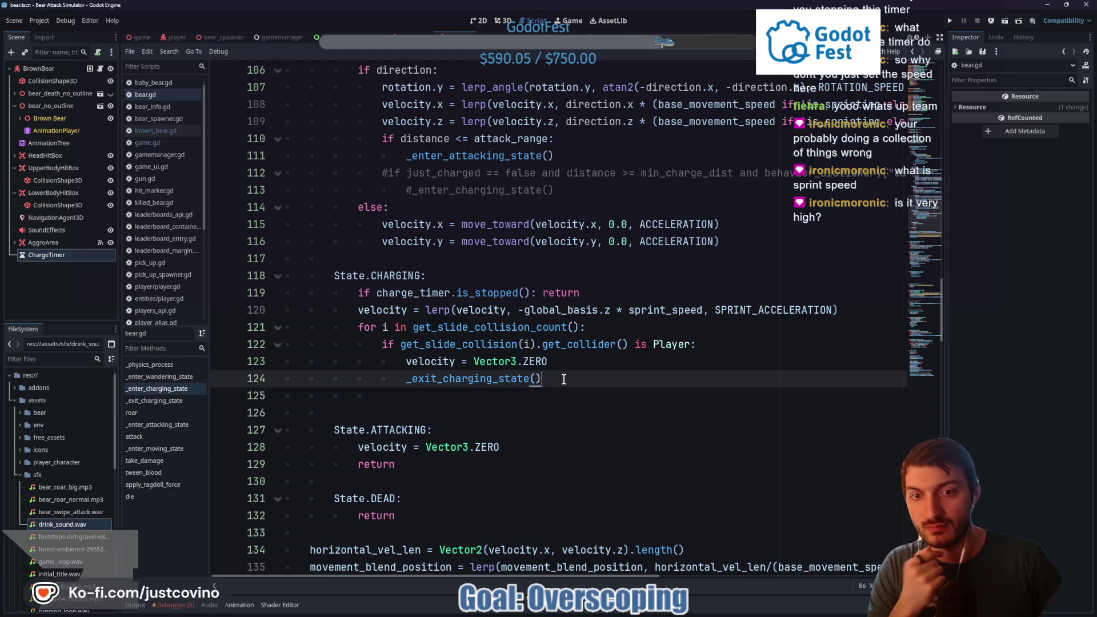
key("Return")
type("return")
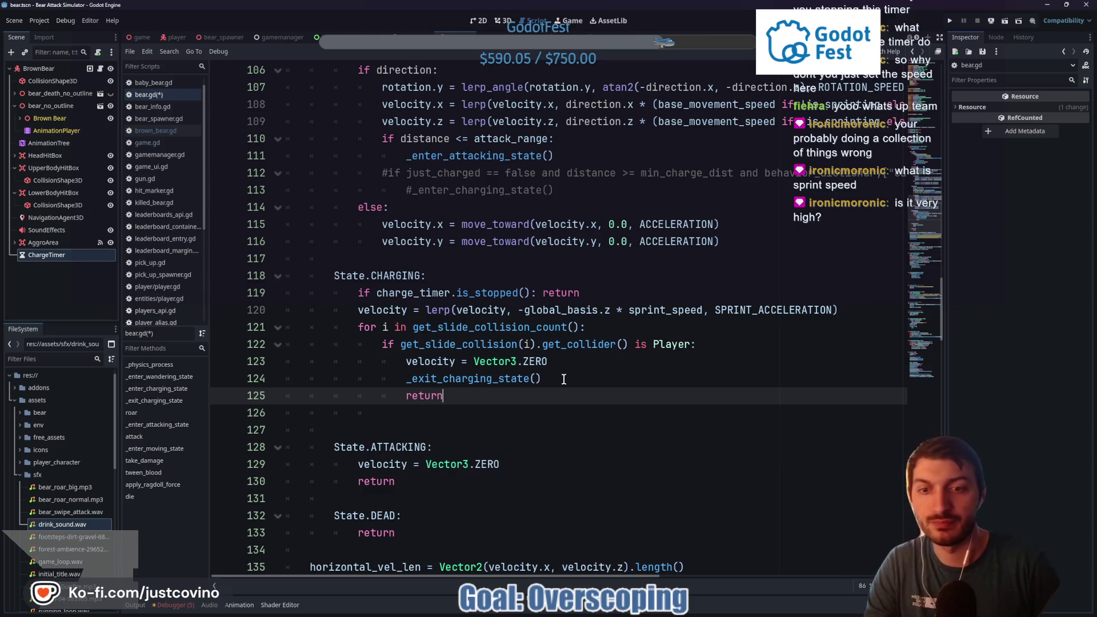
key("ctrl+s")
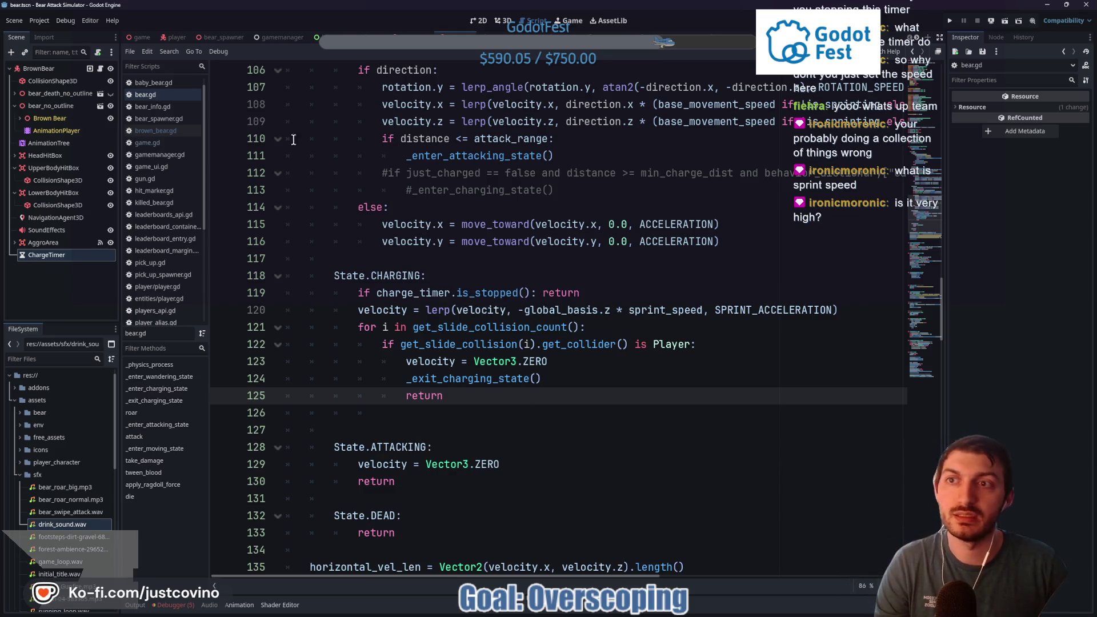
left_click(142, 39)
key("F5")
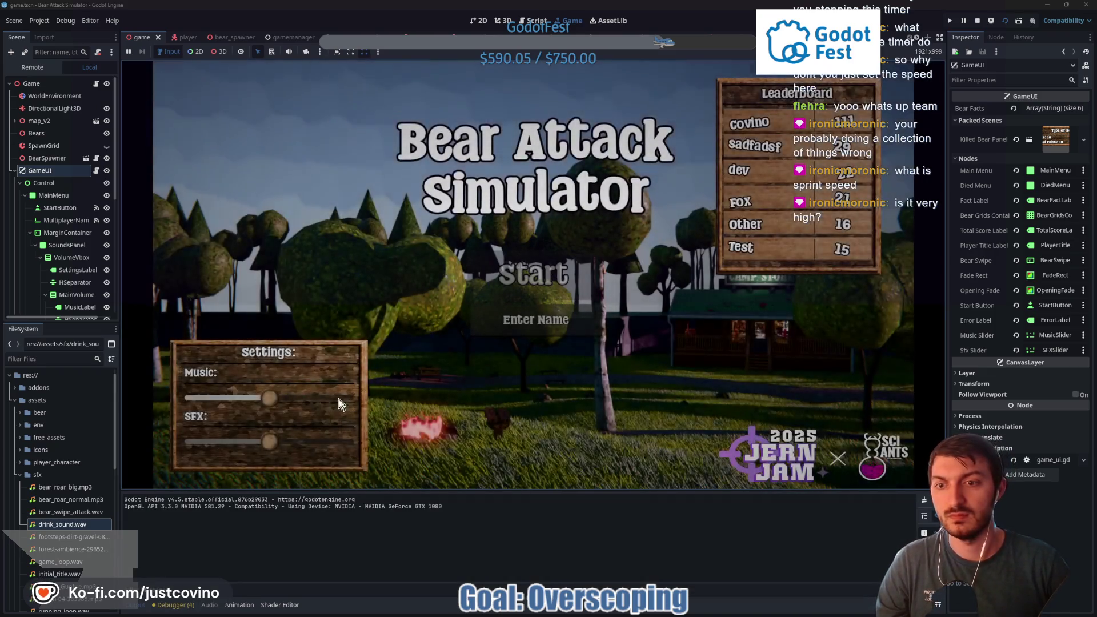
Lower the music volume, enter a player name, and start a run
left_click_drag(269, 399, 225, 394)
left_click(534, 321)
type("gfdhfg")
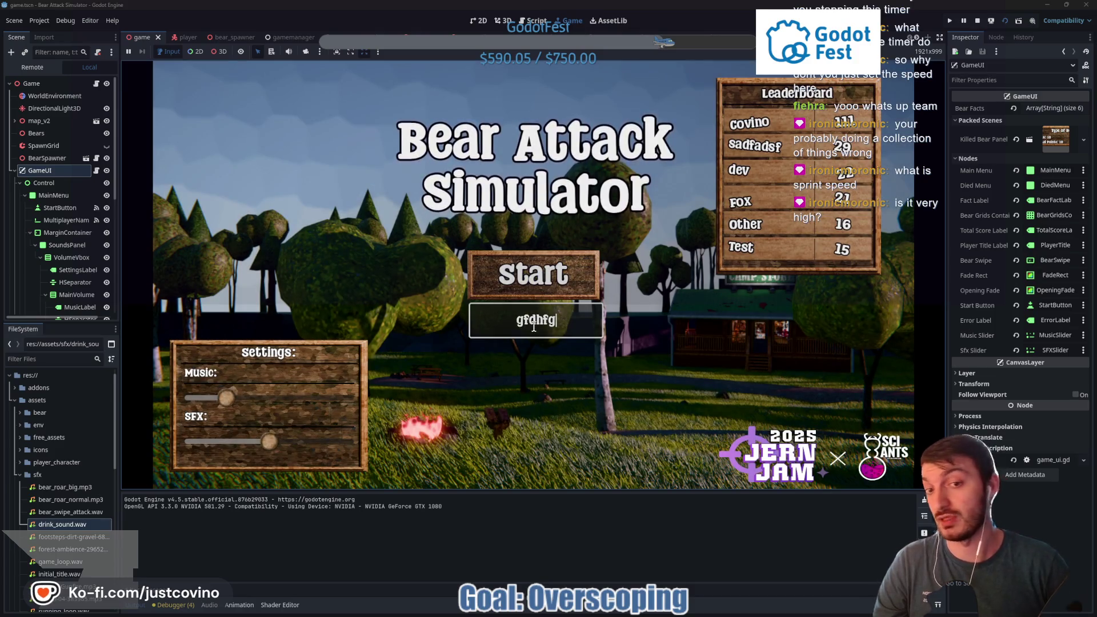
left_click(533, 275)
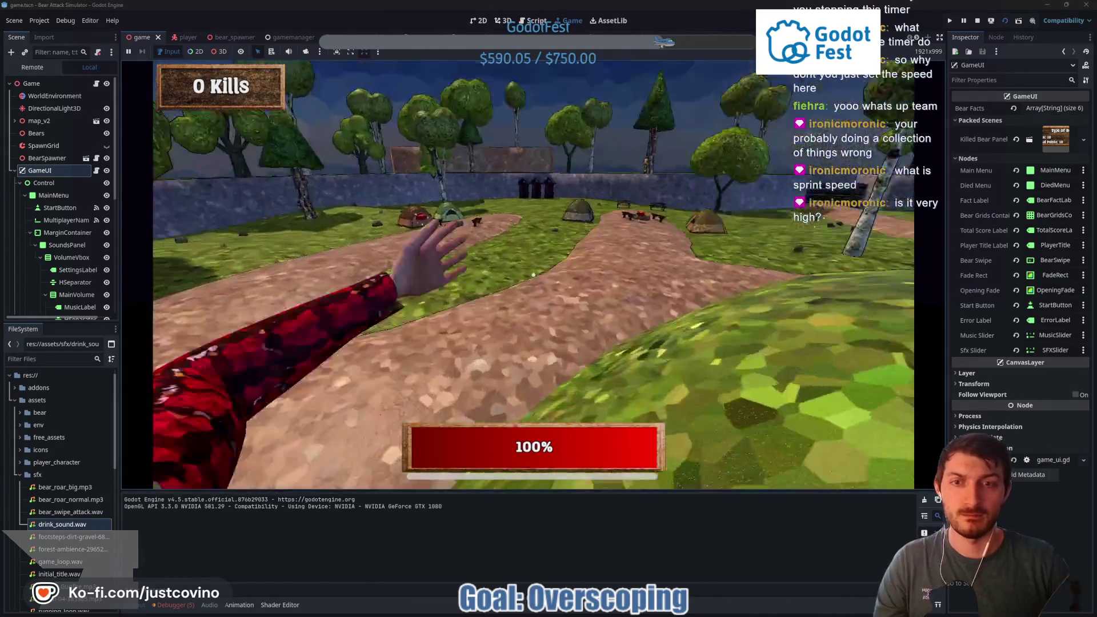
Sprint and walk across the map toward the cabin, fleeing the charging bears
key("shift+w")
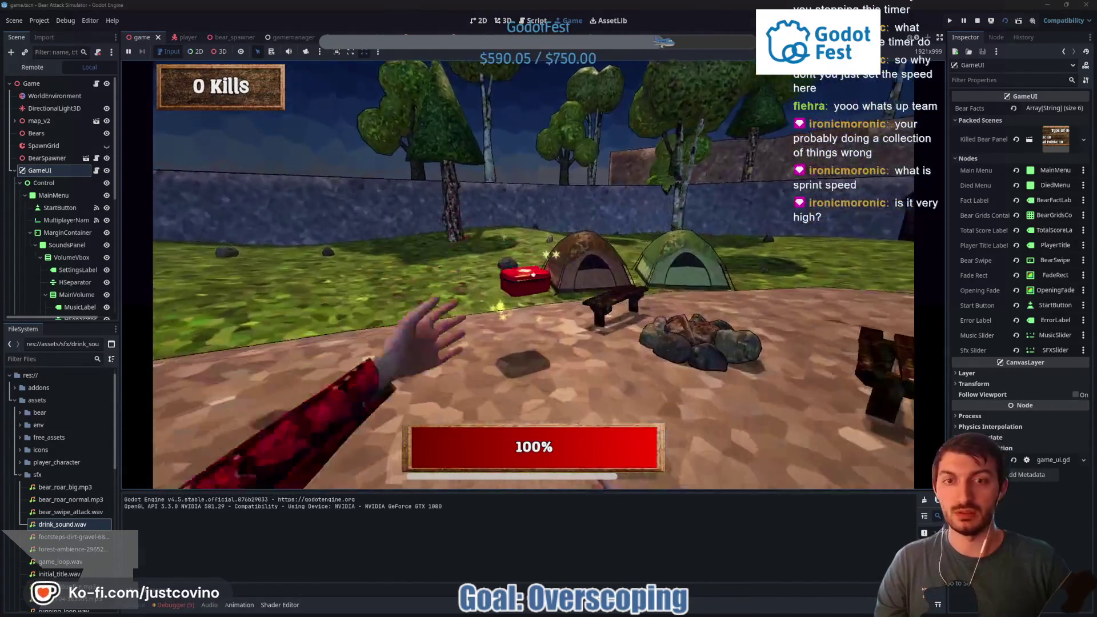
key("shift+w")
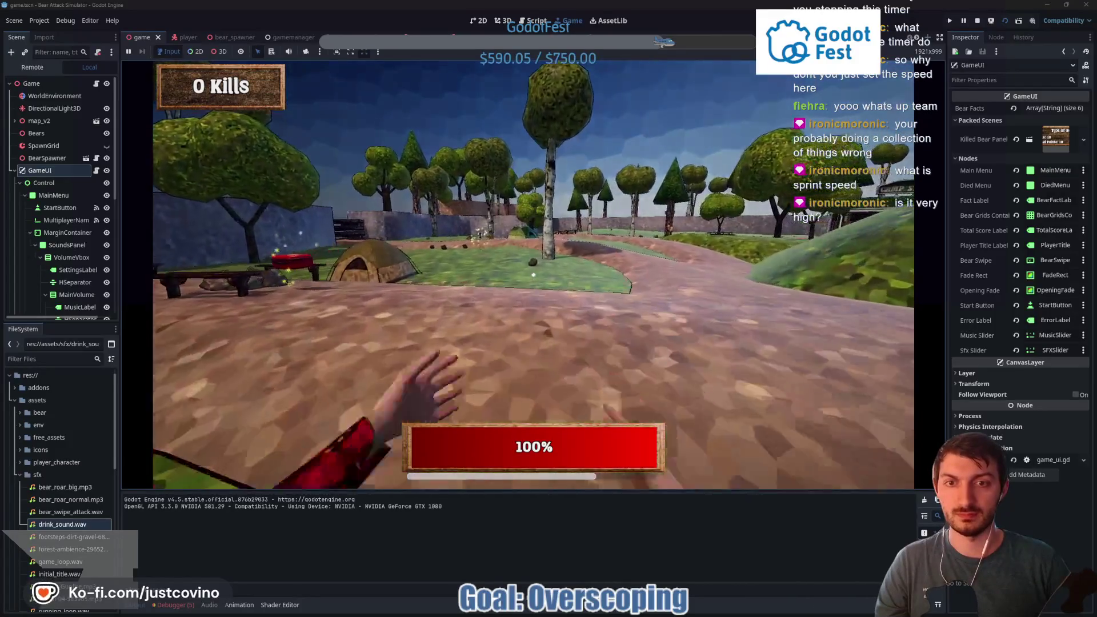
key("shift+w")
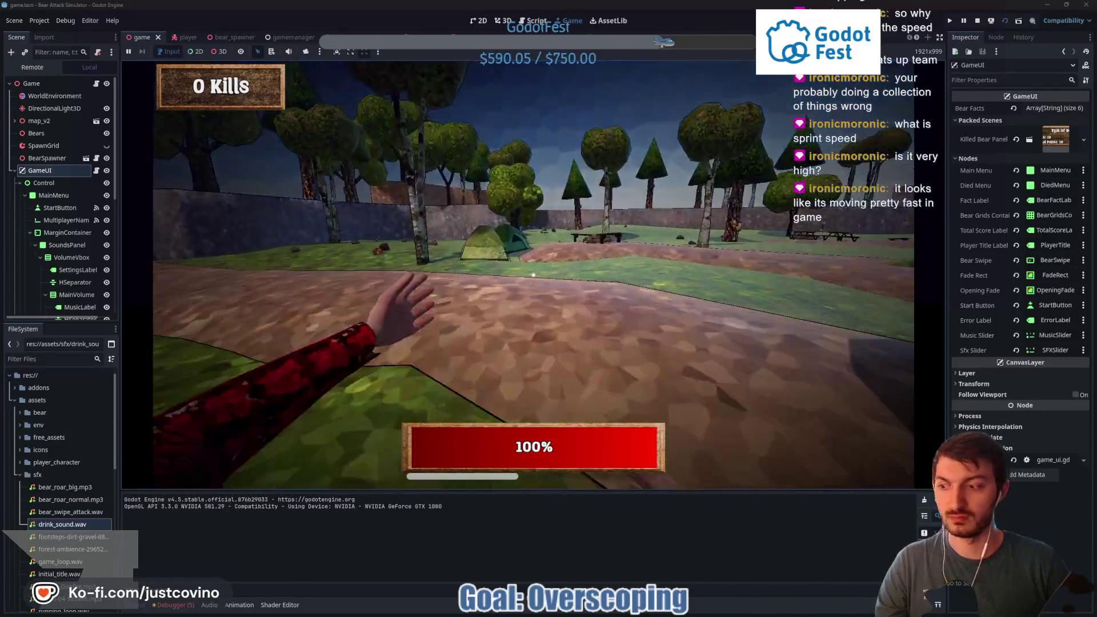
key("w")
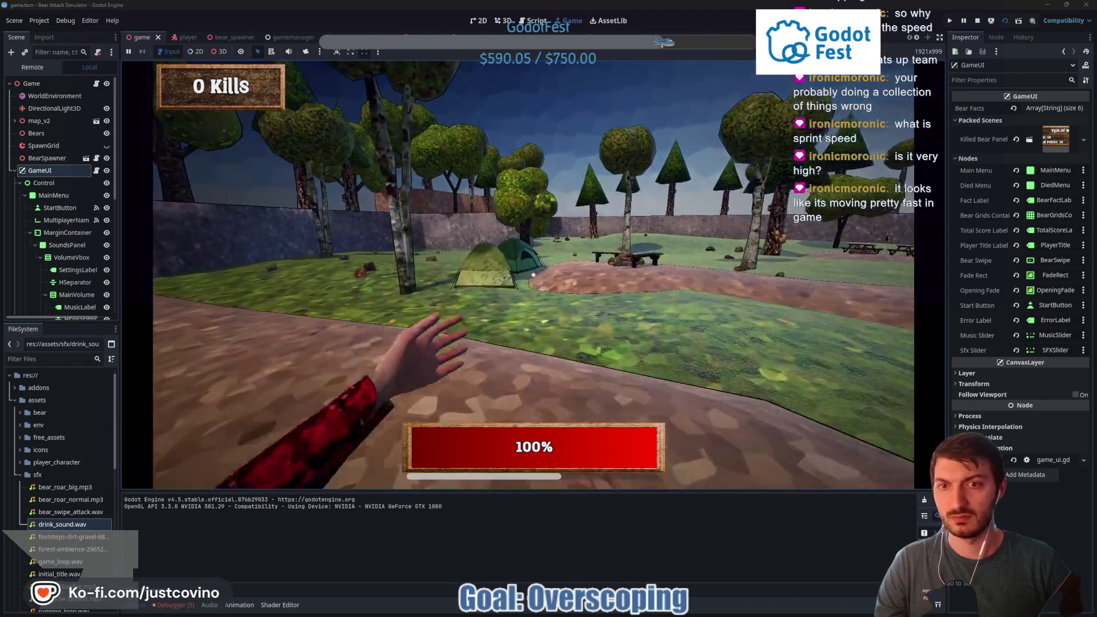
key("w")
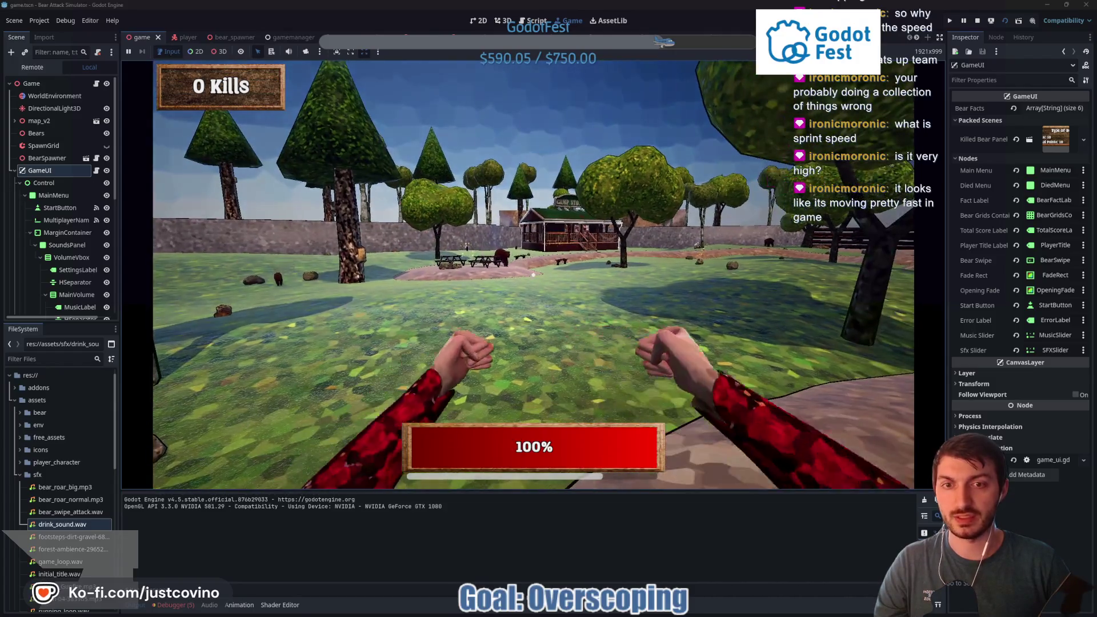
key("w")
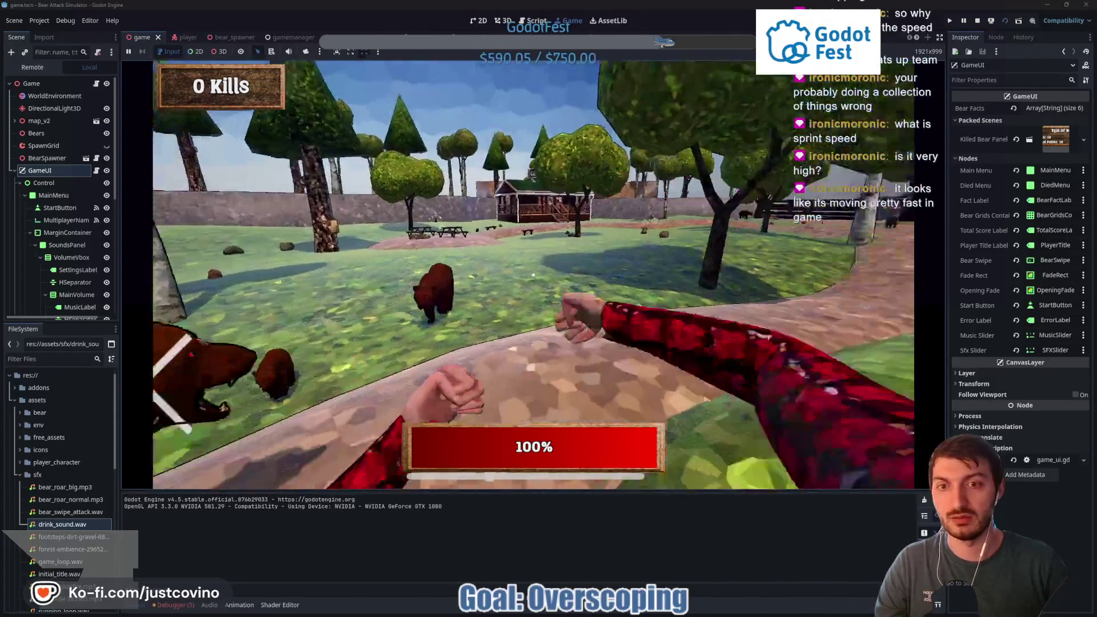
key("shift+w")
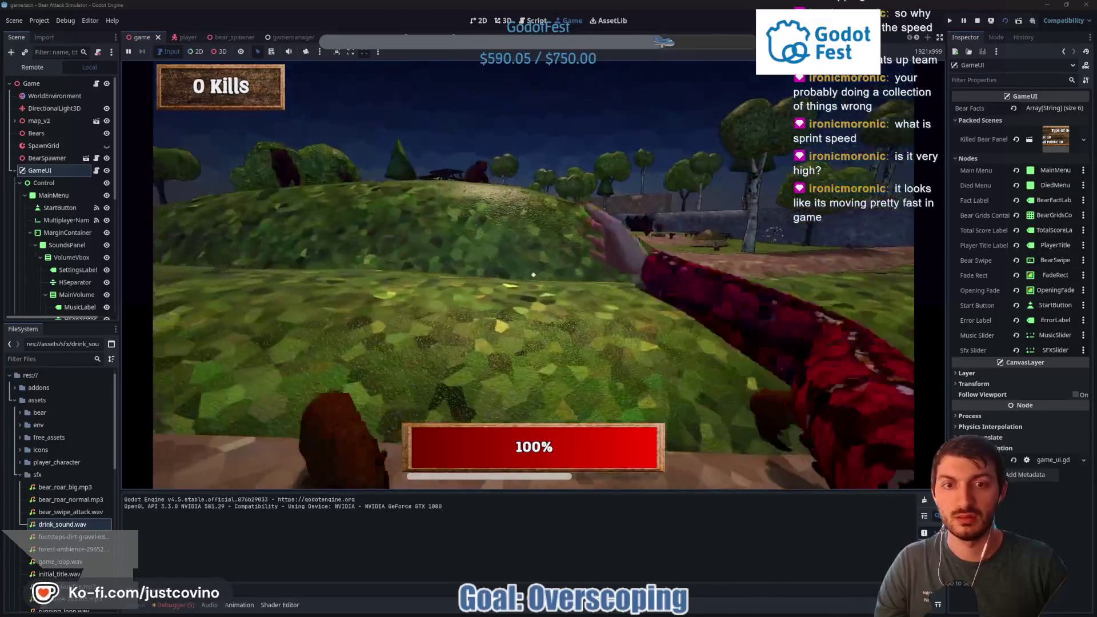
key("shift+w")
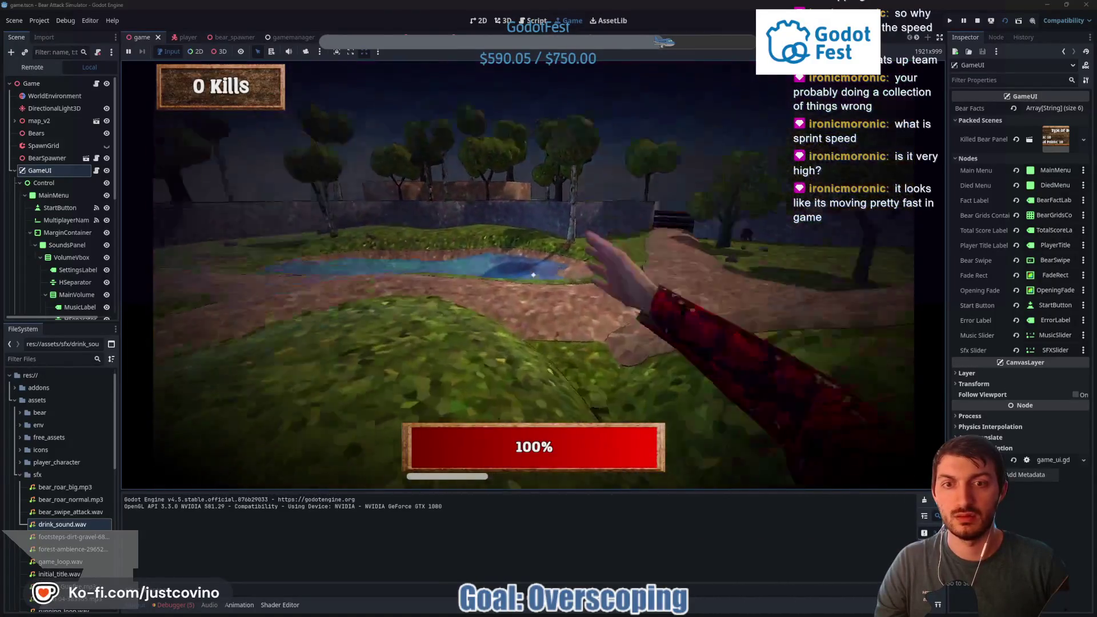
key("shift+w")
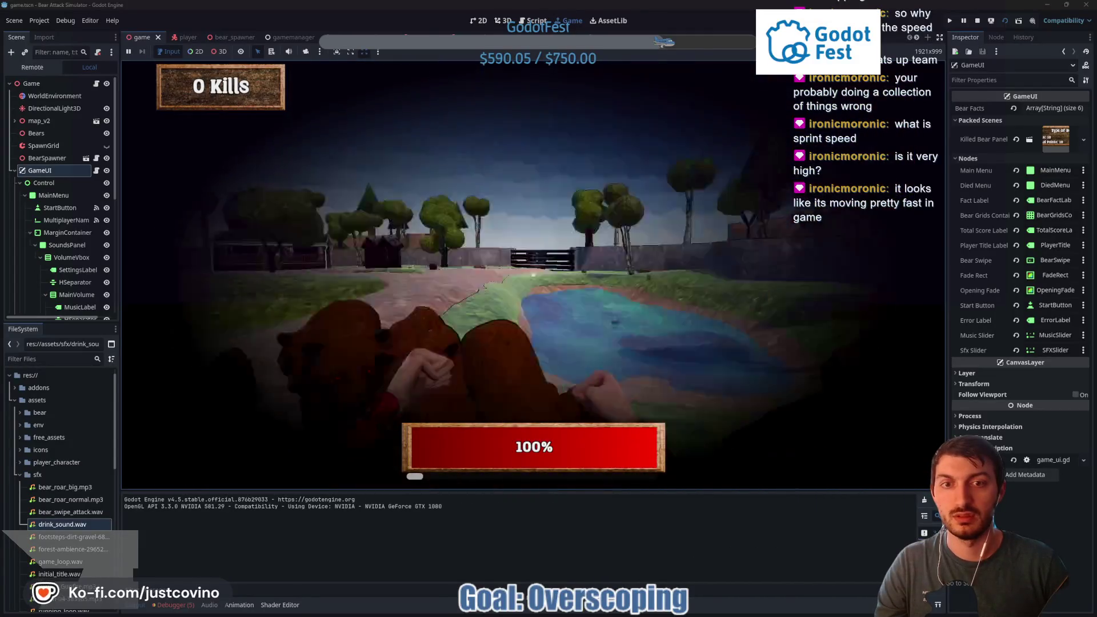
key("shift+w")
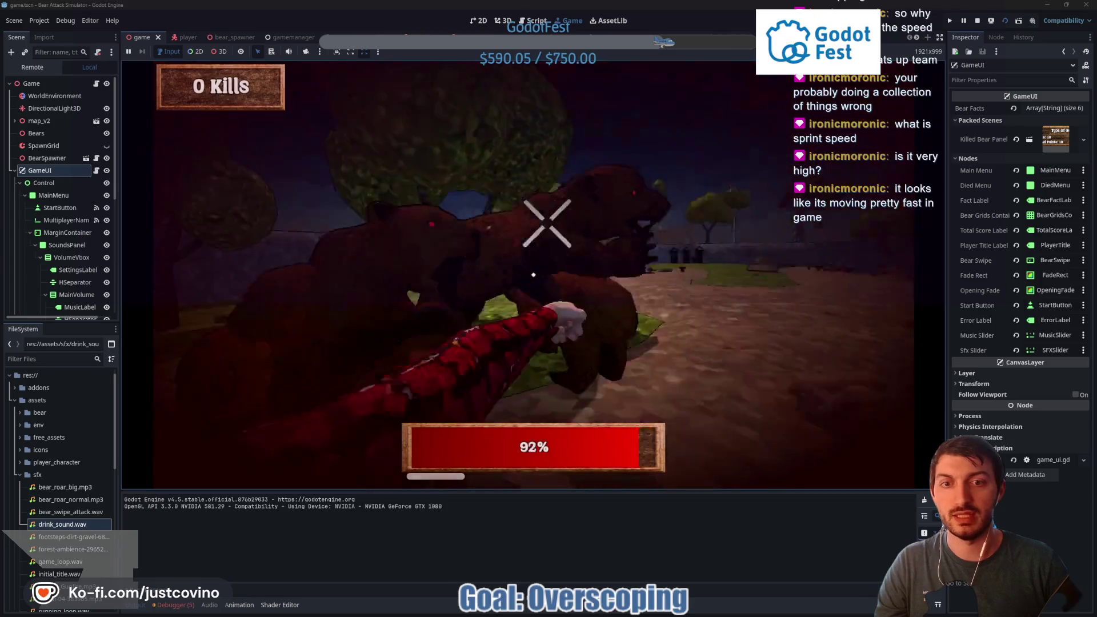
Punch the nearby bear for one kill, then stop the running game with F8
left_click(533, 275)
key("shift+w")
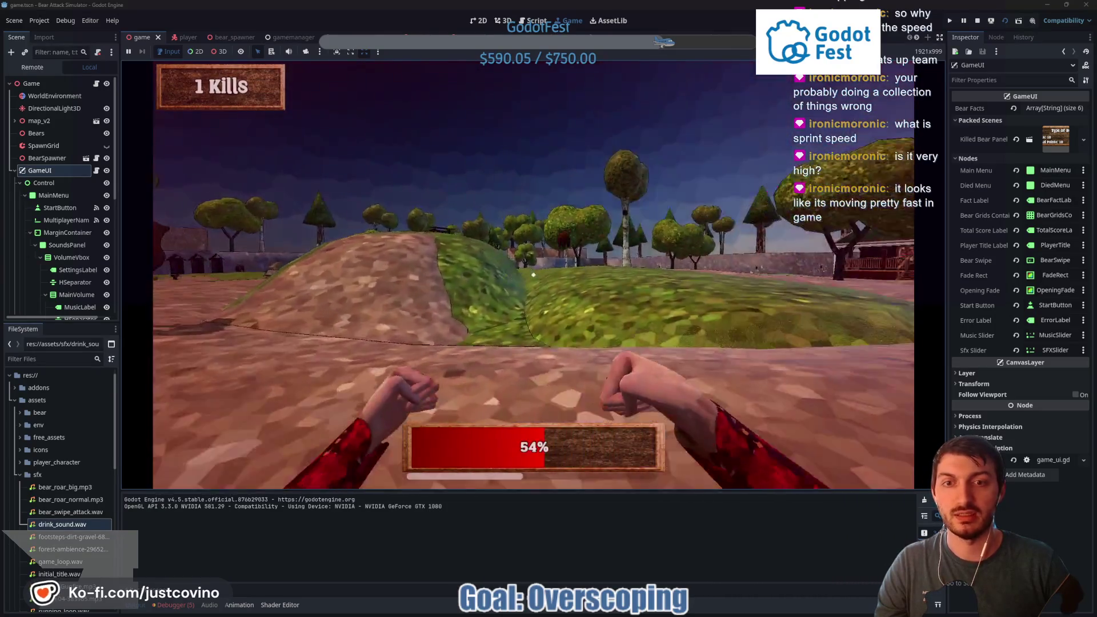
key("shift+w")
left_click(533, 275)
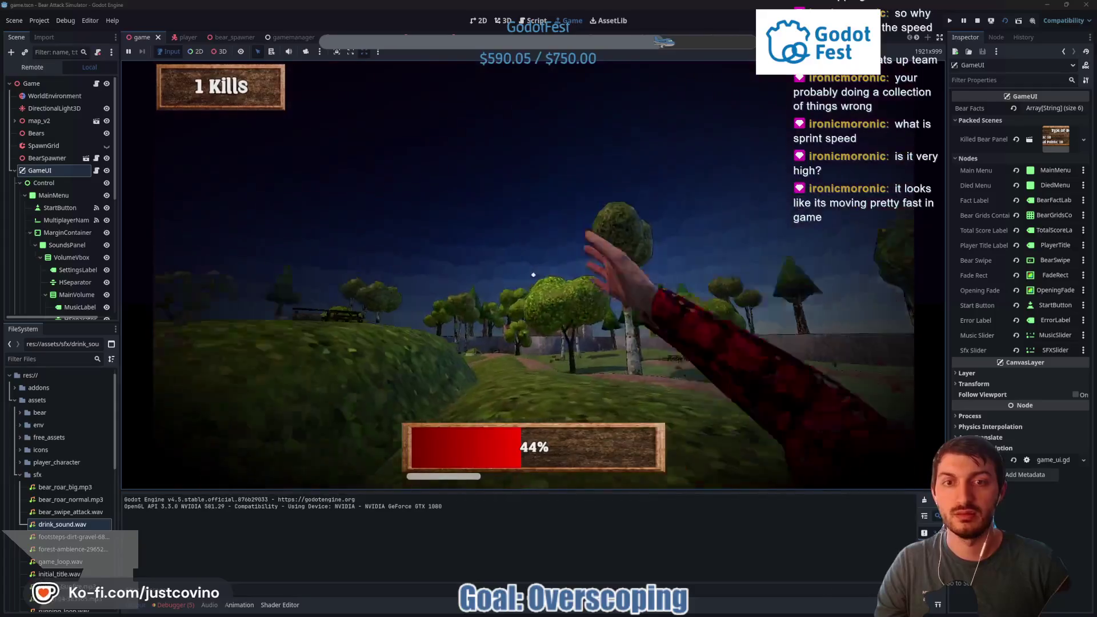
key("shift+w")
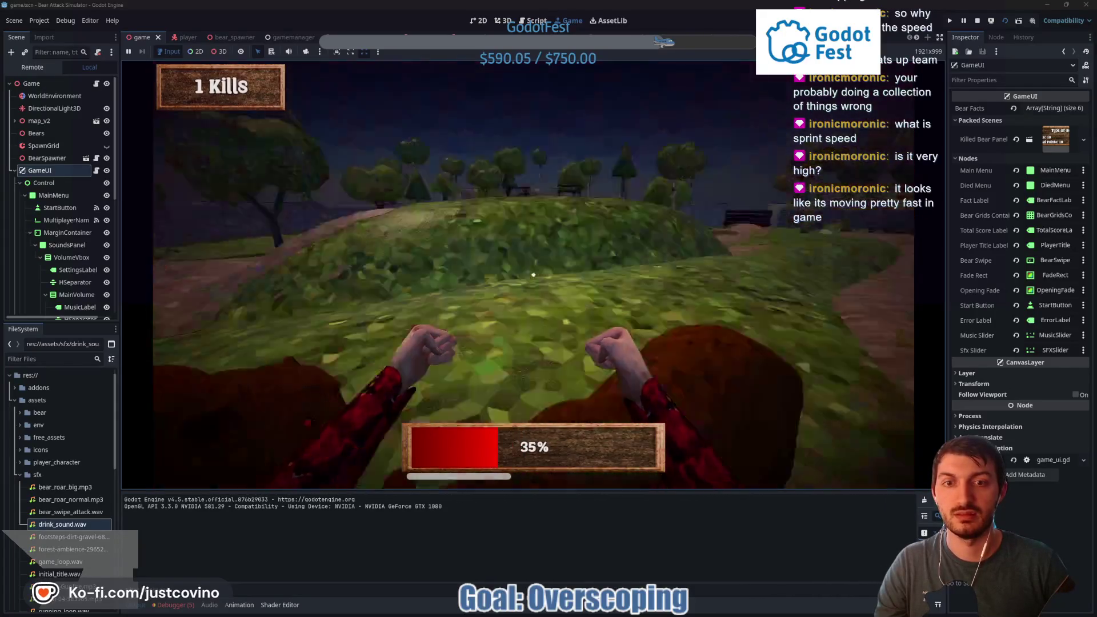
key("shift+w")
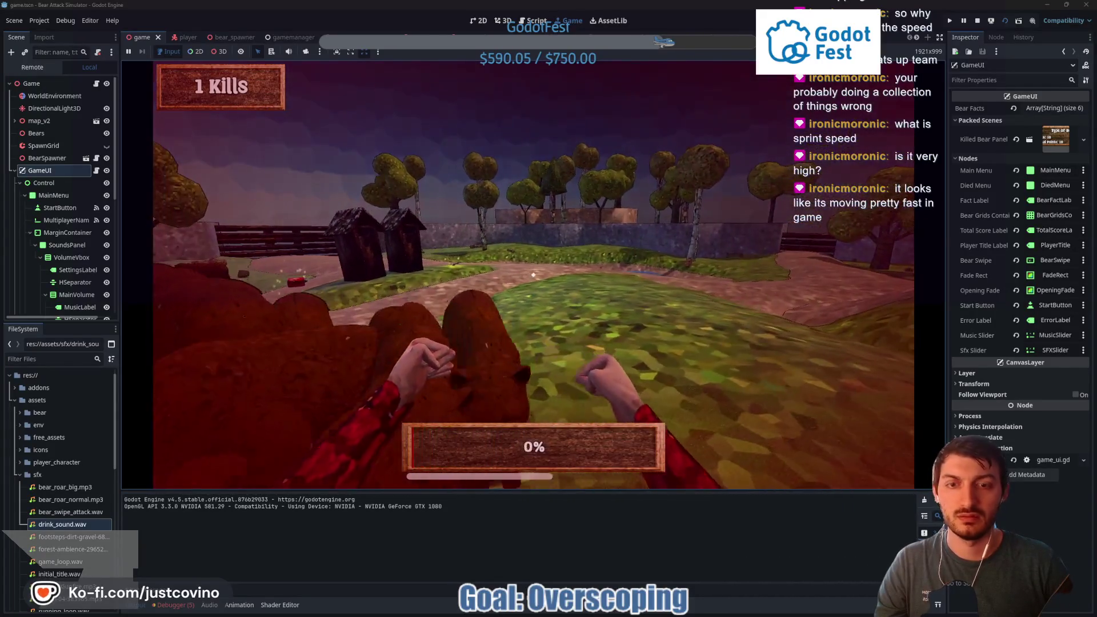
key("F8")
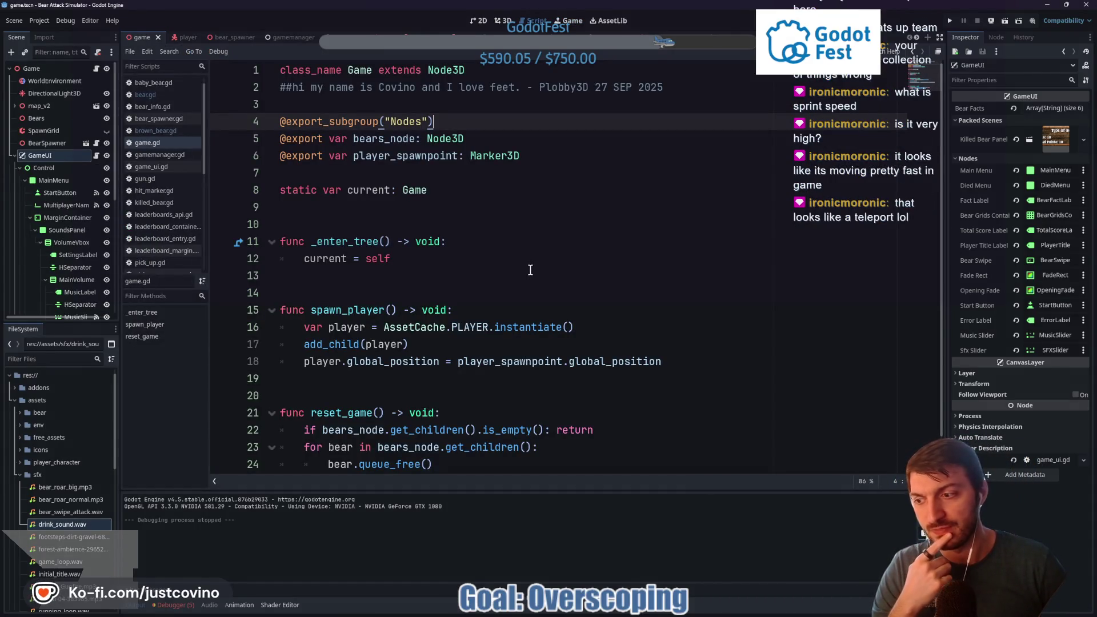
Open bear.gd from the bear scene and select the charging state's velocity reset on line 123
scroll(531, 270, "down", 1)
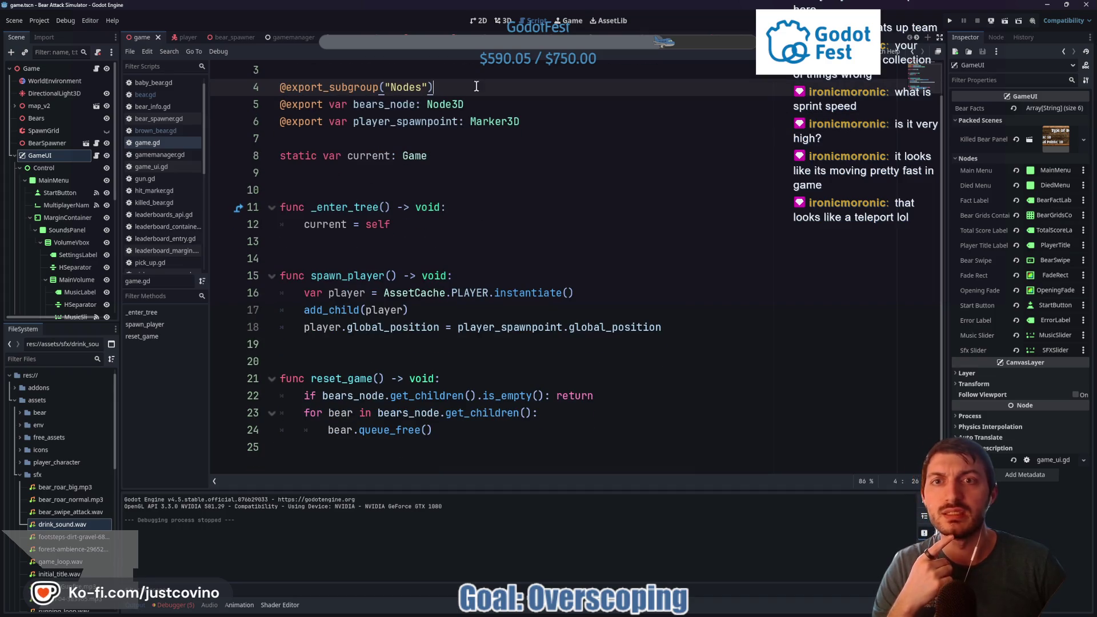
left_click(455, 36)
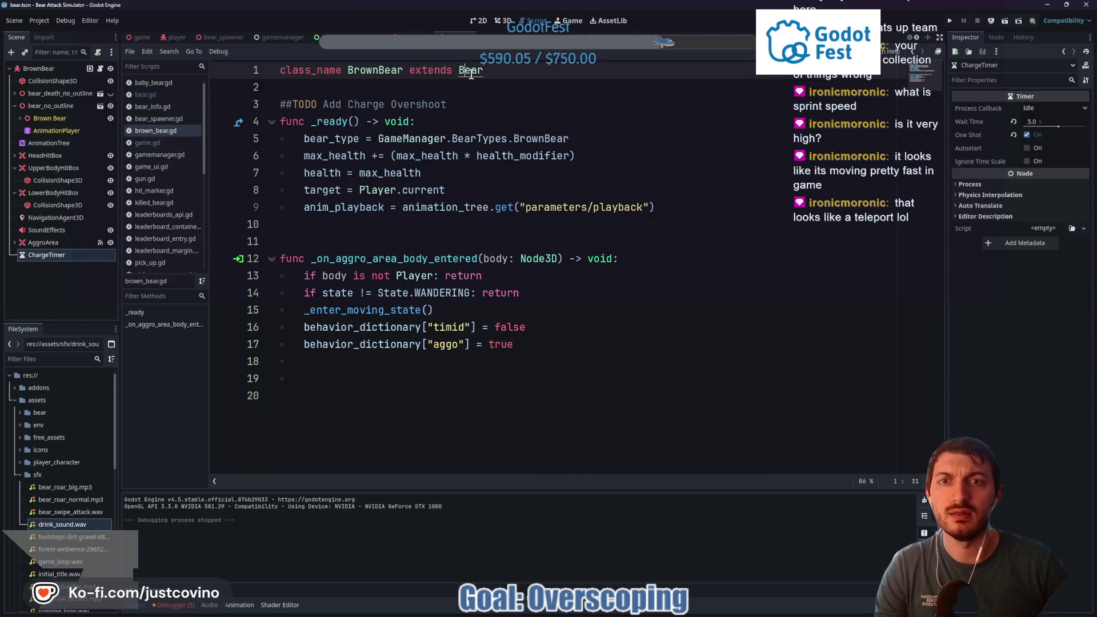
left_click(471, 74, "ctrl")
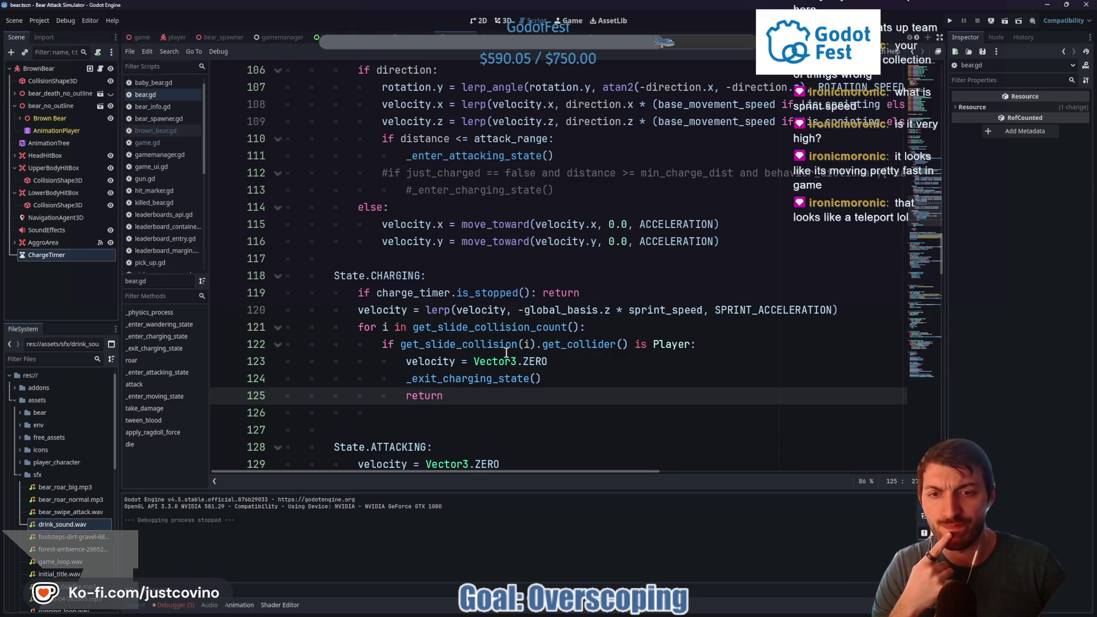
double_click(480, 379)
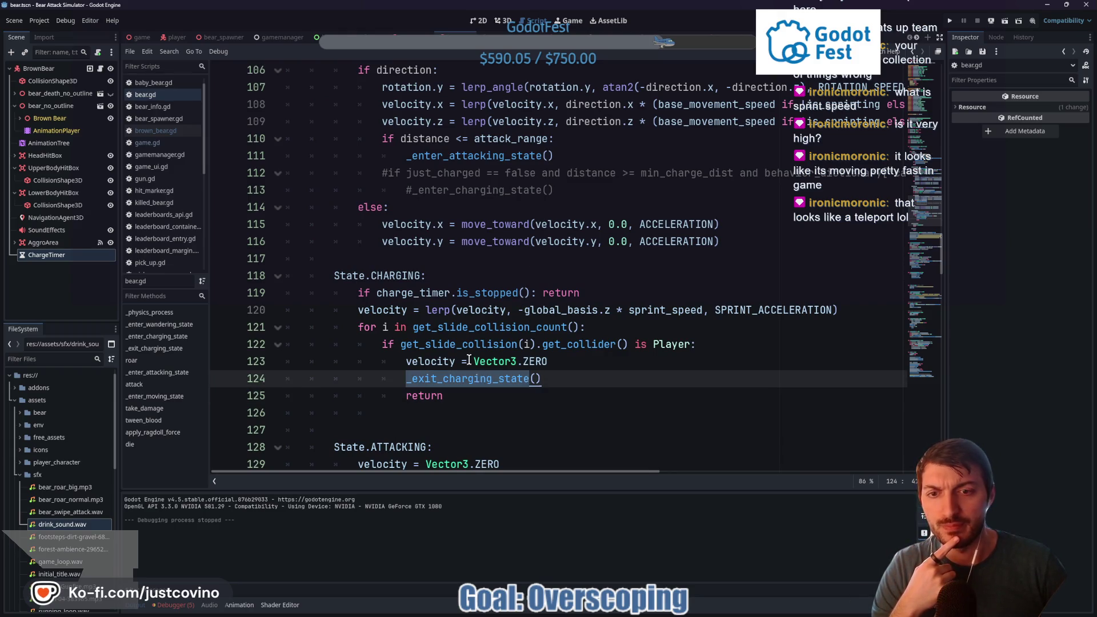
double_click(535, 361)
key("shift+Home")
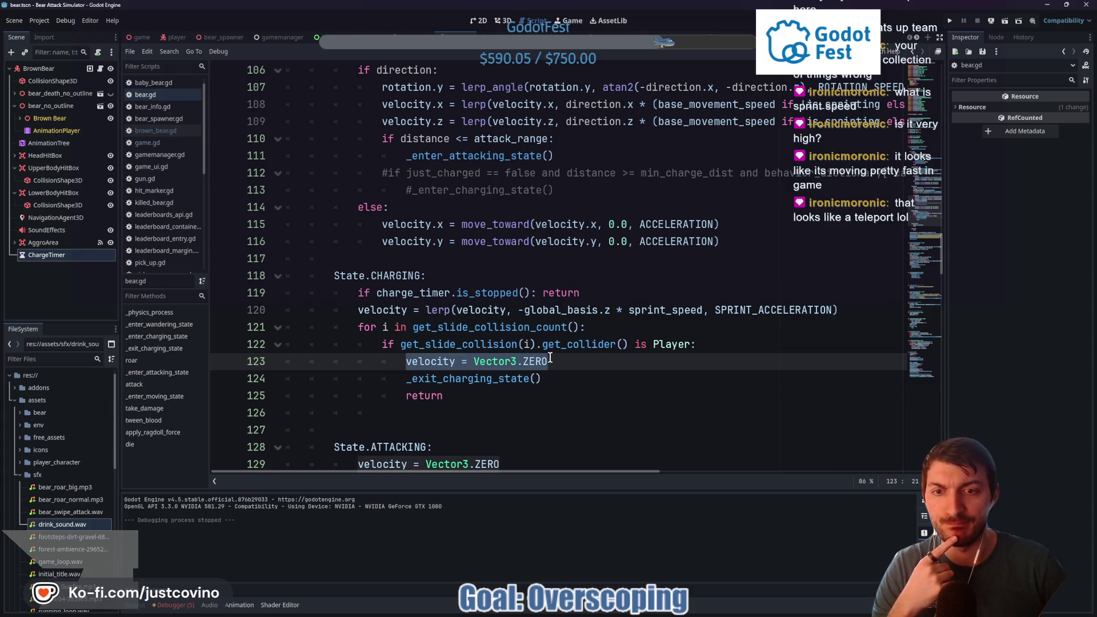
Find _exit_charging_state and select its charge_timer.stop() line
scroll(549, 359, "down", 11)
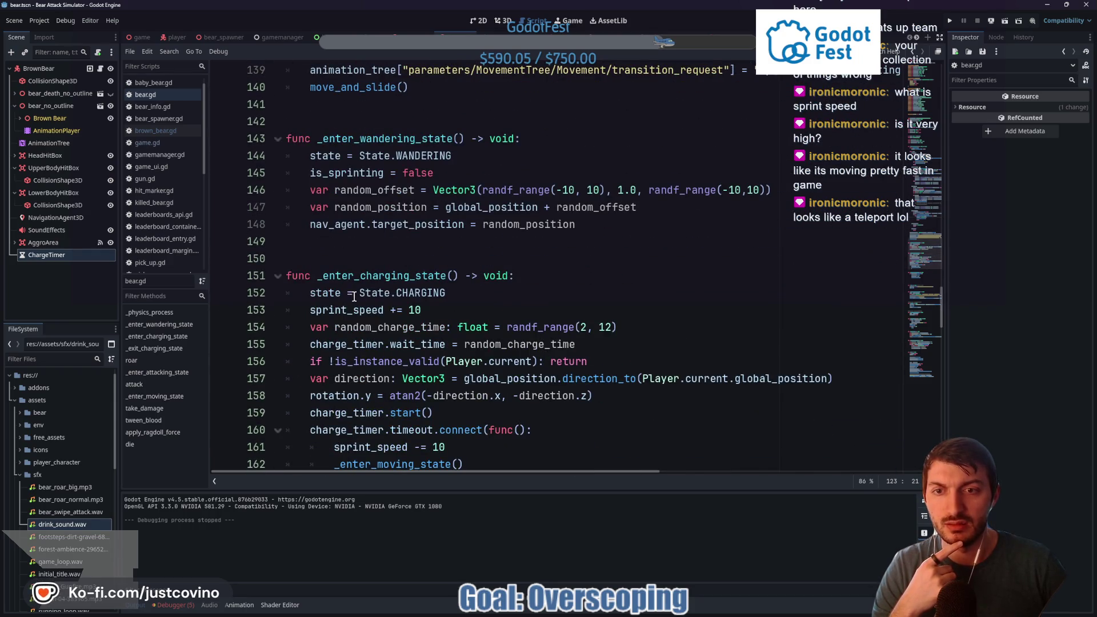
scroll(385, 279, "up", 6)
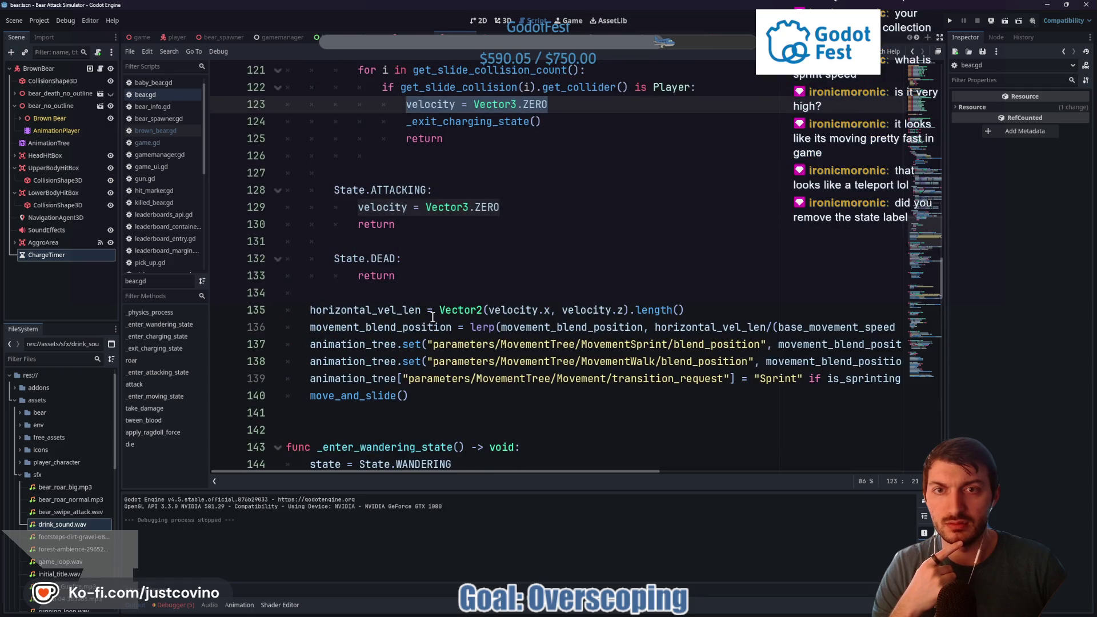
scroll(433, 317, "down", 11)
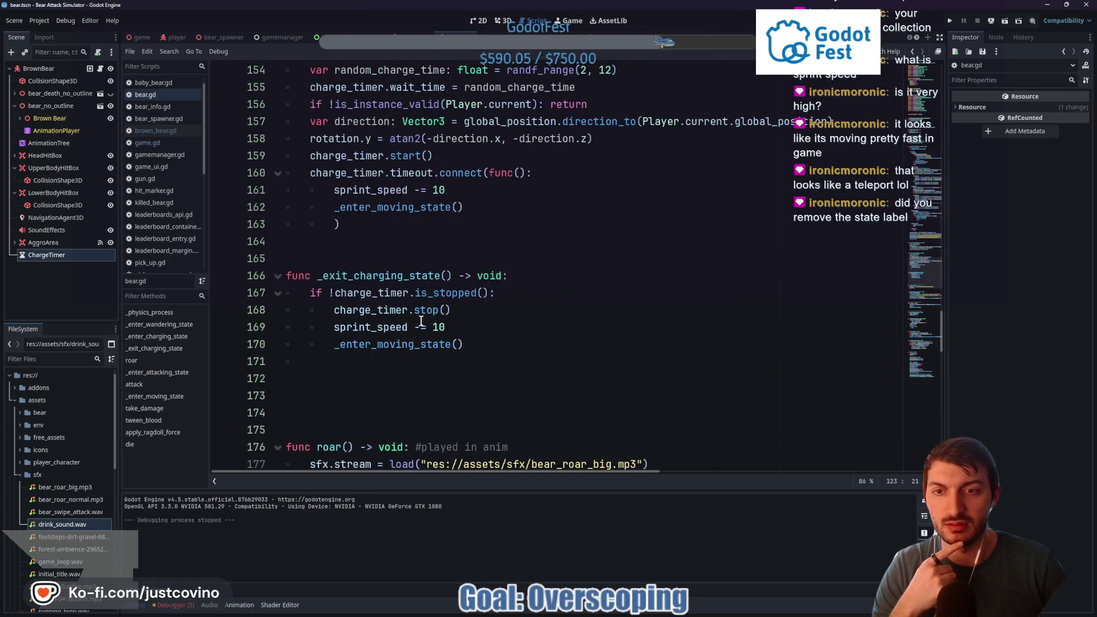
left_click(360, 294)
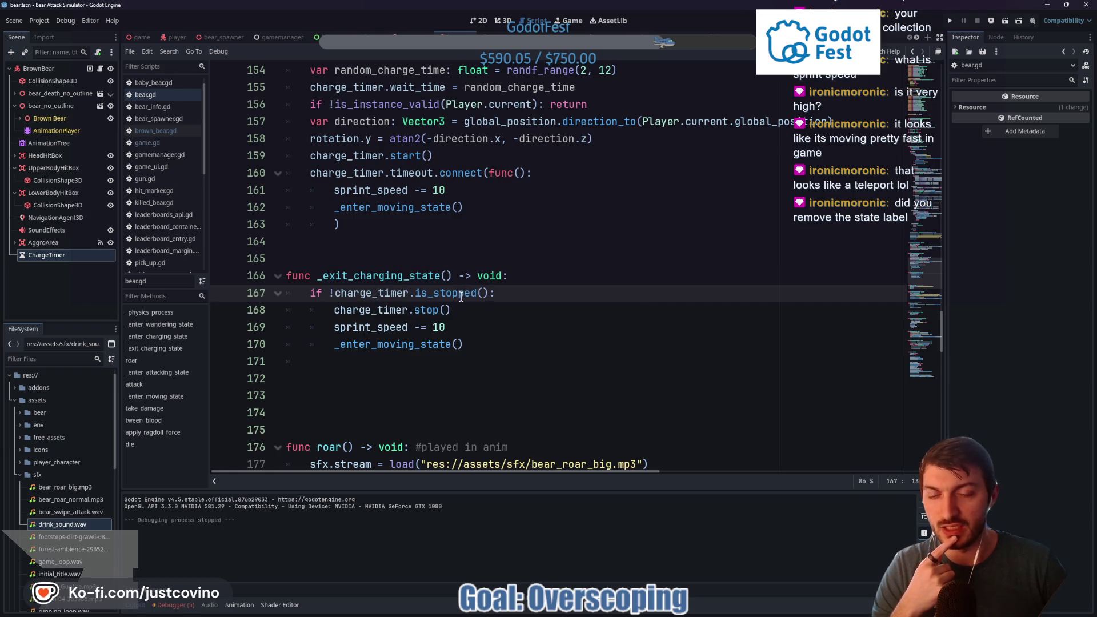
left_click_drag(452, 310, 312, 310)
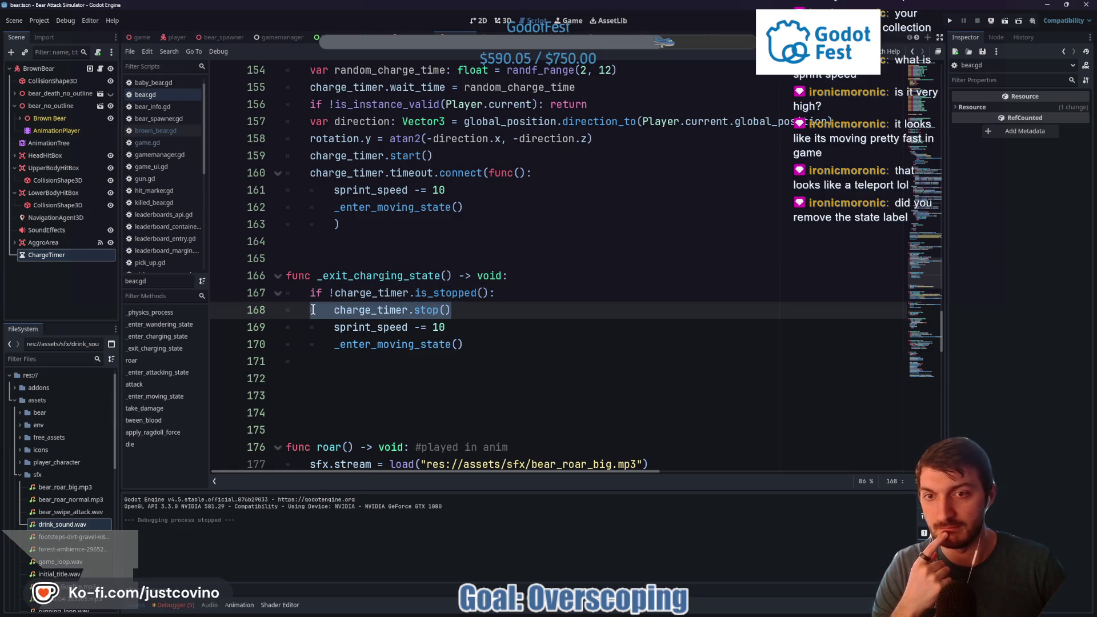
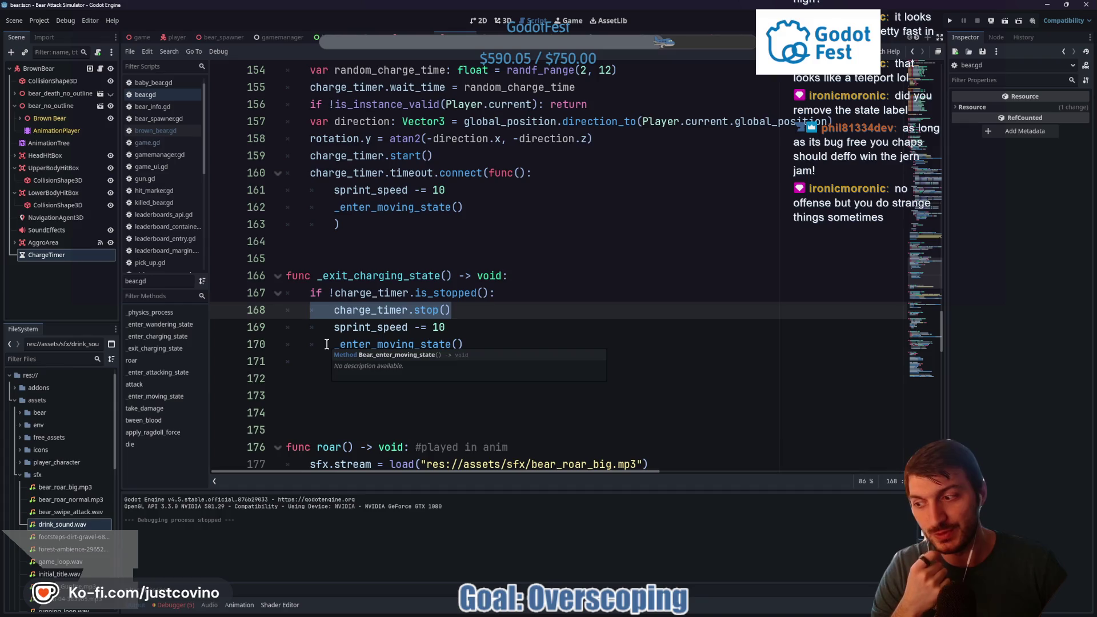
Find the sprint_speed default of 24.0 in bear.gd and check the BrownBear node's exported stats
left_click(494, 322)
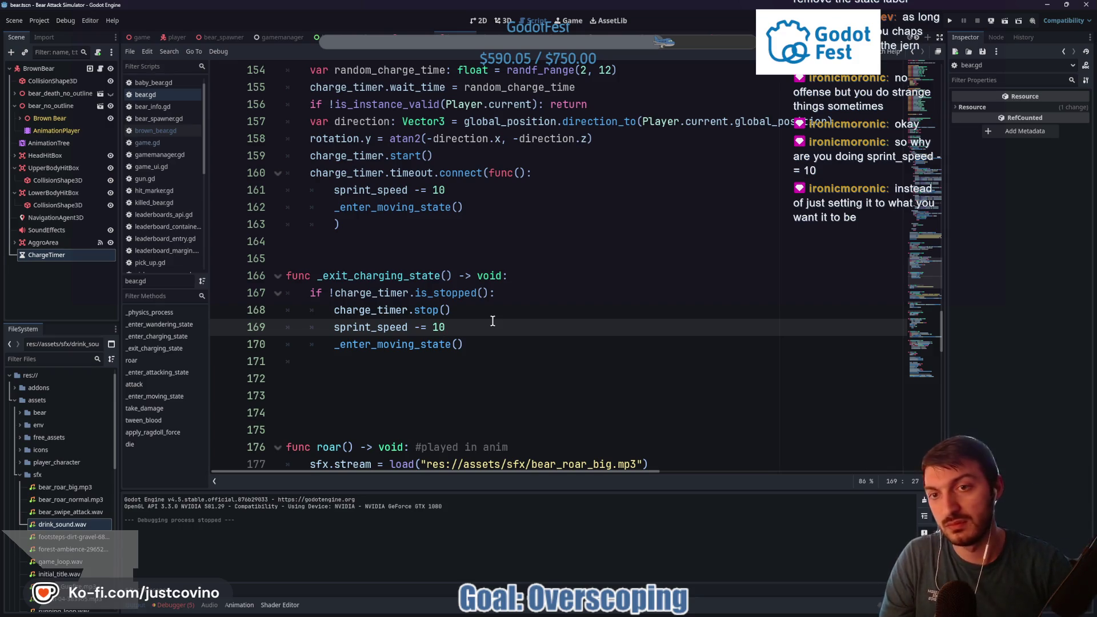
scroll(451, 305, "up", 3)
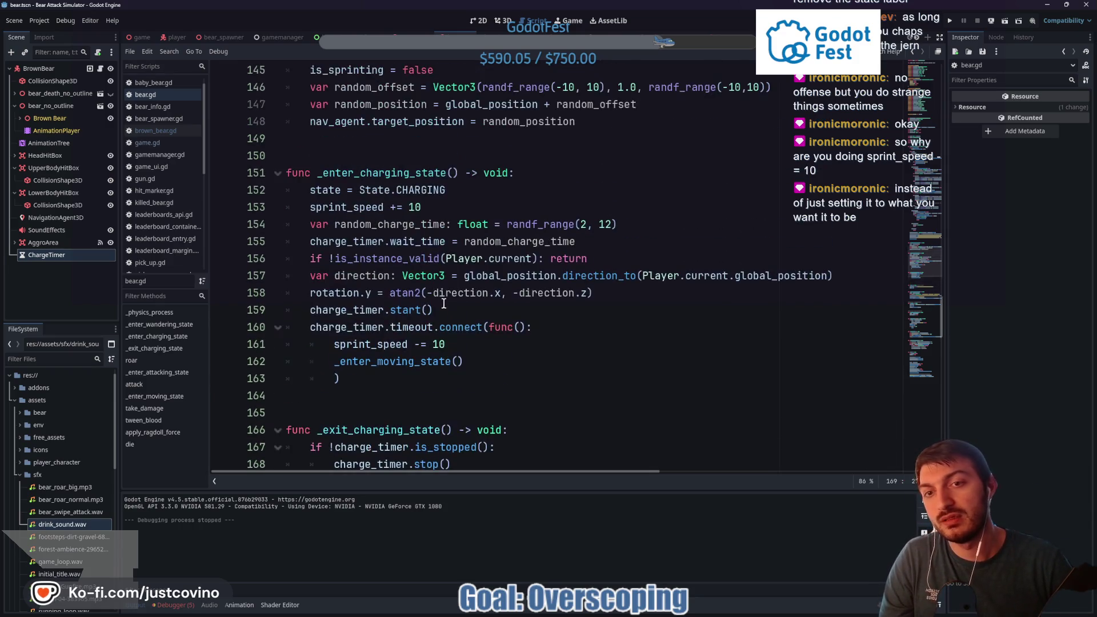
left_click(461, 342)
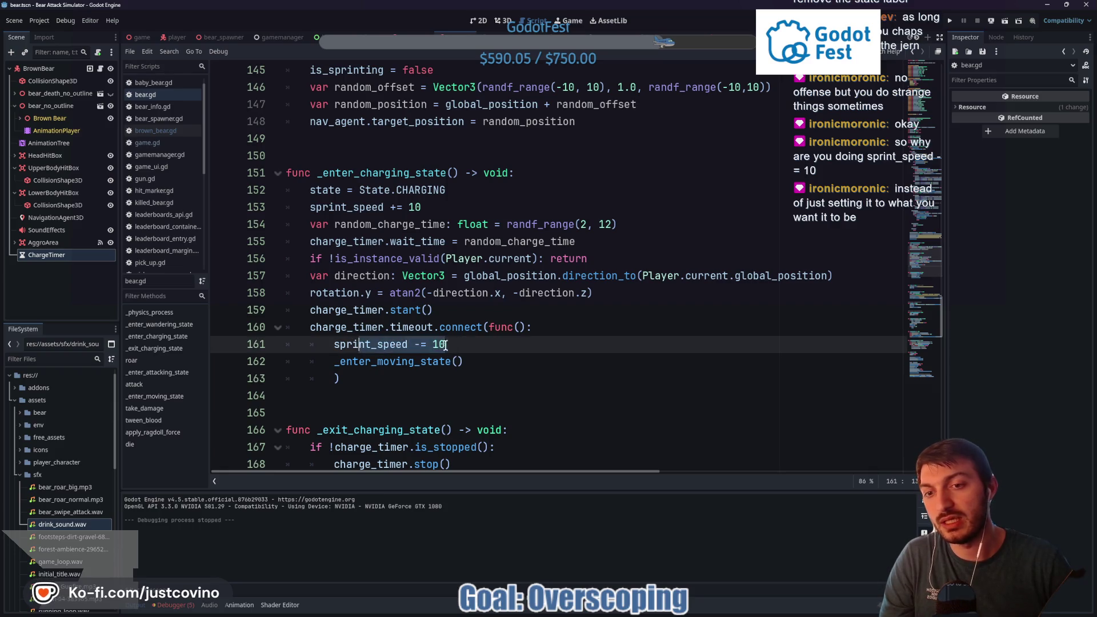
scroll(452, 341, "up", 20)
scroll(443, 341, "up", 15)
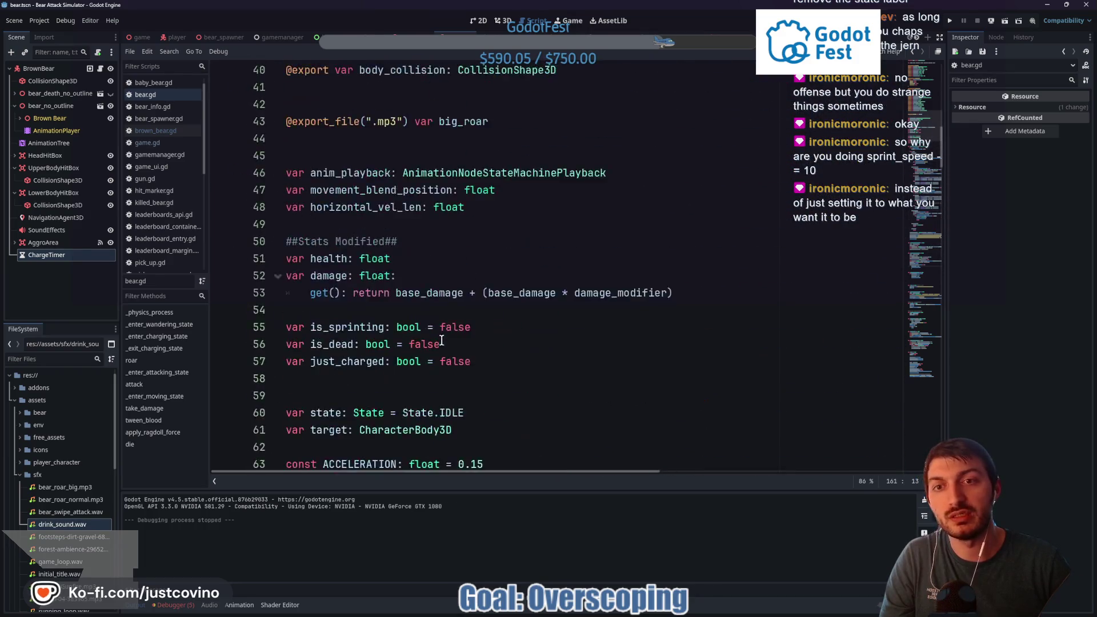
scroll(458, 284, "up", 3)
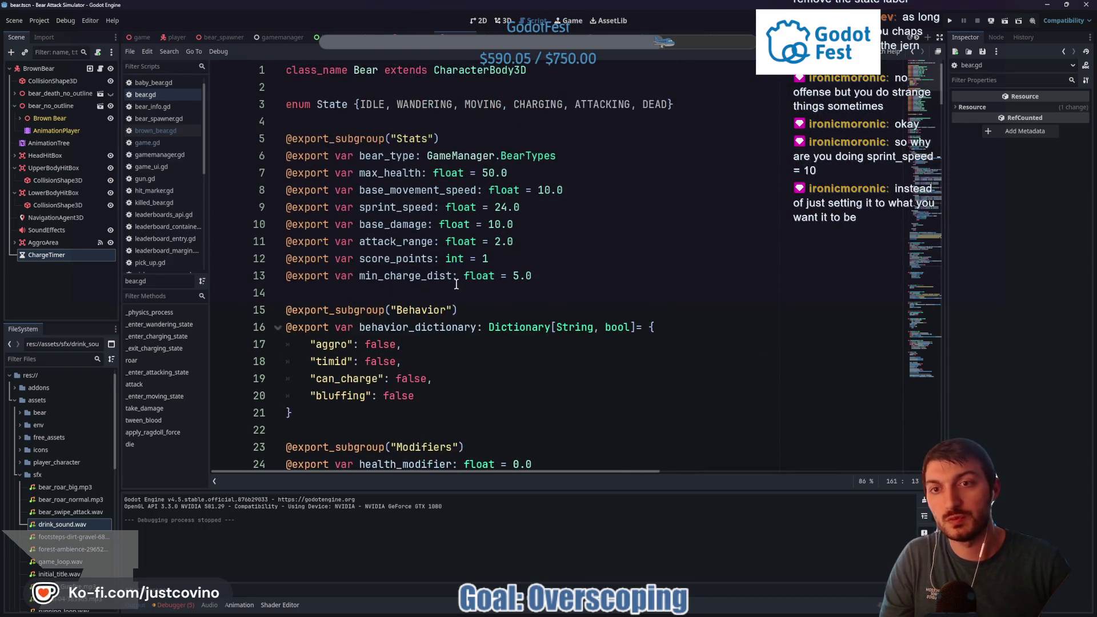
left_click_drag(379, 207, 518, 207)
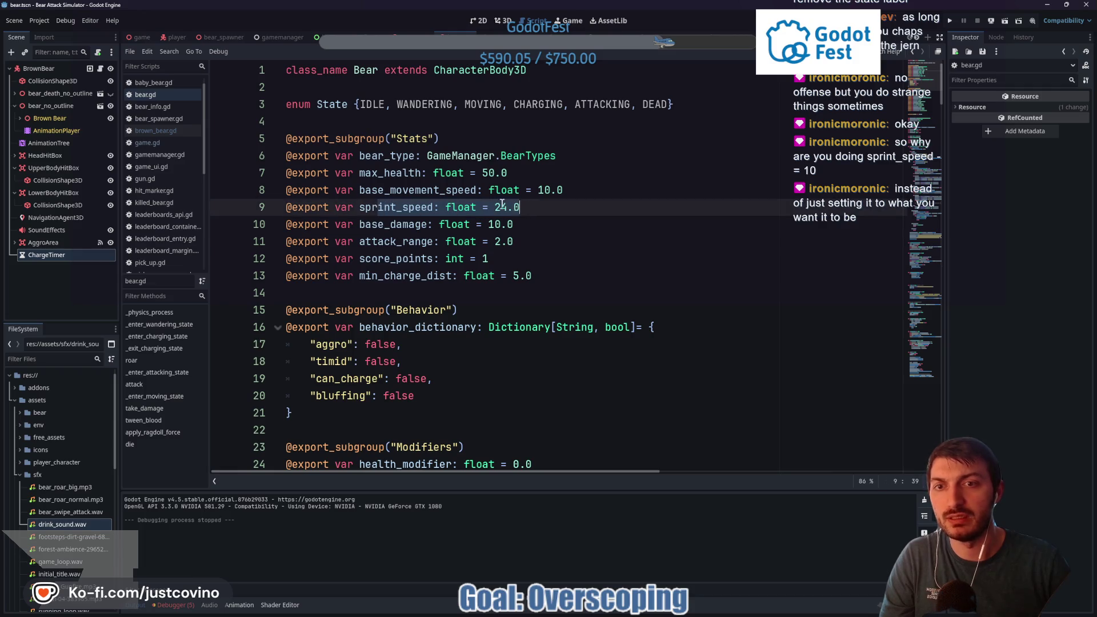
left_click(47, 68)
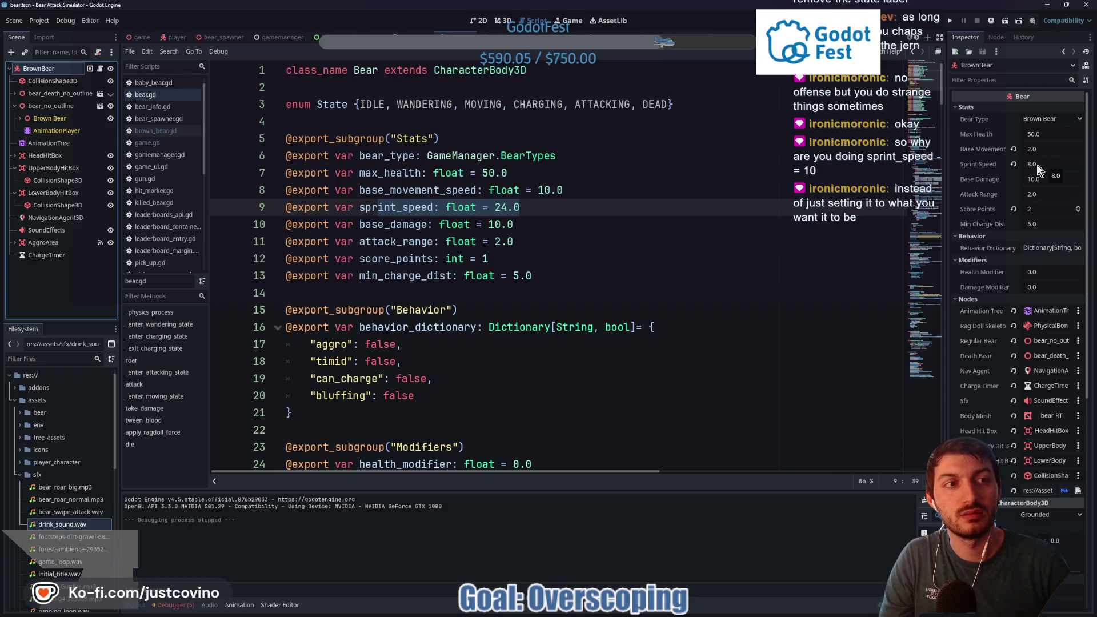
Change the sprint_speed default from 24.0 to 8 and base_movement_speed from 10 to 2, then save
left_click_drag(518, 207, 495, 208)
type("8")
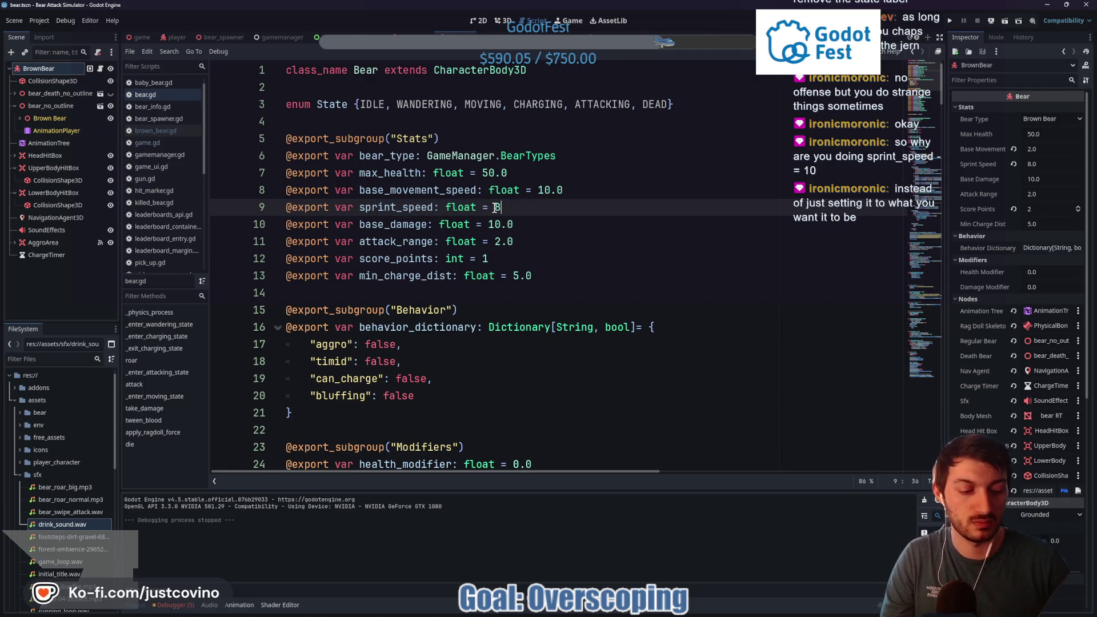
left_click(538, 190)
type("2")
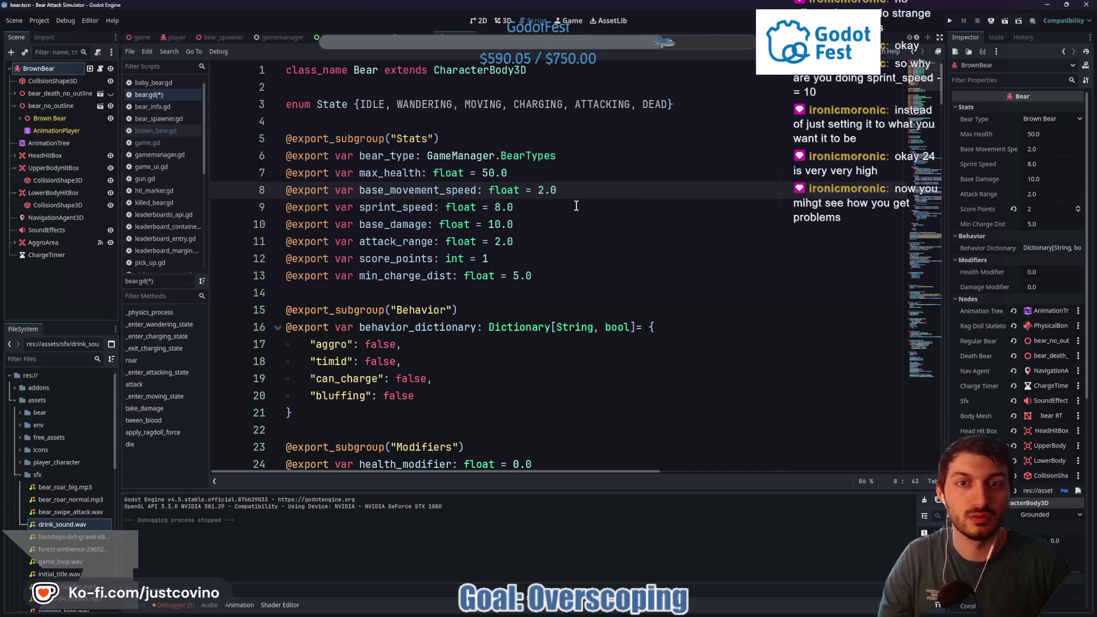
left_click(575, 207)
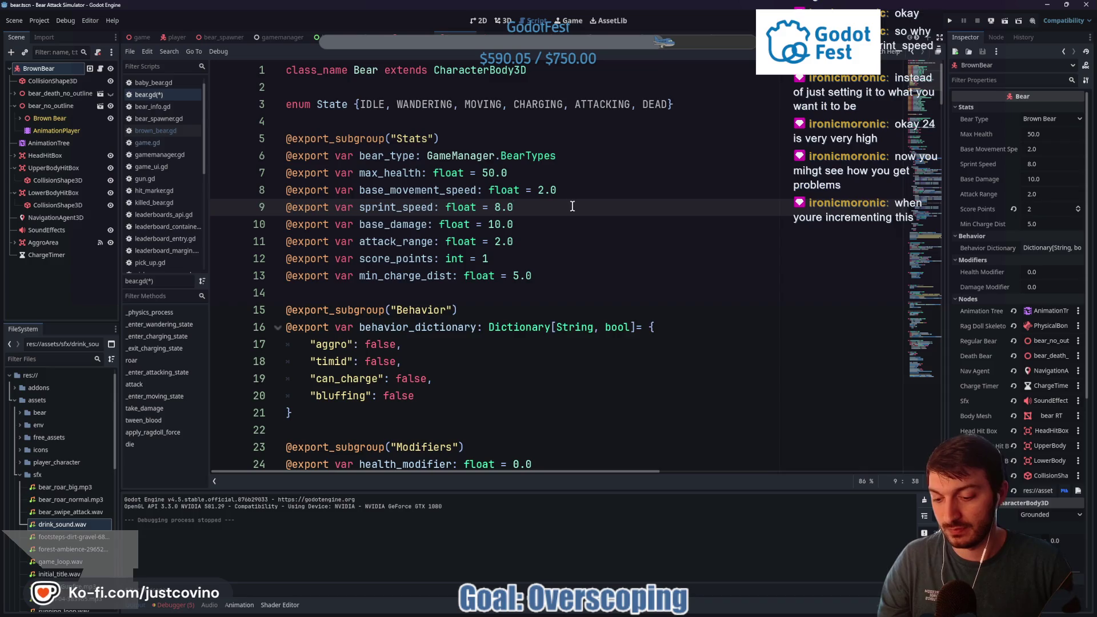
key("ctrl+s")
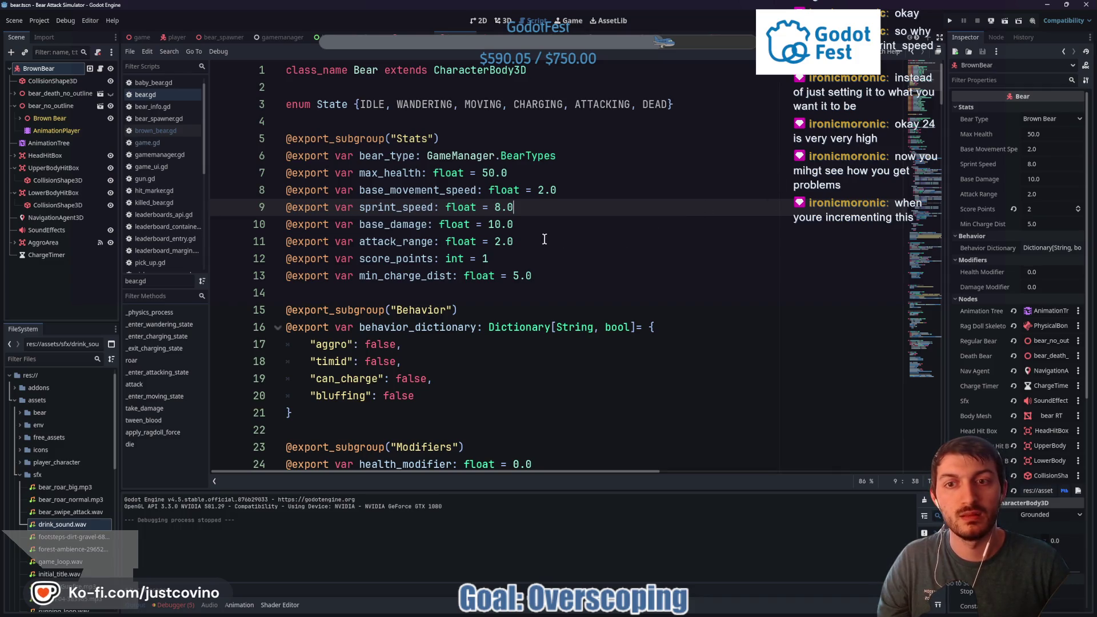
scroll(548, 224, "down", 4)
scroll(548, 224, "down", 20)
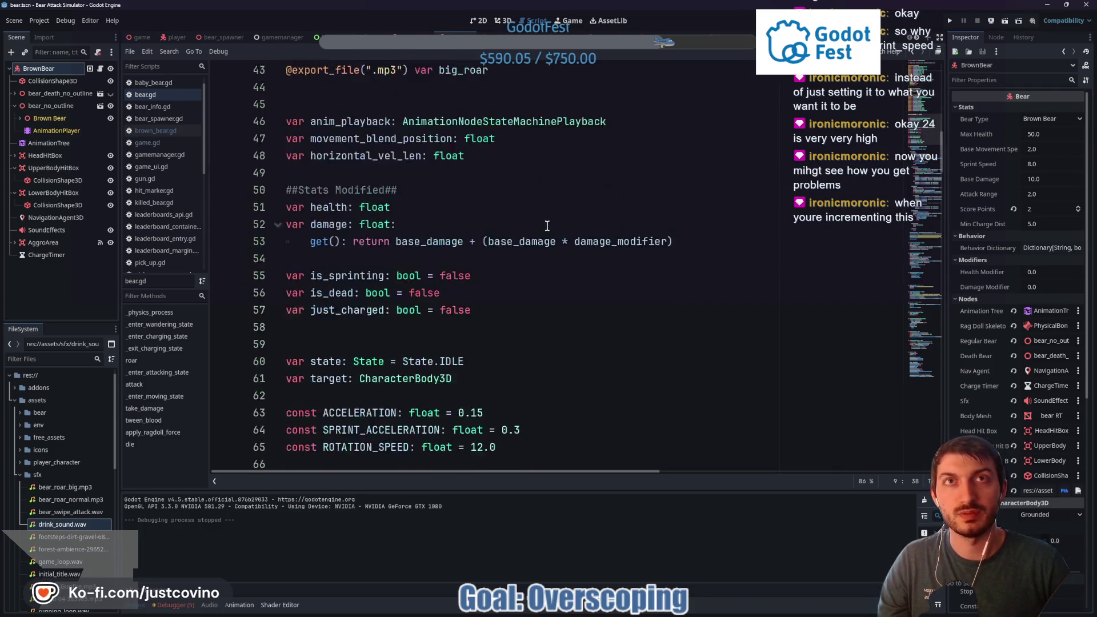
scroll(537, 230, "down", 13)
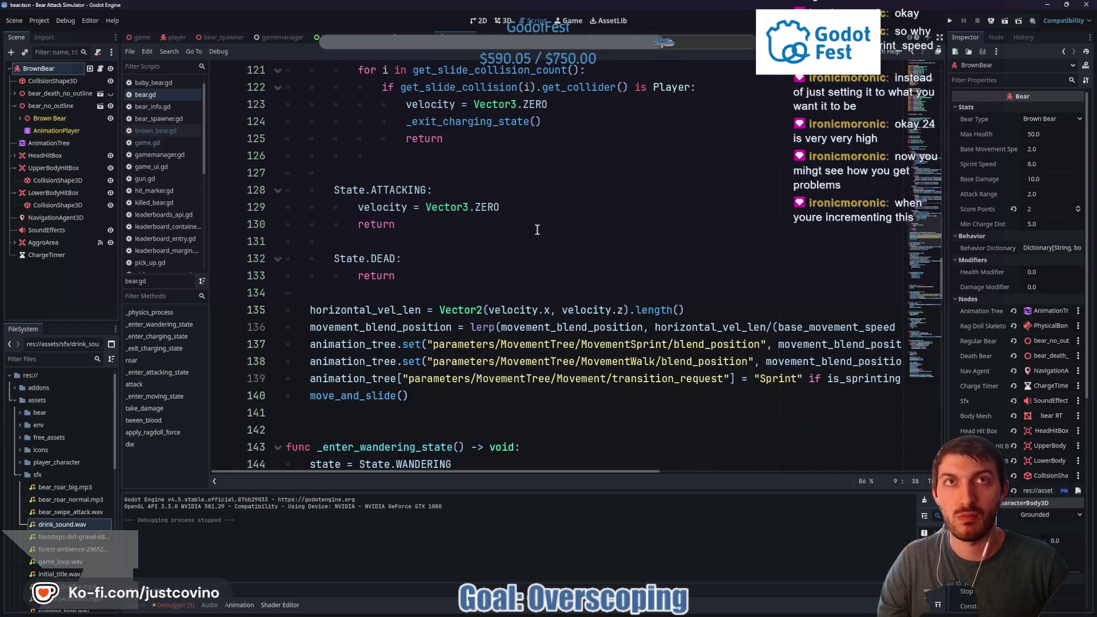
scroll(530, 239, "down", 15)
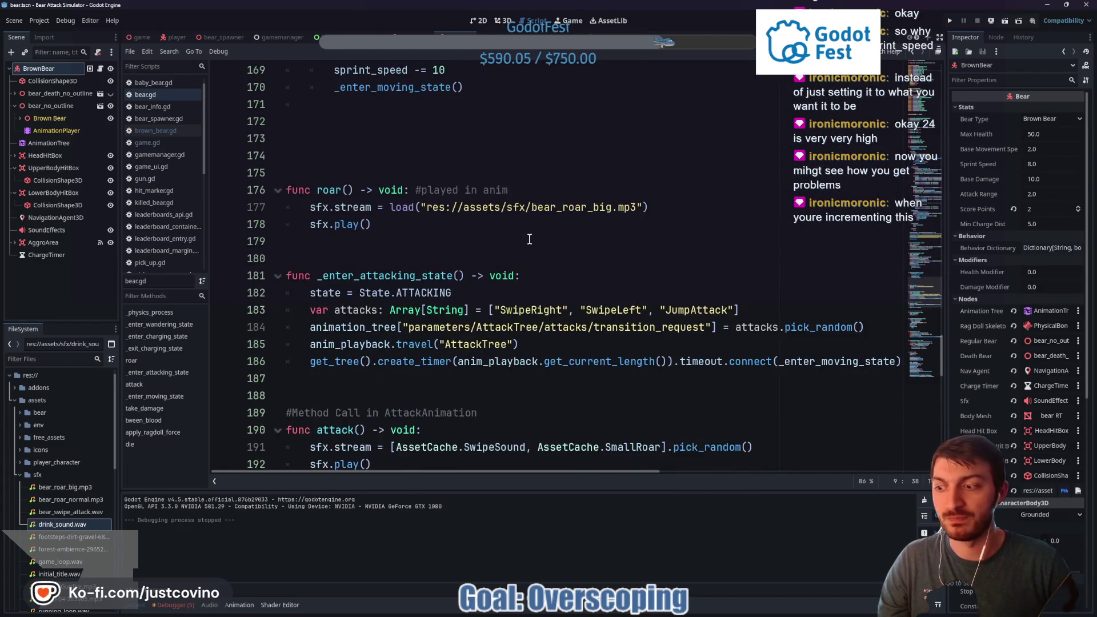
scroll(517, 235, "down", 6)
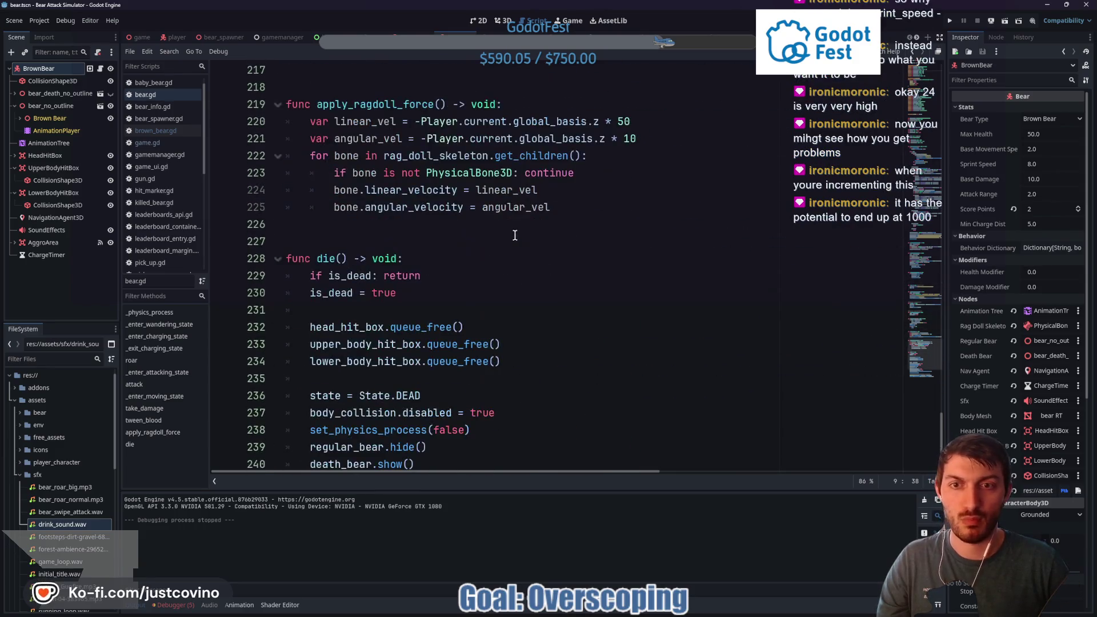
scroll(509, 235, "down", 2)
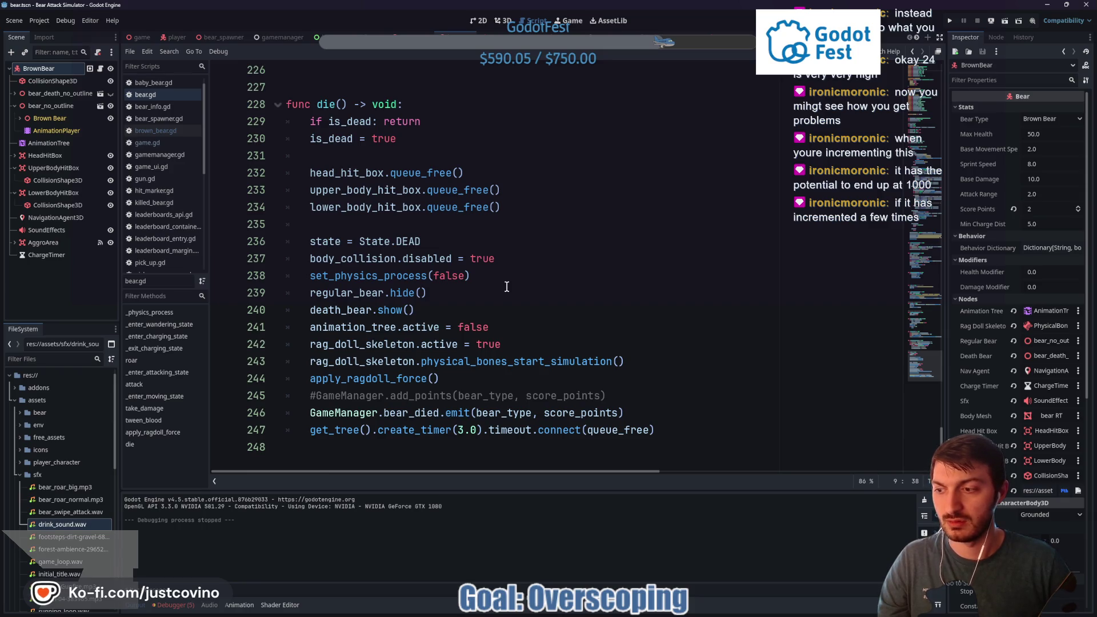
scroll(507, 286, "up", 7)
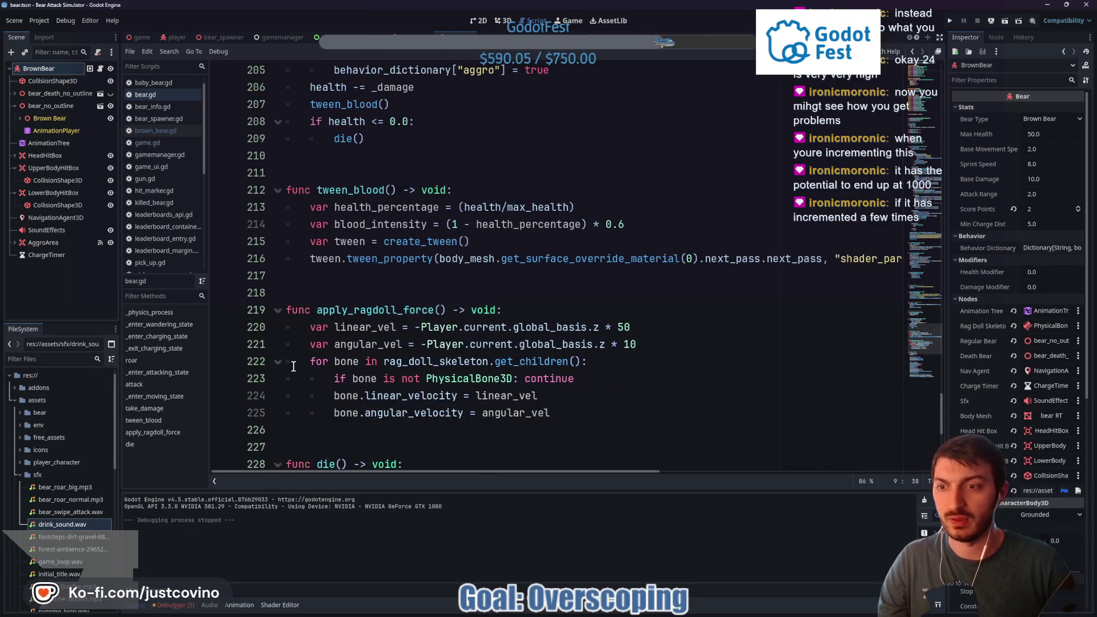
left_click(157, 372)
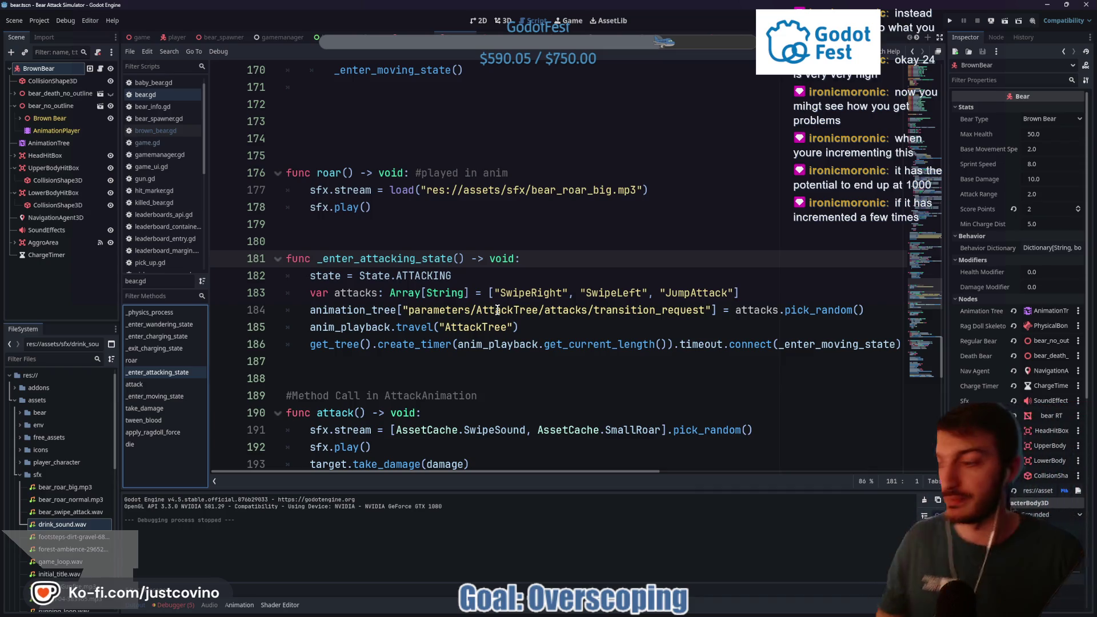
scroll(483, 289, "down", 2)
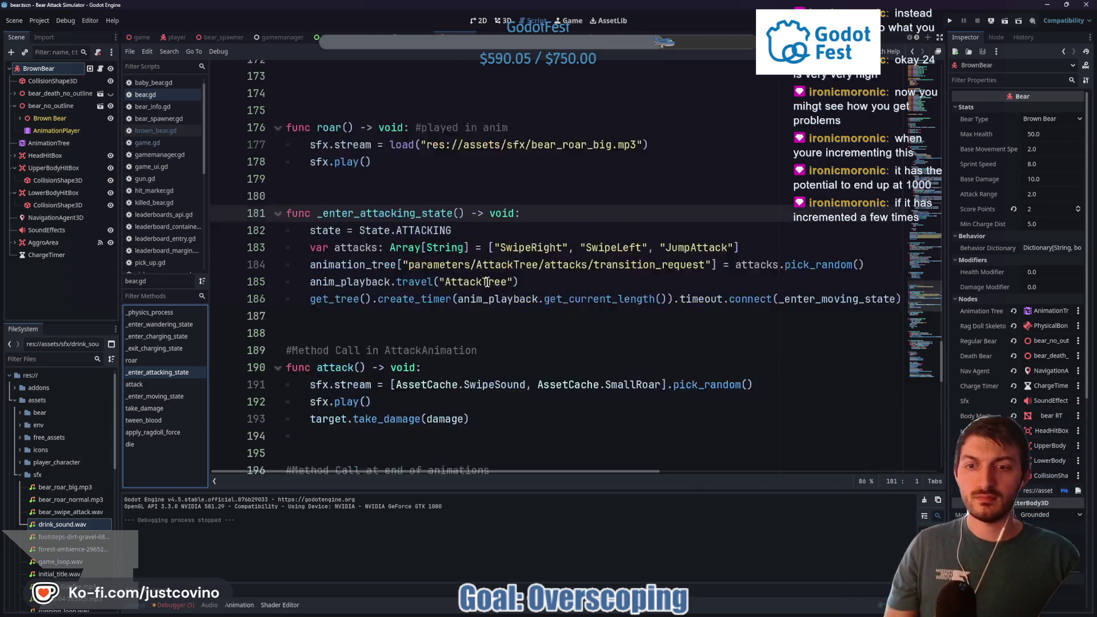
scroll(482, 289, "down", 6)
scroll(470, 290, "down", 3)
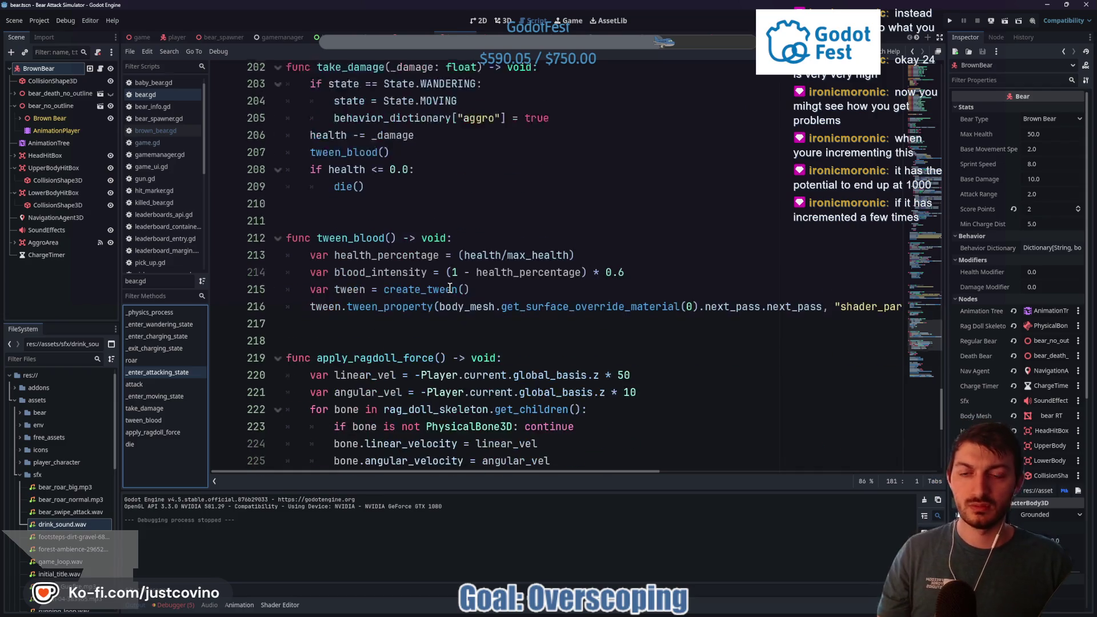
scroll(488, 261, "down", 2)
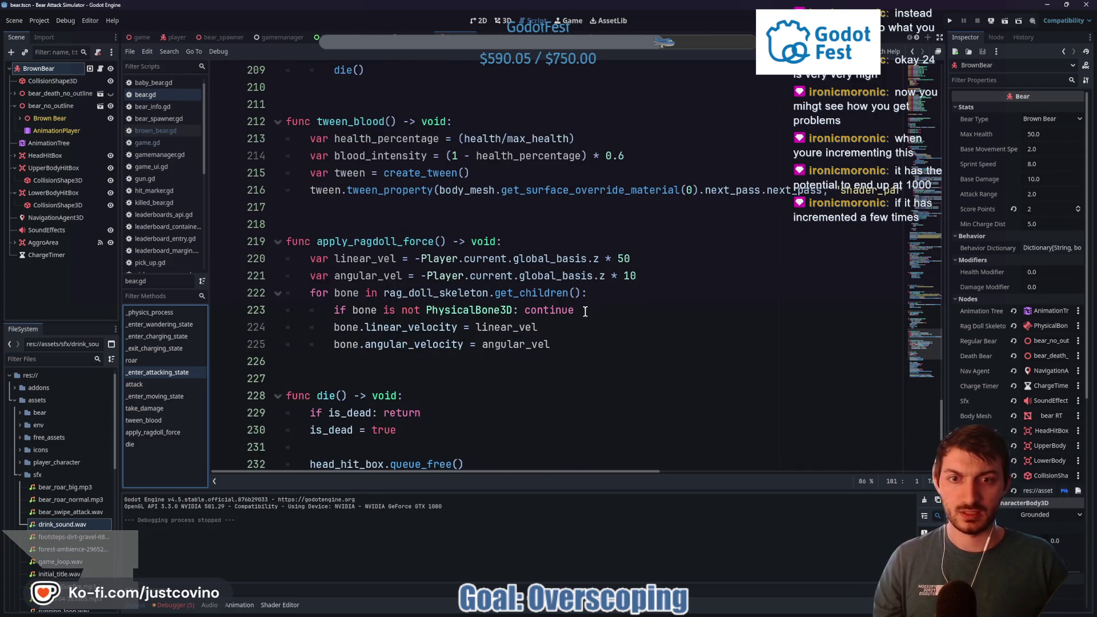
scroll(583, 311, "down", 4)
scroll(566, 307, "down", 2)
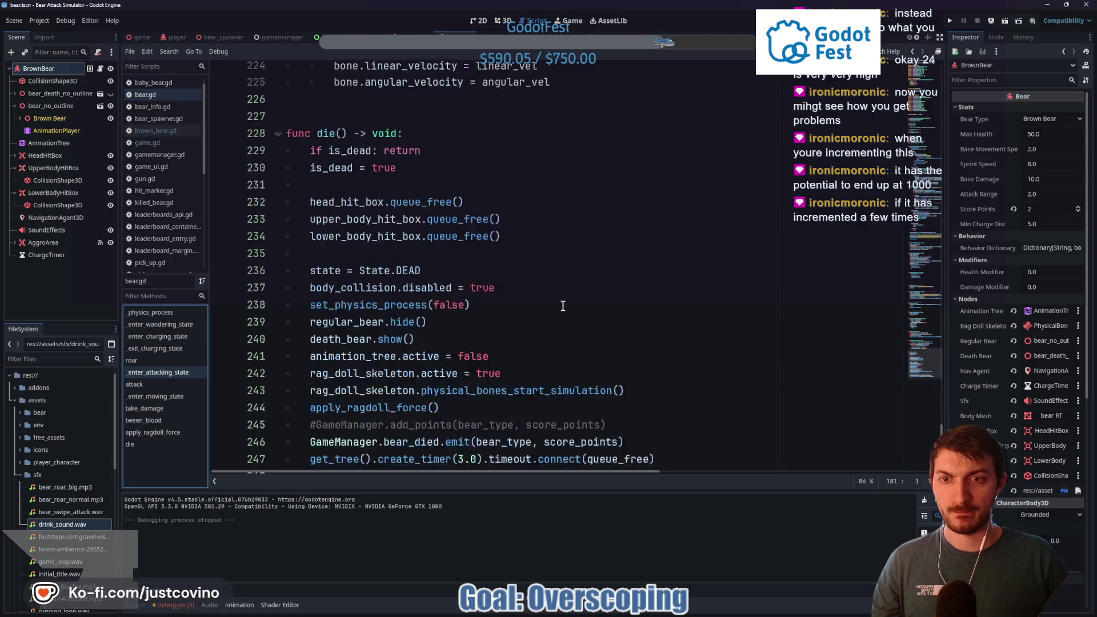
scroll(559, 307, "up", 6)
scroll(540, 309, "up", 7)
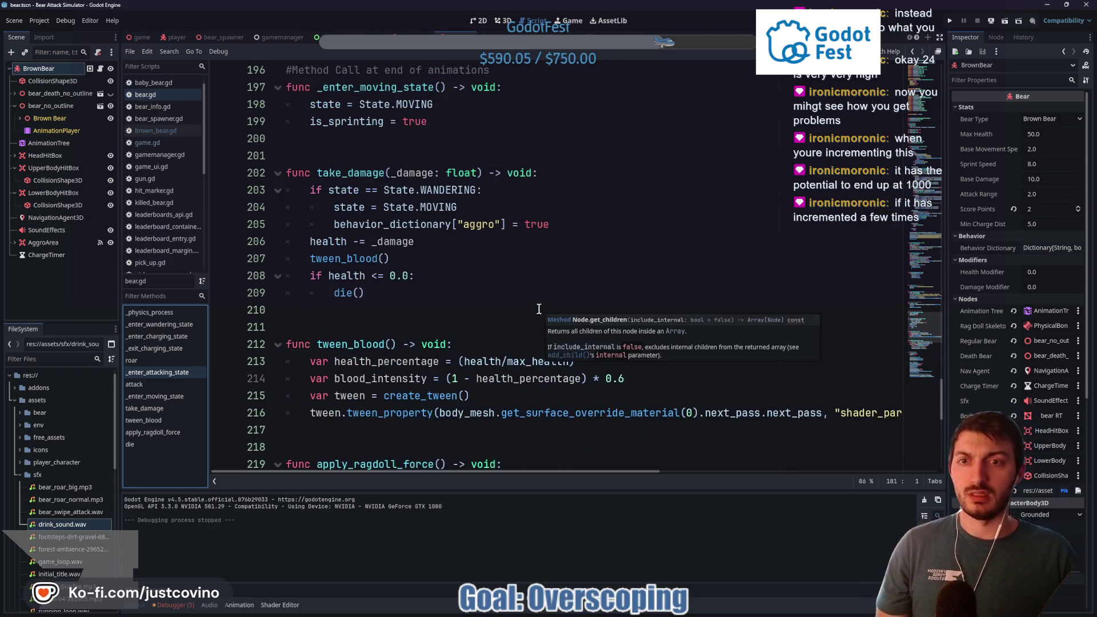
scroll(533, 304, "up", 2)
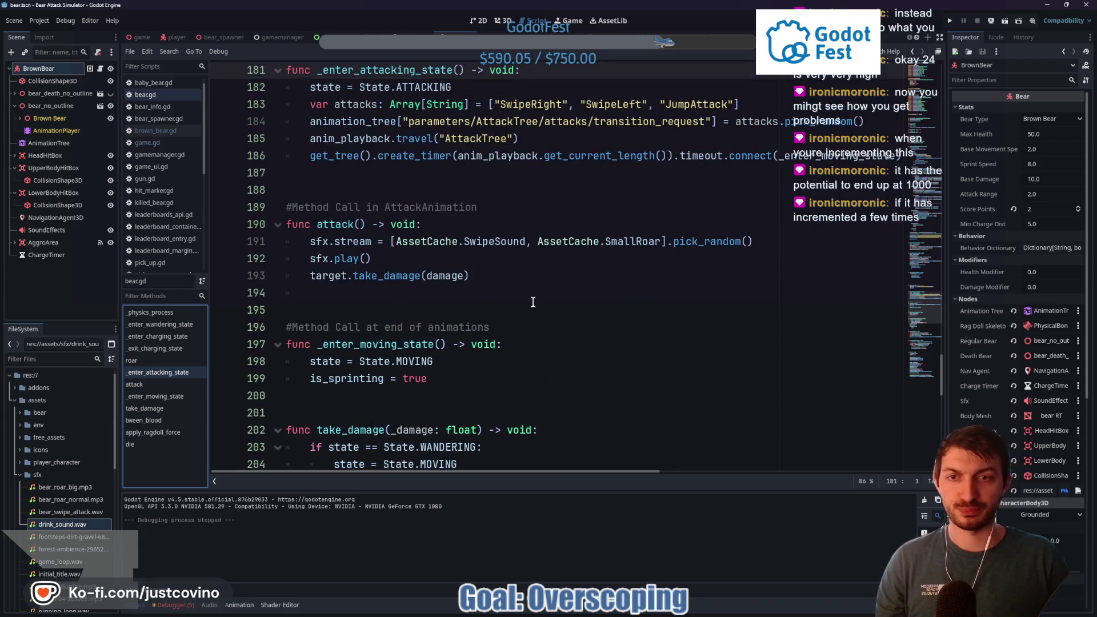
scroll(534, 302, "up", 3)
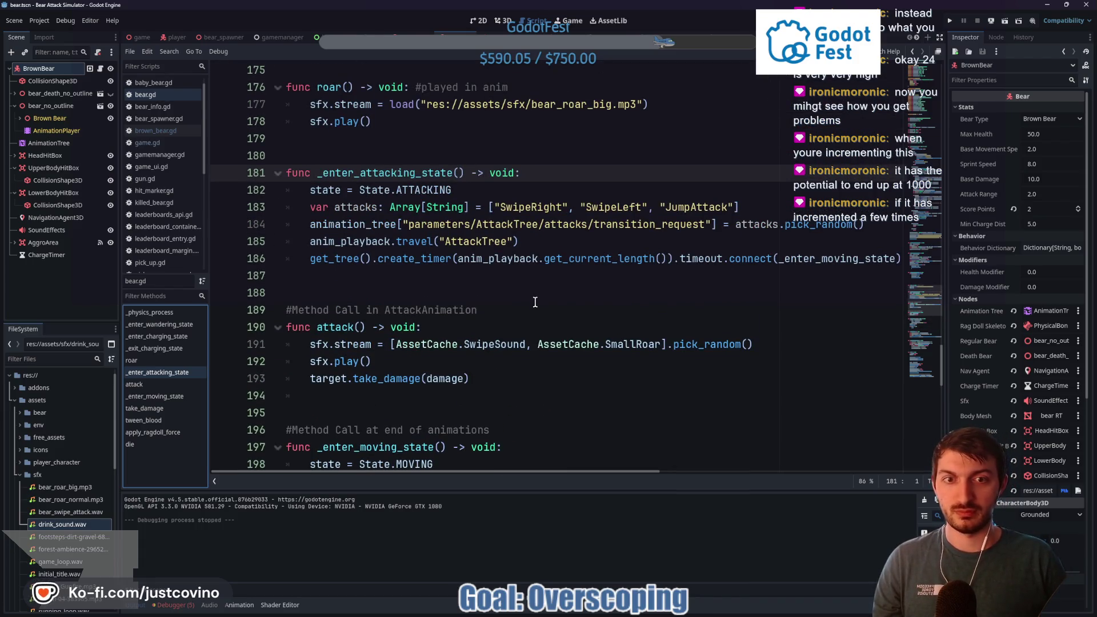
scroll(535, 303, "up", 4)
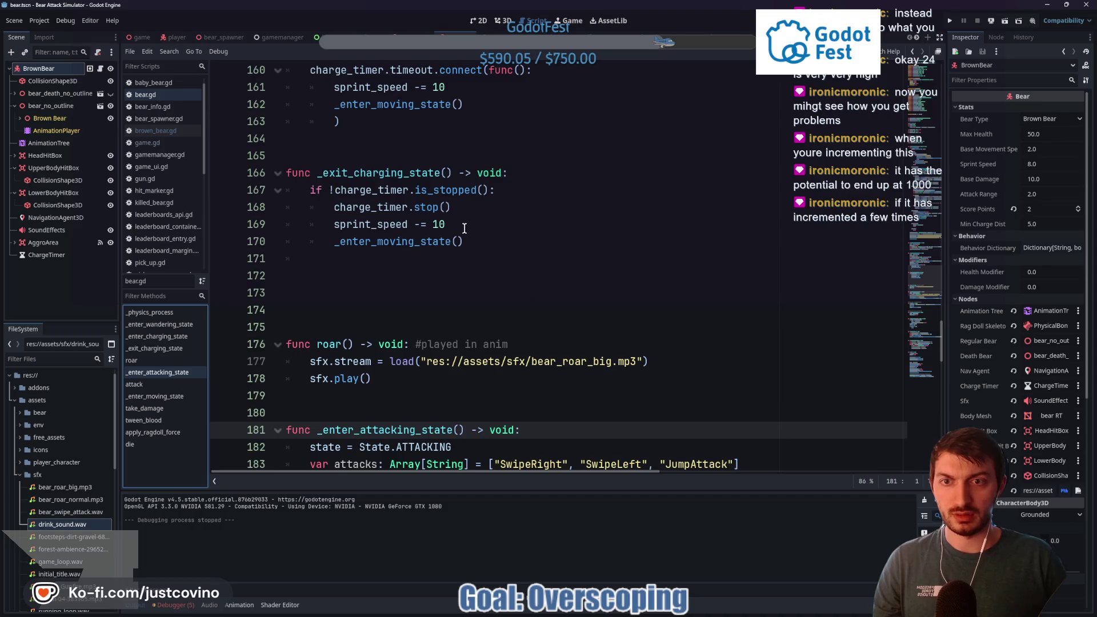
Replace the sprint_speed decrements with fixed values: 8 on exiting charge, 9 in the timeout callback
left_click(454, 224)
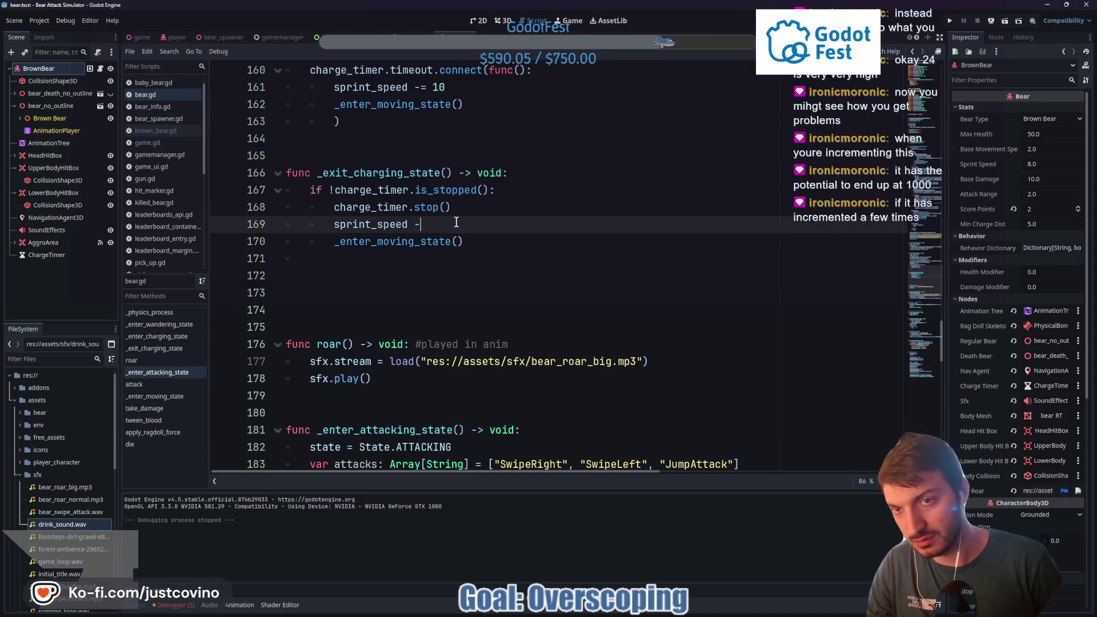
key("BackSpace")
type("= 8")
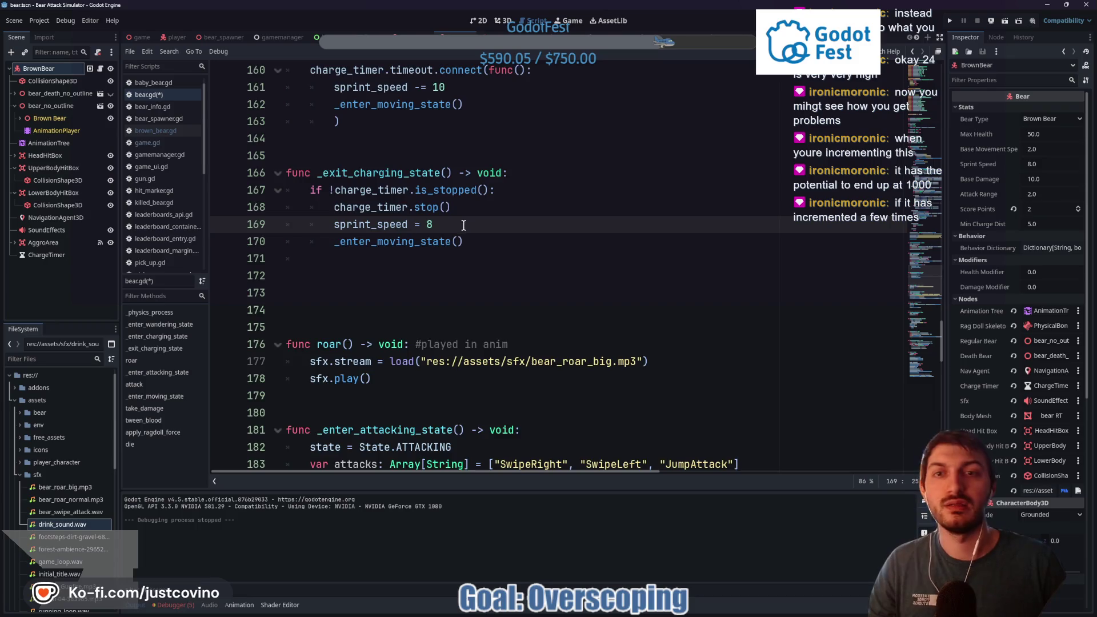
scroll(455, 217, "up", 3)
left_click_drag(449, 241, 415, 239)
type("= 9")
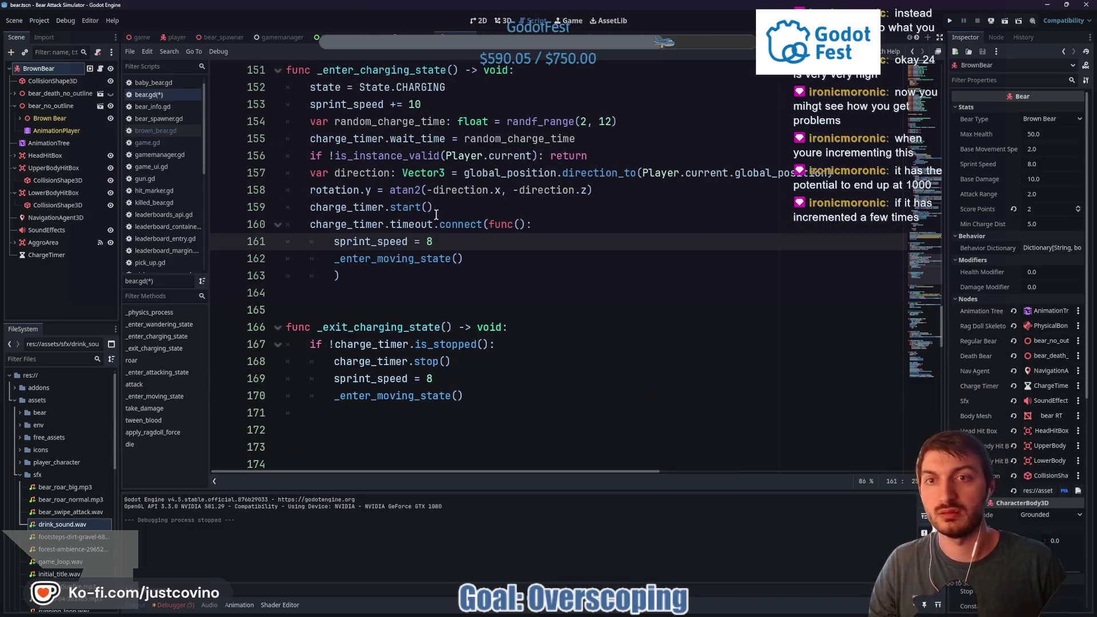
Set sprint_speed to 15 when charging, save bear.gd, and launch the game
scroll(423, 229, "up", 2)
left_click_drag(422, 207, 390, 205)
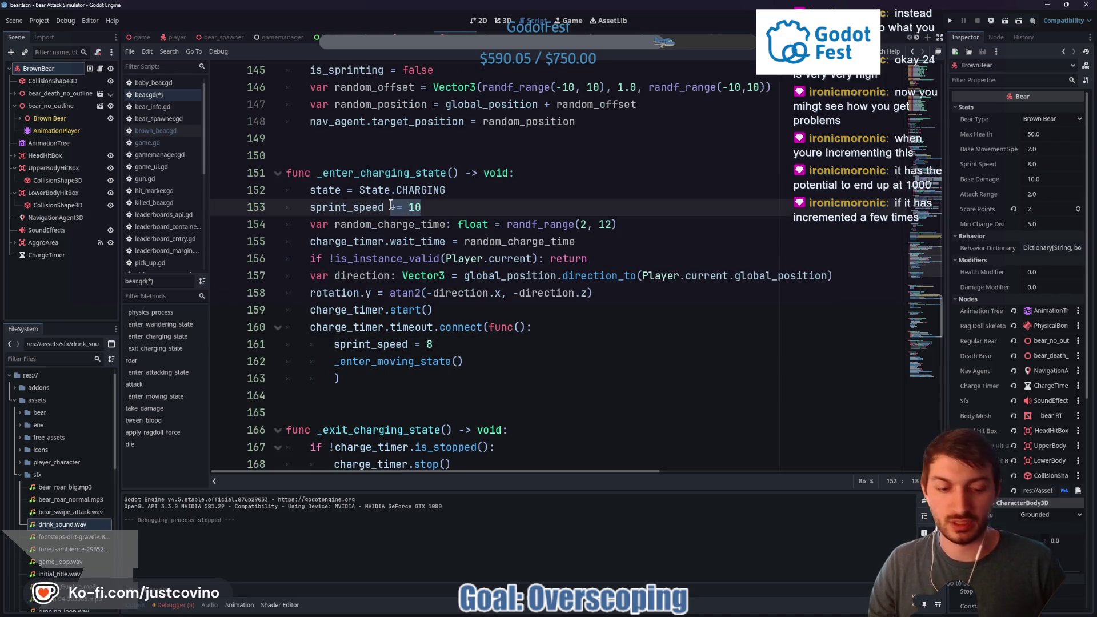
type("= ")
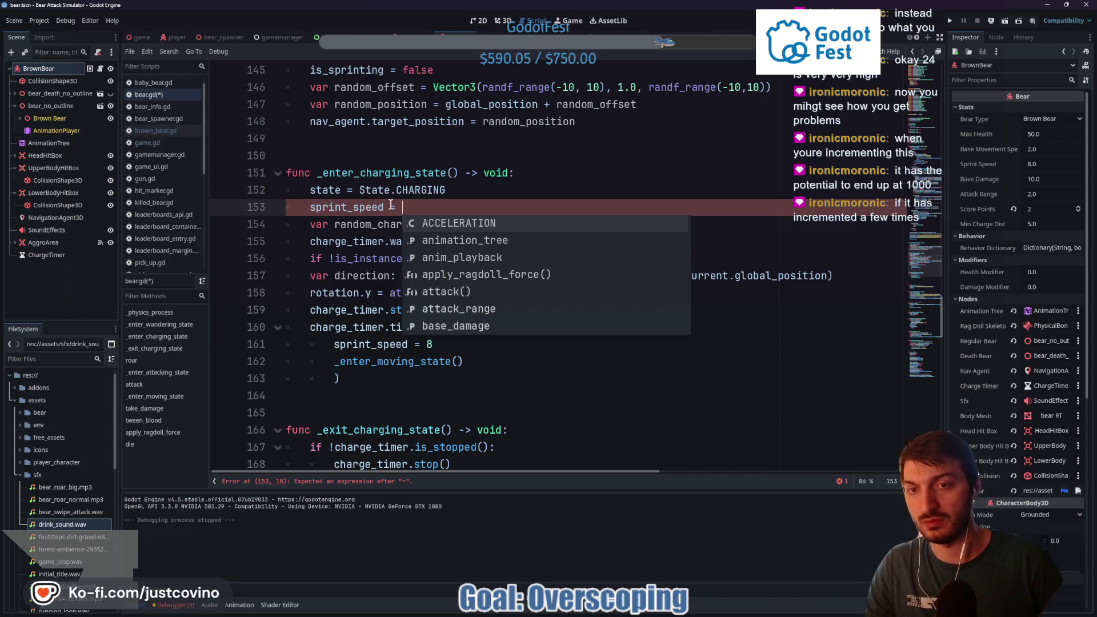
type("15")
key("ctrl+s")
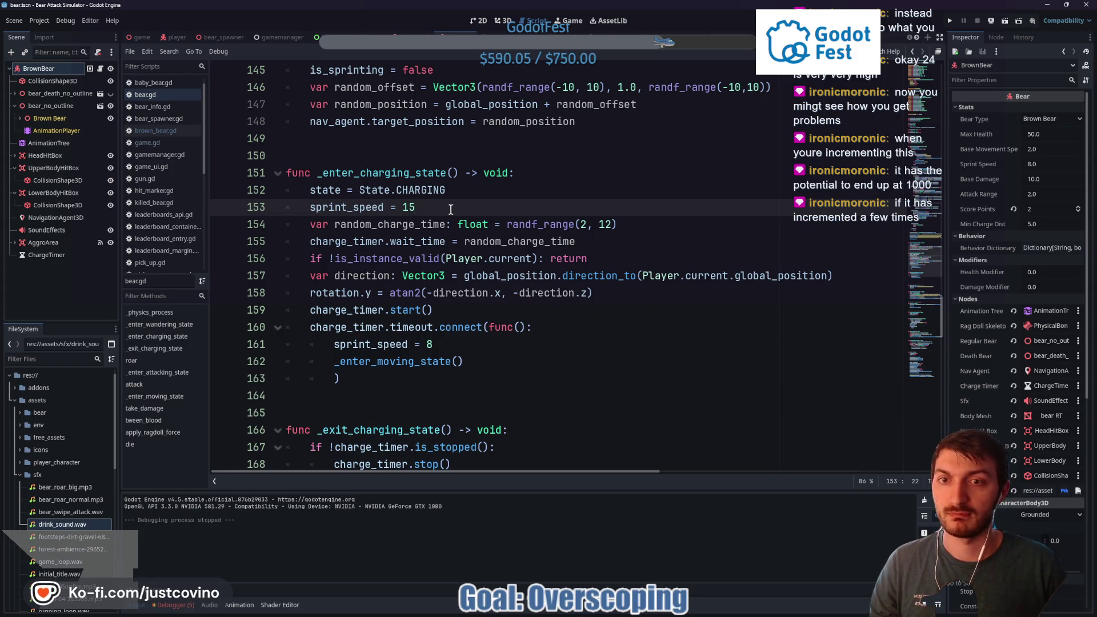
key("F5")
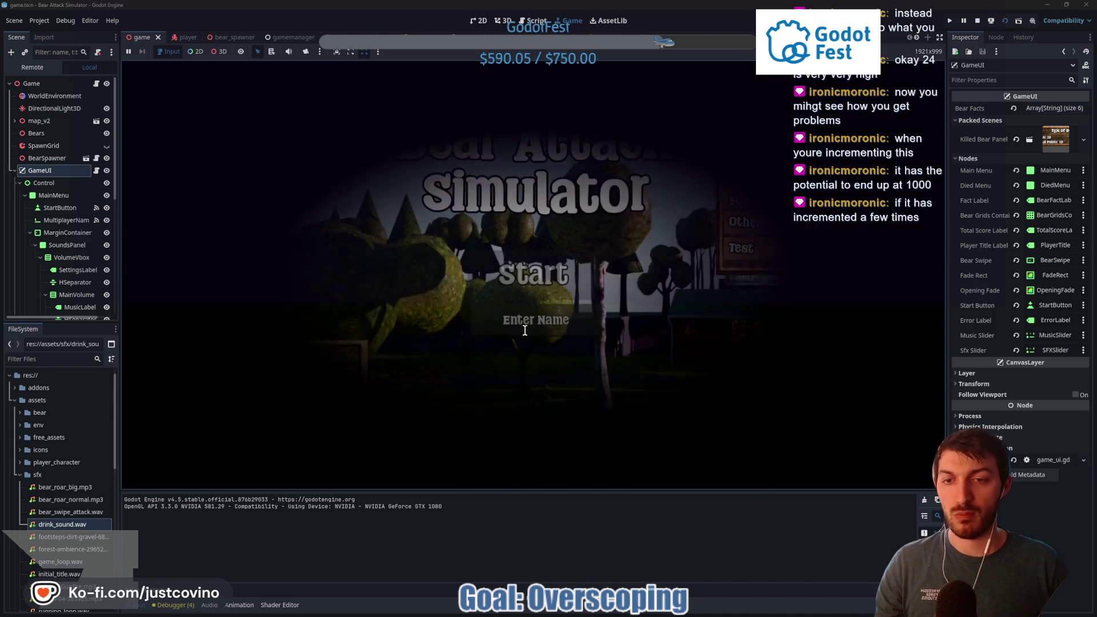
Enter a player name, turn the music volume down, and start a new game
type("fghfgh")
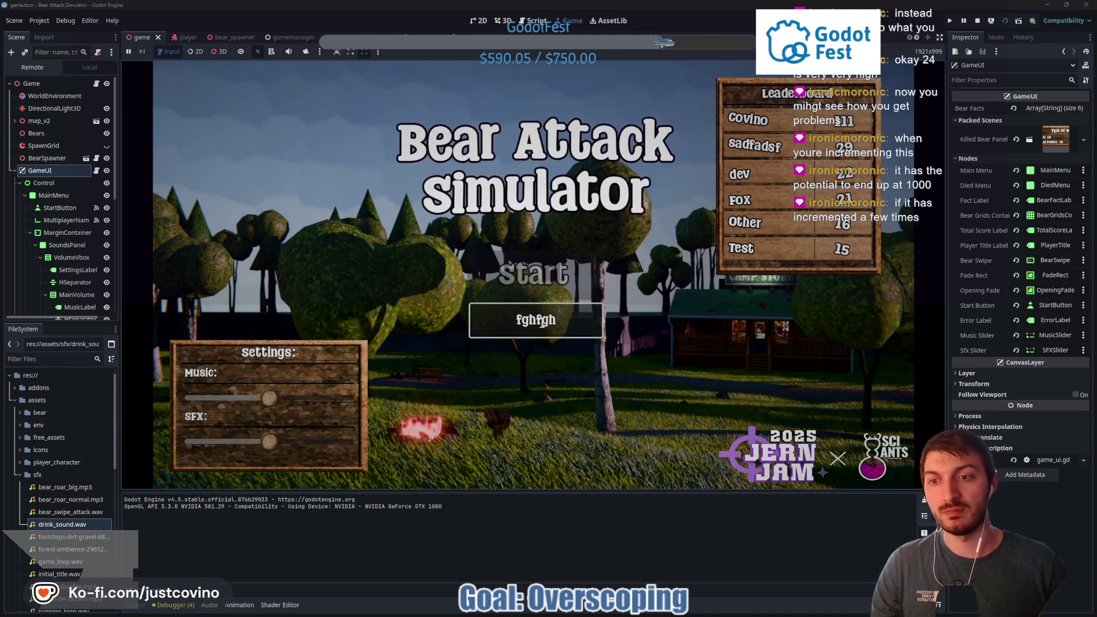
left_click_drag(264, 400, 228, 398)
left_click(533, 275)
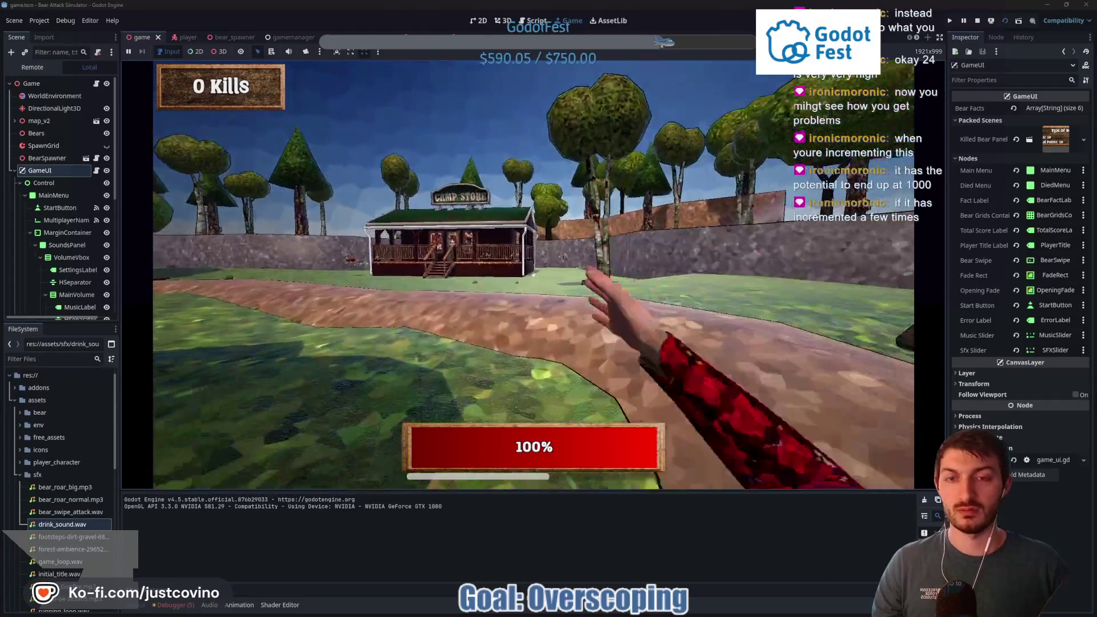
Walk past the camp store and across the field, then punch the first bear
key("w")
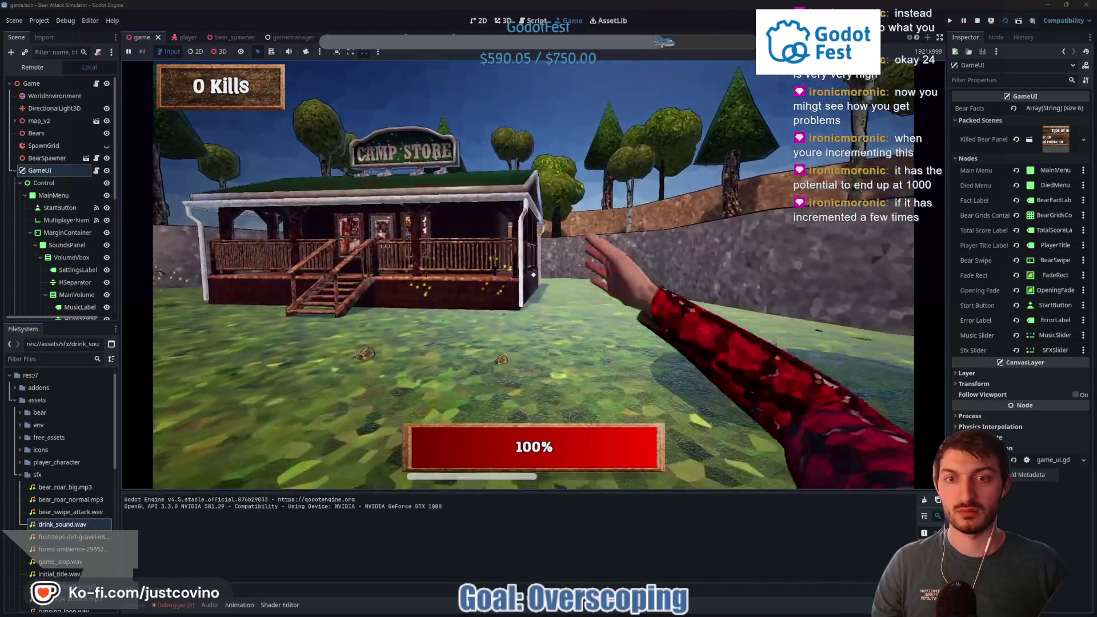
key("w")
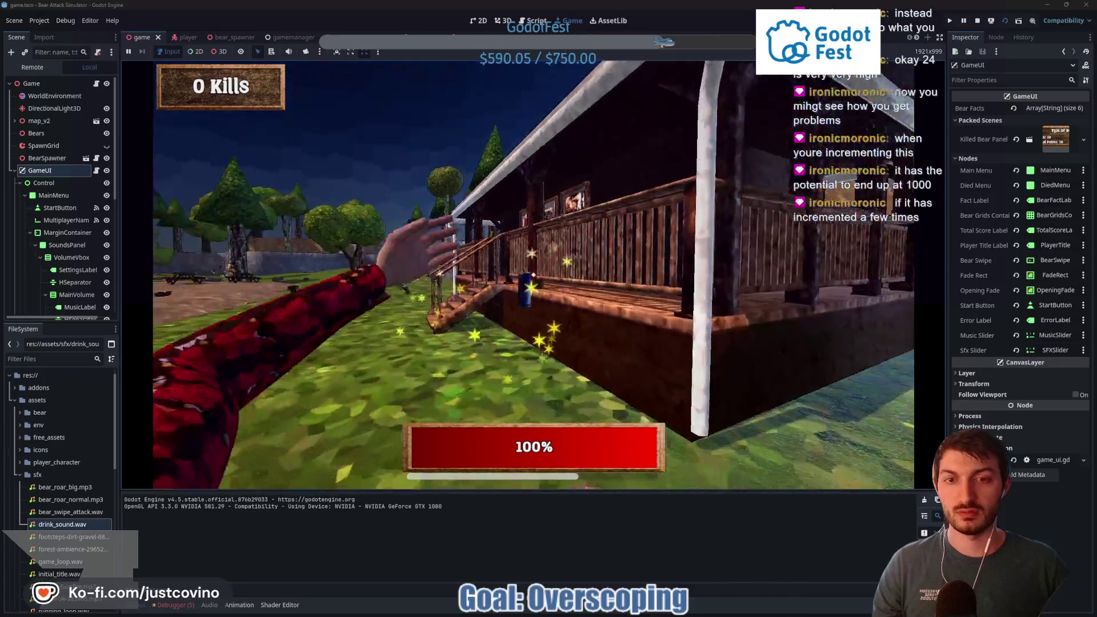
key("w")
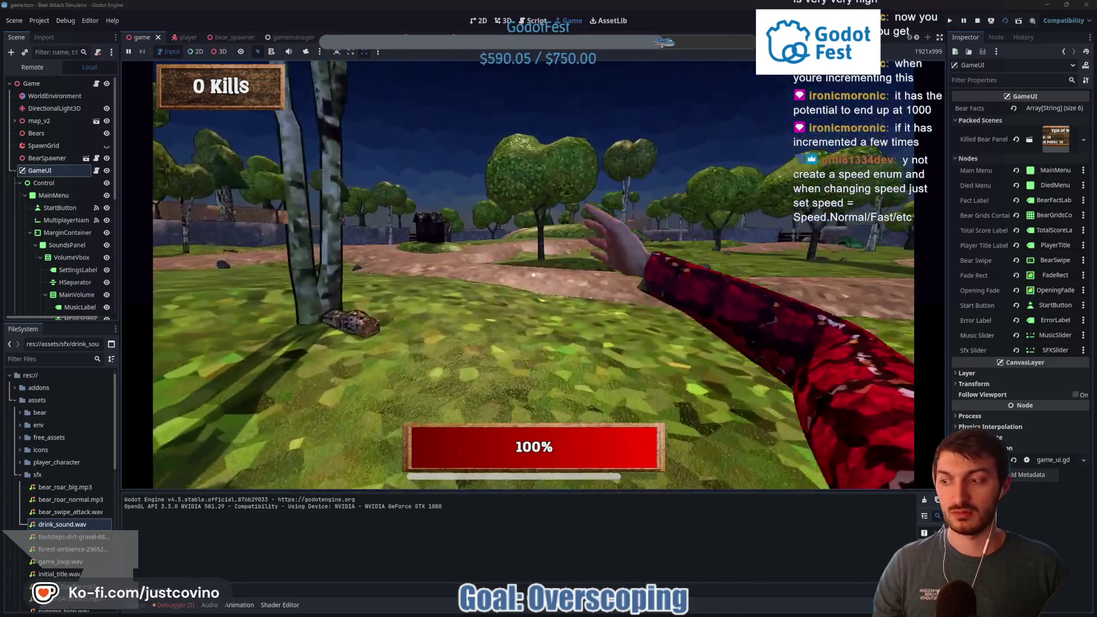
key("w")
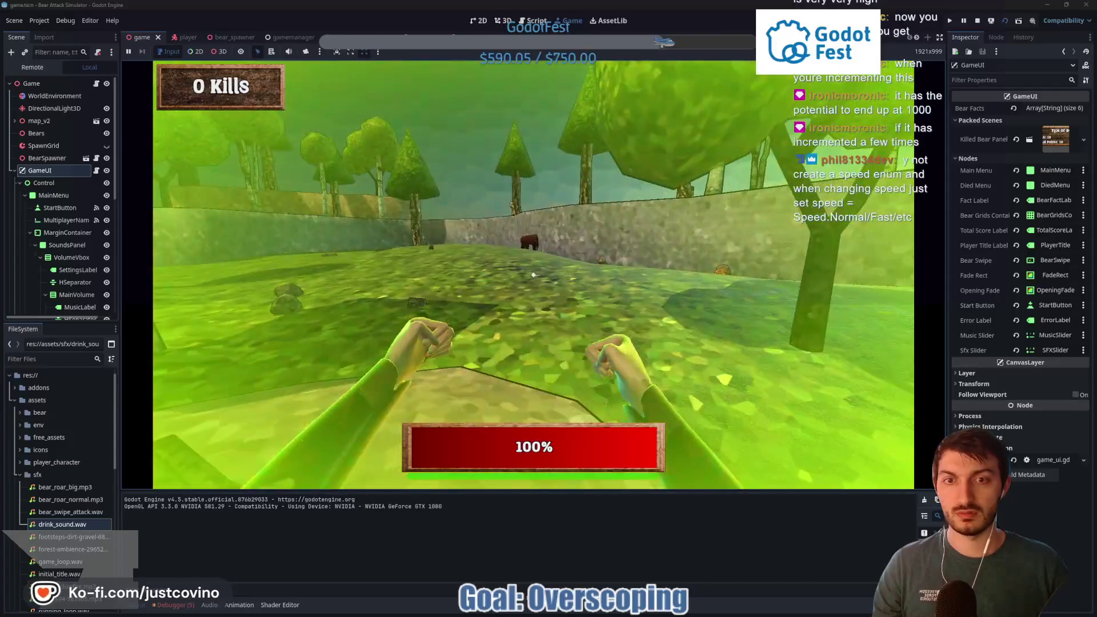
key("w")
left_click(534, 275)
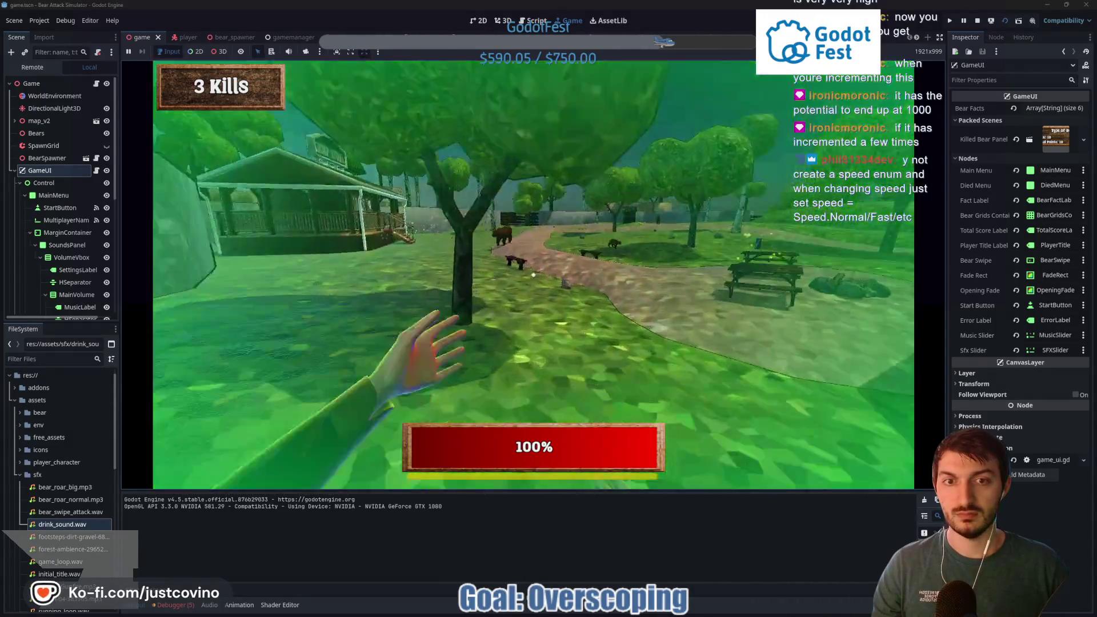
Keep punching bears around the pond, the path and the tents
key("w")
left_click(533, 275)
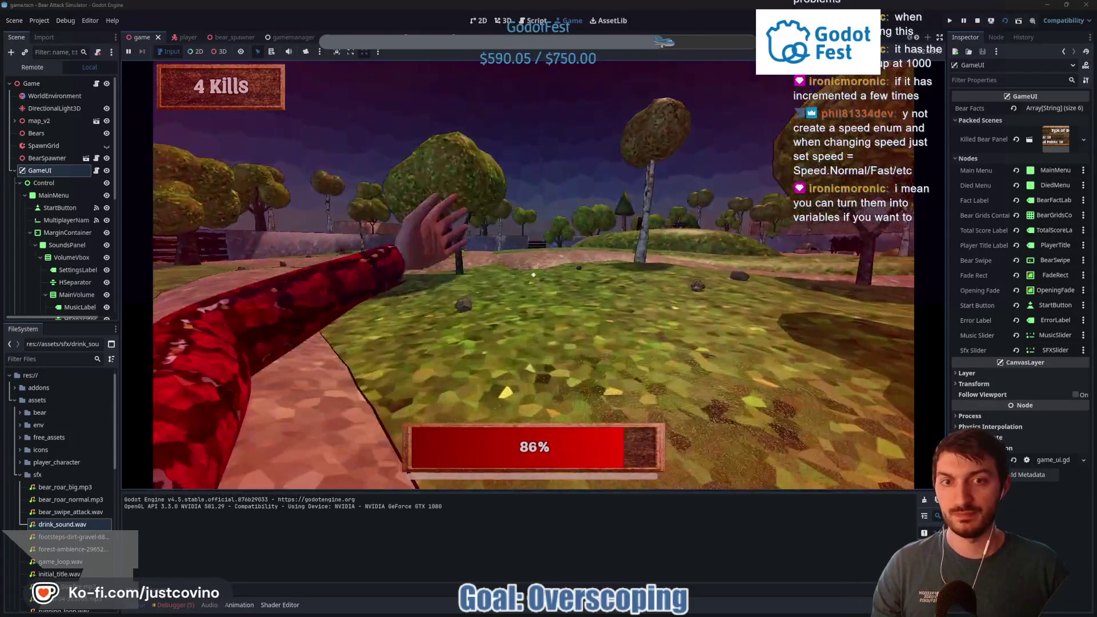
left_click(534, 274)
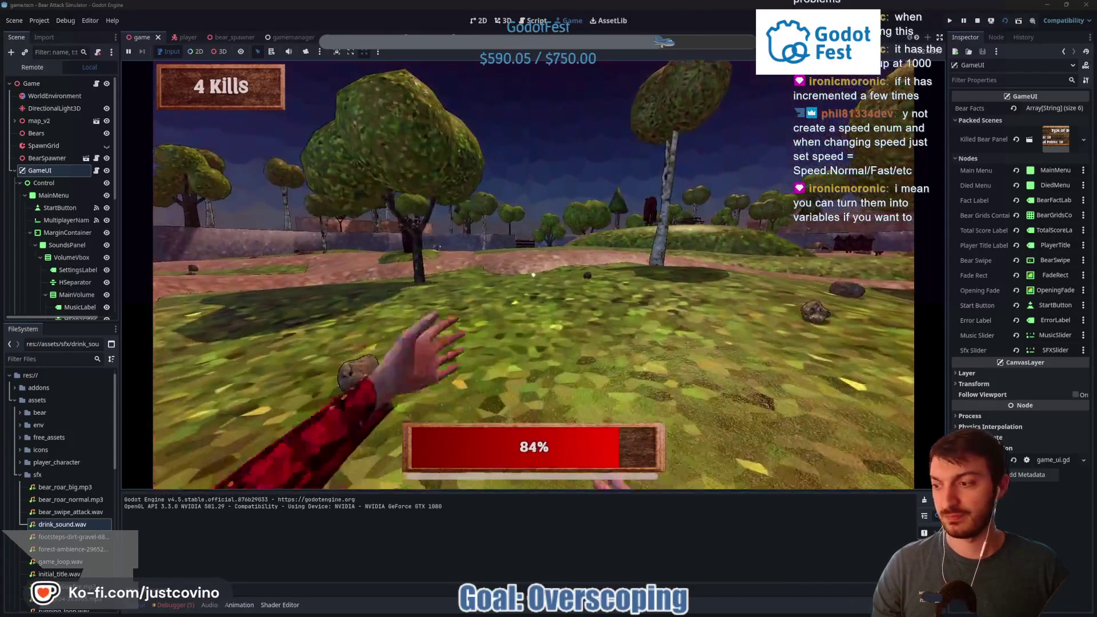
left_click(534, 274)
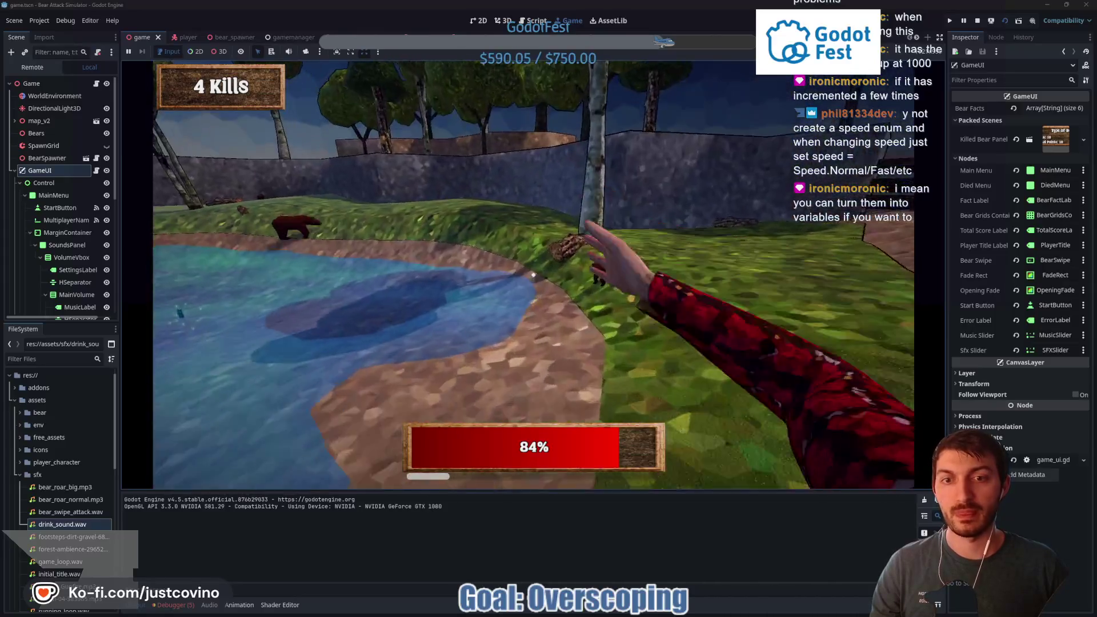
left_click(534, 275)
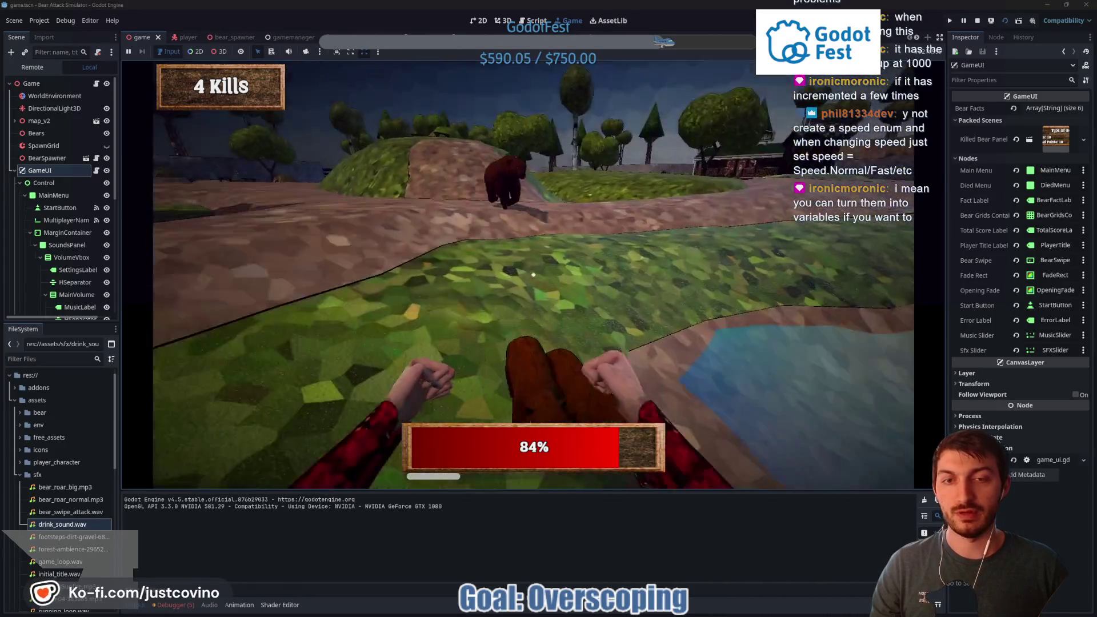
left_click(534, 275)
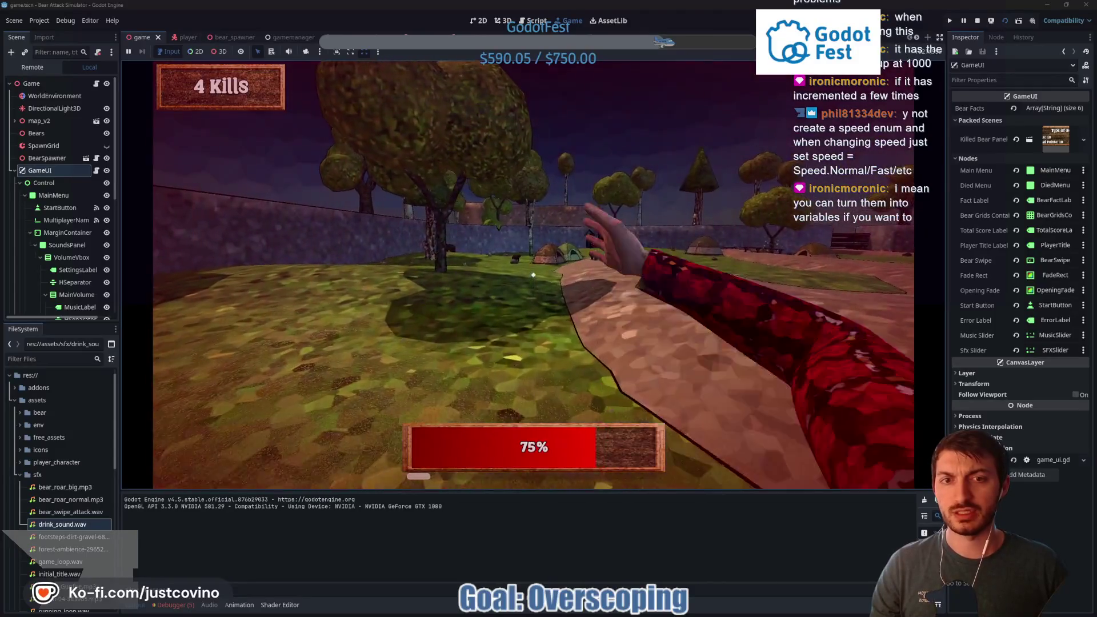
left_click(533, 275)
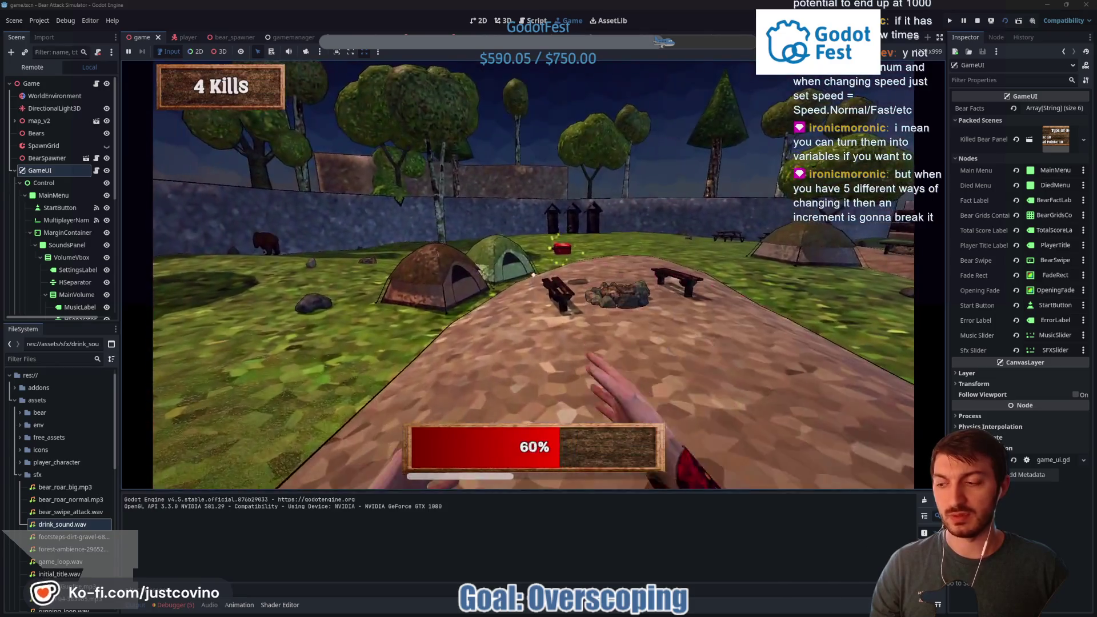
left_click(533, 275)
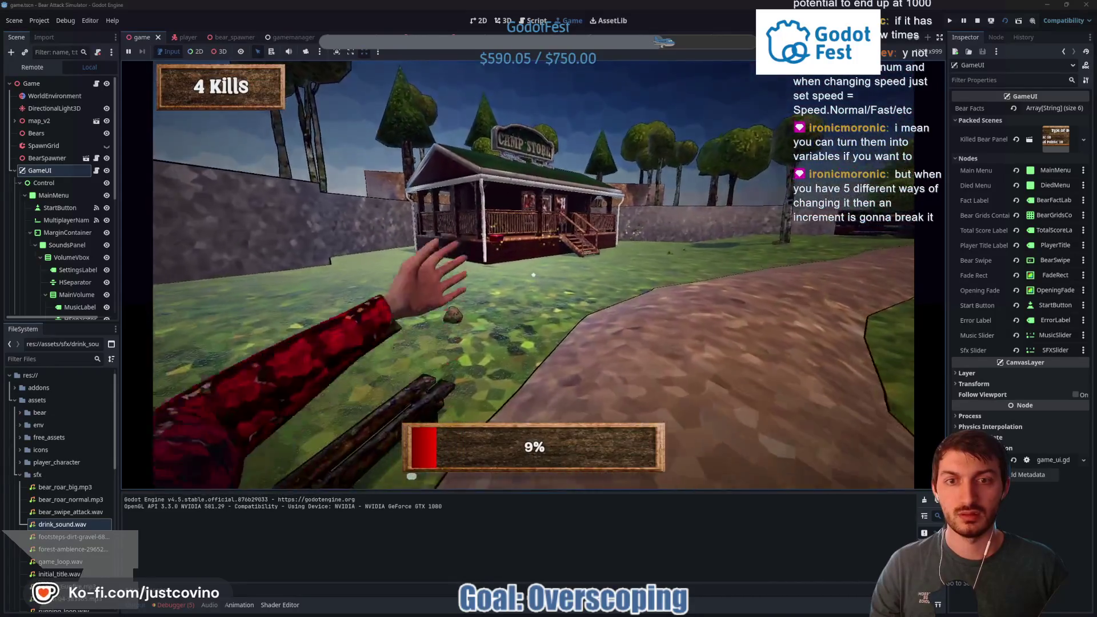
Pick up the medkit, then fight the bear pack until the player dies at 10 kills
key("e")
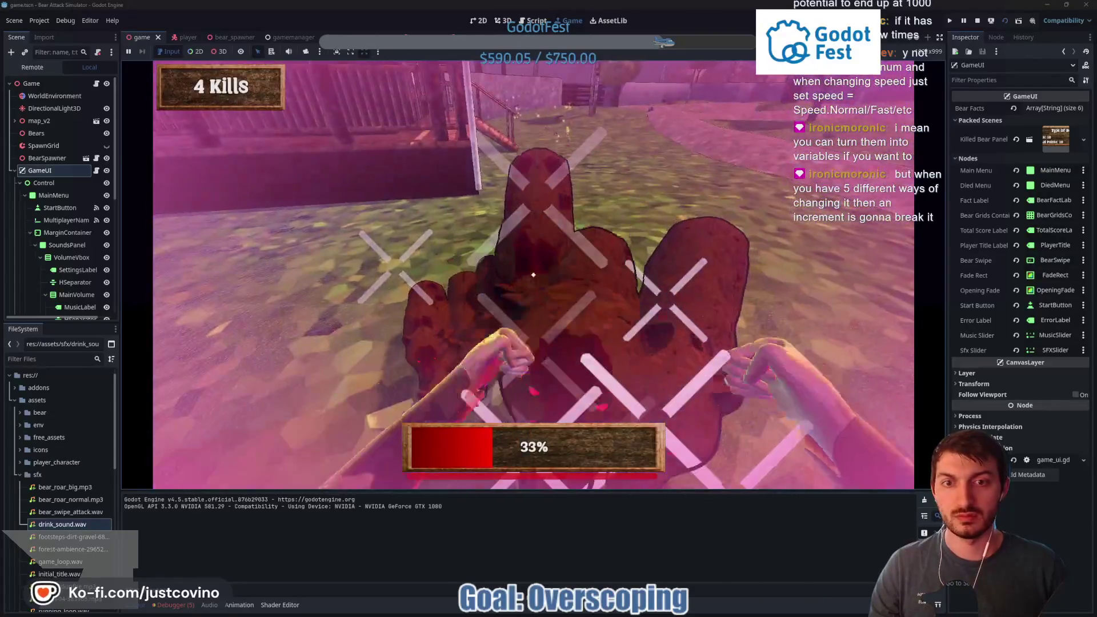
left_click(533, 275)
left_click(533, 274)
left_click(533, 274)
left_click(533, 275)
left_click(534, 275)
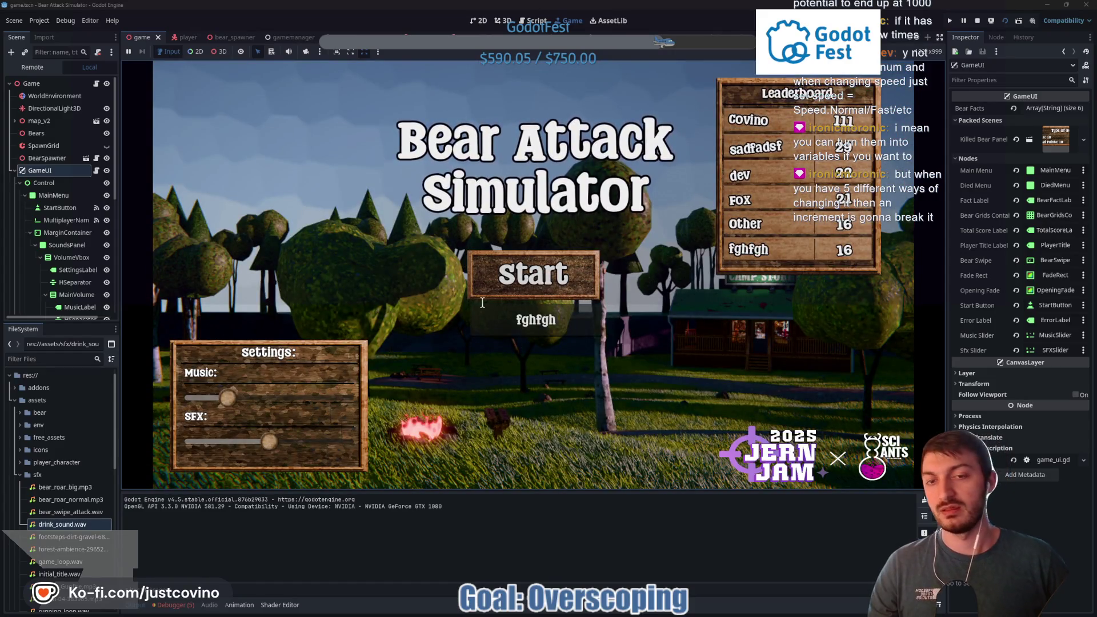
Start a fresh run, punch at the bear herd, then stop the game with F8
left_click(485, 289)
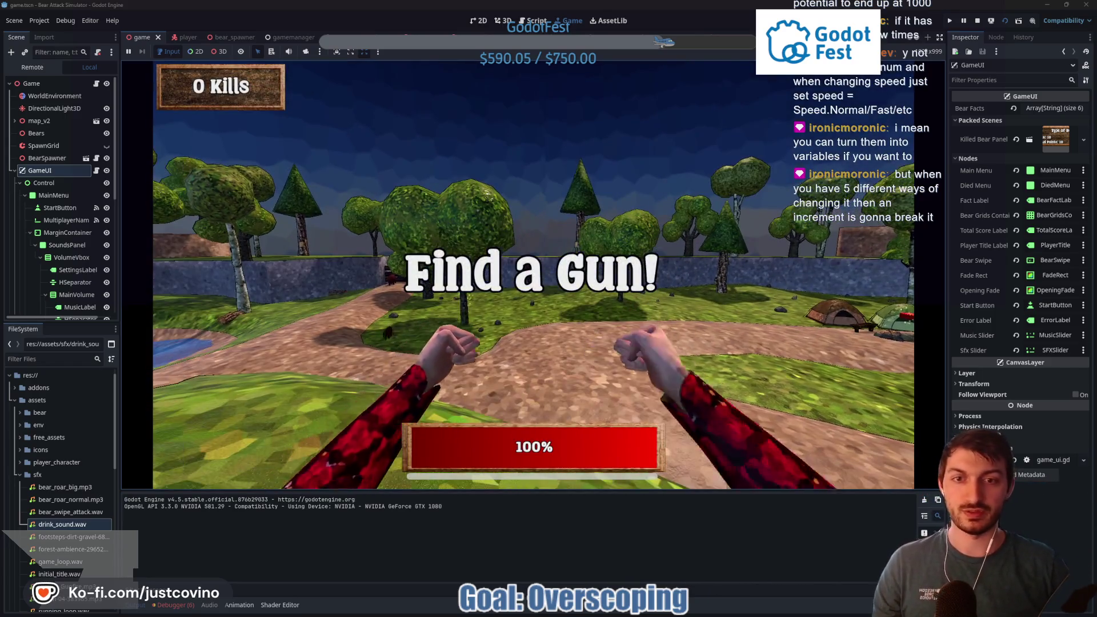
left_click(533, 275)
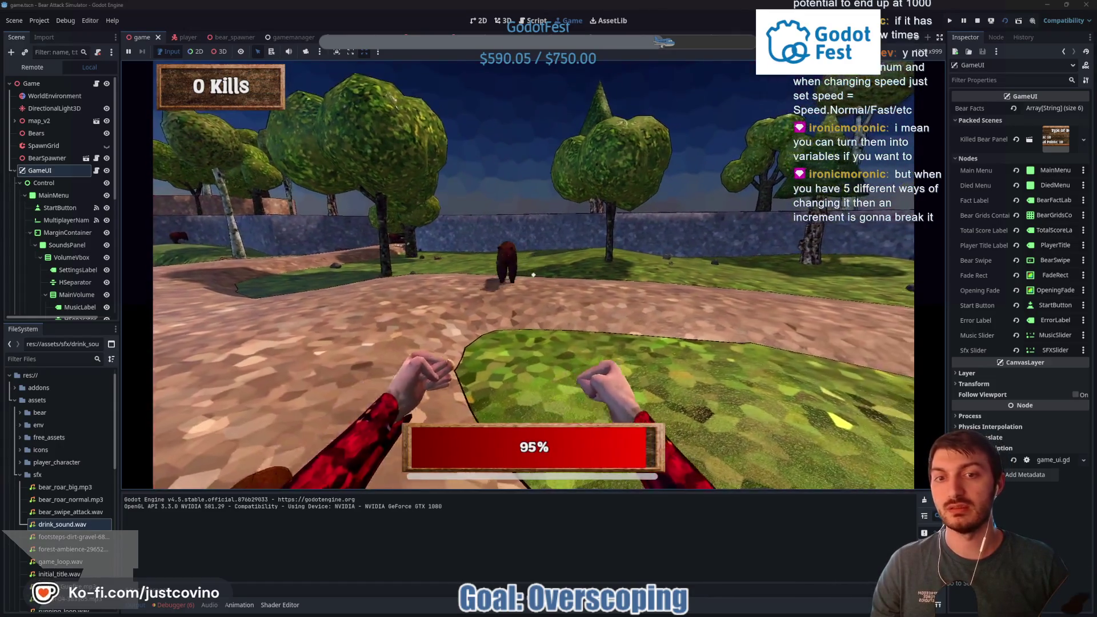
left_click(533, 275)
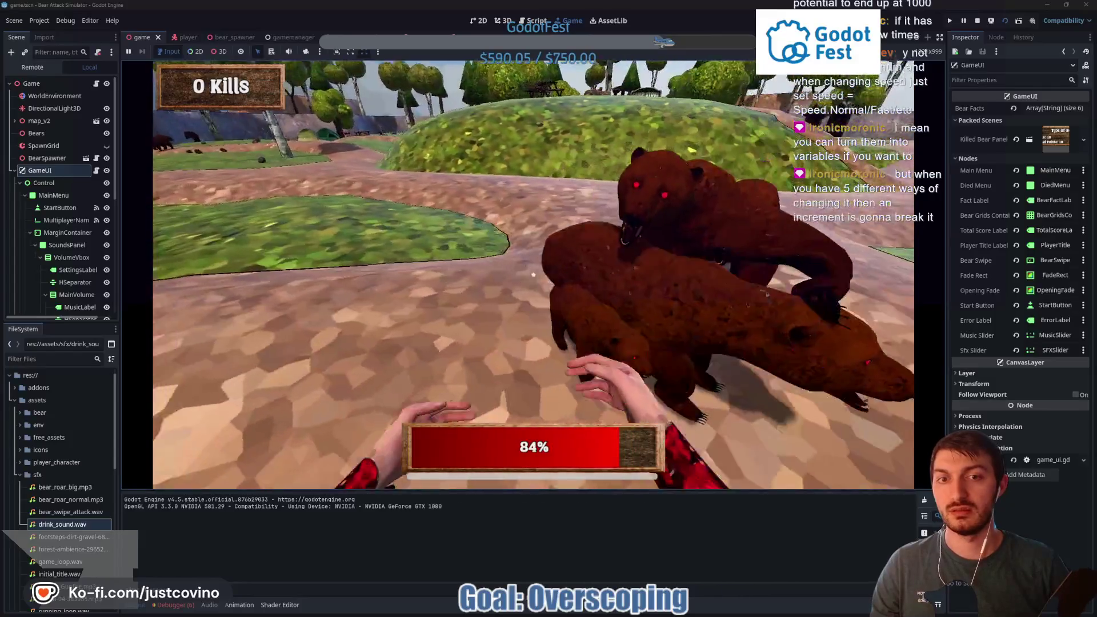
left_click(534, 274)
left_click(533, 275)
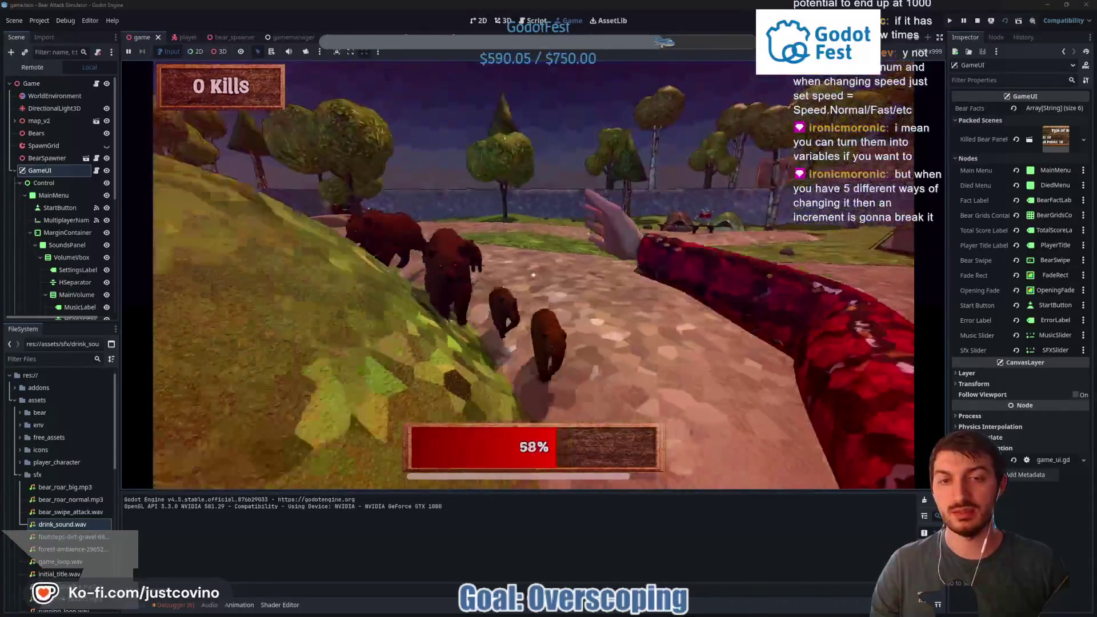
left_click(533, 275)
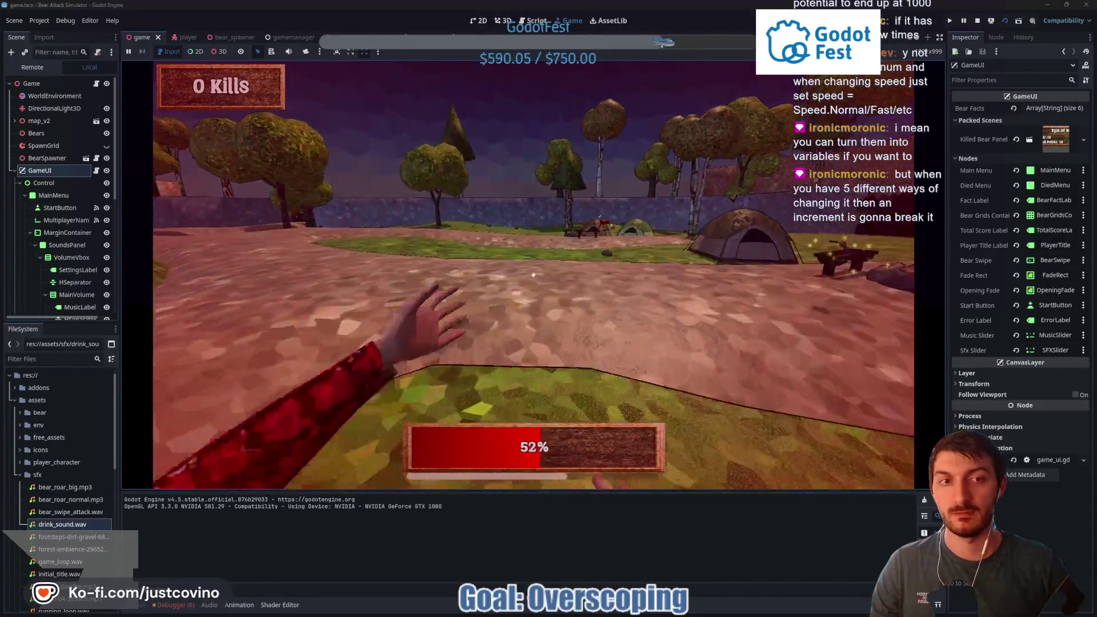
left_click(533, 275)
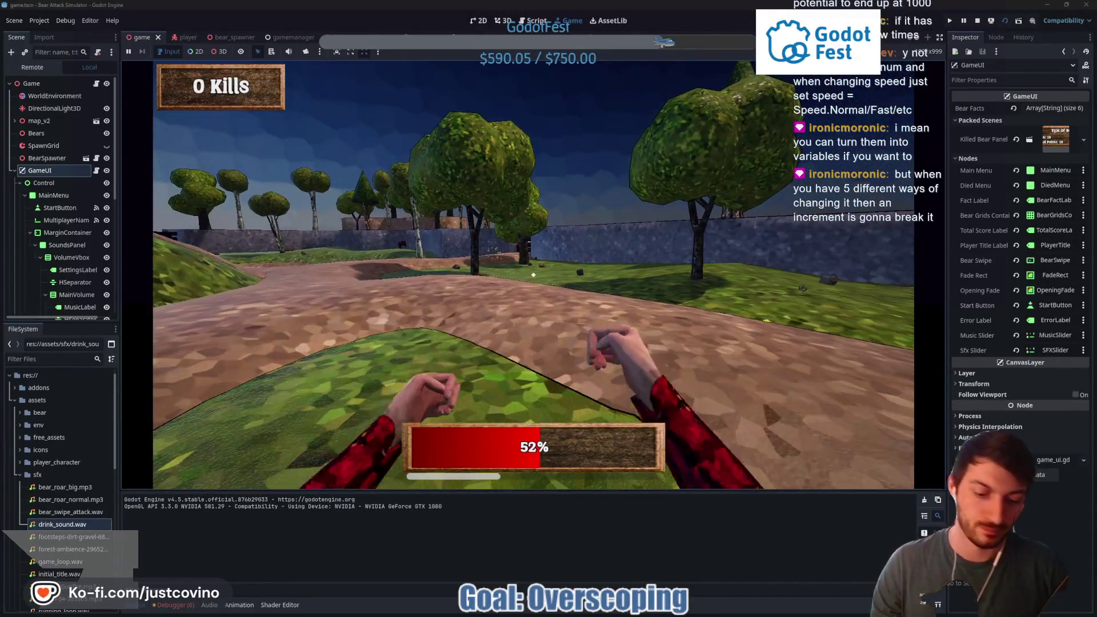
key("F8")
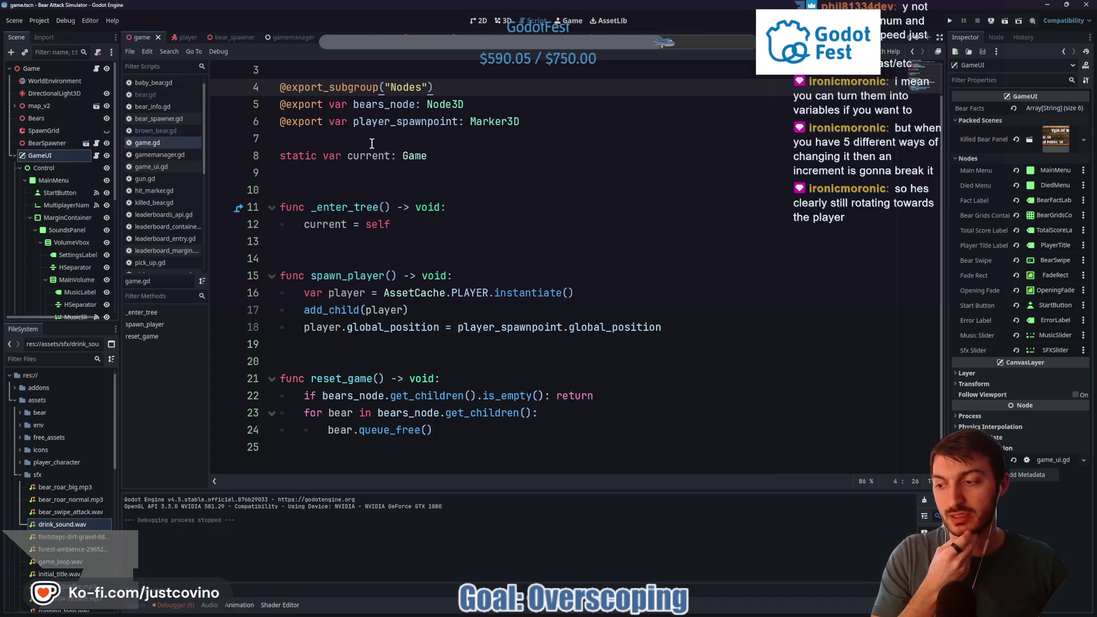
Open bear.gd from the bear scene, change the charging sprint_speed from 15 to 20, and save
left_click(448, 38)
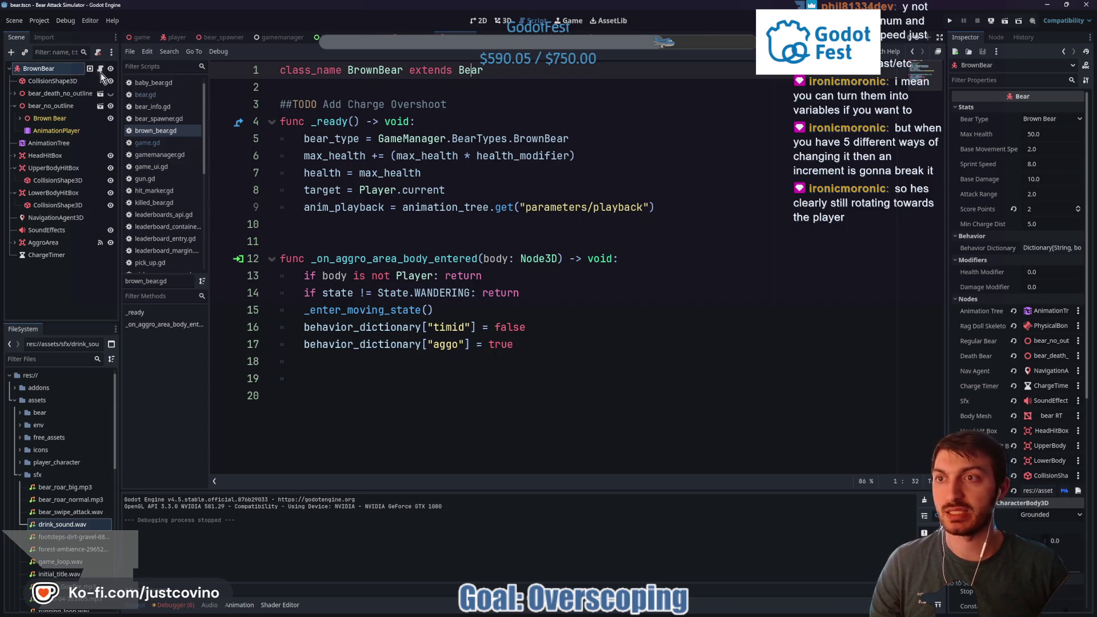
left_click(470, 72, "ctrl")
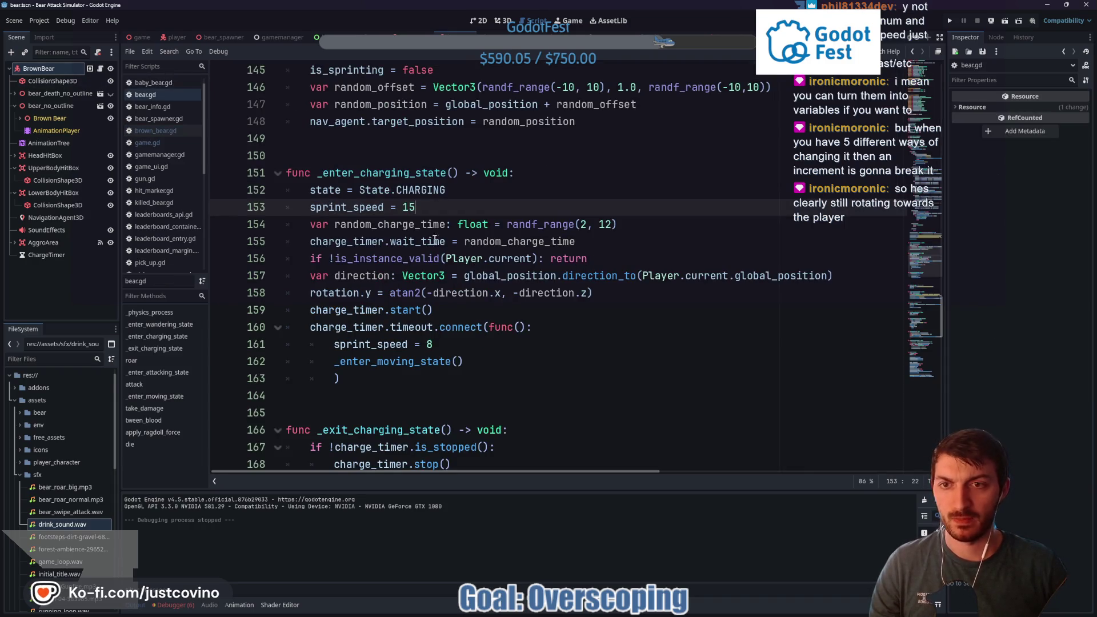
left_click_drag(416, 203, 405, 204)
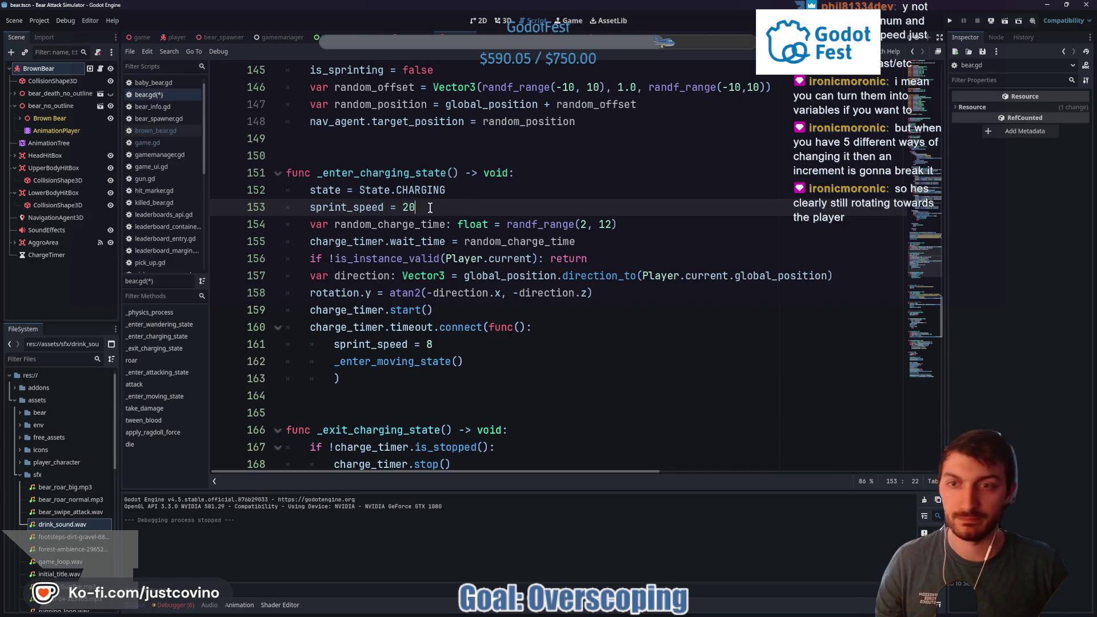
key("ctrl+s")
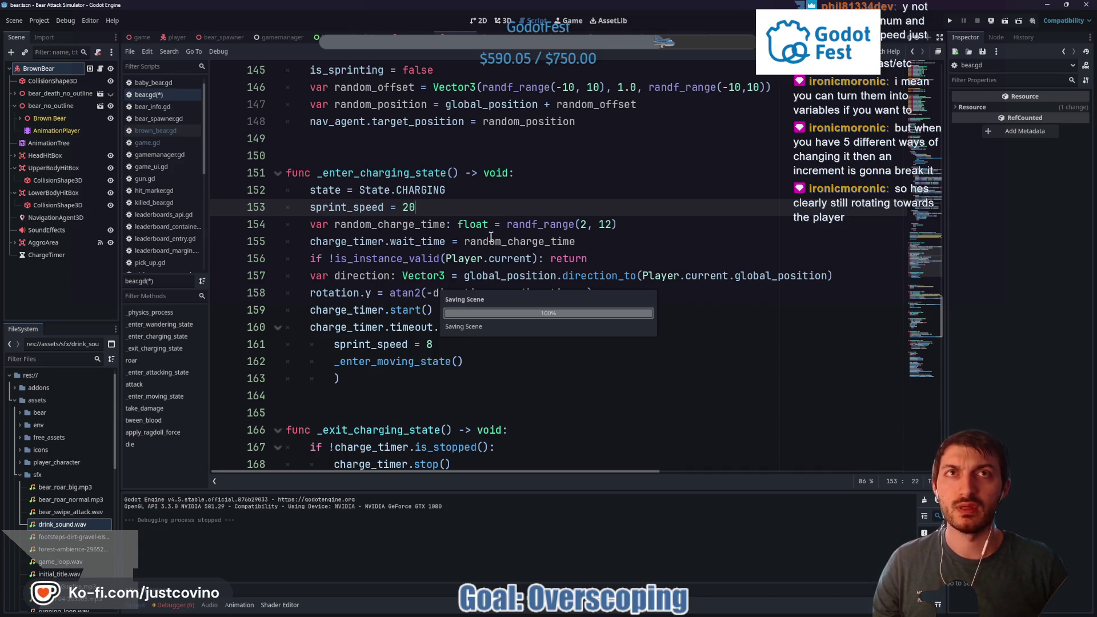
scroll(494, 235, "up", 9)
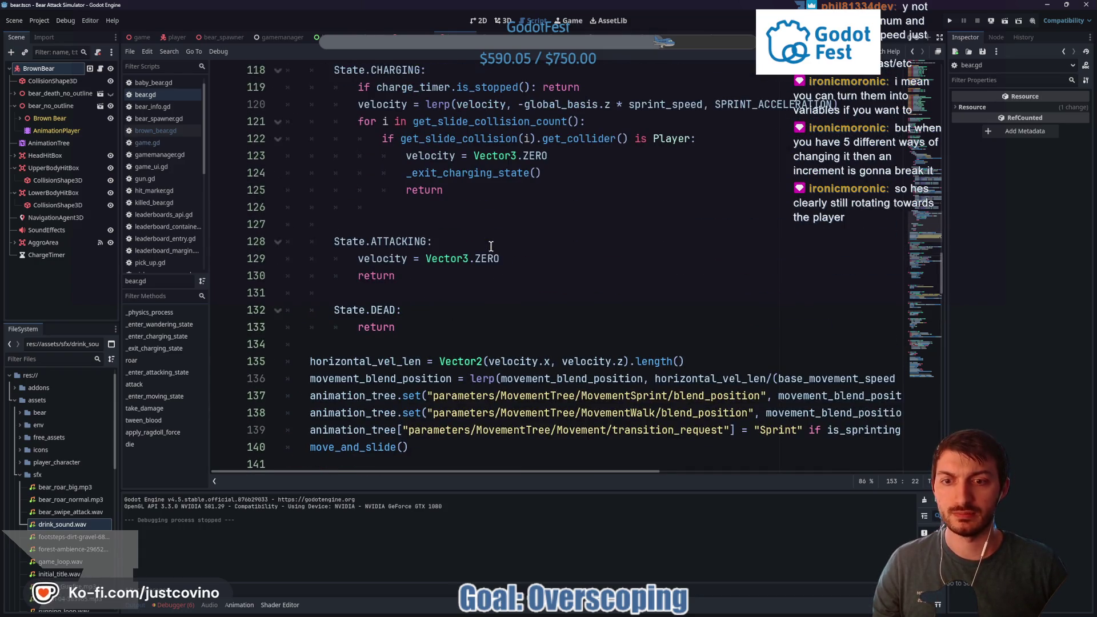
scroll(463, 253, "up", 1)
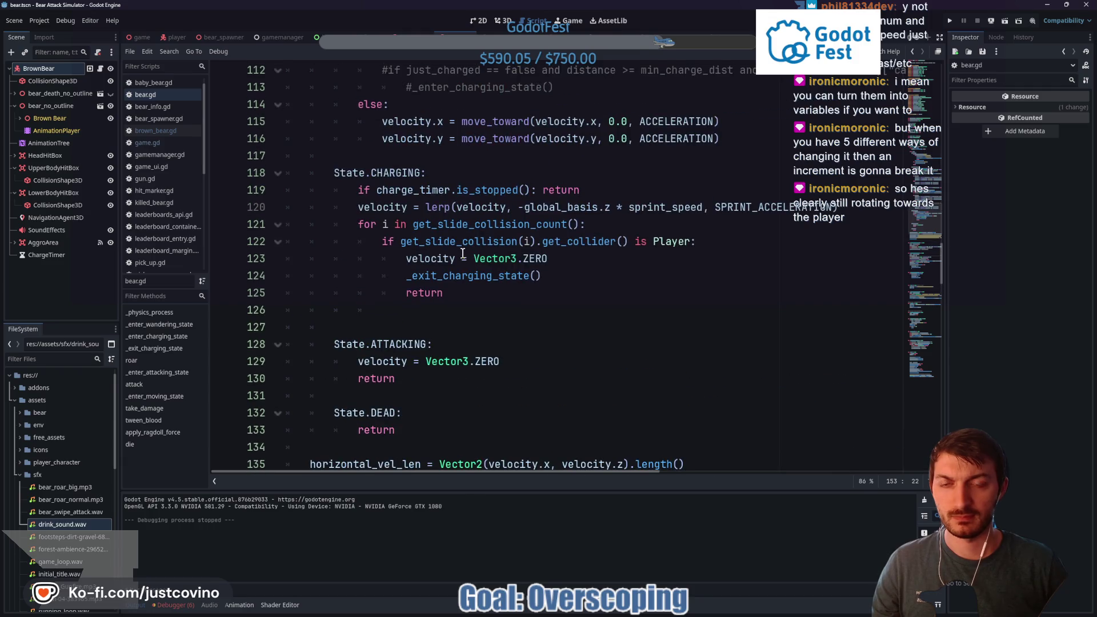
scroll(463, 253, "up", 1)
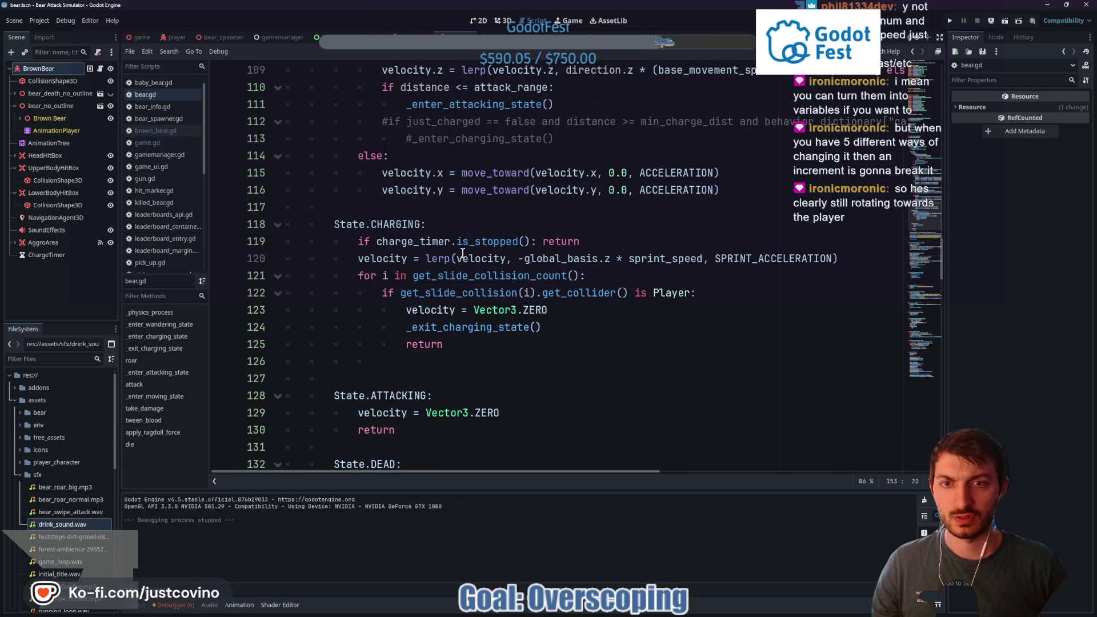
left_click_drag(437, 259, 794, 258)
scroll(712, 261, "down", 12)
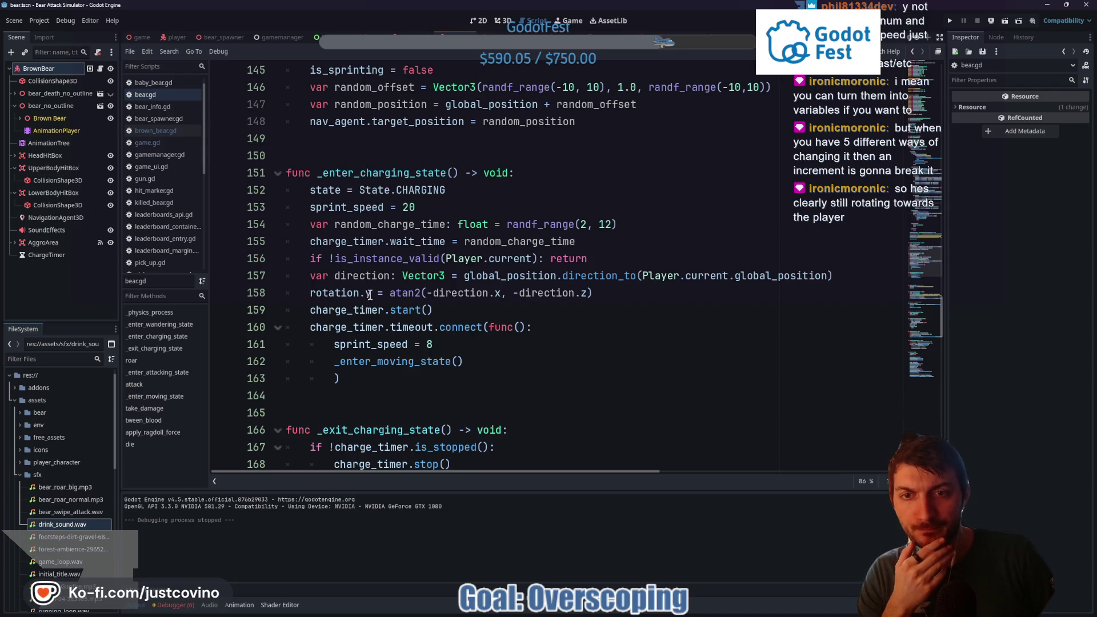
left_click_drag(427, 276, 654, 276)
left_click_drag(593, 292, 310, 293)
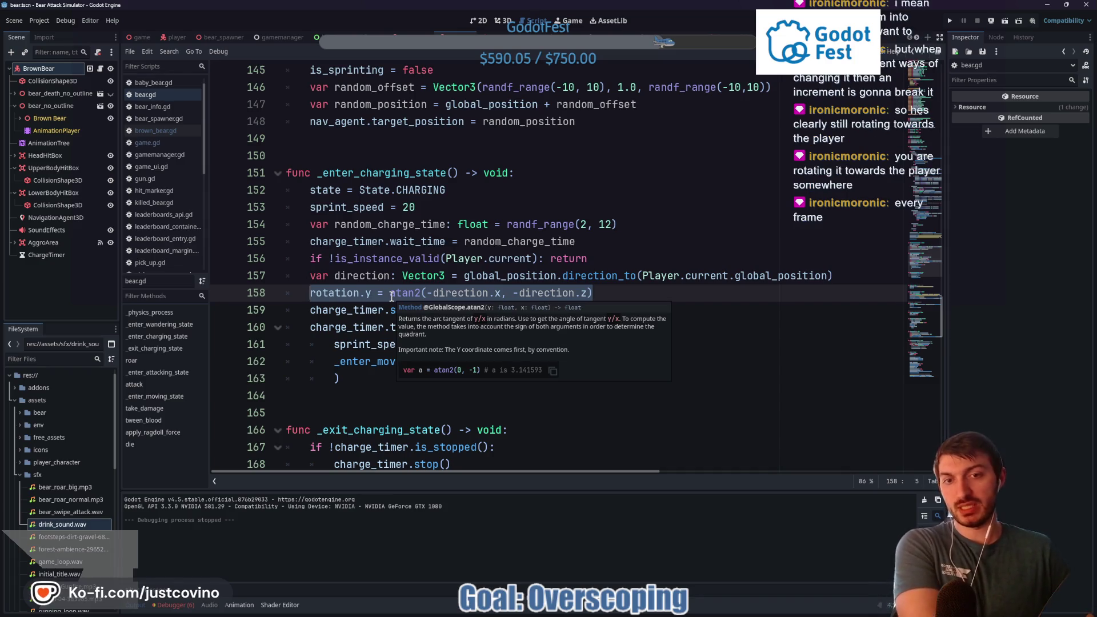
scroll(605, 291, "up", 10)
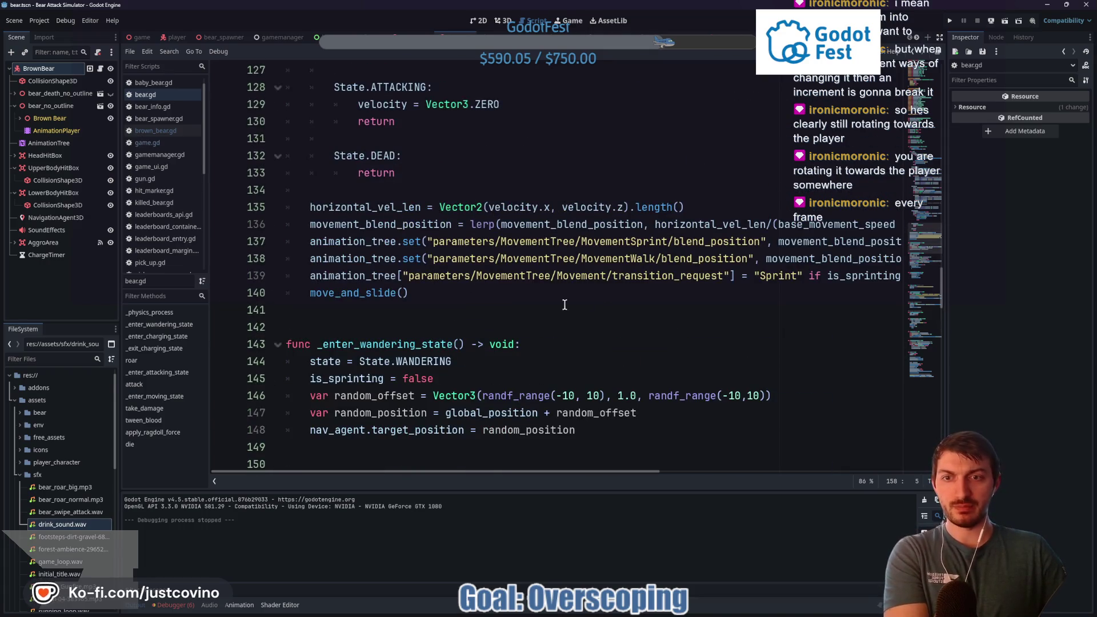
scroll(522, 305, "up", 2)
scroll(524, 291, "up", 1)
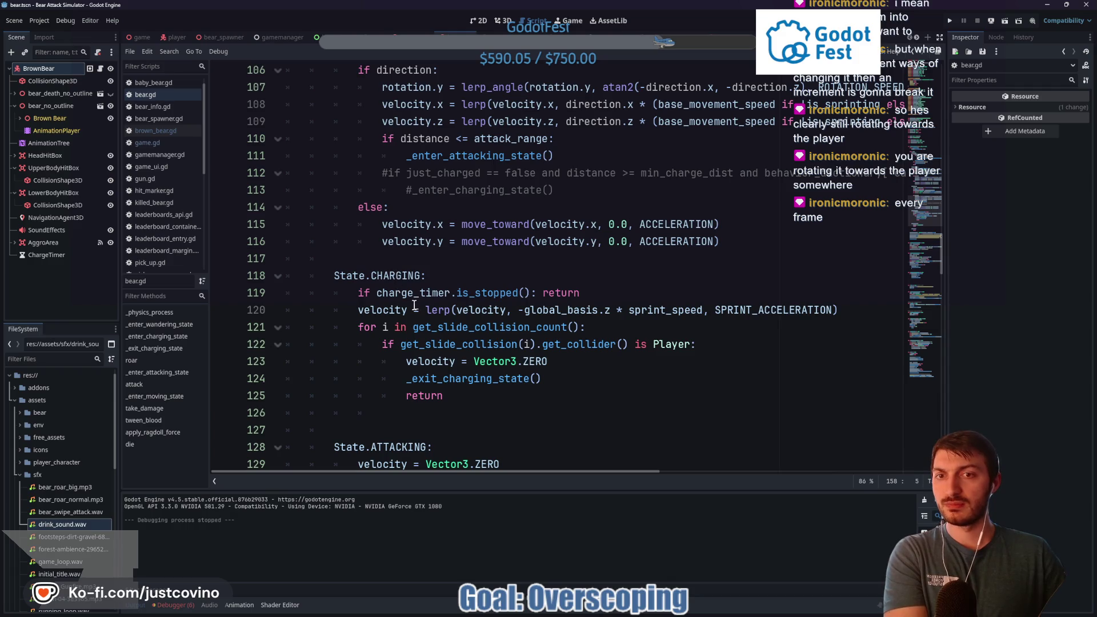
mouse_move(407, 307)
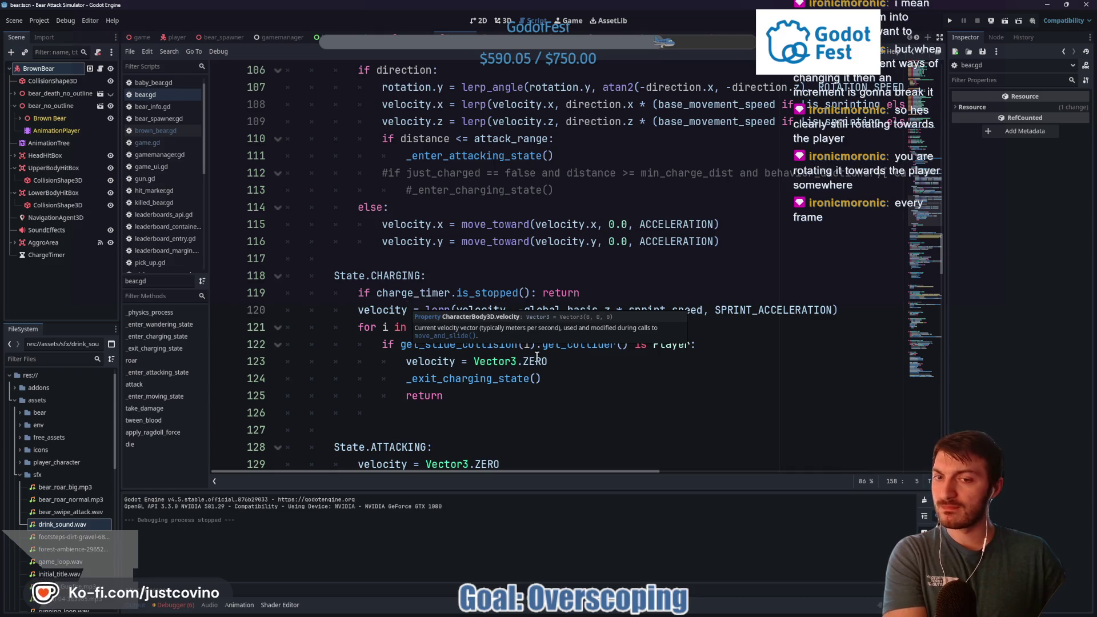
scroll(541, 353, "up", 14)
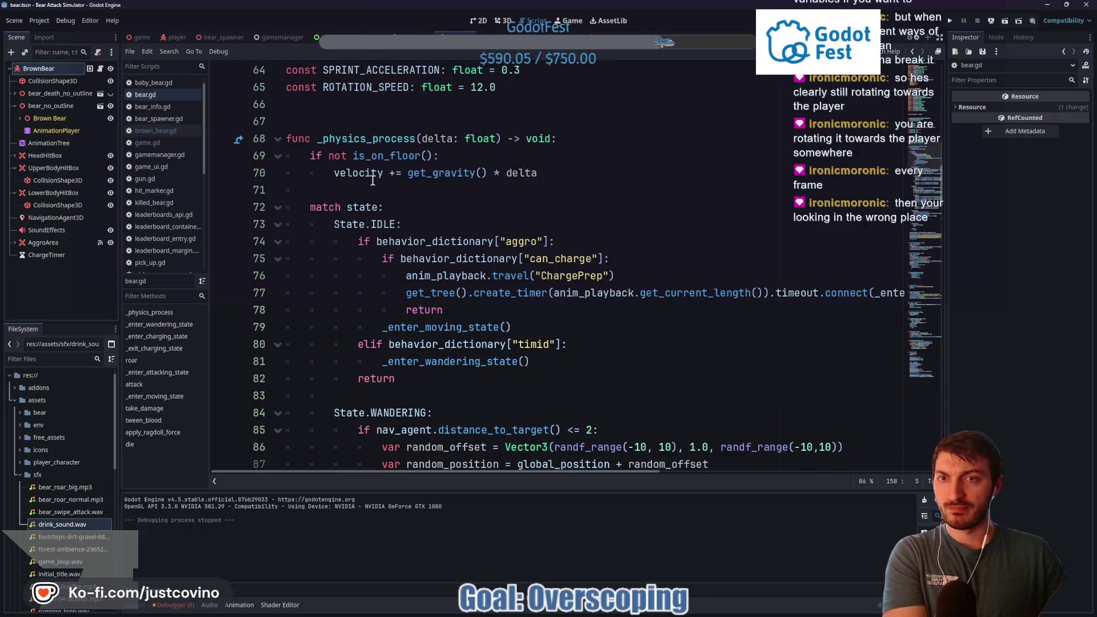
Scroll through _physics_process, jump to _enter_charging_state from the method list, and search for its name
mouse_move(359, 163)
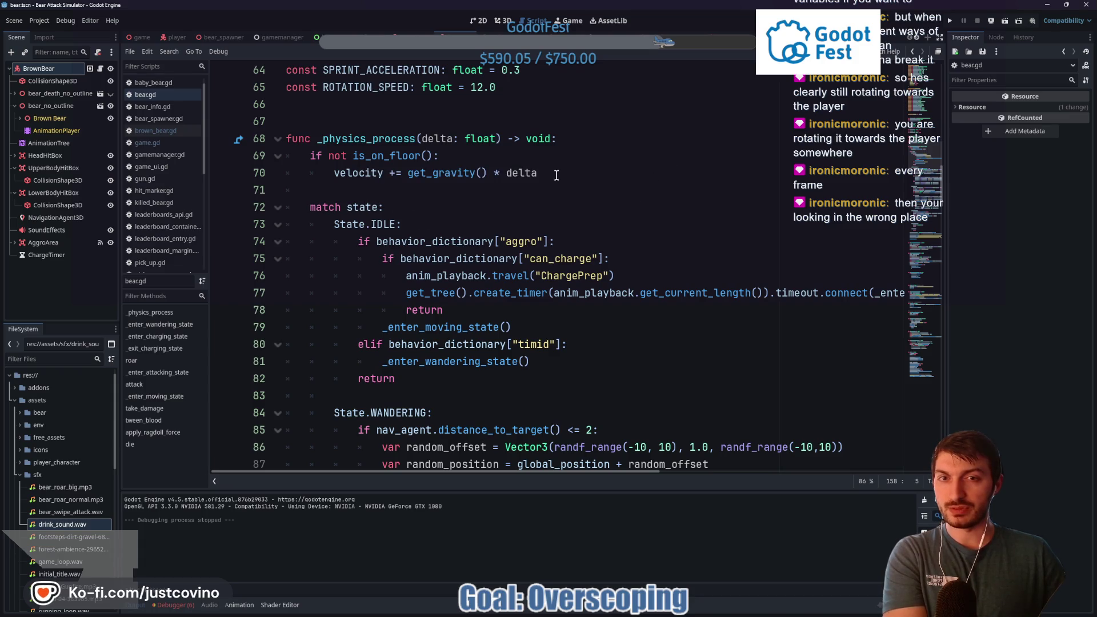
scroll(380, 197, "down", 1)
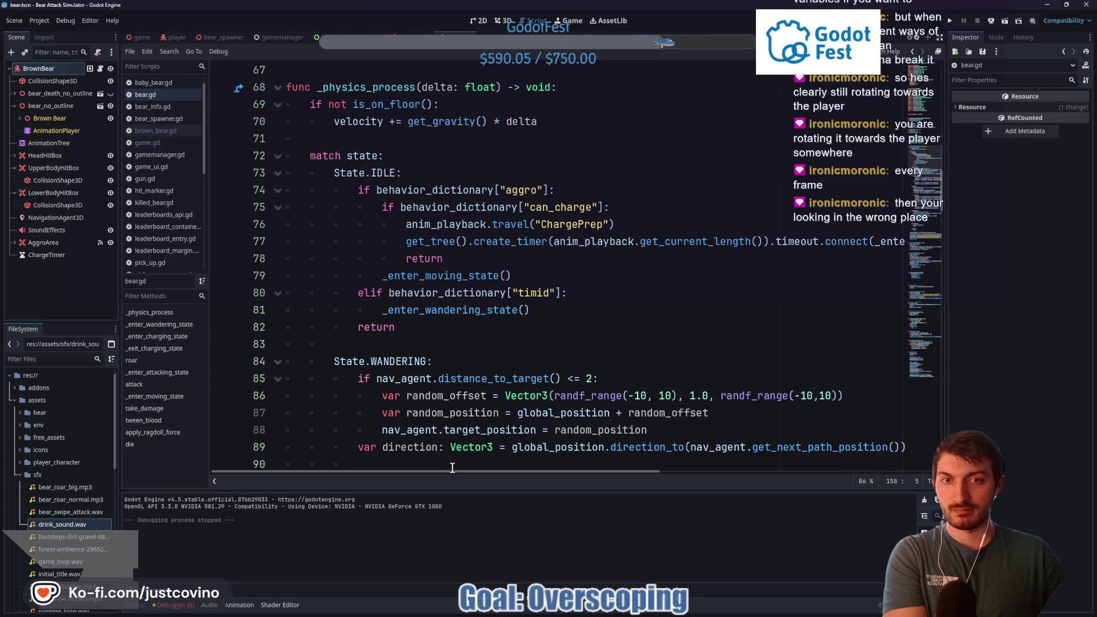
mouse_move(452, 472)
left_mouse_down()
mouse_move(574, 475)
mouse_move(448, 478)
left_mouse_up()
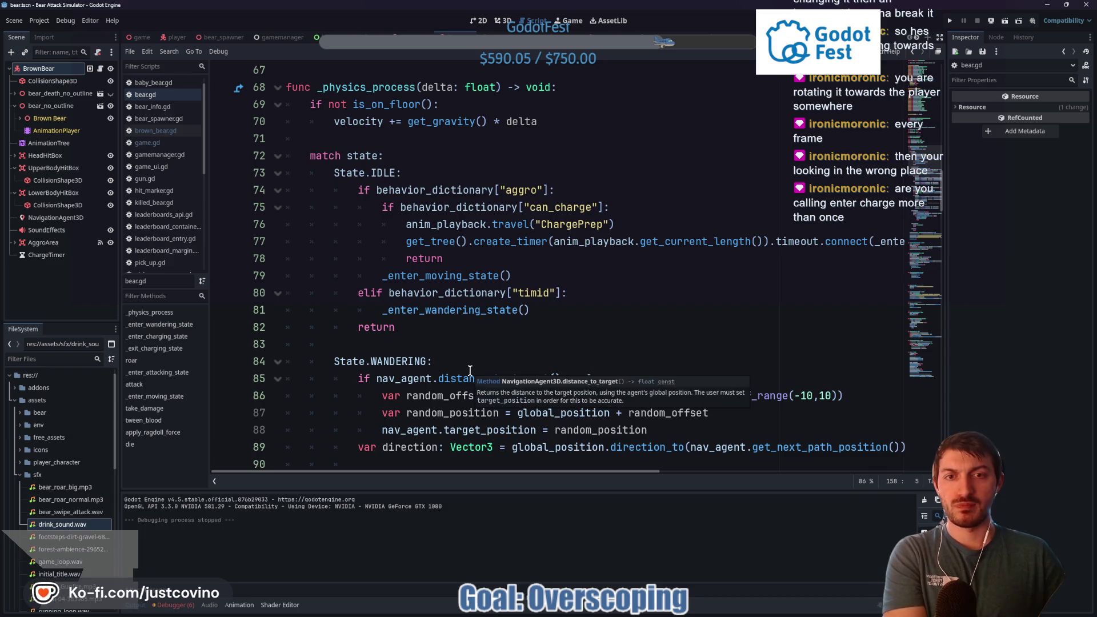
scroll(473, 429, "down", 6)
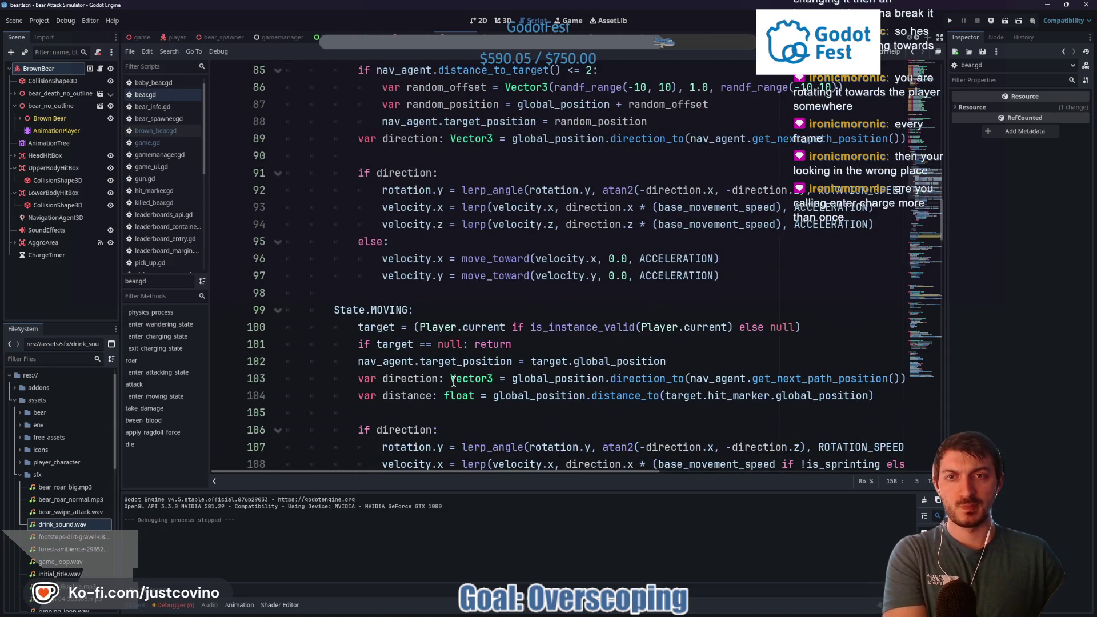
scroll(453, 378, "down", 13)
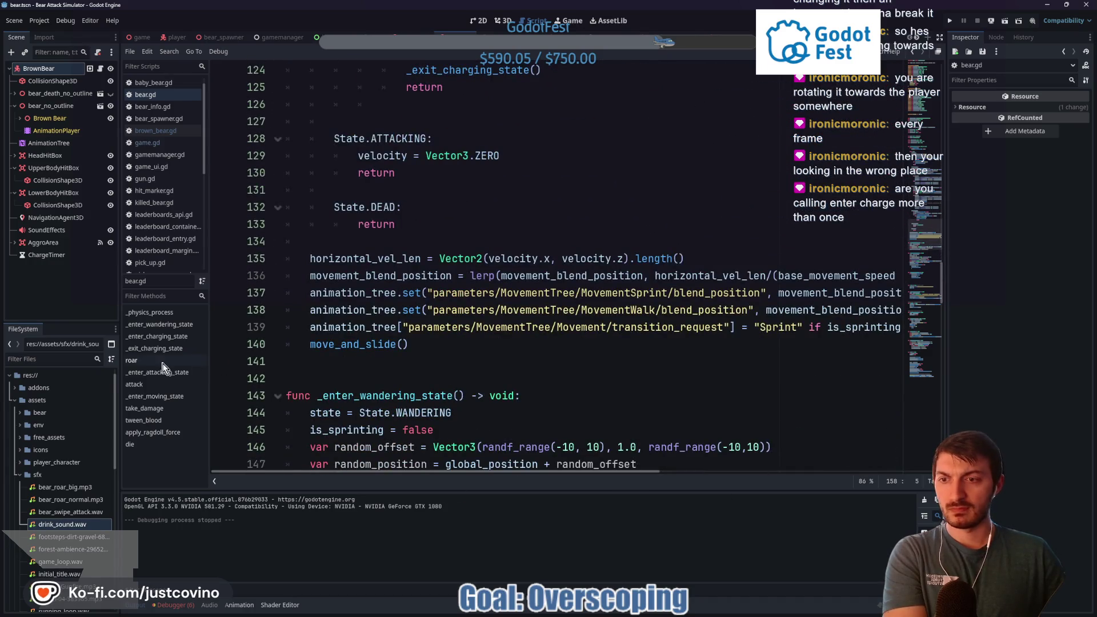
left_click(163, 349)
left_click(167, 335)
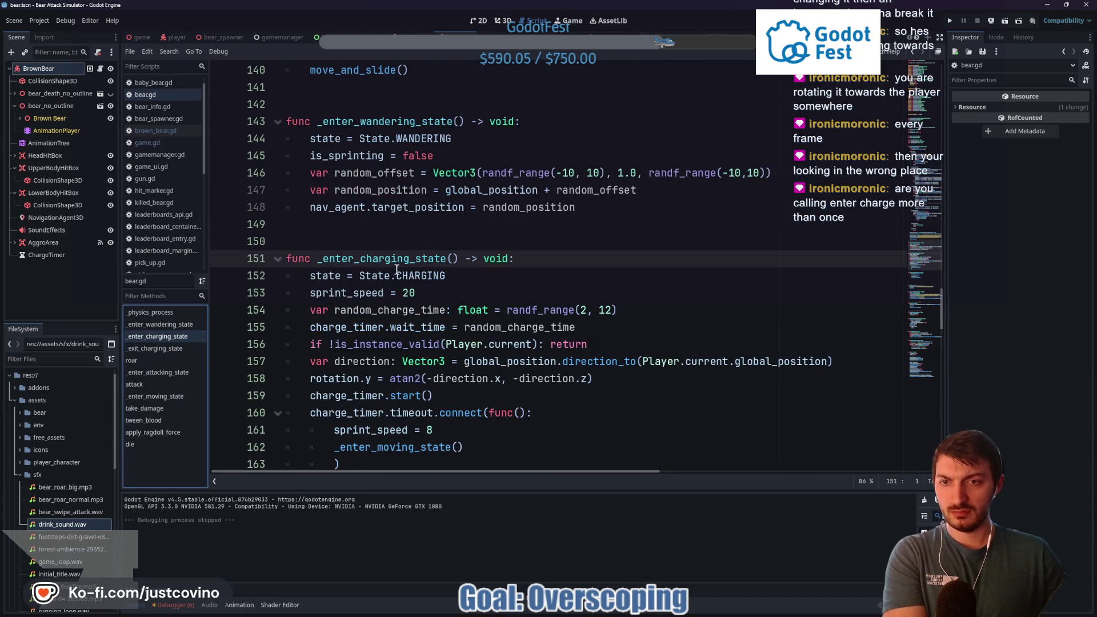
double_click(368, 261)
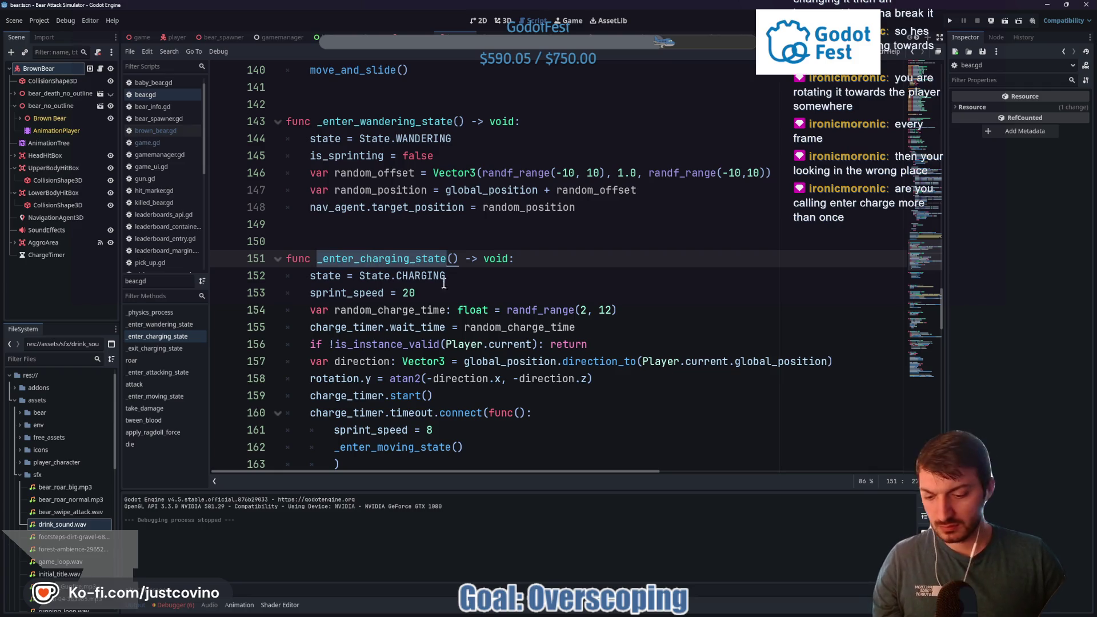
key("ctrl+f")
left_click(808, 481)
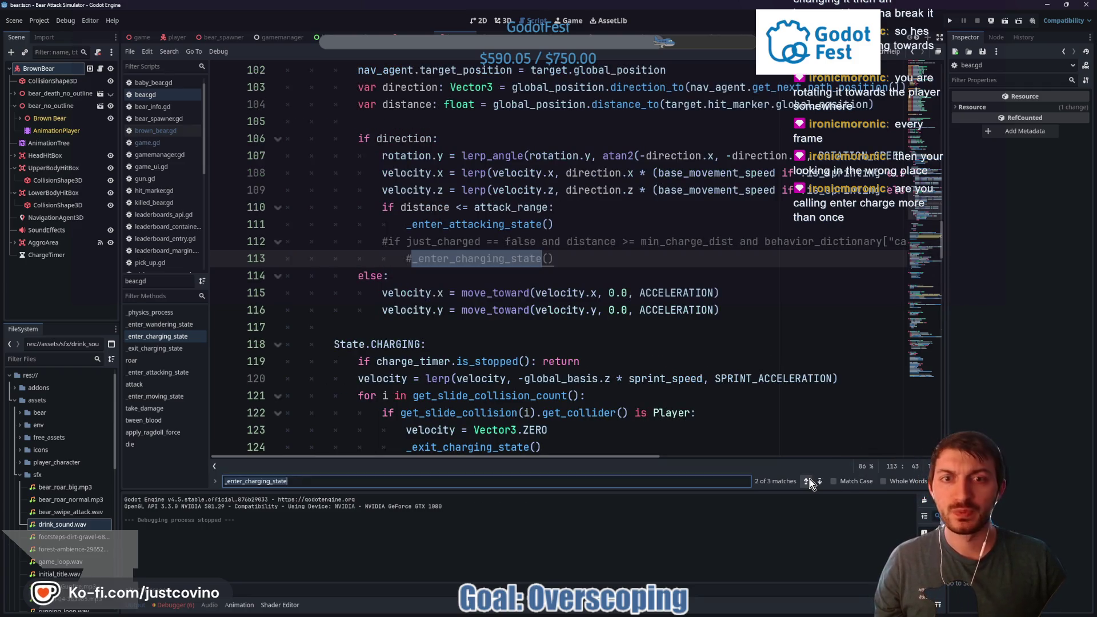
left_click(811, 481)
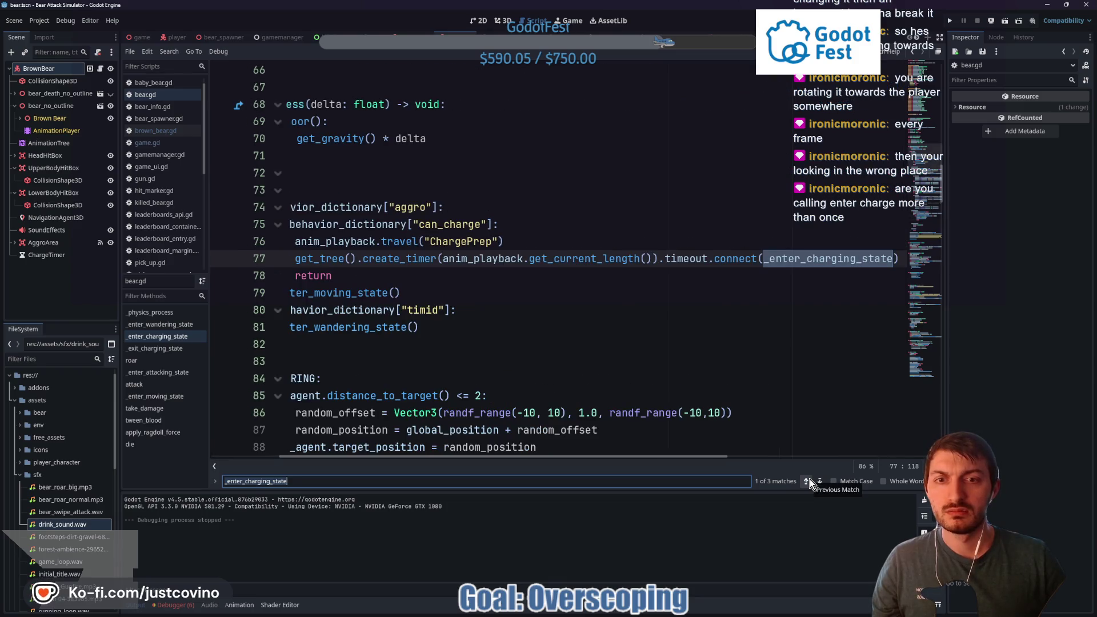
left_click_drag(645, 457, 536, 452)
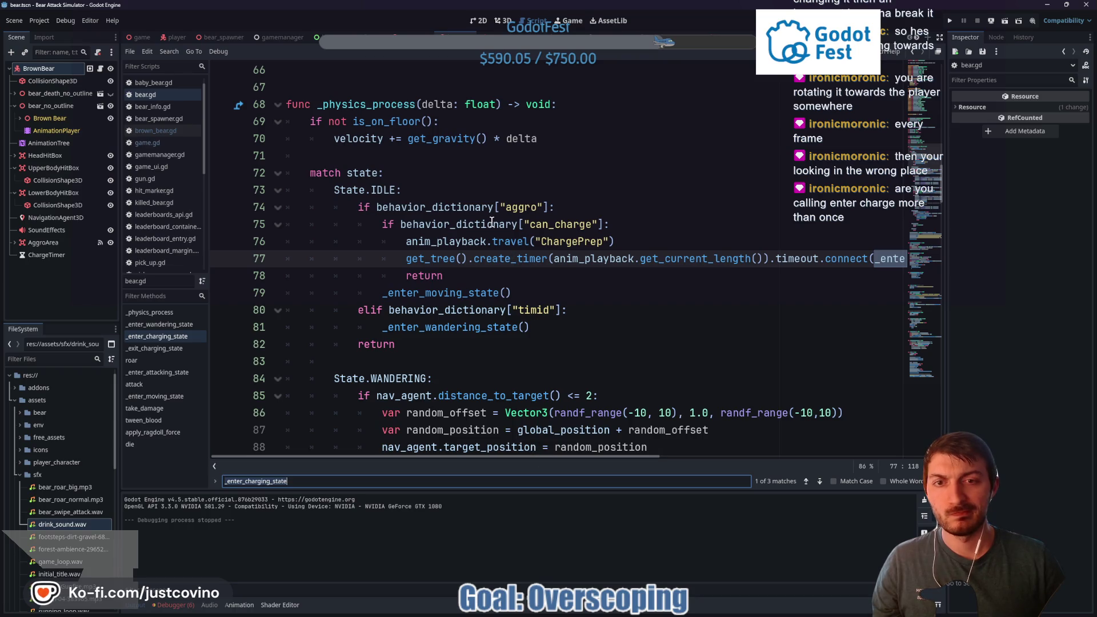
left_click_drag(407, 258, 885, 261)
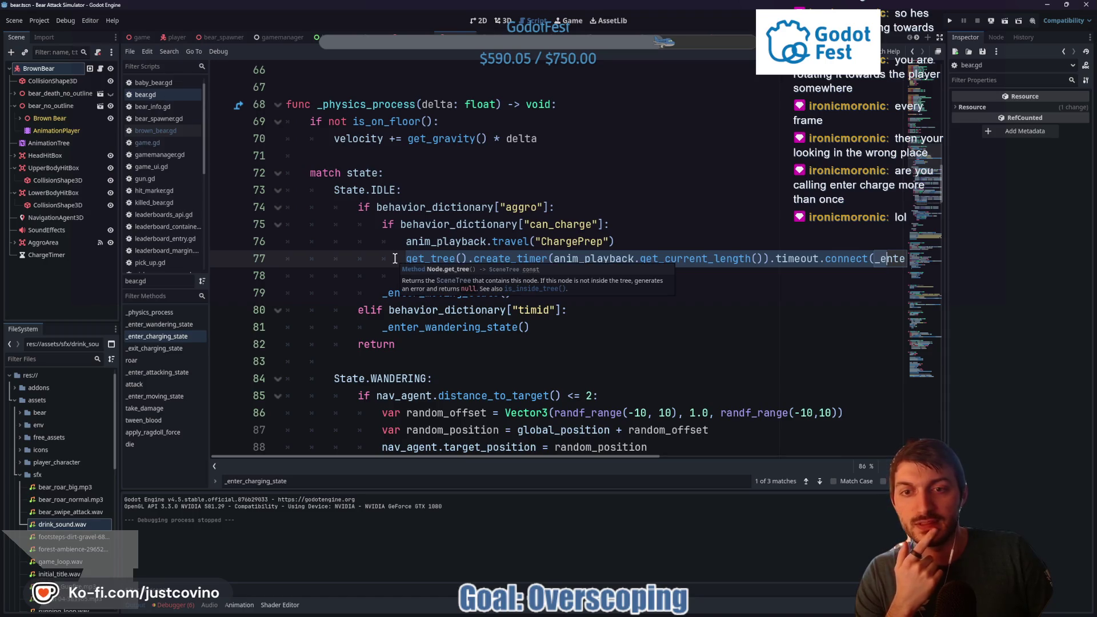
left_click(382, 255)
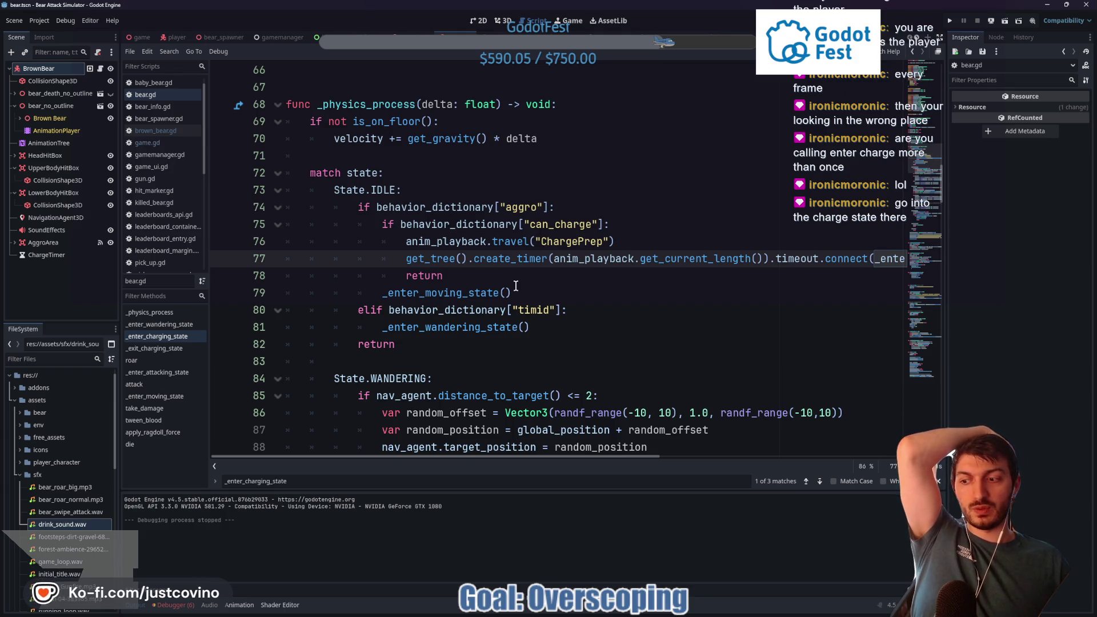
mouse_move(520, 457)
left_mouse_down()
mouse_move(647, 459)
mouse_move(501, 447)
left_mouse_up()
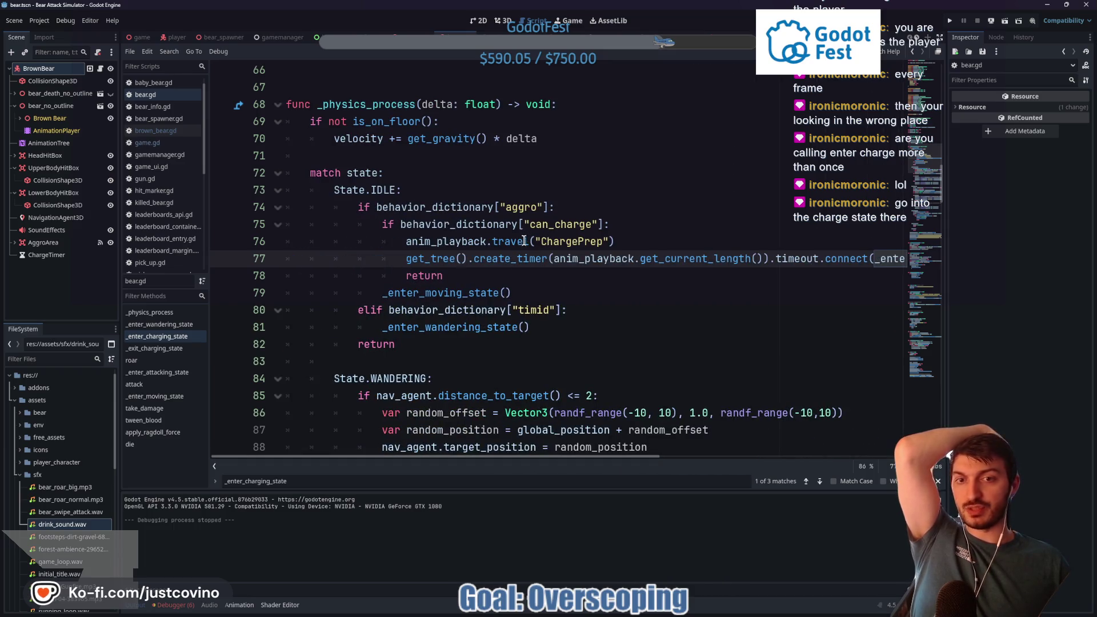
mouse_move(515, 246)
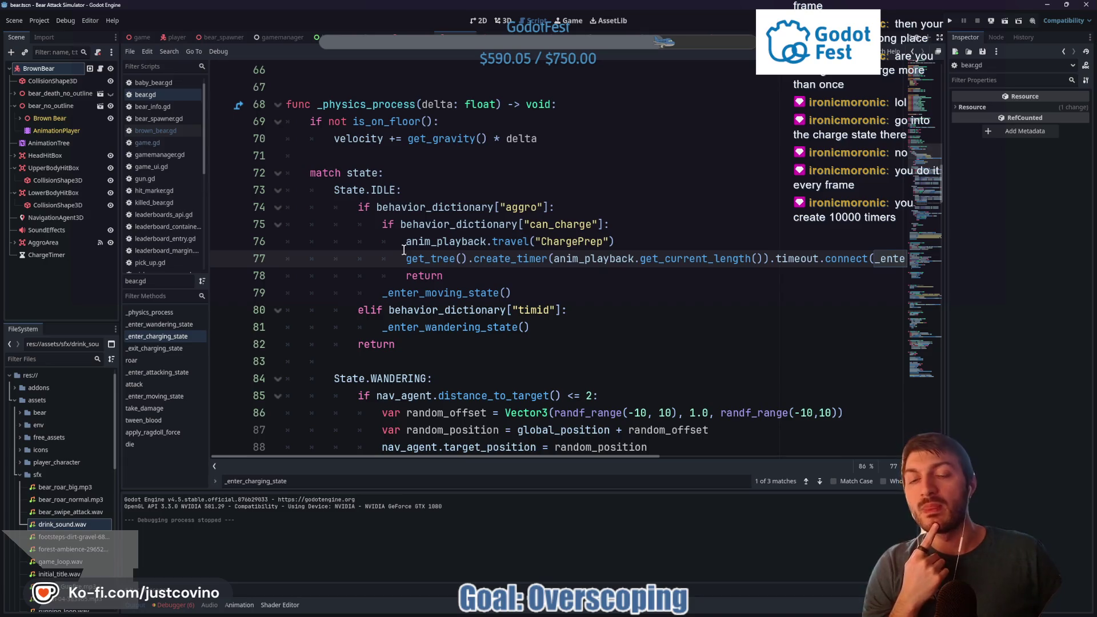
mouse_move(405, 243)
left_mouse_down()
mouse_move(460, 260)
mouse_move(614, 262)
left_mouse_up()
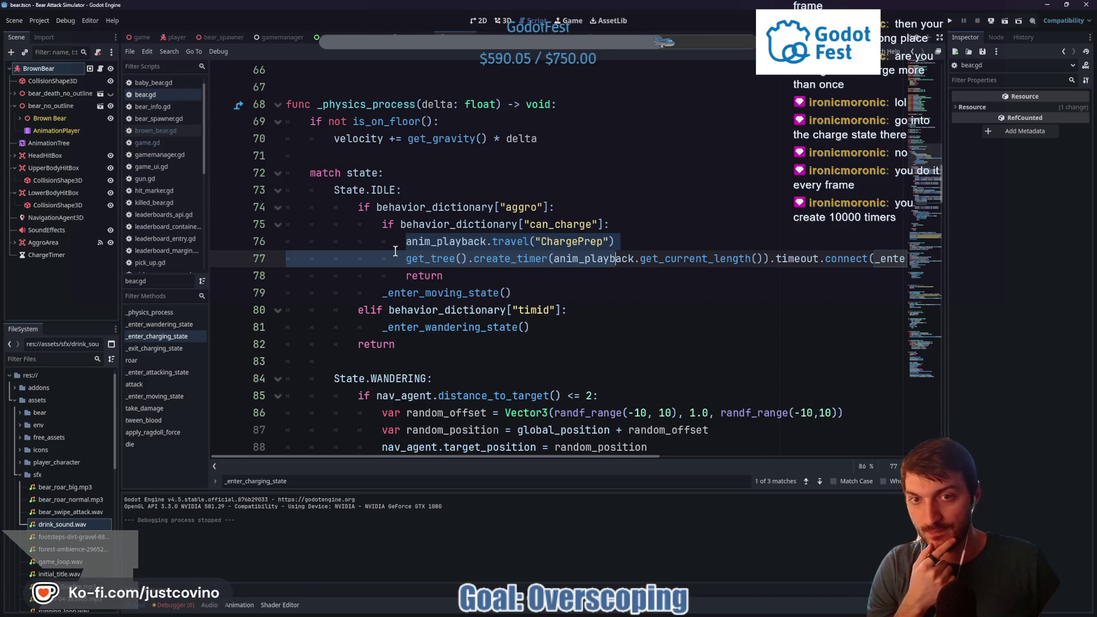
mouse_move(399, 244)
left_mouse_down()
mouse_move(566, 260)
mouse_move(919, 252)
left_mouse_up()
key("ctrl+c")
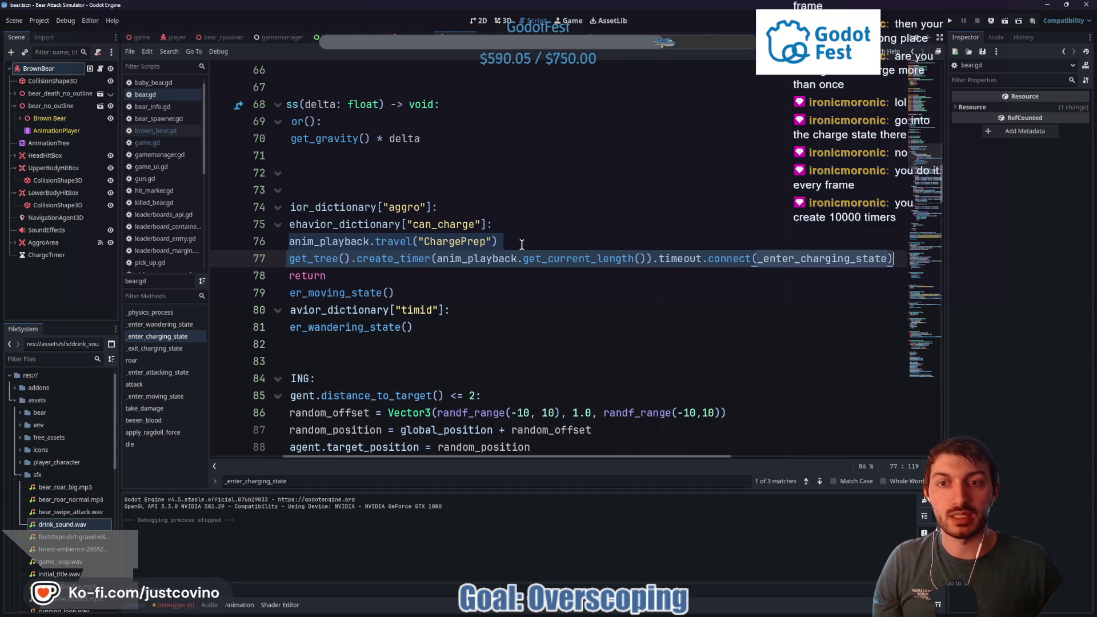
Replace the ChargePrep and timer lines with an _enter_charging_state() call, then go to its definition
key("BackSpace")
type("_enter")
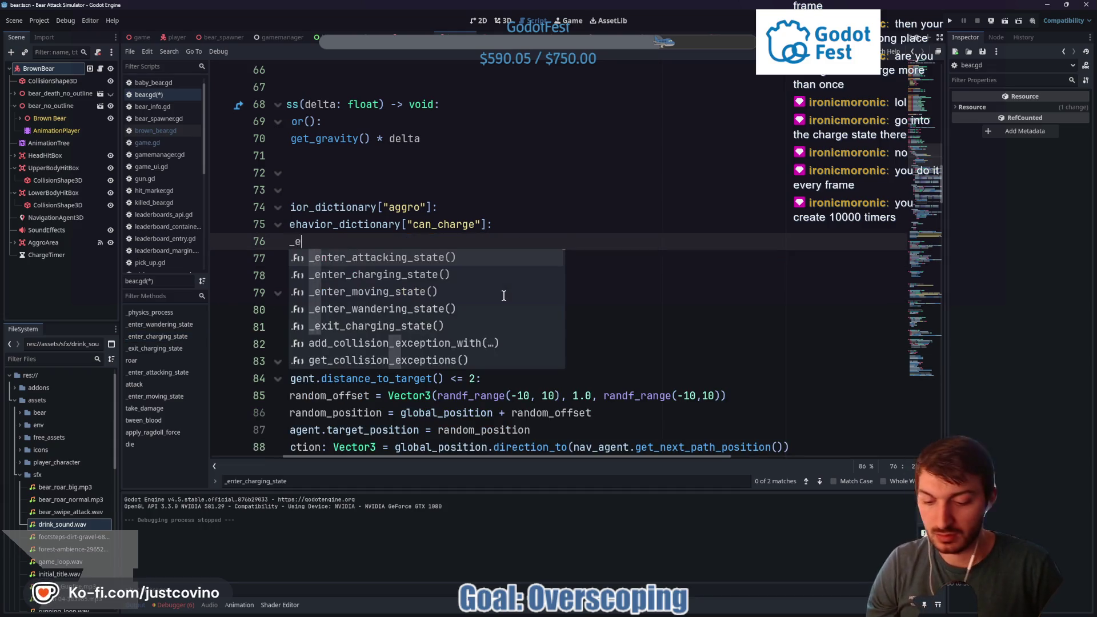
key("Return")
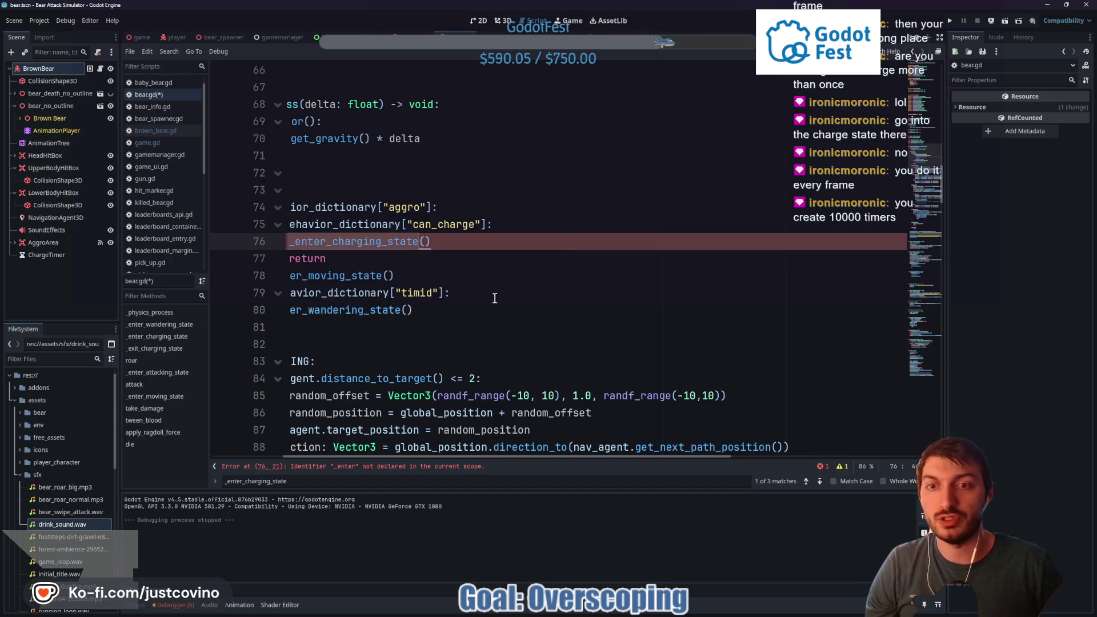
scroll(466, 458, "left", 3)
scroll(380, 330, "down", 20)
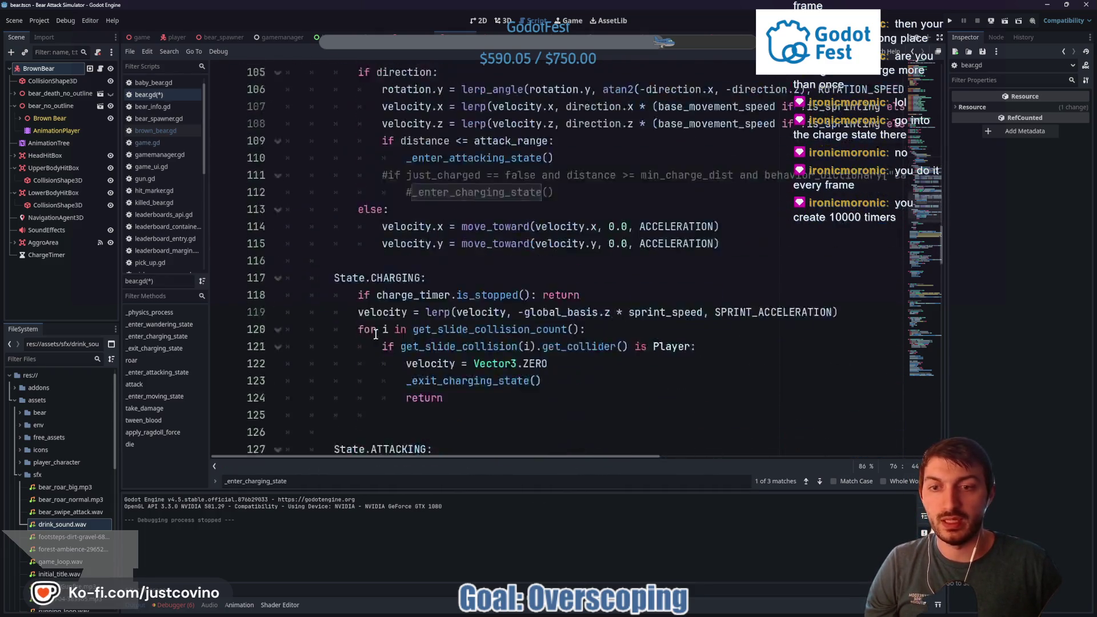
scroll(361, 336, "up", 10)
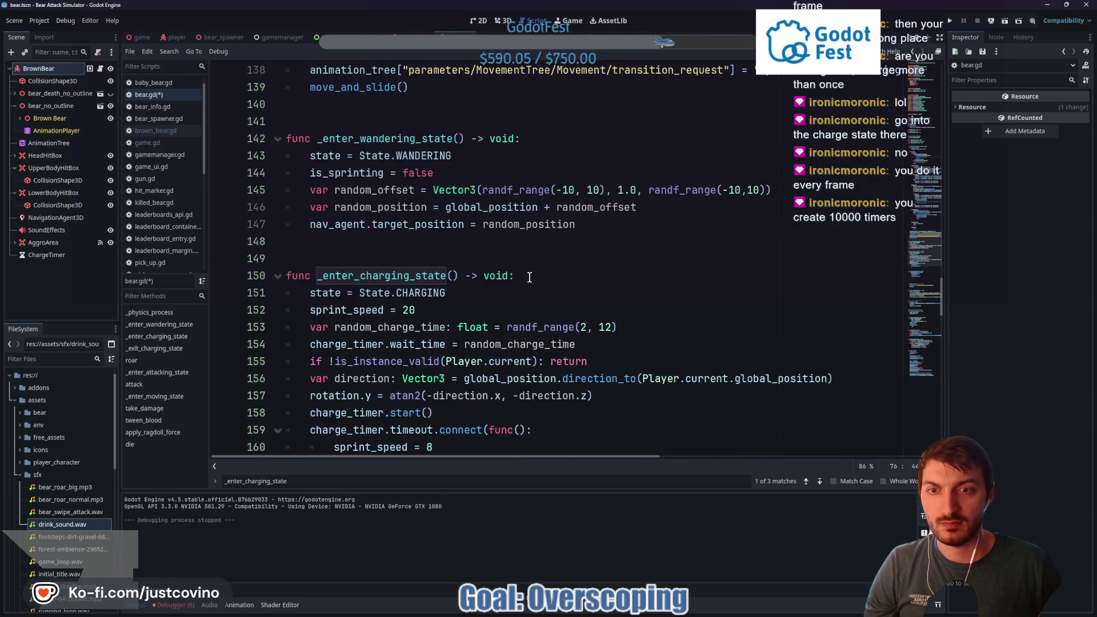
left_click(538, 280)
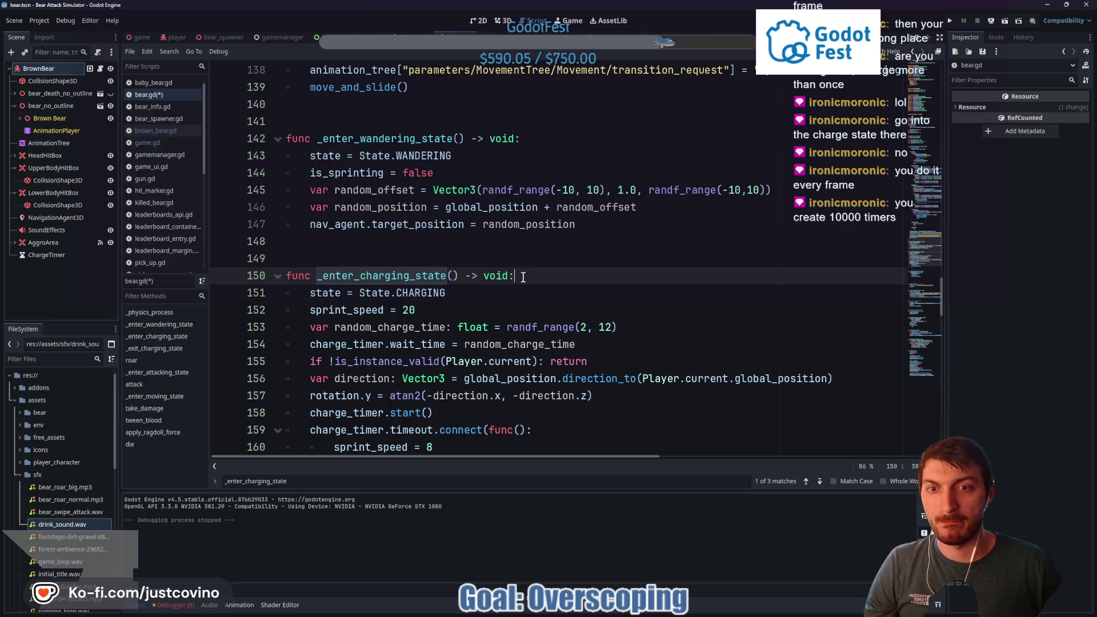
left_click(475, 294)
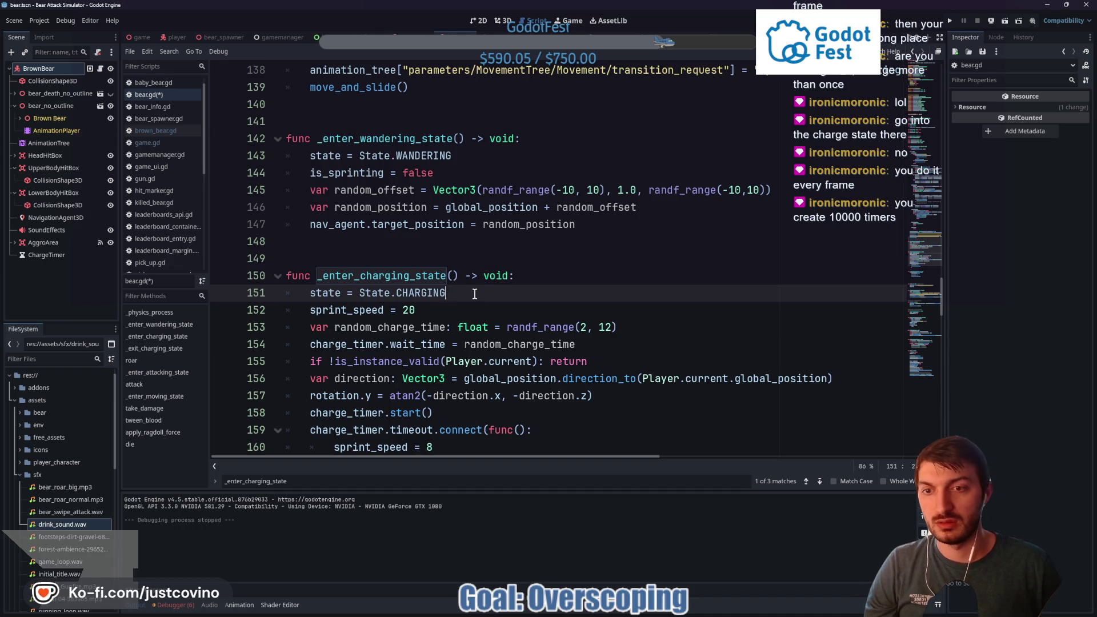
Paste the ChargePrep travel line after the CHARGING assignment, fixing indentation and cutting out the create_timer line
key("Return")
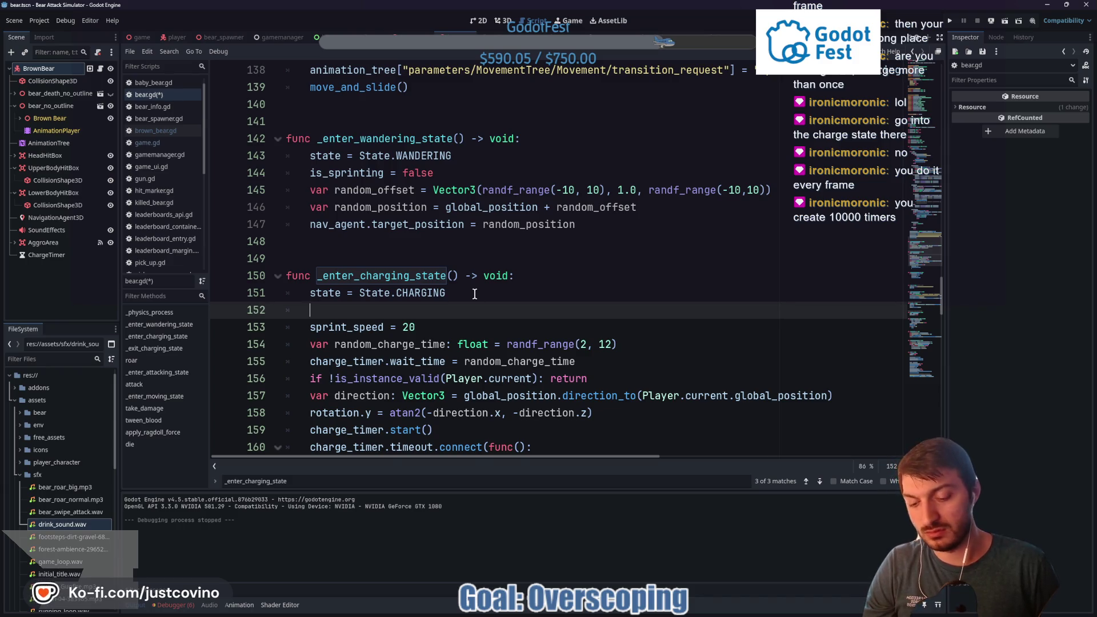
key("ctrl+v")
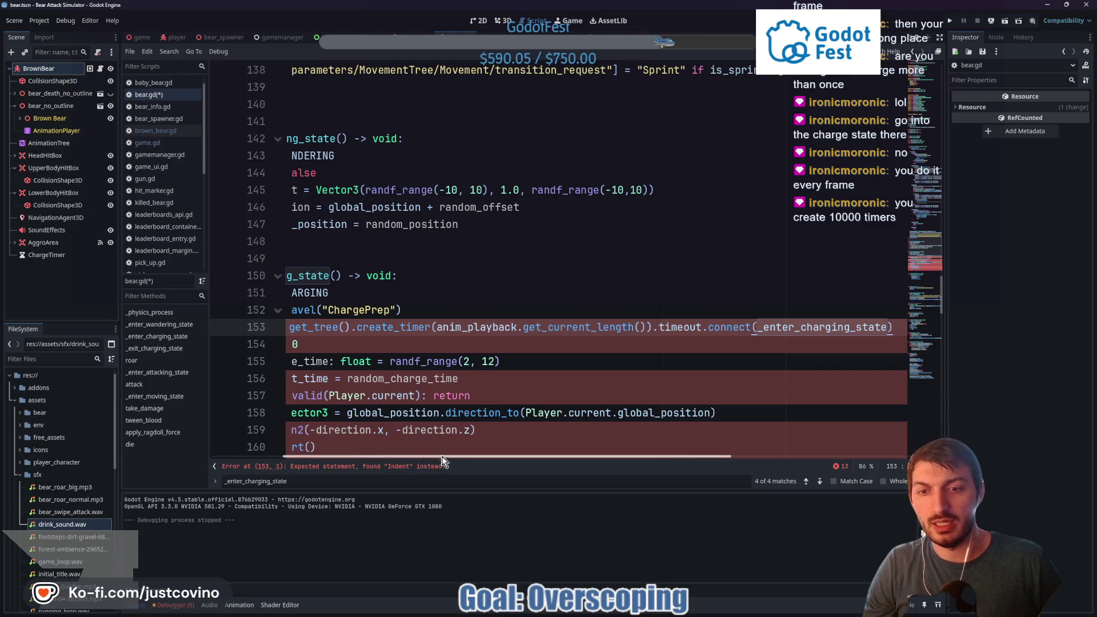
left_click_drag(443, 460, 371, 460)
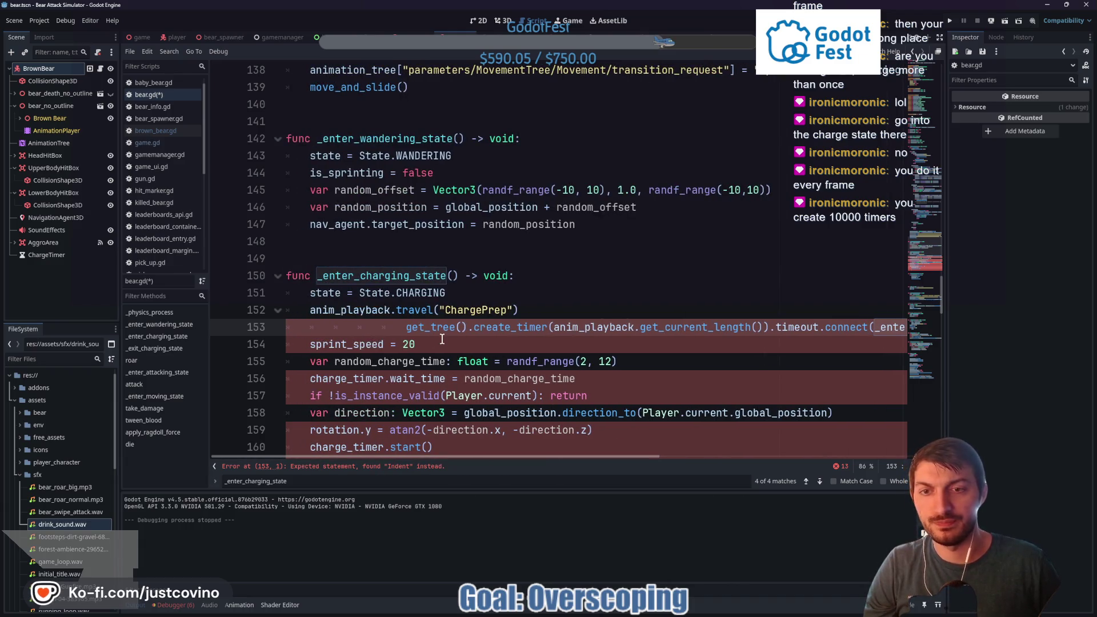
key("BackSpace")
key("BackSpace")
key("BackSpace")
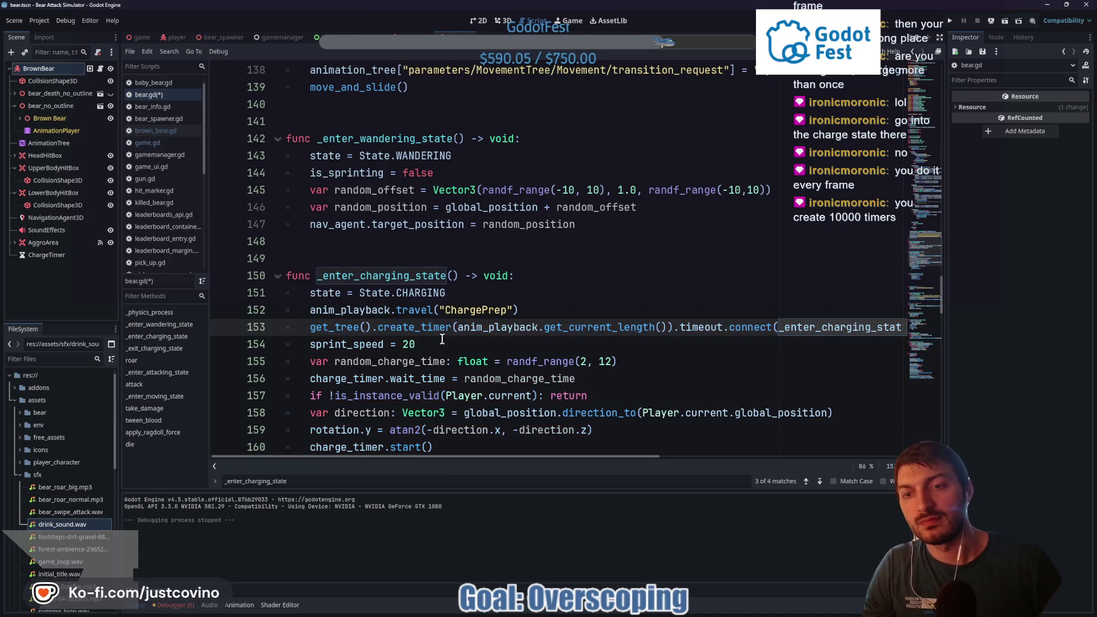
left_click_drag(306, 325, 908, 328)
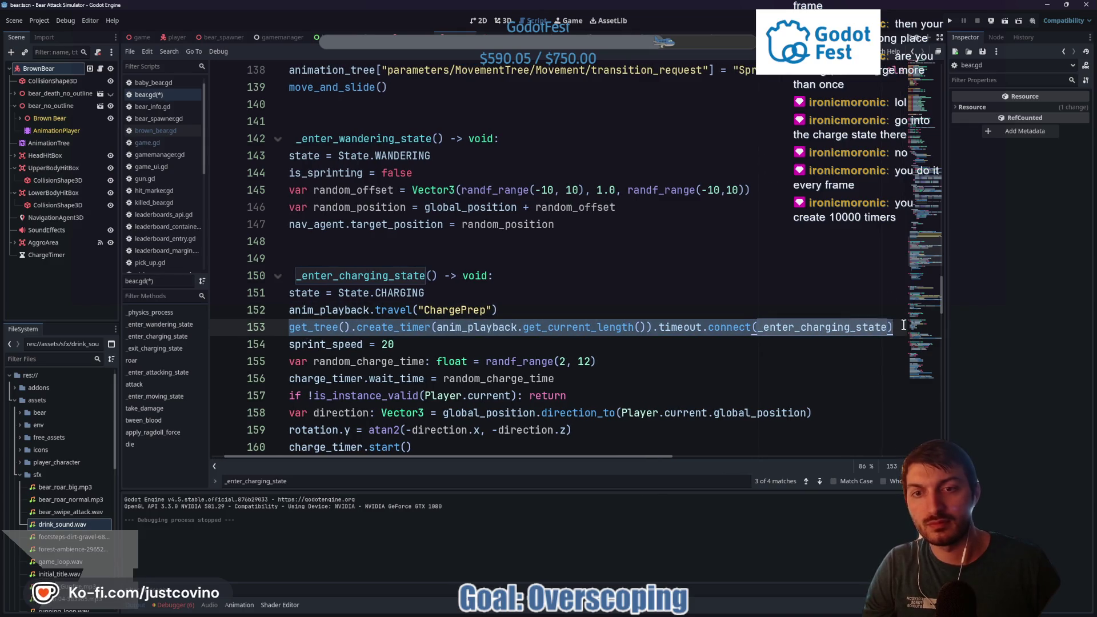
key("ctrl+x")
key("BackSpace")
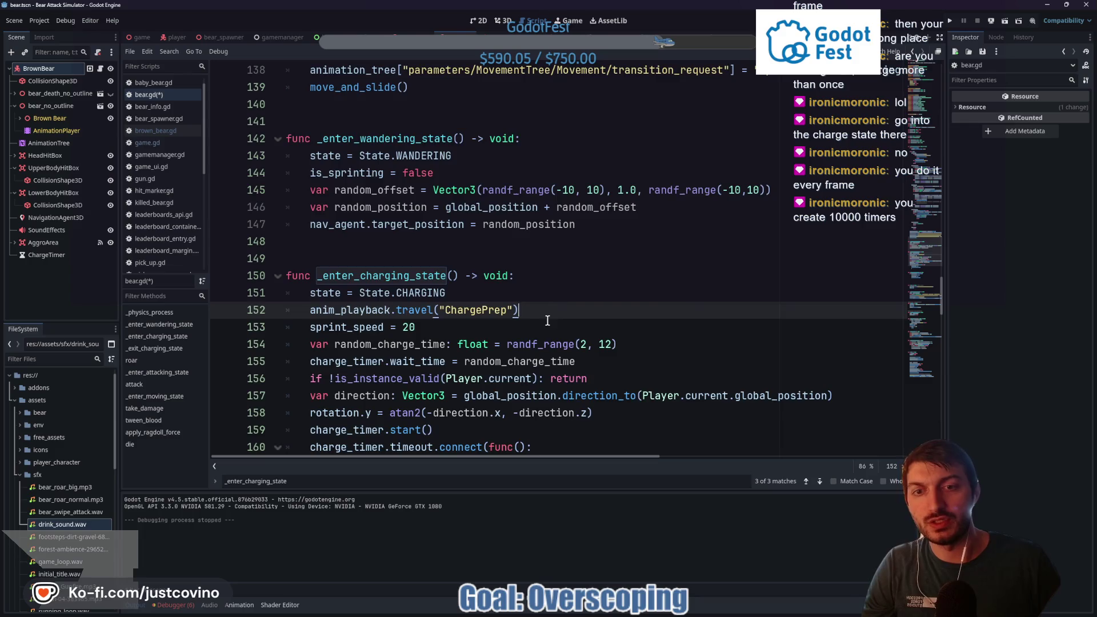
scroll(547, 320, "up", 9)
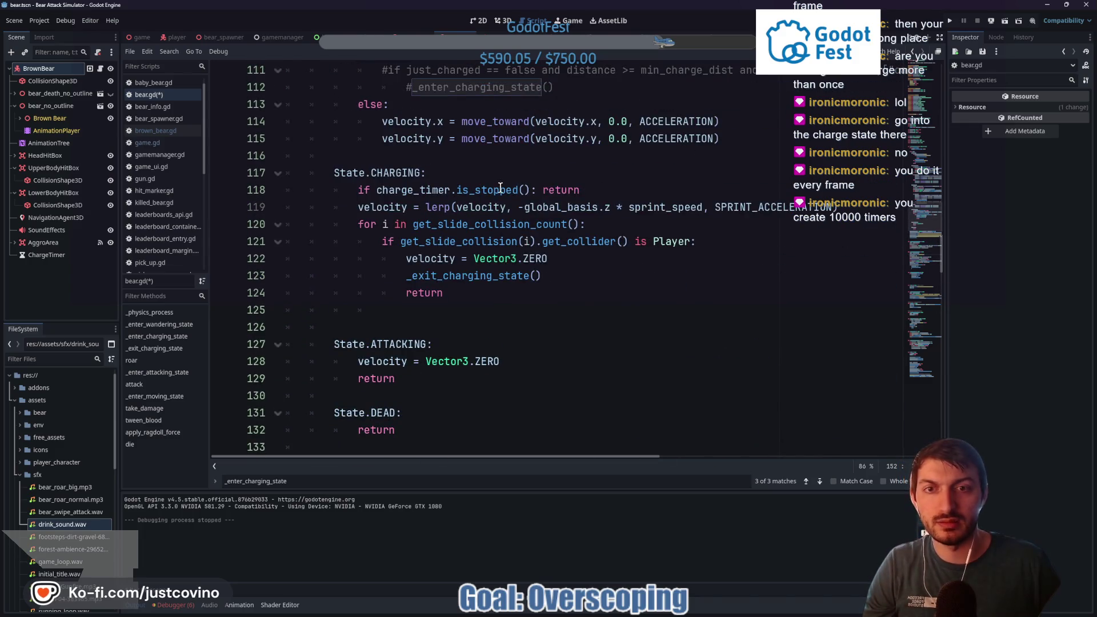
scroll(490, 257, "down", 5)
scroll(490, 257, "down", 4)
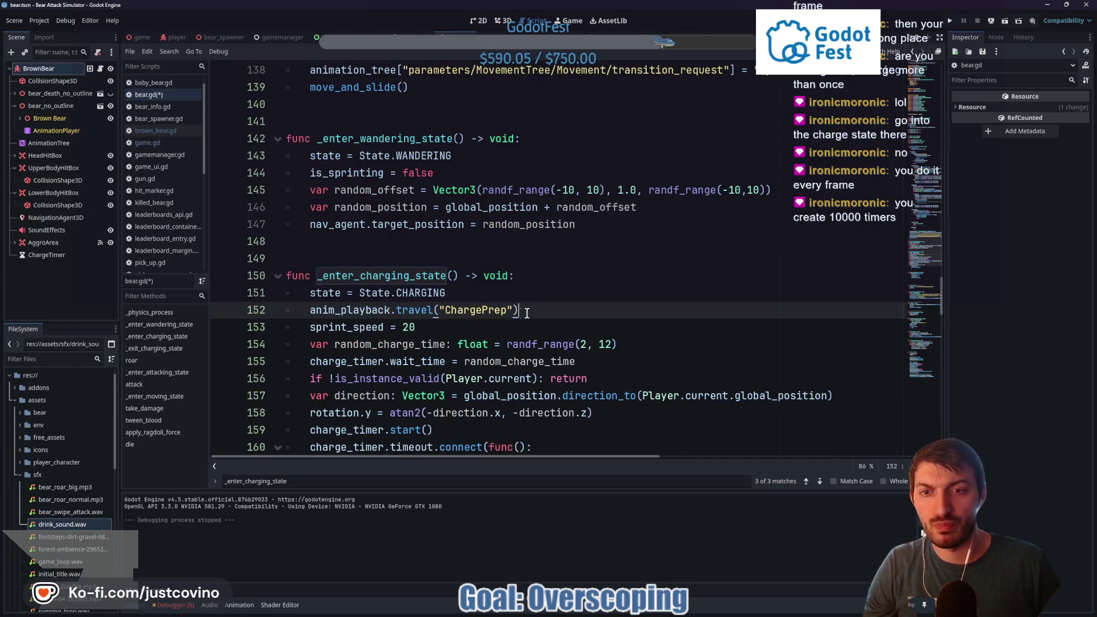
scroll(402, 311, "down", 2)
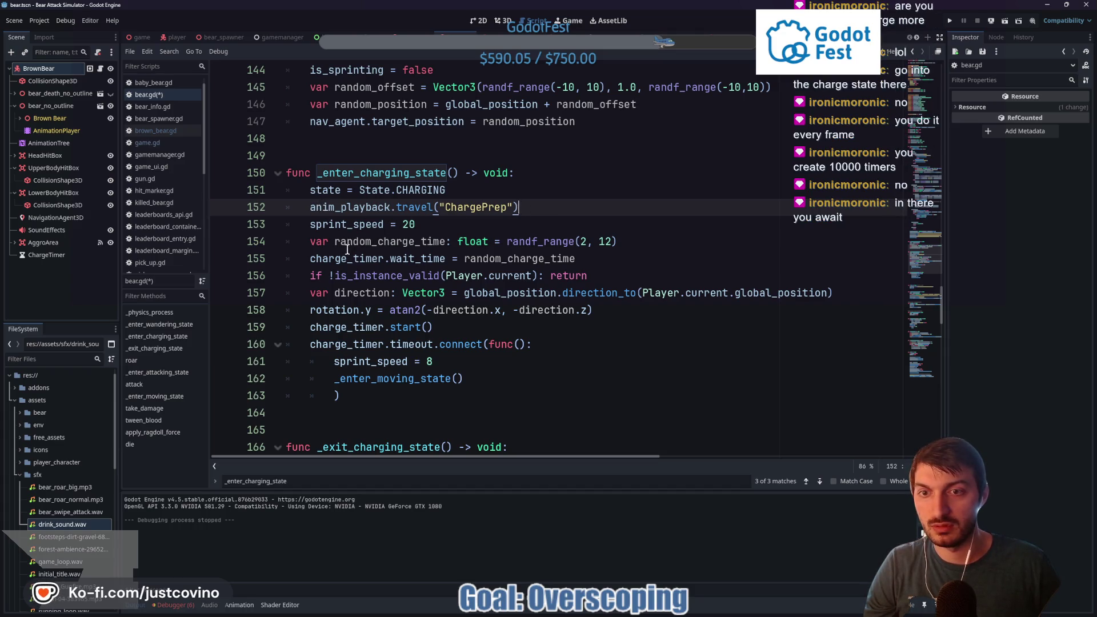
mouse_move(421, 264)
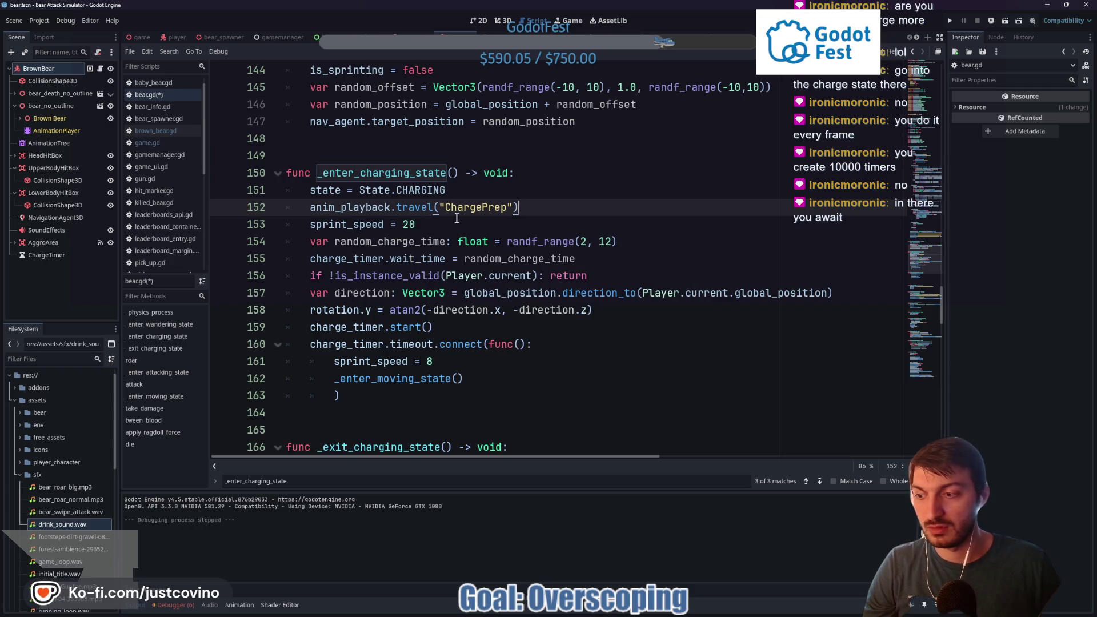
key("Home")
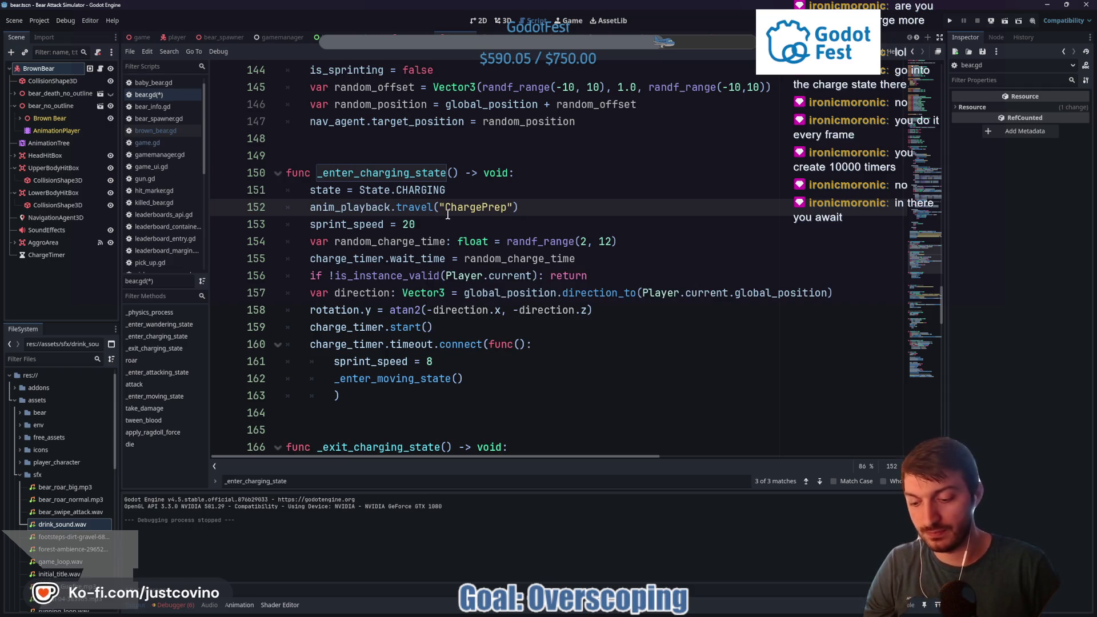
Below the ChargePrep call, start an await get_tree().create_timer() line
type("await")
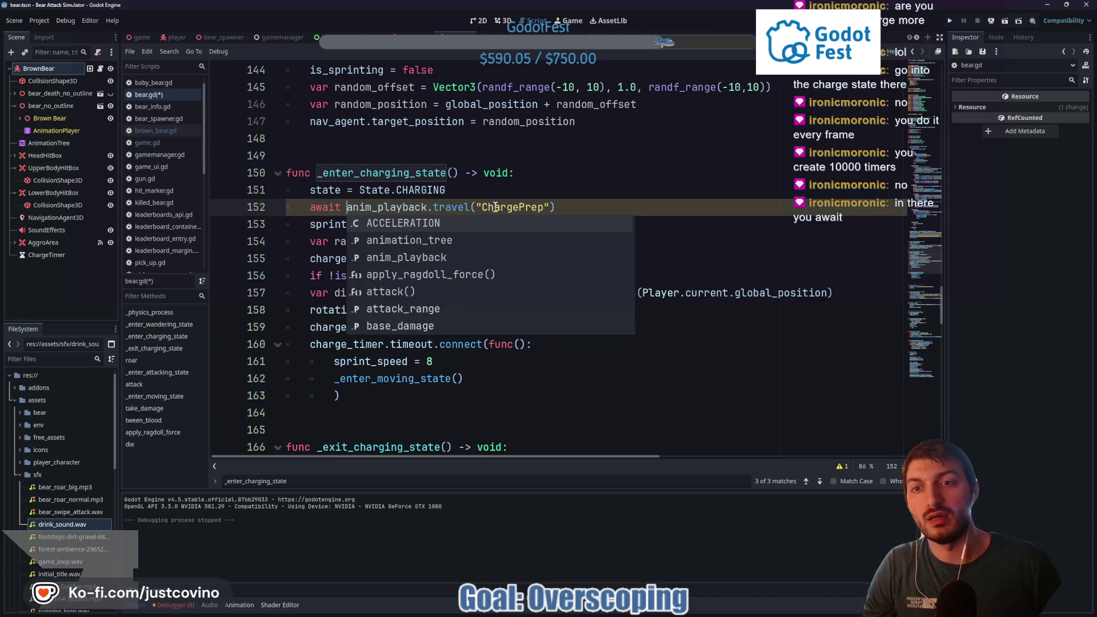
key("BackSpace")
key("BackSpace")
key("BackSpace")
left_click(539, 208)
key("Return")
type("await")
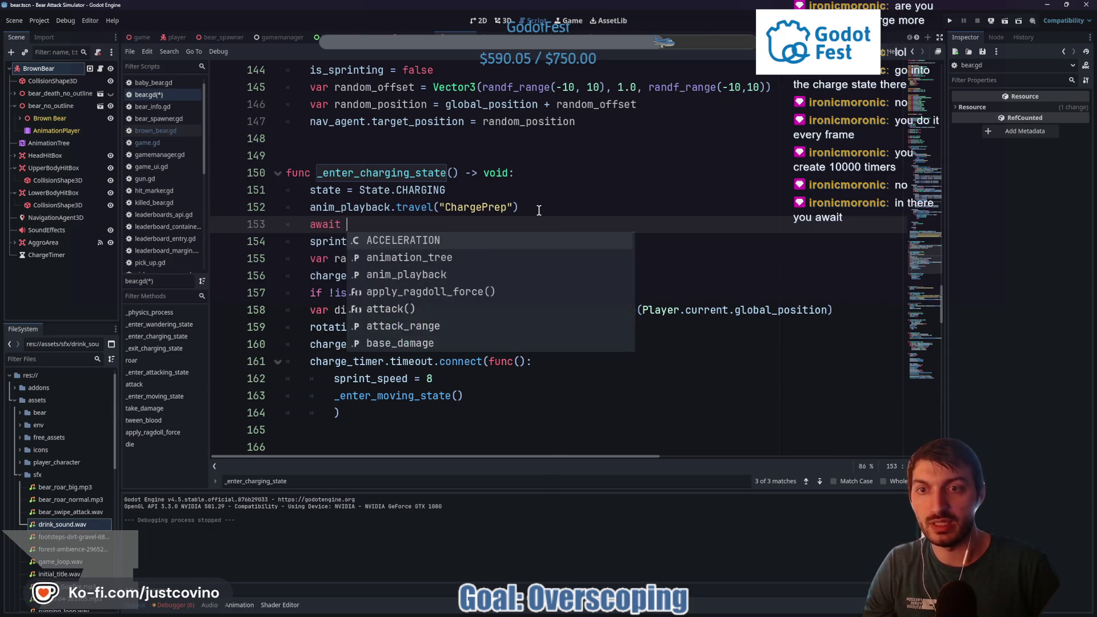
type(" get_tree().cre")
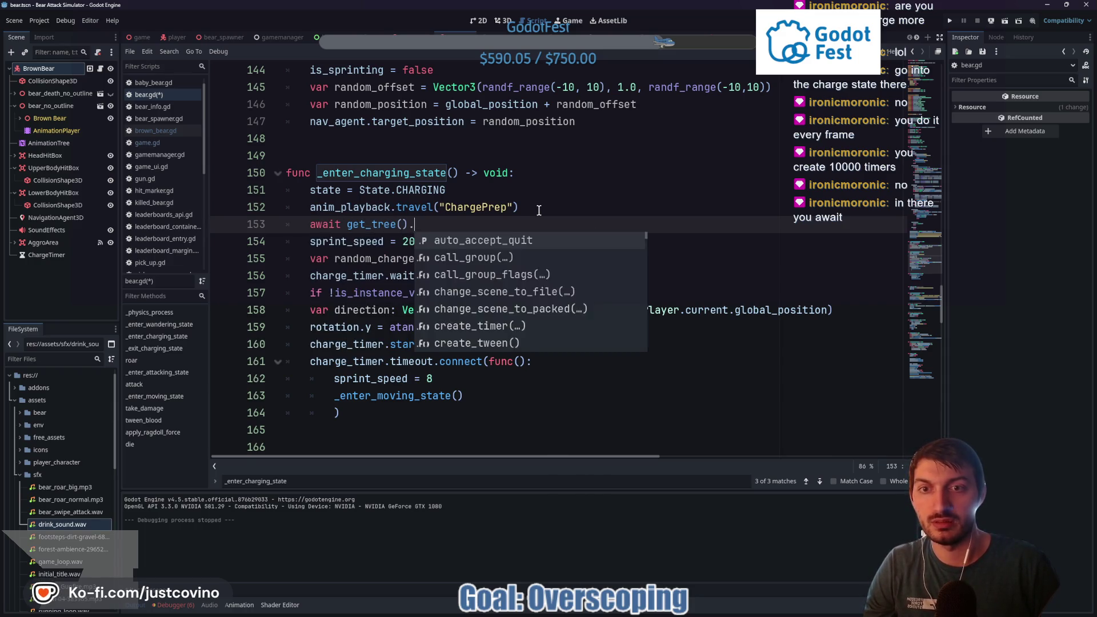
key("Return")
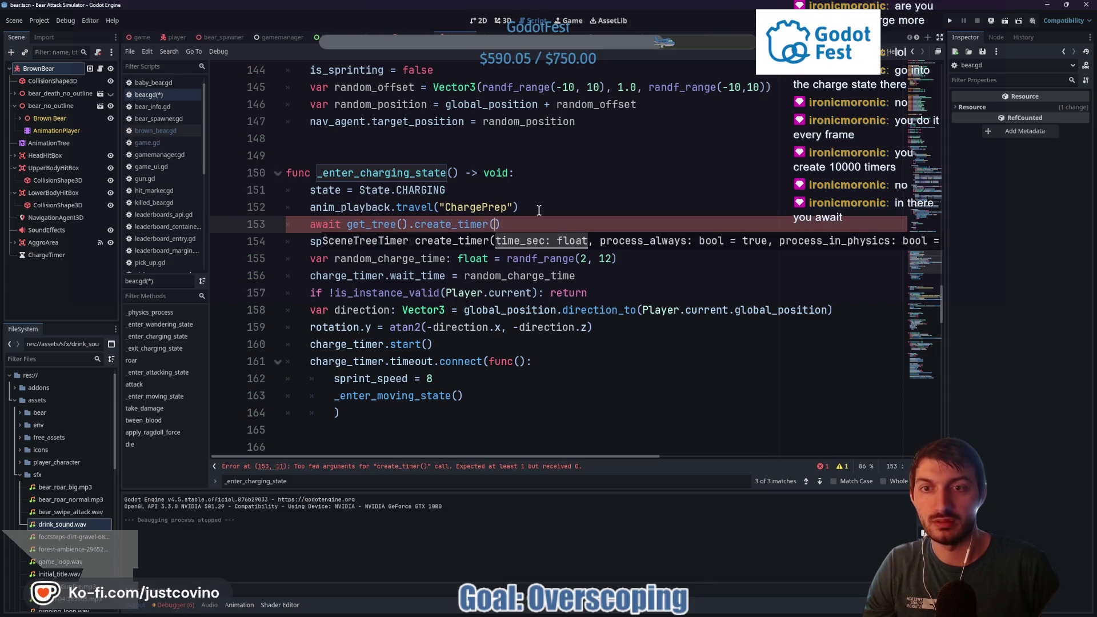
Pass anim_playback.get_current_length() as the timer duration and await its timeout signal
type("anim)[")
key("BackSpace")
key("BackSpace")
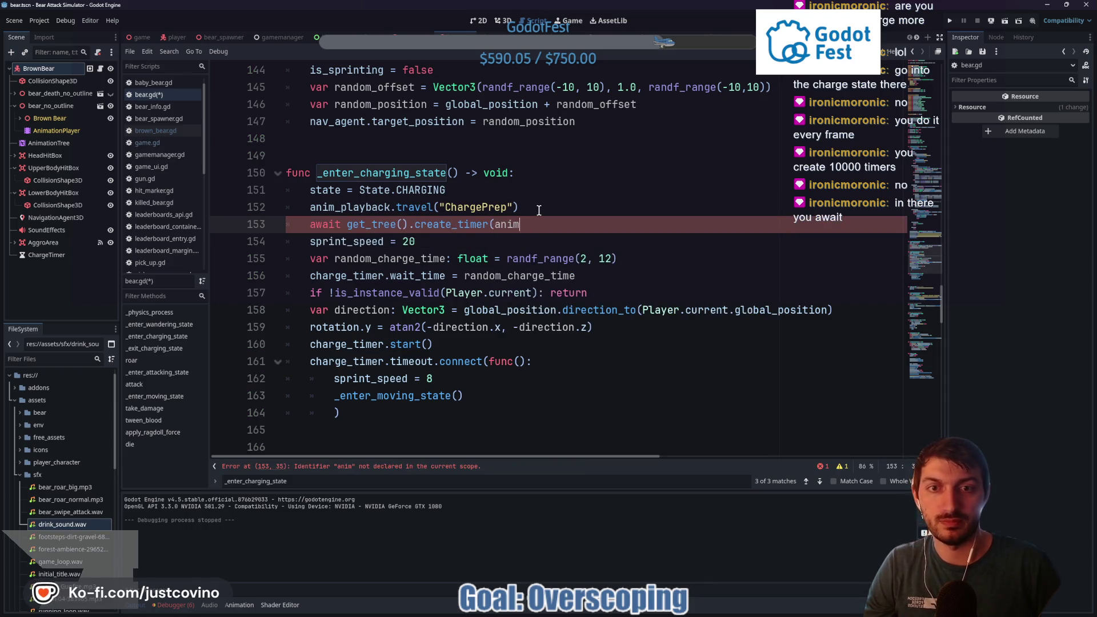
type("_)")
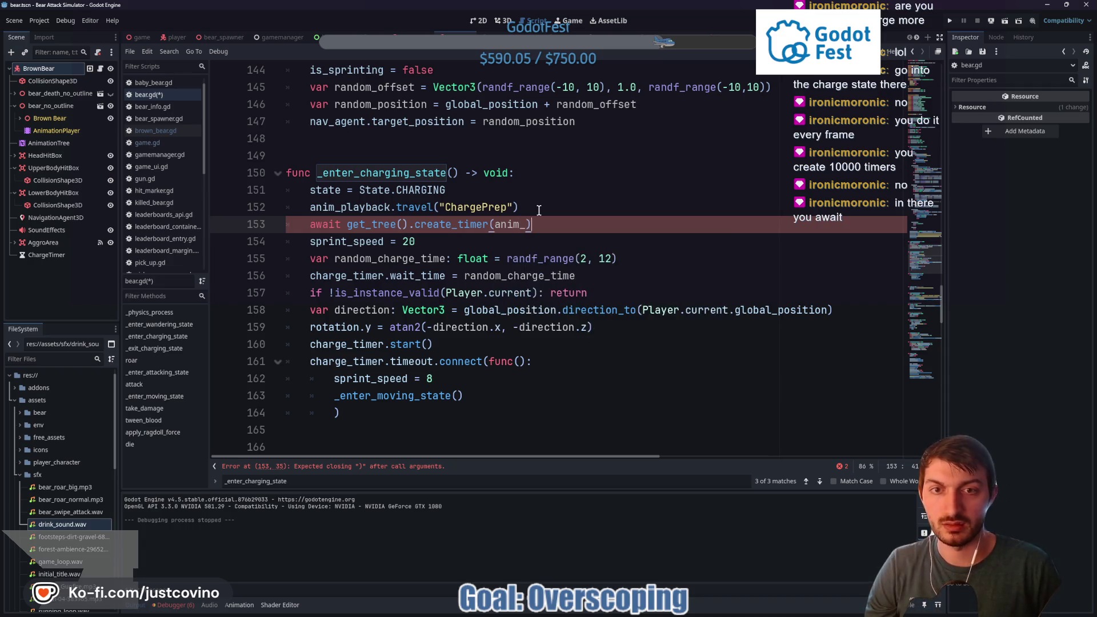
type("playback.")
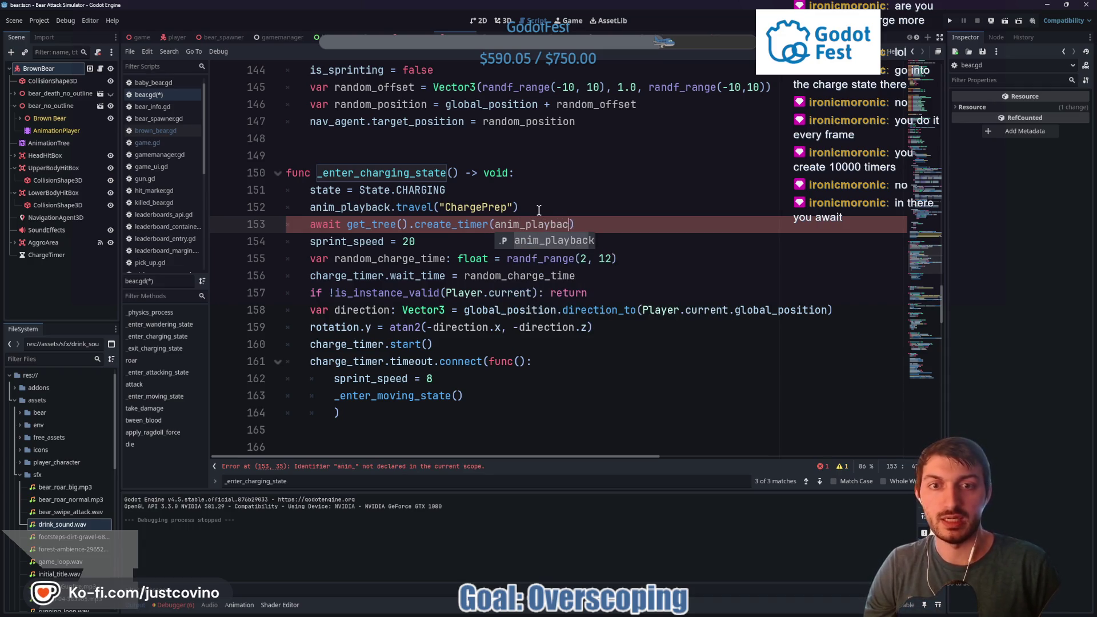
key("Return")
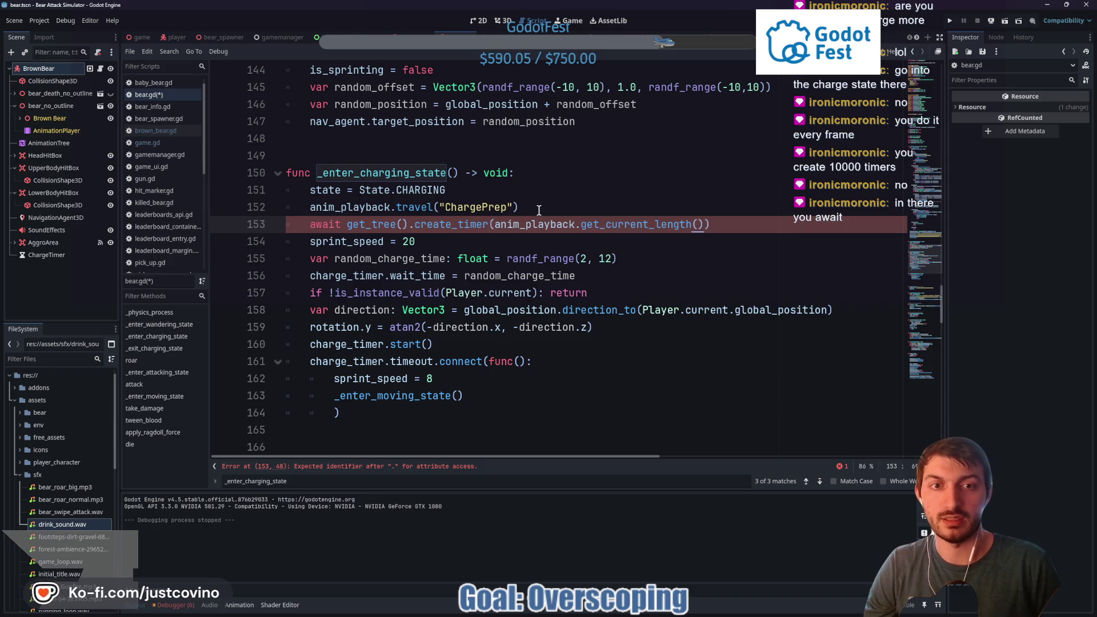
type(".t")
key("Return")
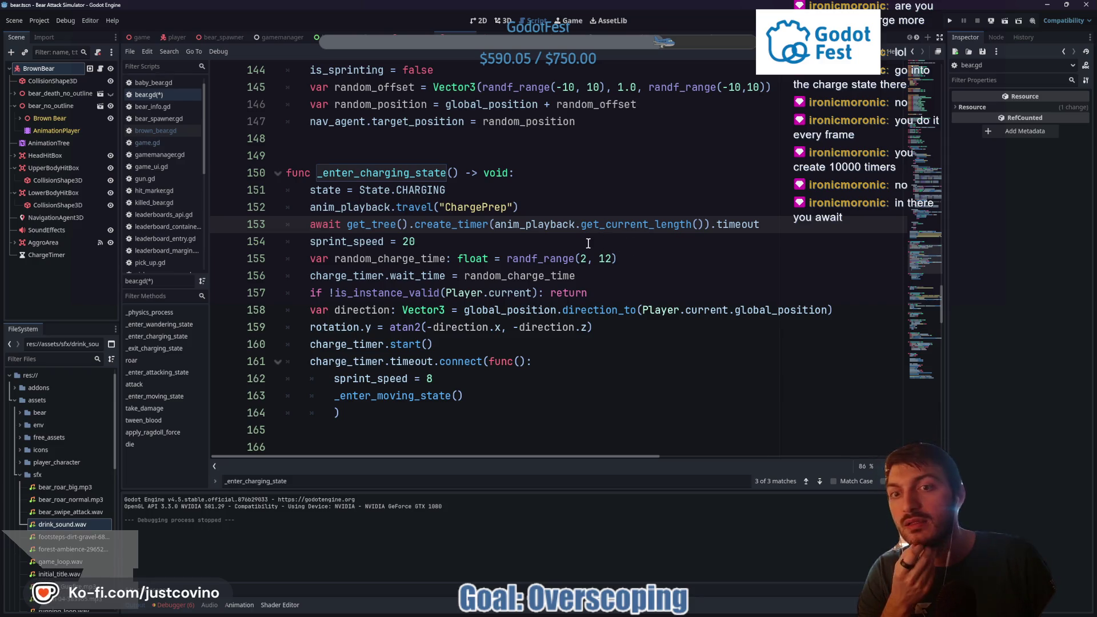
scroll(383, 201, "up", 10)
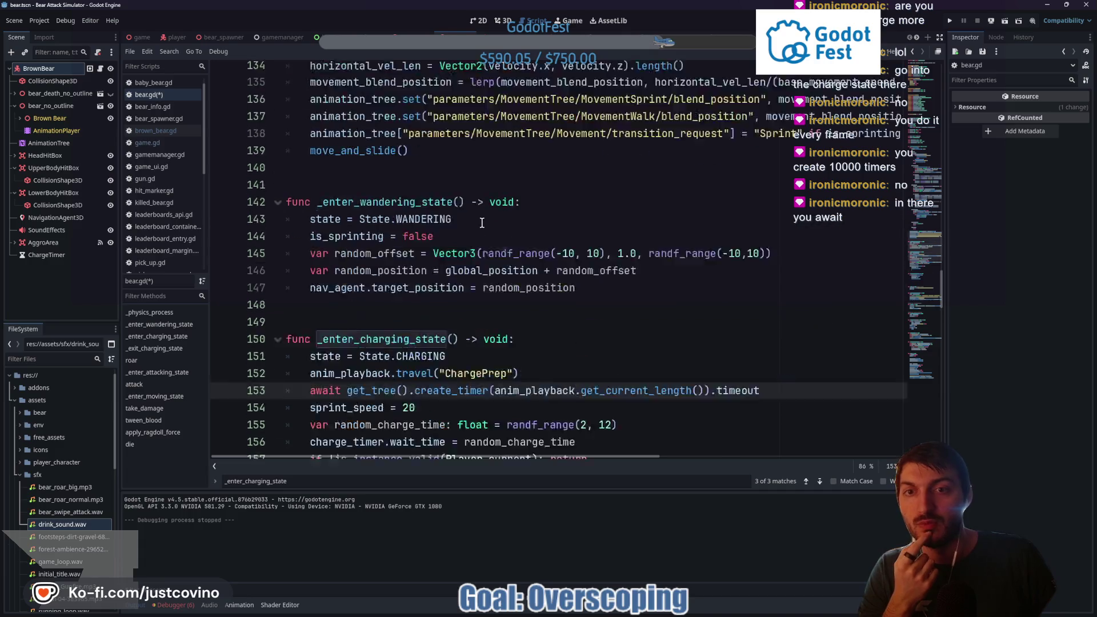
scroll(485, 238, "up", 1)
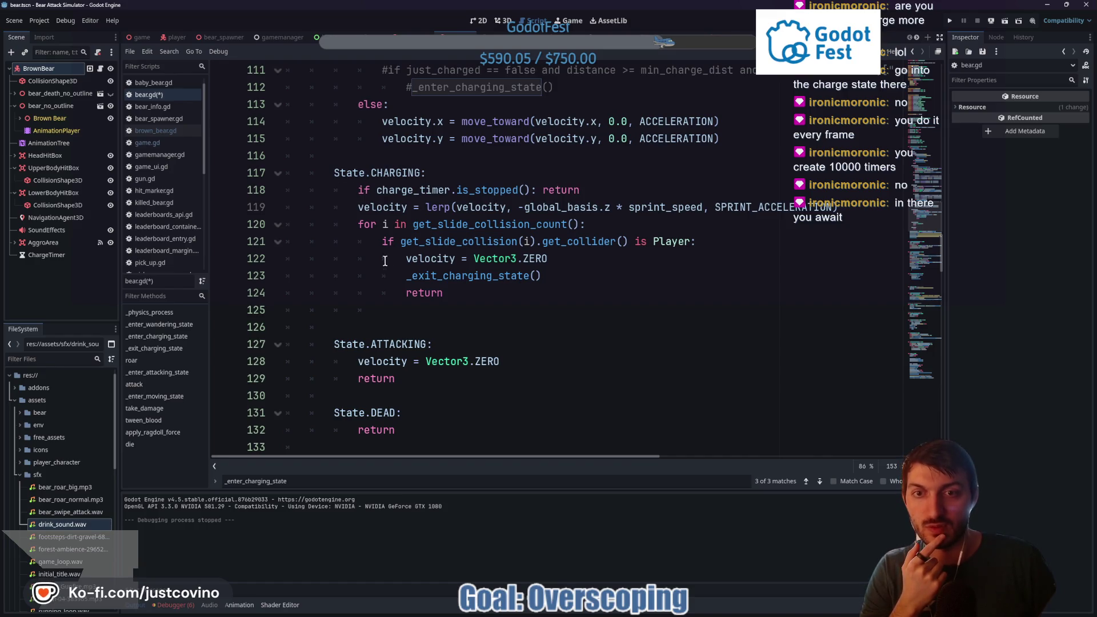
scroll(505, 282, "down", 9)
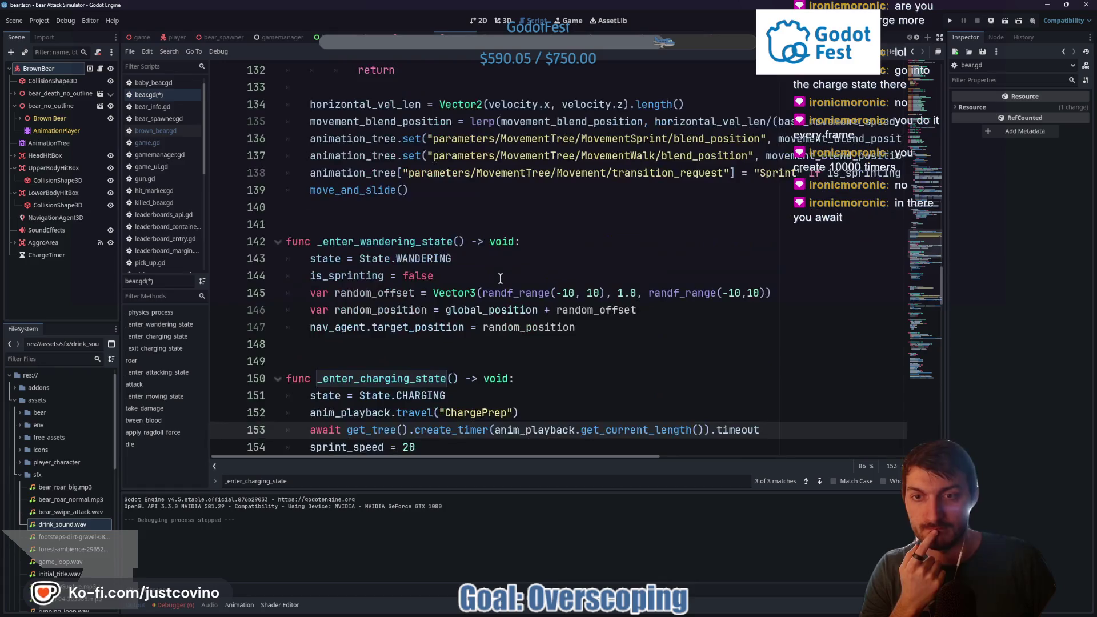
scroll(500, 279, "down", 1)
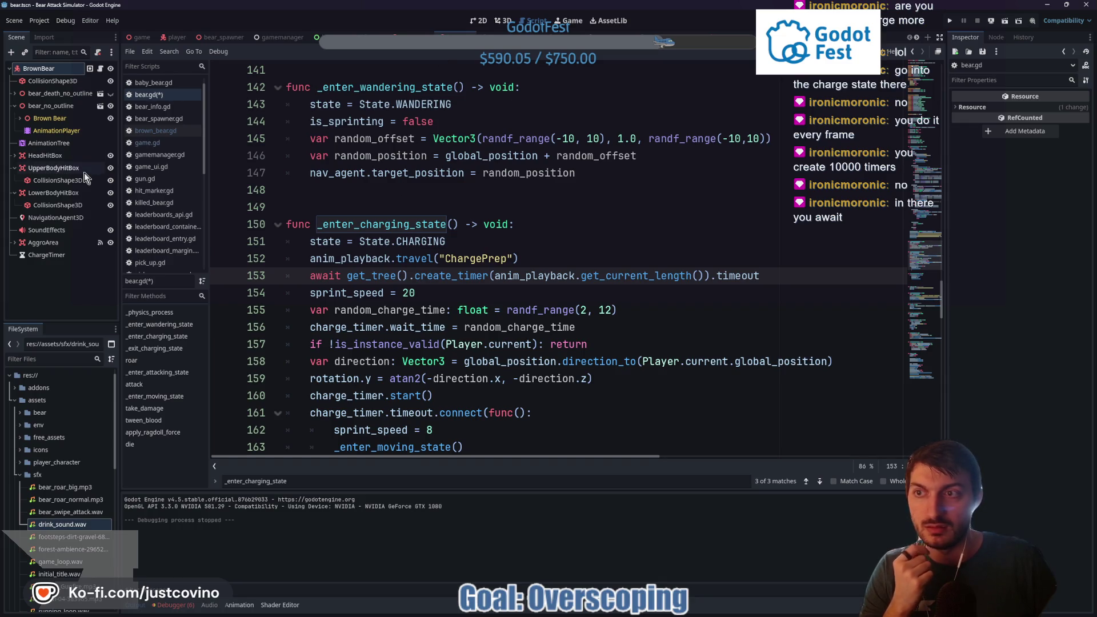
Select the AnimationPlayer and load the big_bear/bear_angry animation in an enlarged panel
left_click(61, 140)
key("Up")
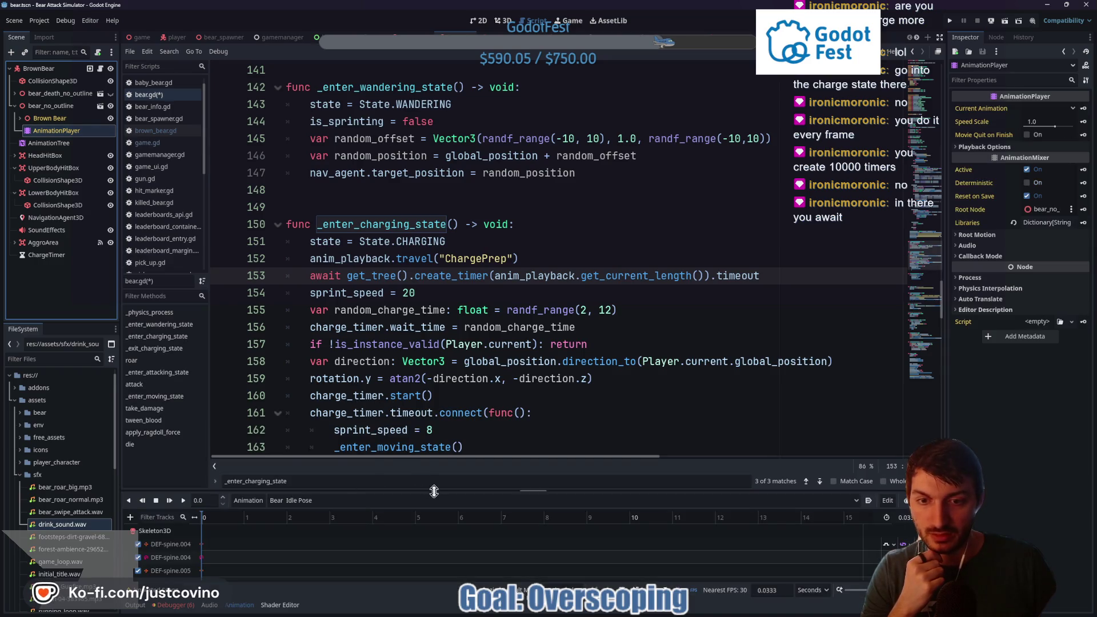
left_click(432, 500)
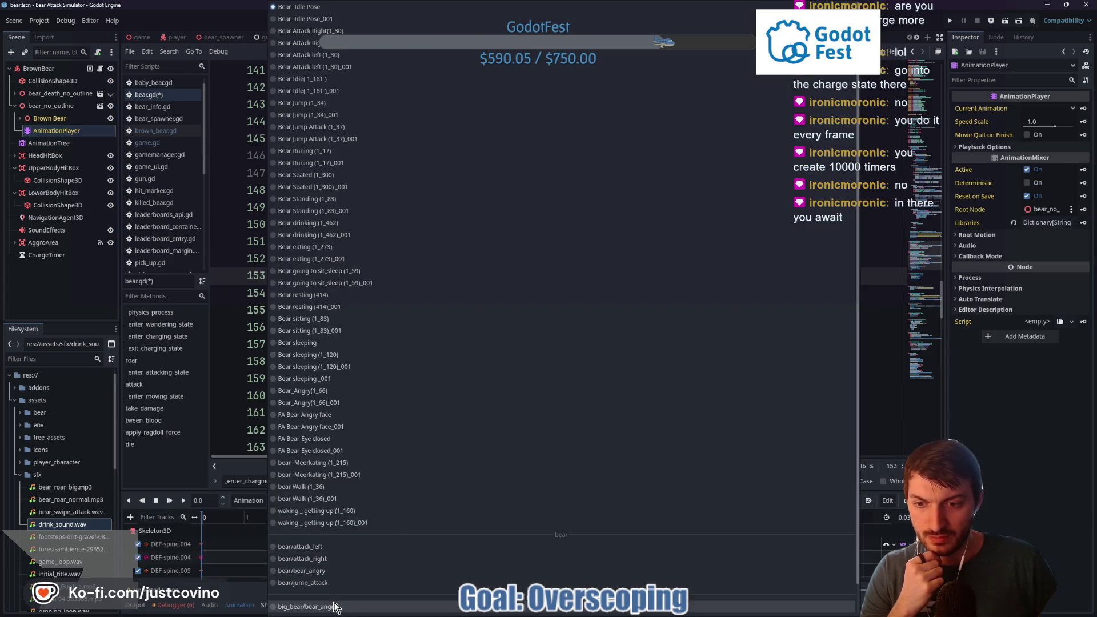
left_click(337, 606)
mouse_move(410, 491)
left_mouse_down()
mouse_move(429, 400)
mouse_move(410, 211)
left_mouse_up()
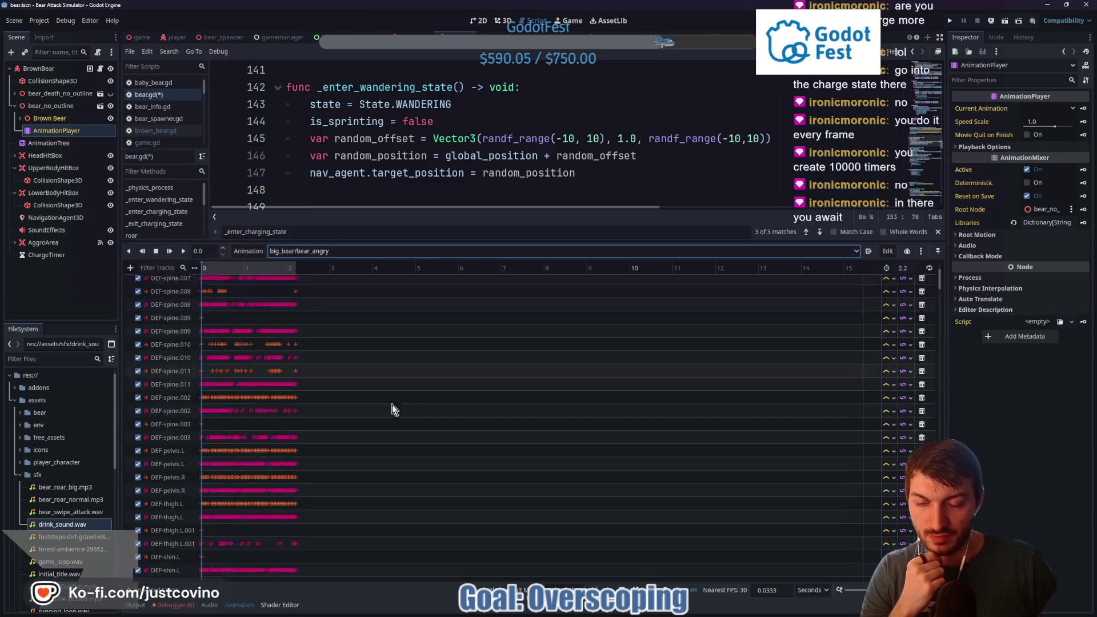
scroll(366, 445, "down", 20)
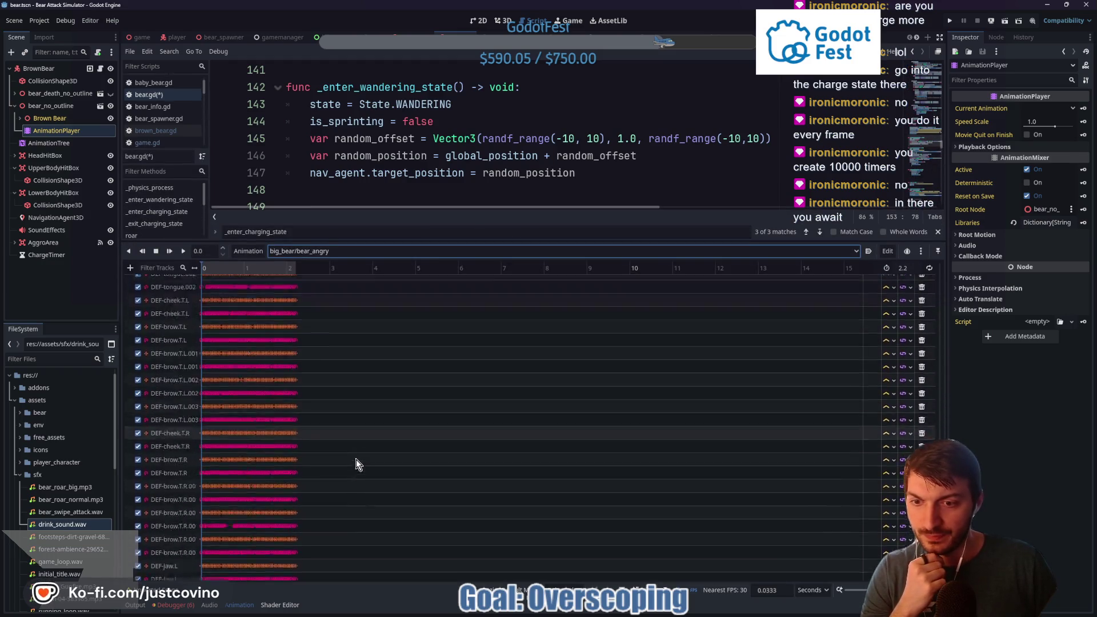
Delete the _enter_moving_state key from the Functions track and save the bear scene
left_click(293, 574)
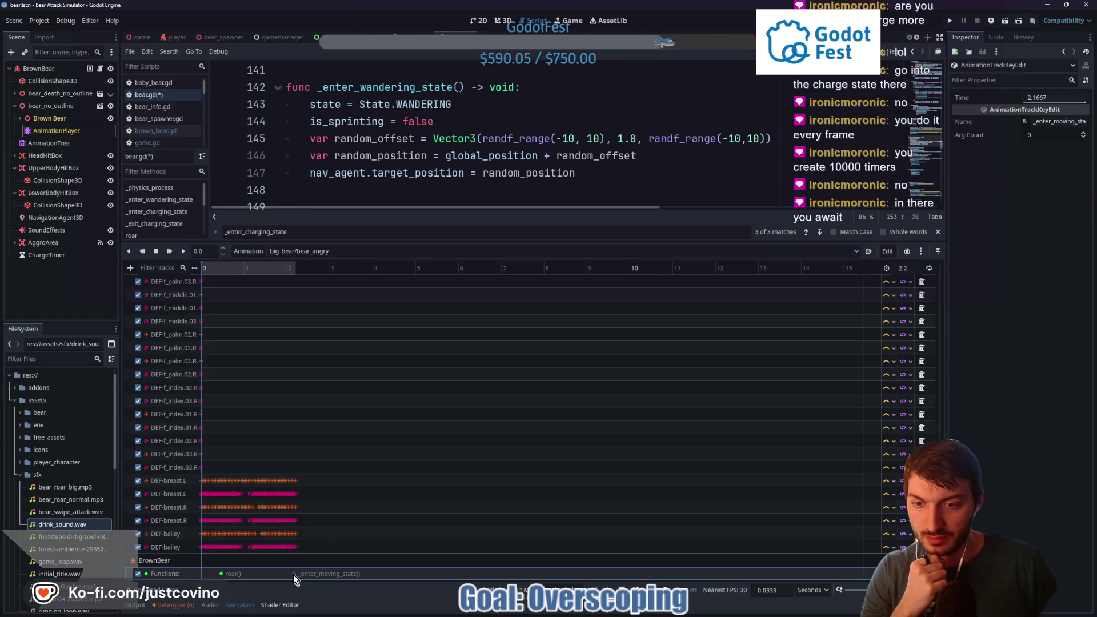
key("Delete")
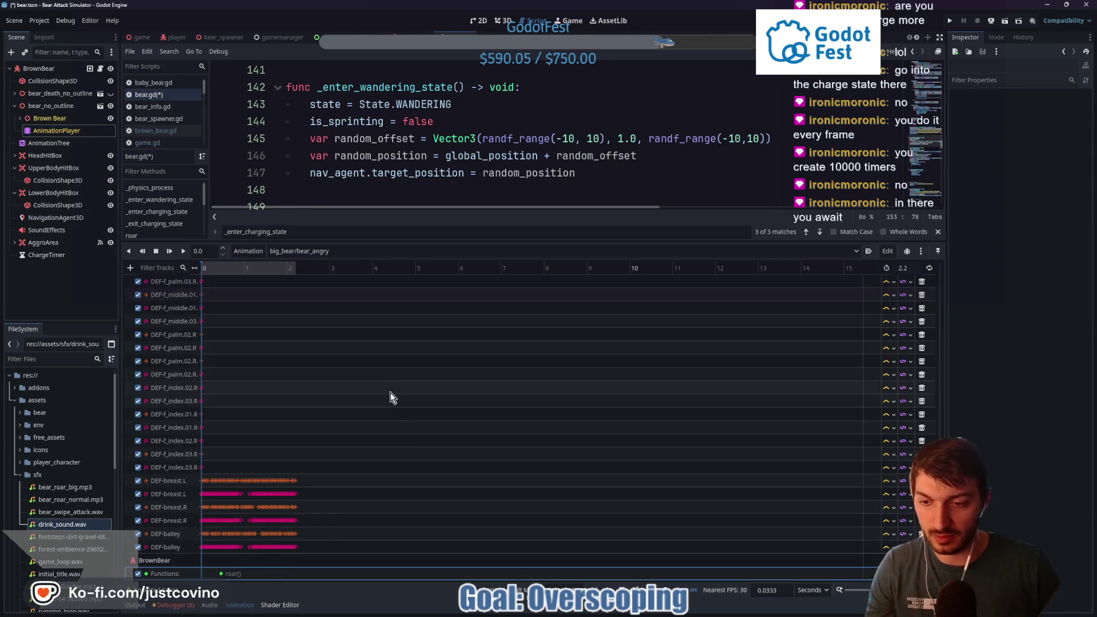
key("ctrl+s")
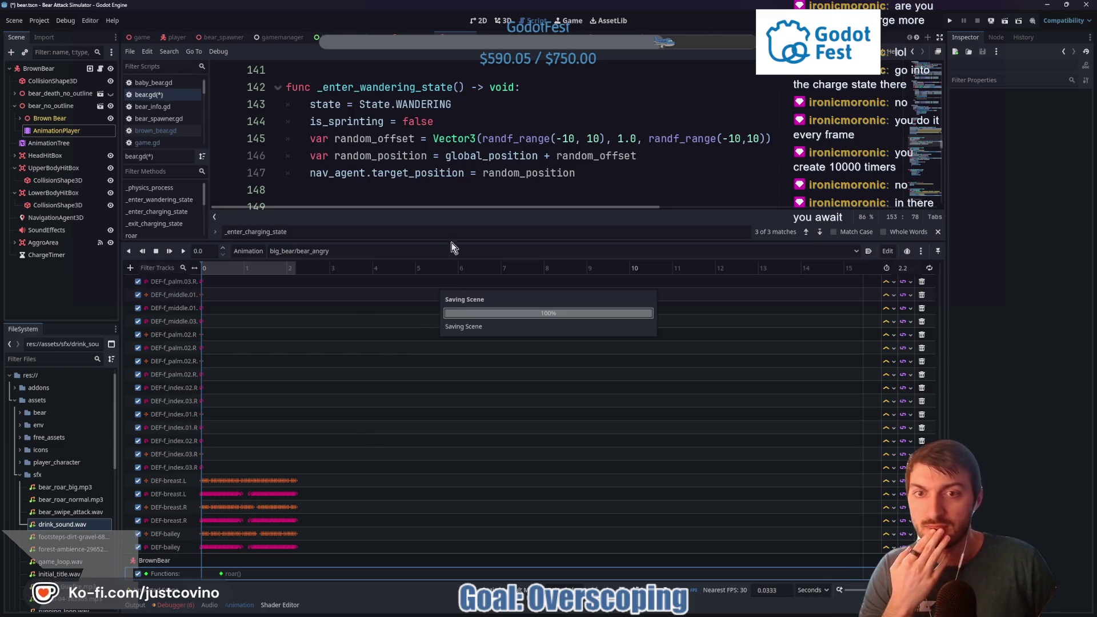
left_click_drag(453, 242, 455, 496)
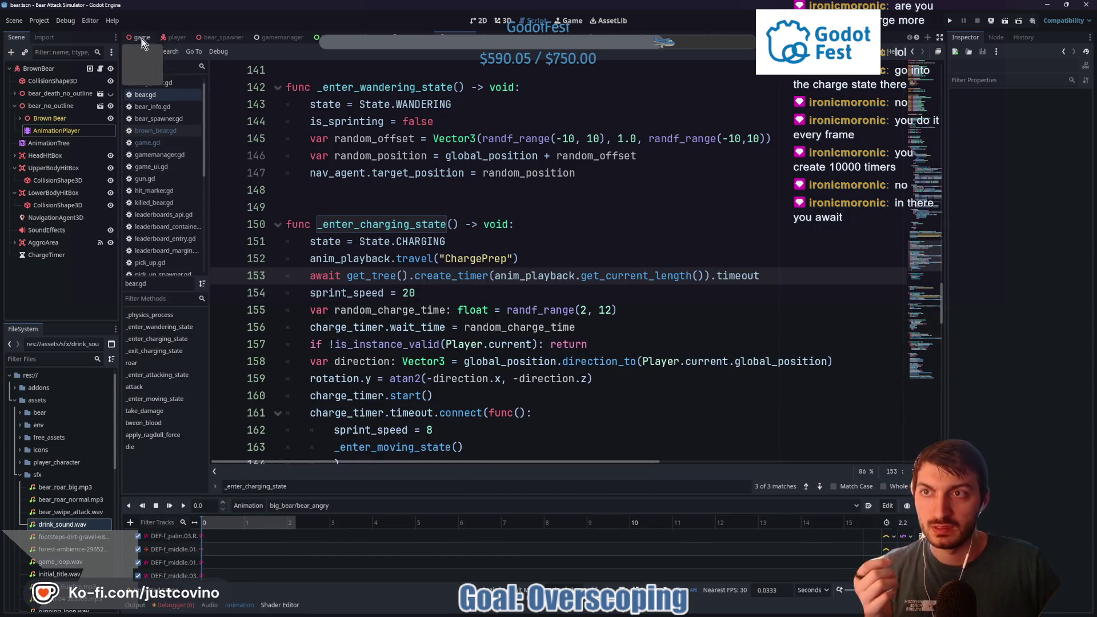
Run the game scene with F5, enter the player name 'sdfgfg' and start a round
left_click(143, 37)
key("F5")
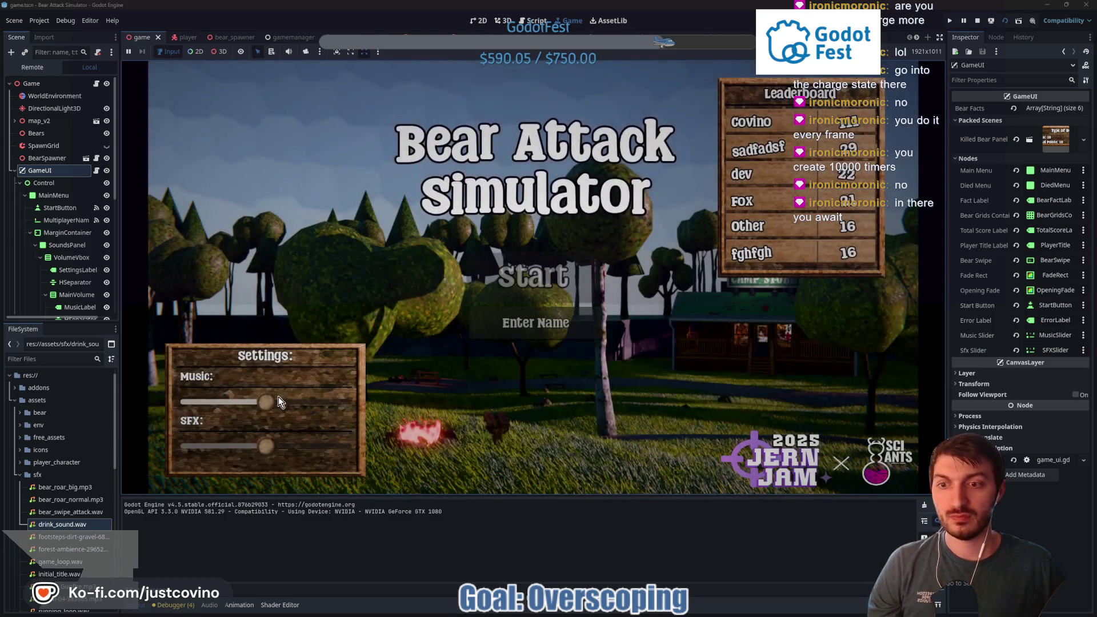
left_click(528, 324)
type("sdfgfg")
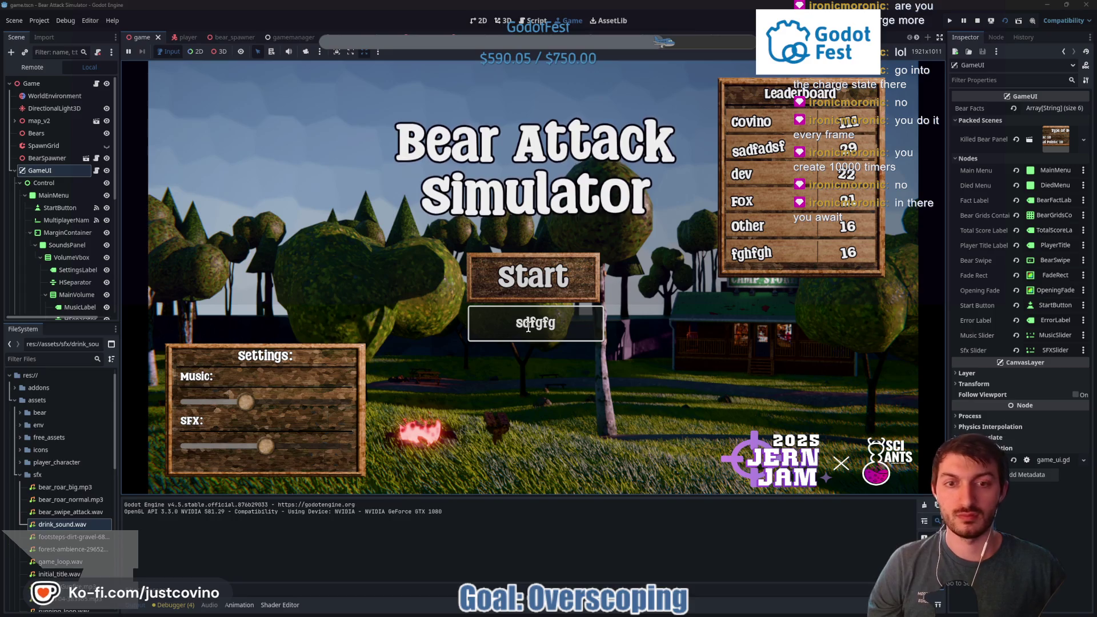
left_click(529, 278)
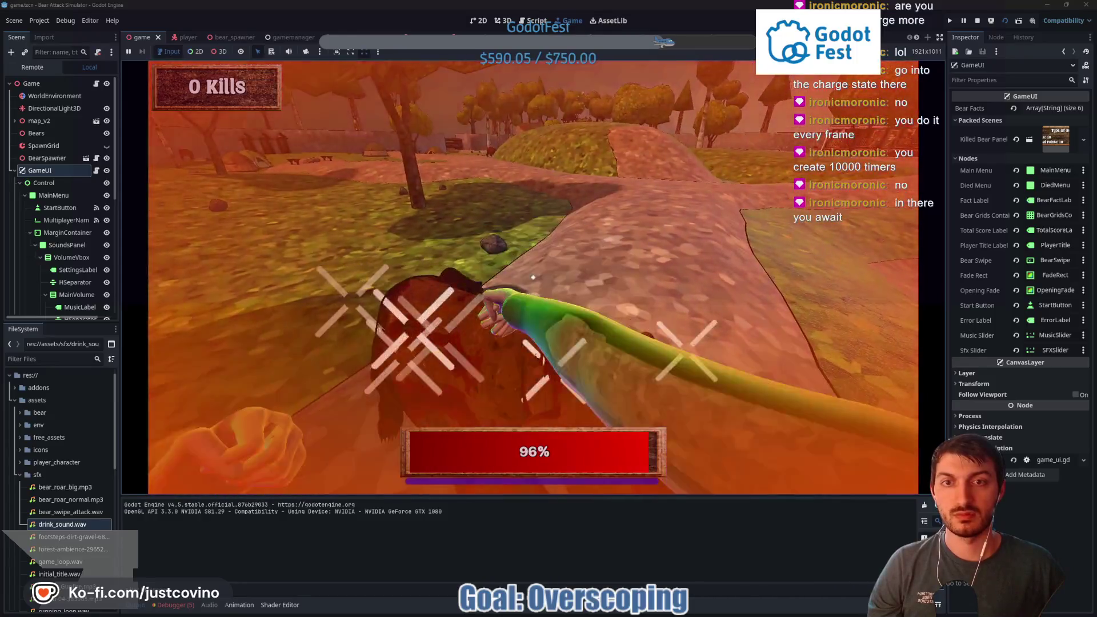
Claw-swipe the nearby charging bears while moving onto the grass
left_click(533, 277)
left_click(533, 278)
left_click(534, 277)
left_click(533, 277)
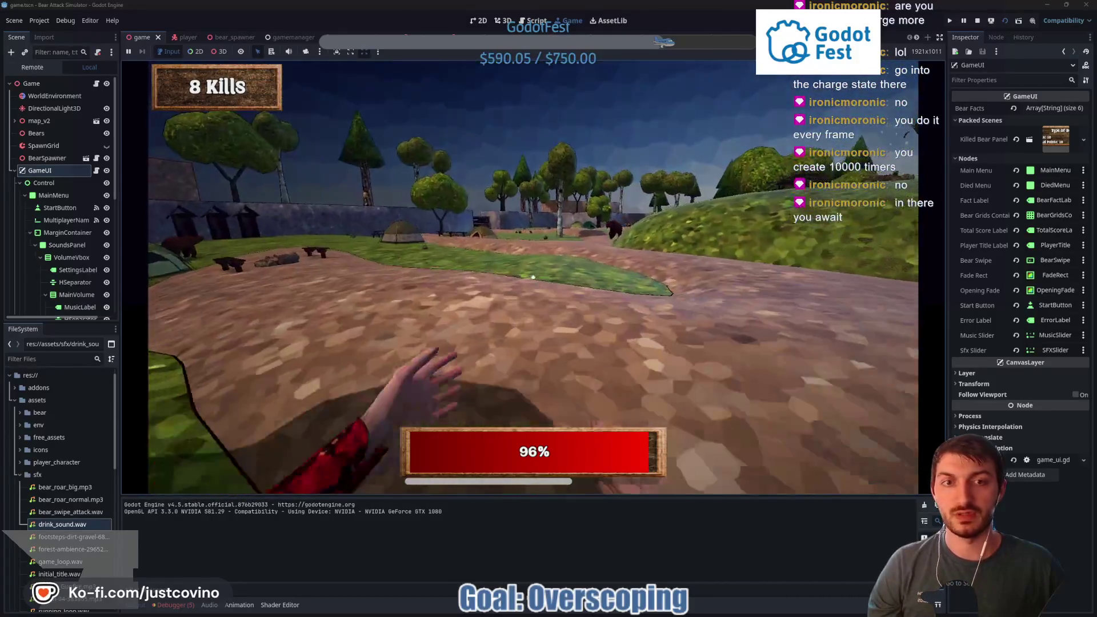
left_click(534, 277)
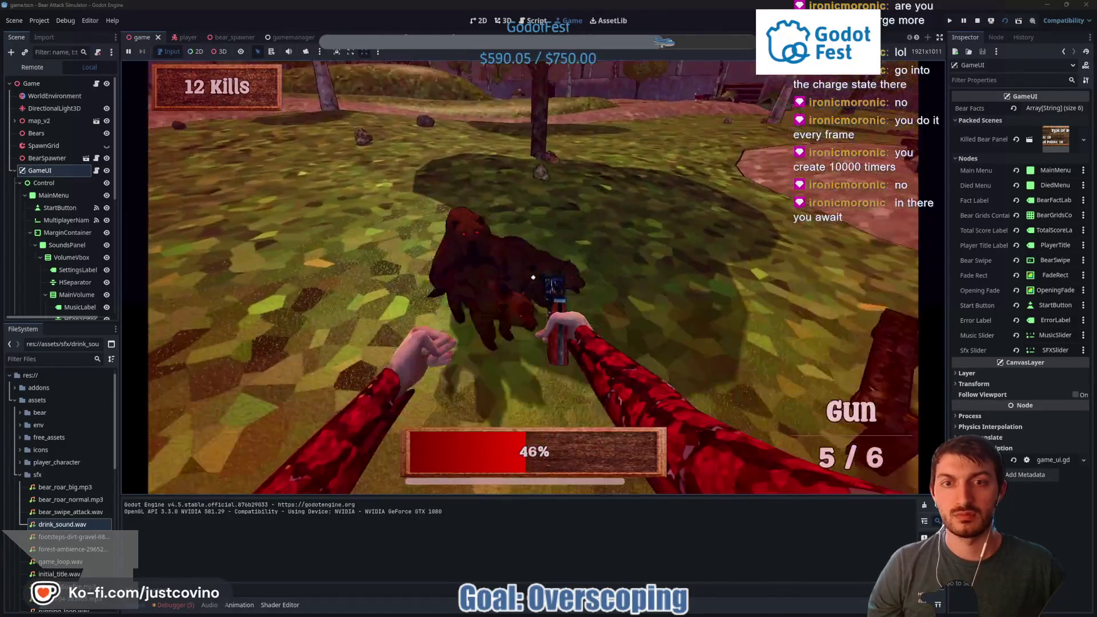
Shoot the approaching bears, grab the red supply crate, and keep firing
left_click(533, 278)
left_click(533, 278)
left_click(533, 278)
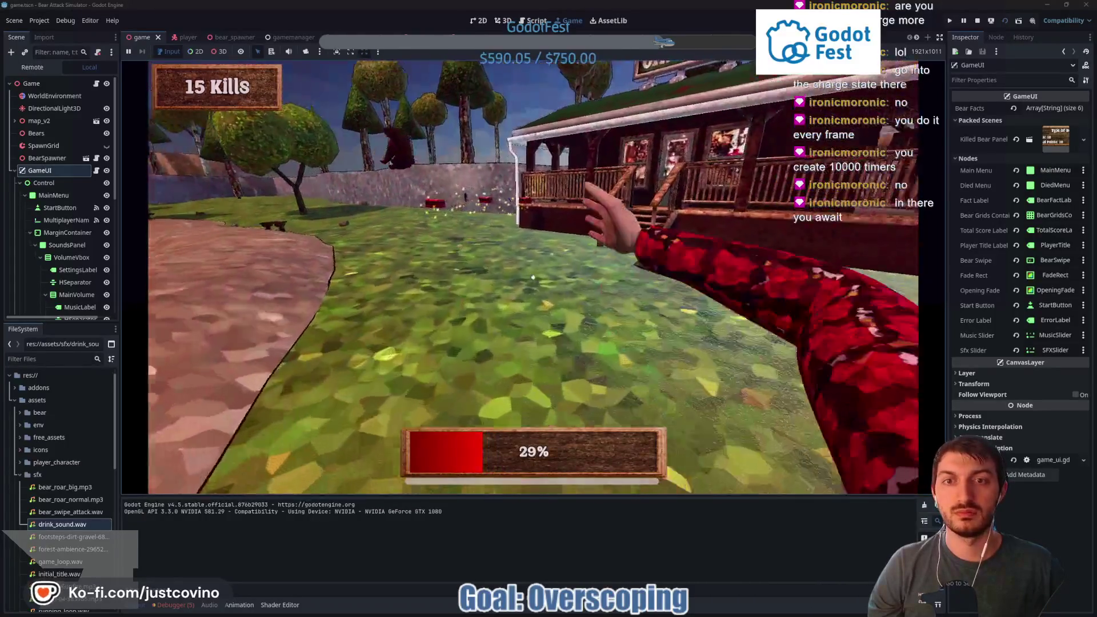
key("w")
key("e")
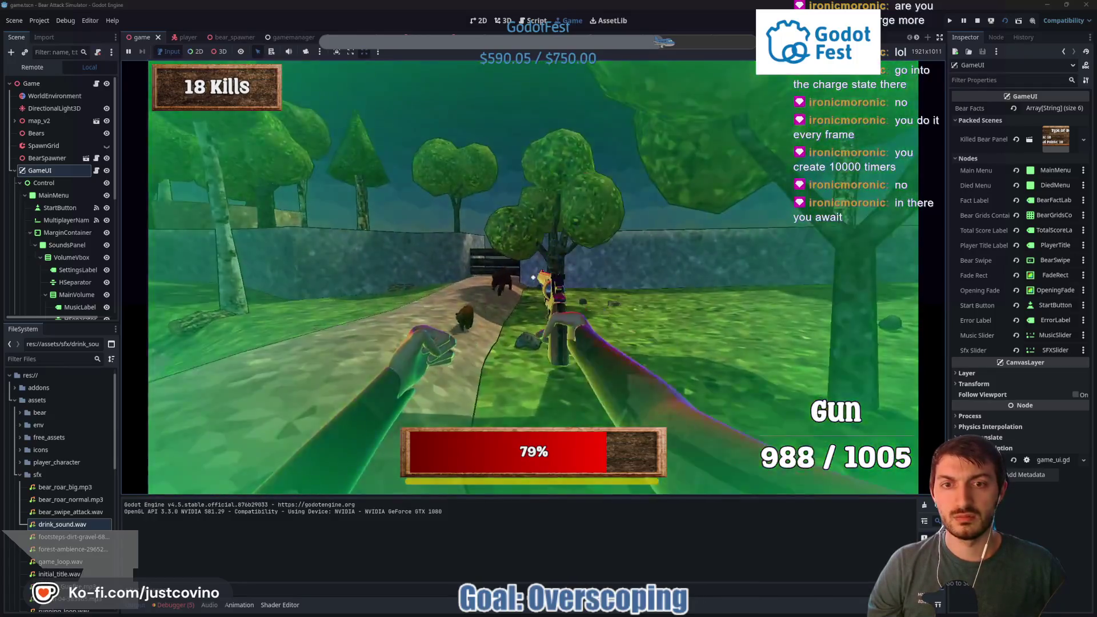
left_click(533, 278)
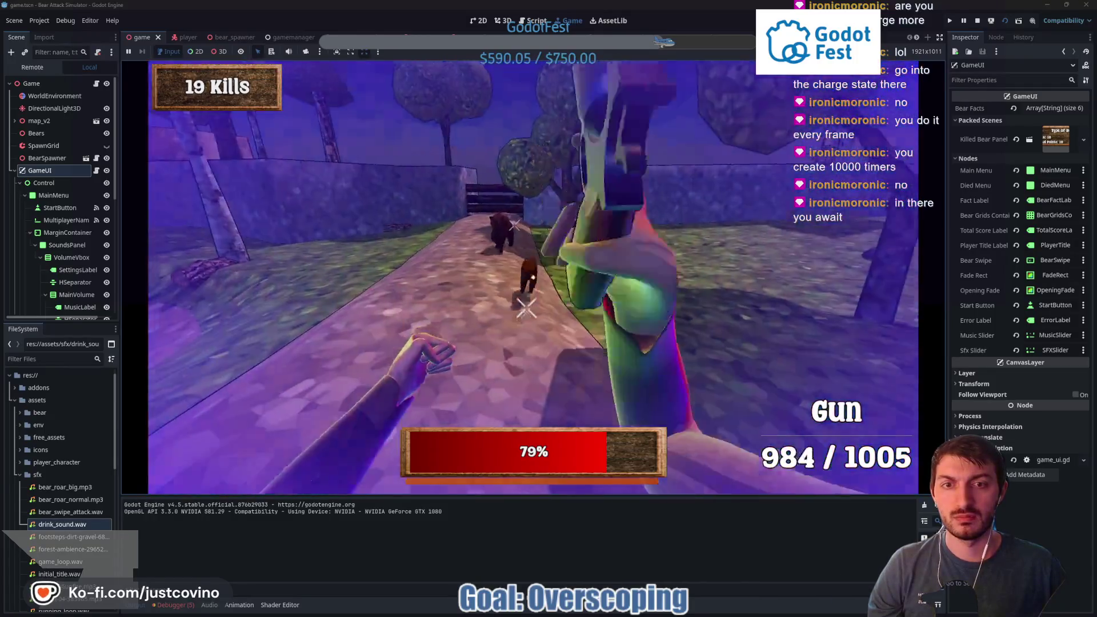